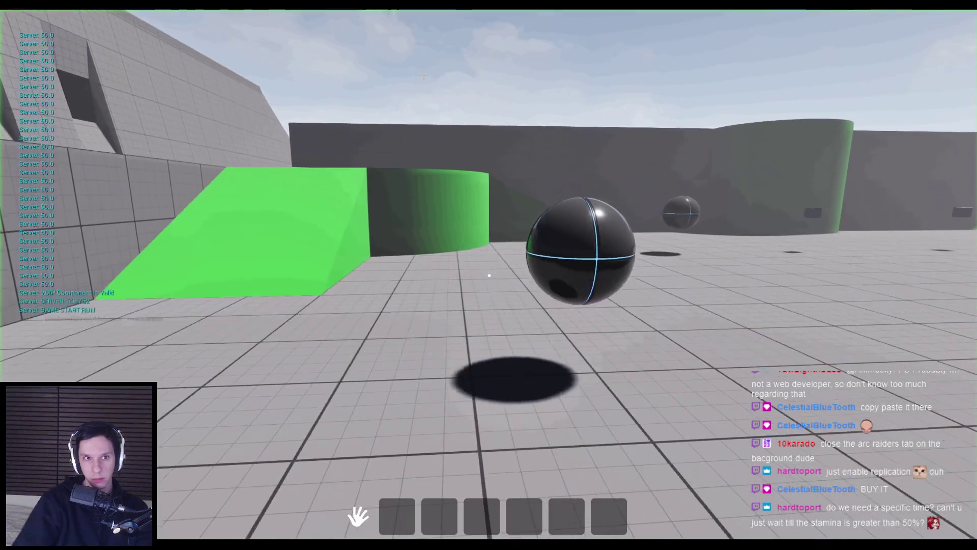
Run past the green ramp toward the cube and spheres, watching printed stamina drop, then stop play
{"action": "key", "text": "w"}
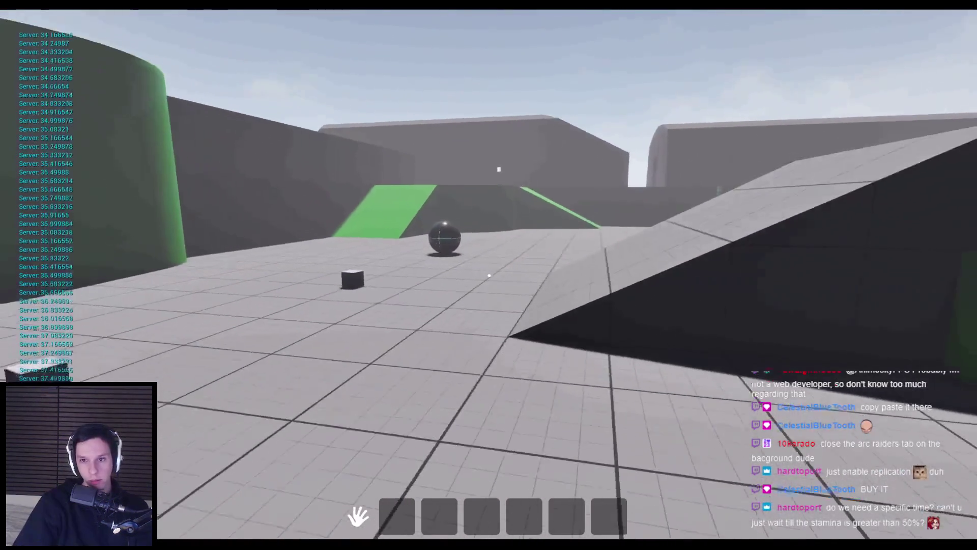
{"action": "key", "text": "w"}
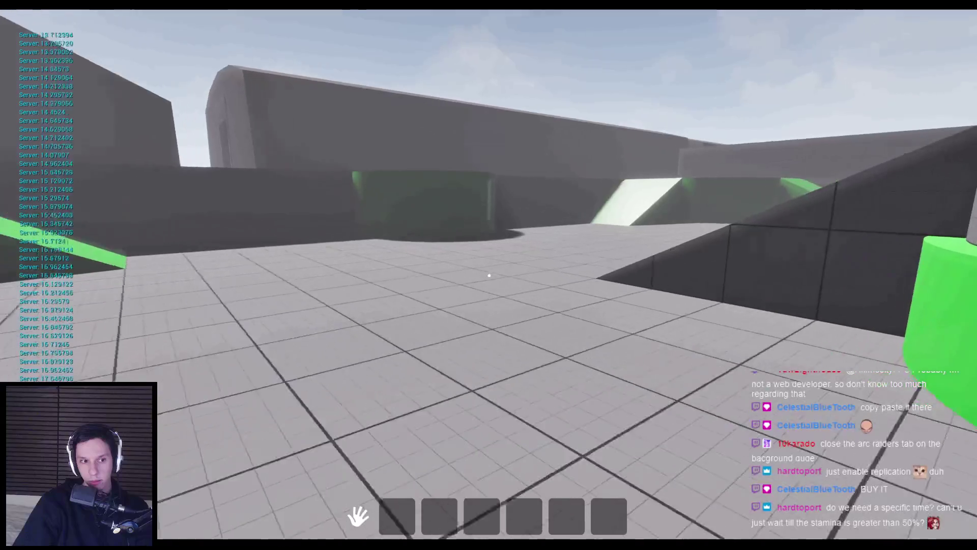
{"action": "key", "text": "w"}
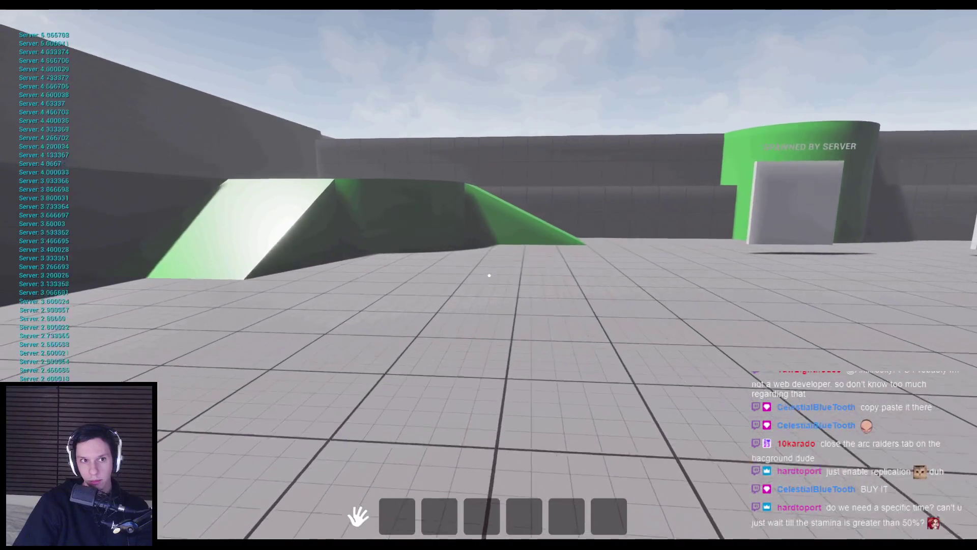
{"action": "key", "text": "w"}
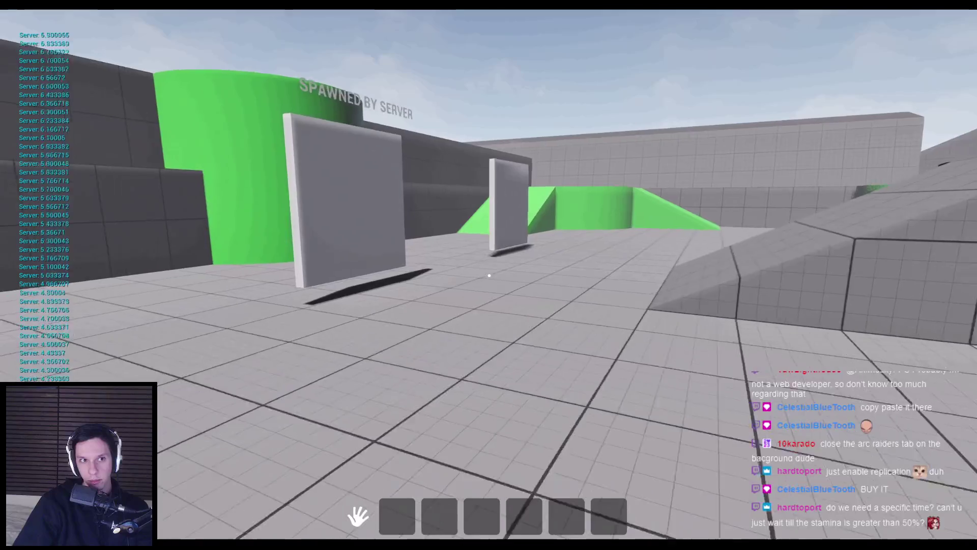
{"action": "key", "text": "w"}
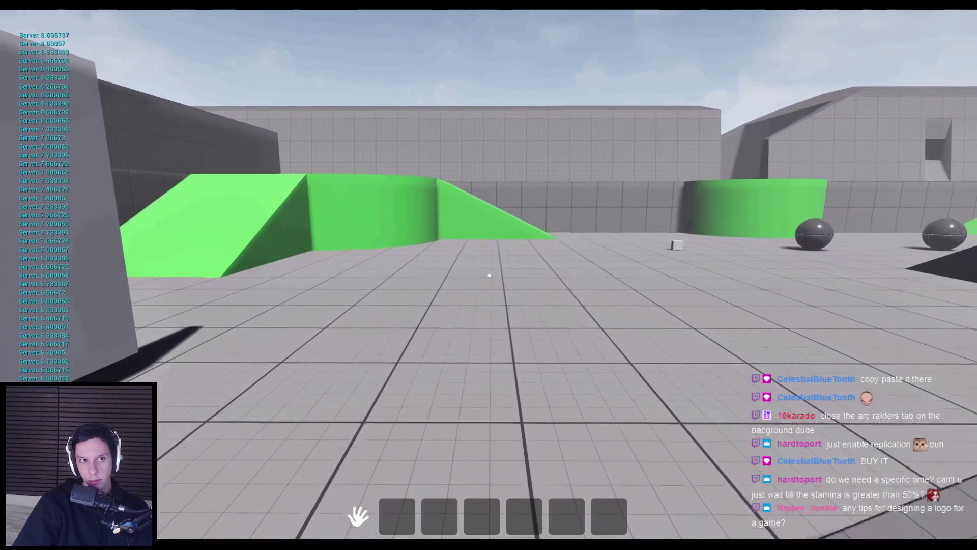
{"action": "key", "text": "w"}
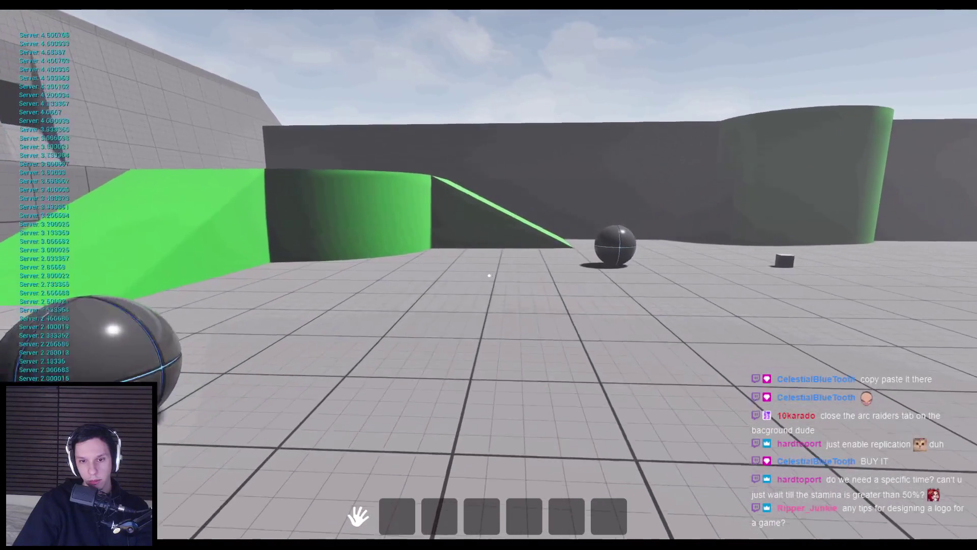
{"action": "key", "text": "Escape"}
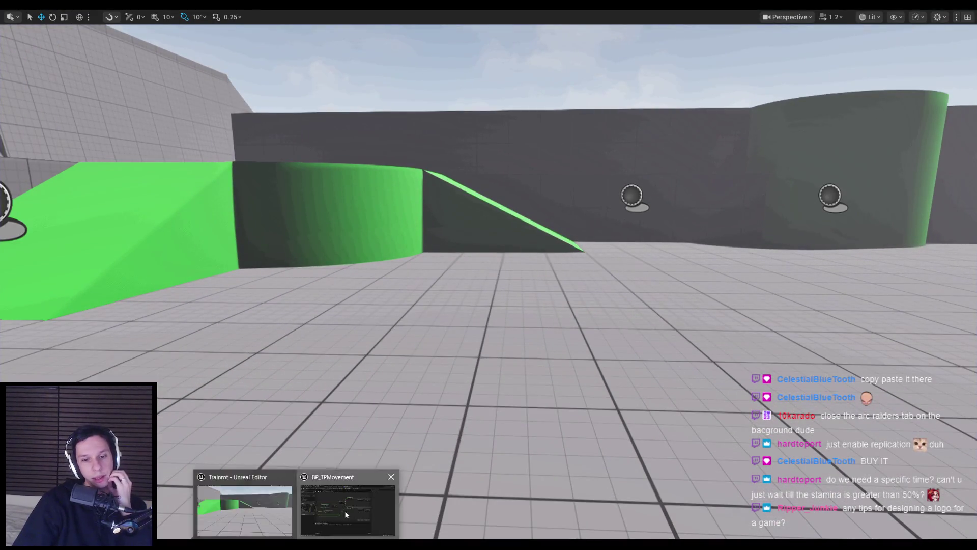
Show BP_TPMovement's AddStamina function graph, then minimize the Blueprint editor
{"action": "left_click", "coordinate": [345, 514]}
{"action": "scroll", "coordinate": [546, 313], "scroll_direction": "up", "scroll_amount": 3}
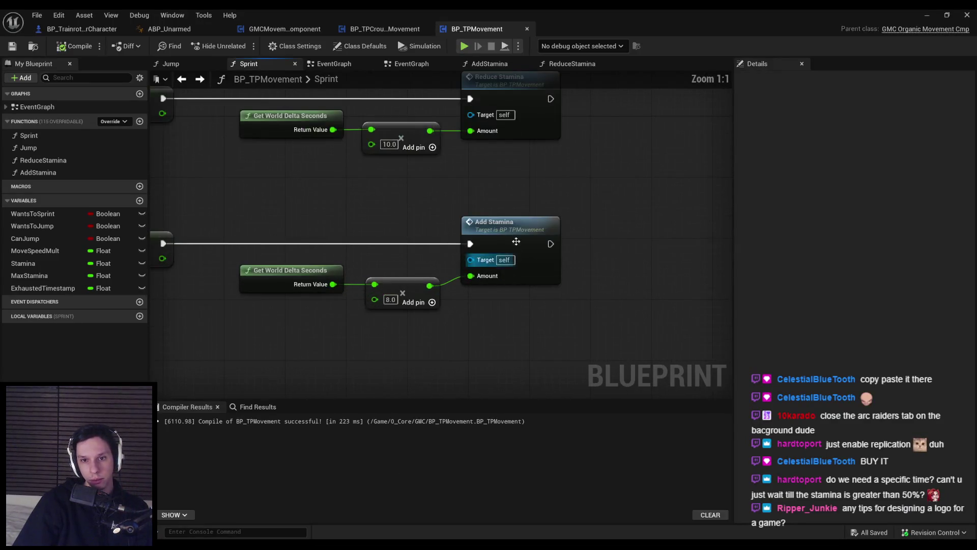
{"action": "double_click", "coordinate": [517, 241]}
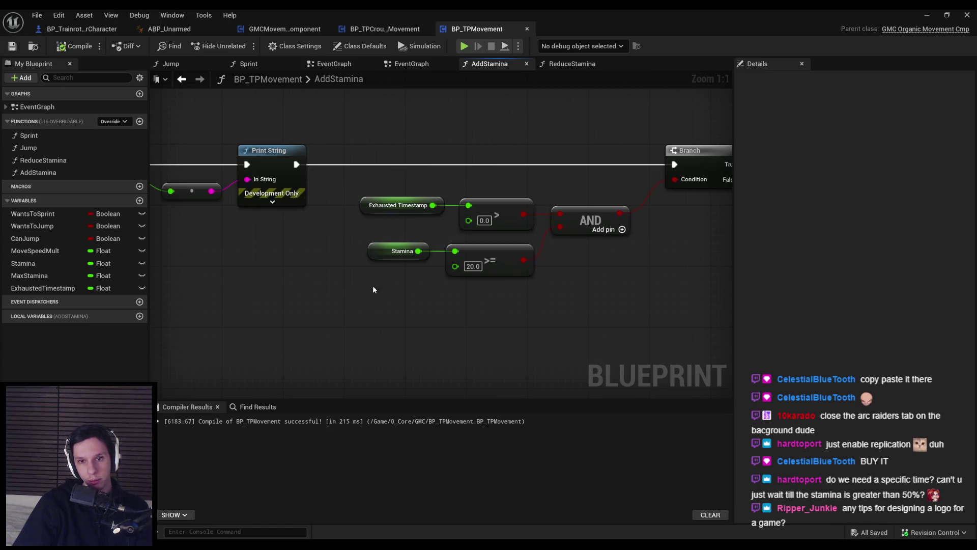
{"action": "left_click", "coordinate": [926, 16]}
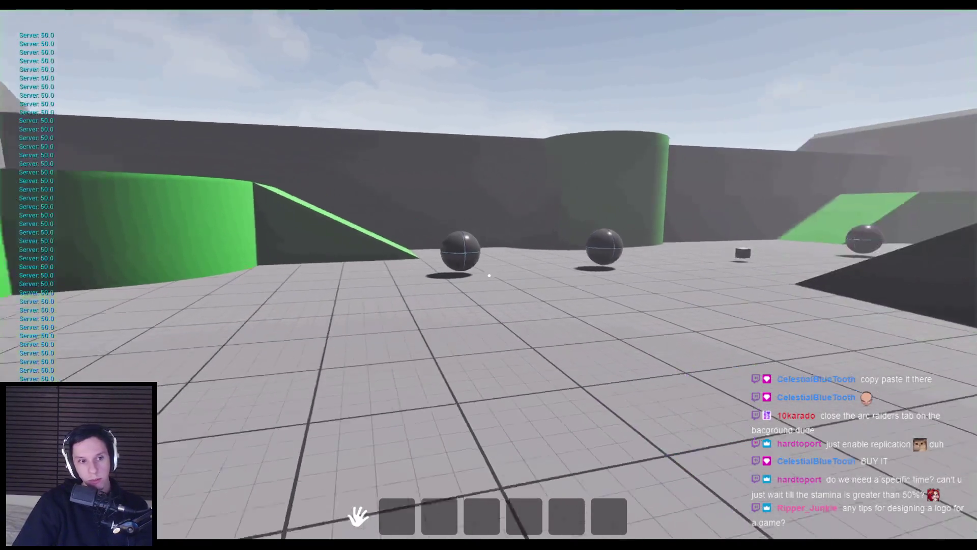
Sprint past the green walls, pick up the black sphere and climb the ramp, watching stamina drain and regenerate, then stop play
{"action": "key", "text": "shift+w"}
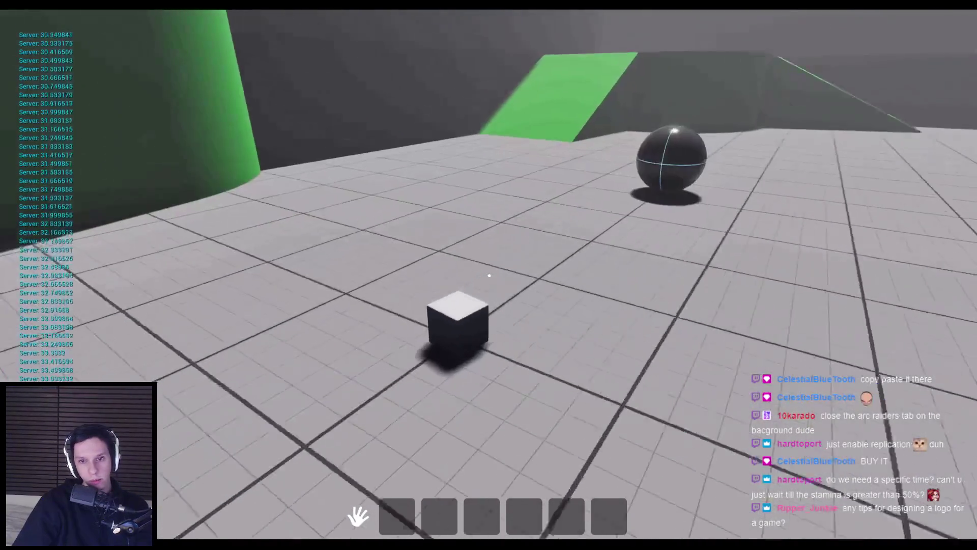
{"action": "key", "text": "shift+w"}
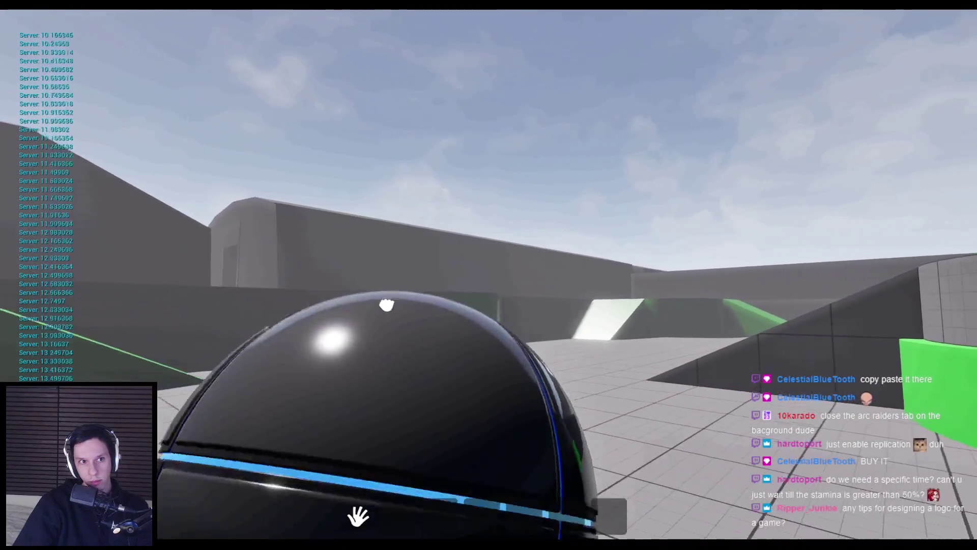
{"action": "key", "text": "e"}
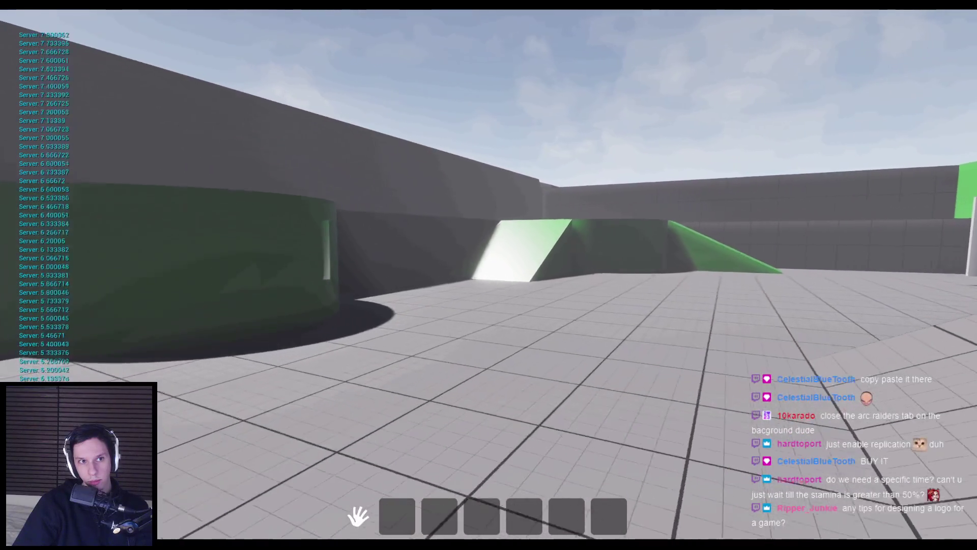
{"action": "key", "text": "w"}
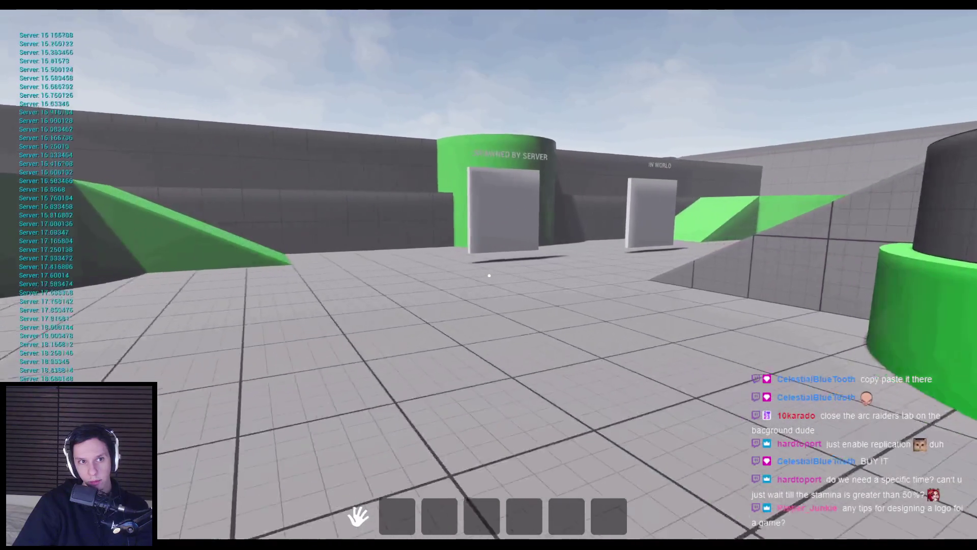
{"action": "key", "text": "shift+w"}
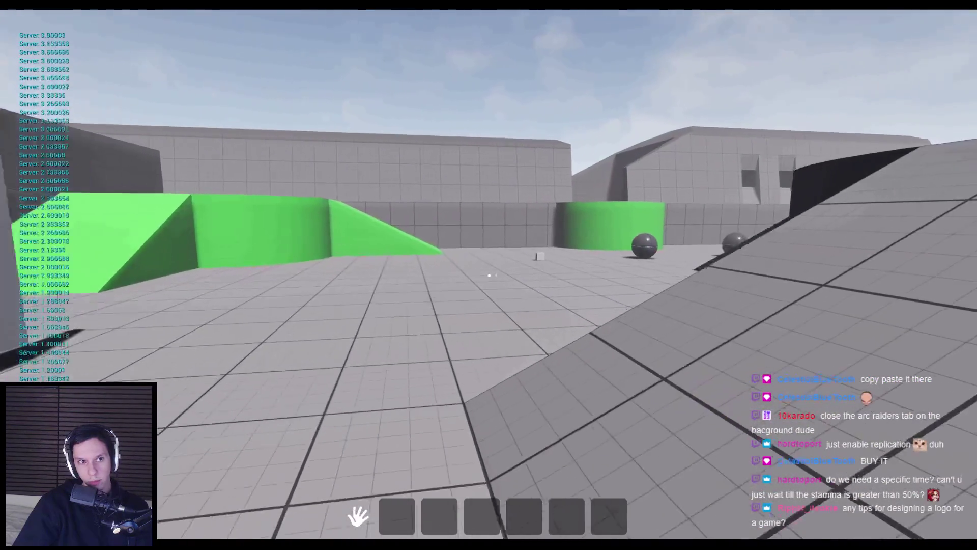
{"action": "key", "text": "w"}
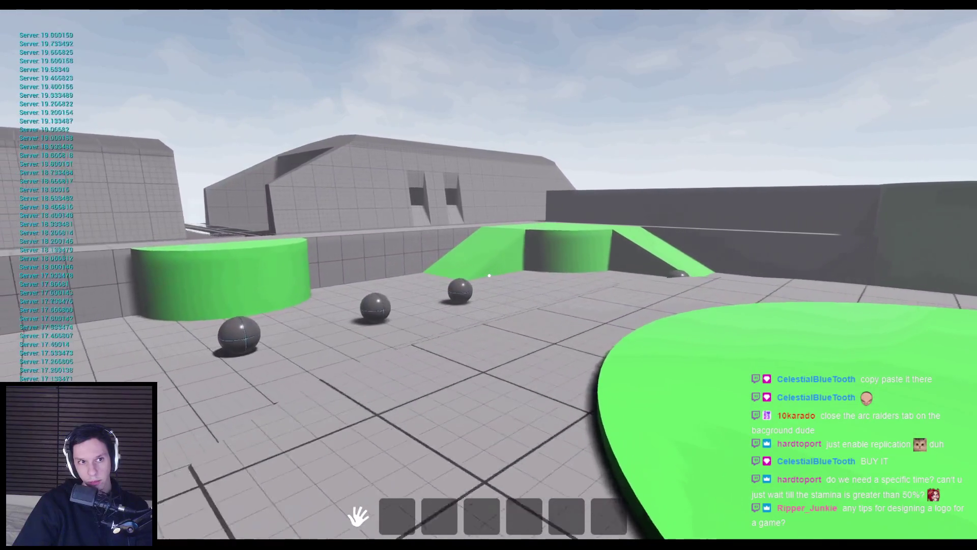
{"action": "key", "text": "w"}
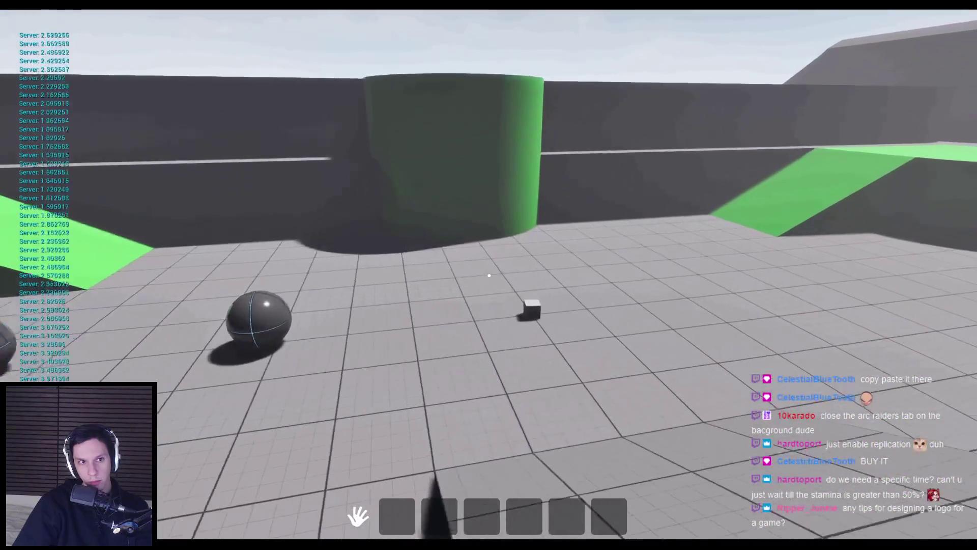
{"action": "key", "text": "w"}
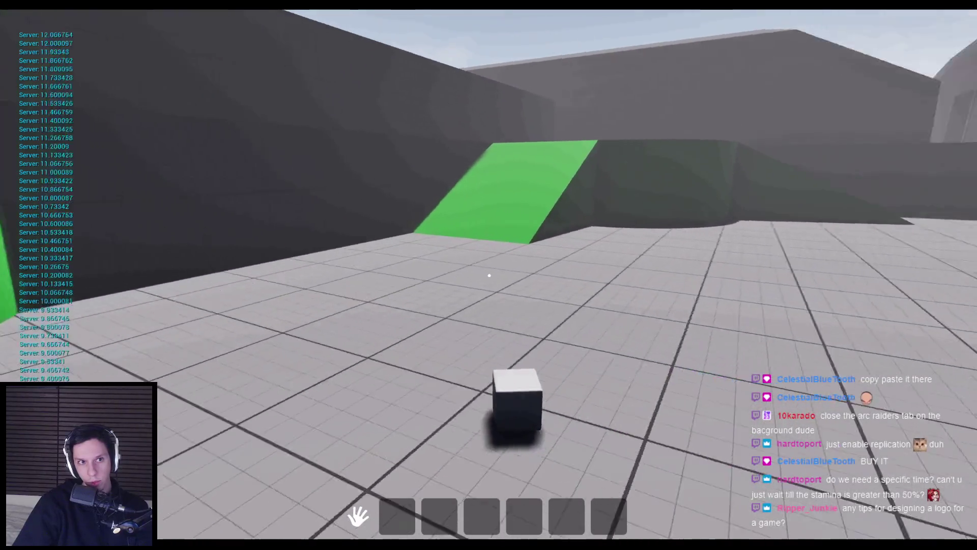
{"action": "key", "text": "w"}
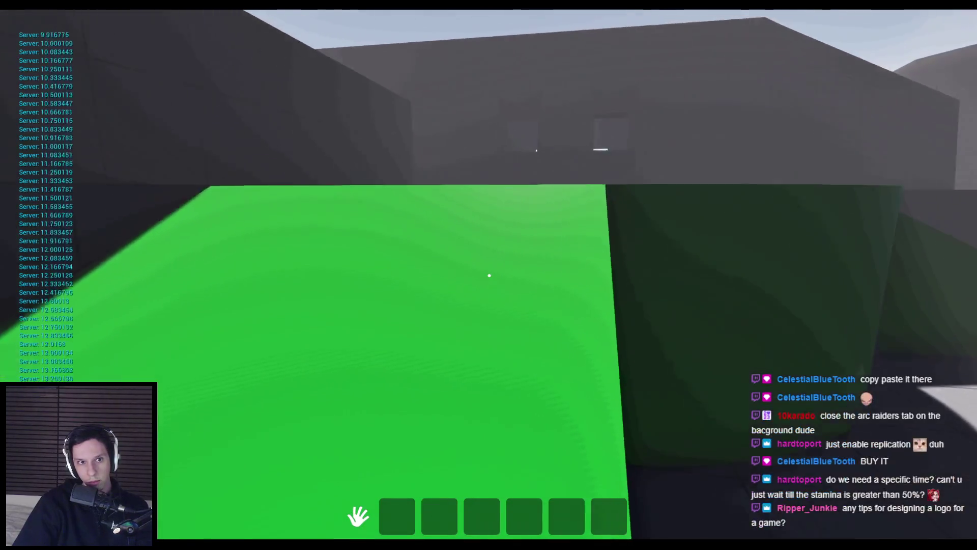
{"action": "key", "text": "w"}
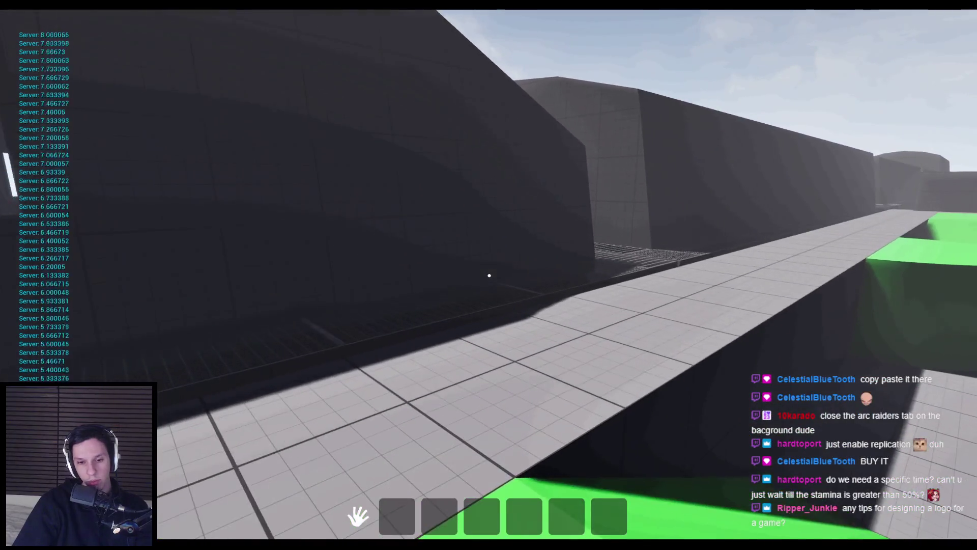
{"action": "key", "text": "Escape"}
Review AddStamina in BP_TPMovement, go back to the Sprint graph, and minimize the editor
{"action": "left_click", "coordinate": [355, 511]}
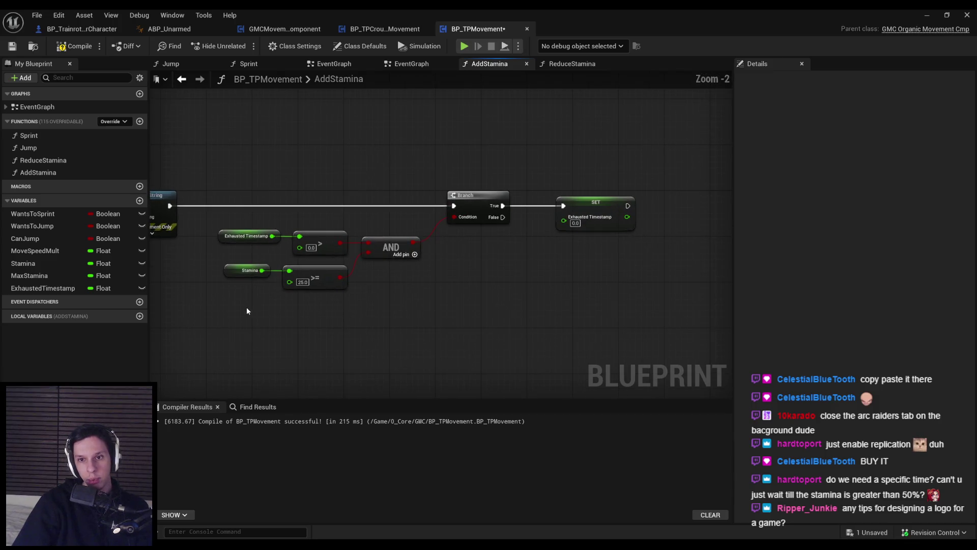
{"action": "key", "text": "alt+Left"}
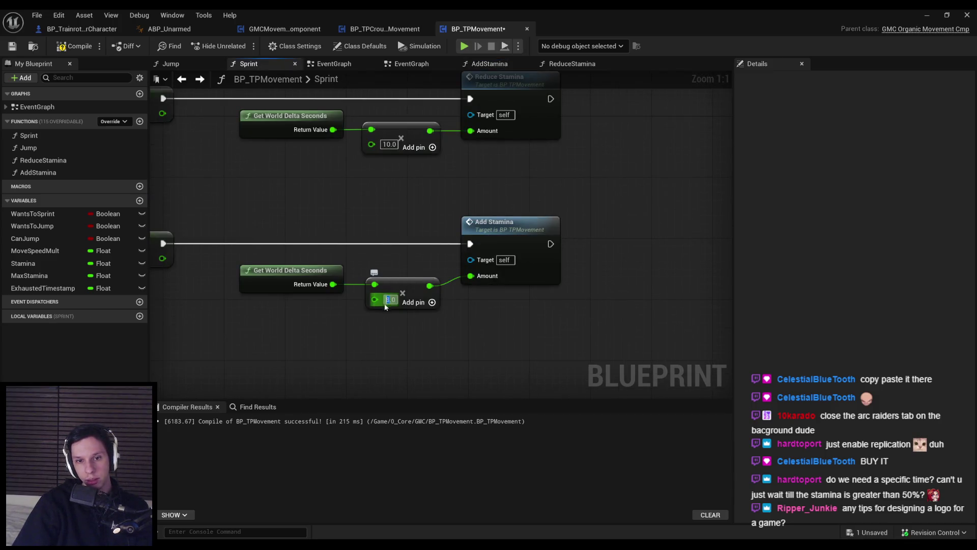
{"action": "left_click", "coordinate": [927, 15]}
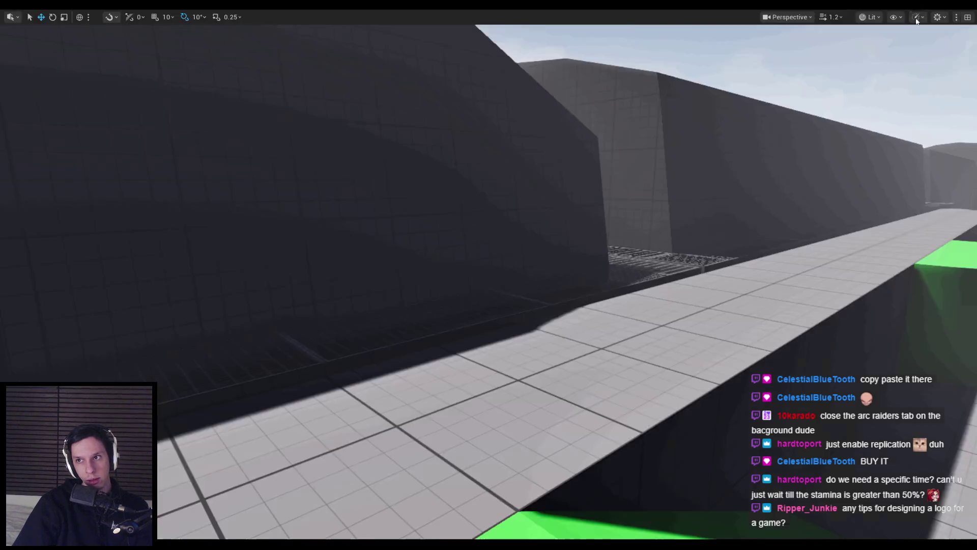
Start a play session and sprint until server stamina drains to about 0.3
{"action": "key", "text": "alt+p"}
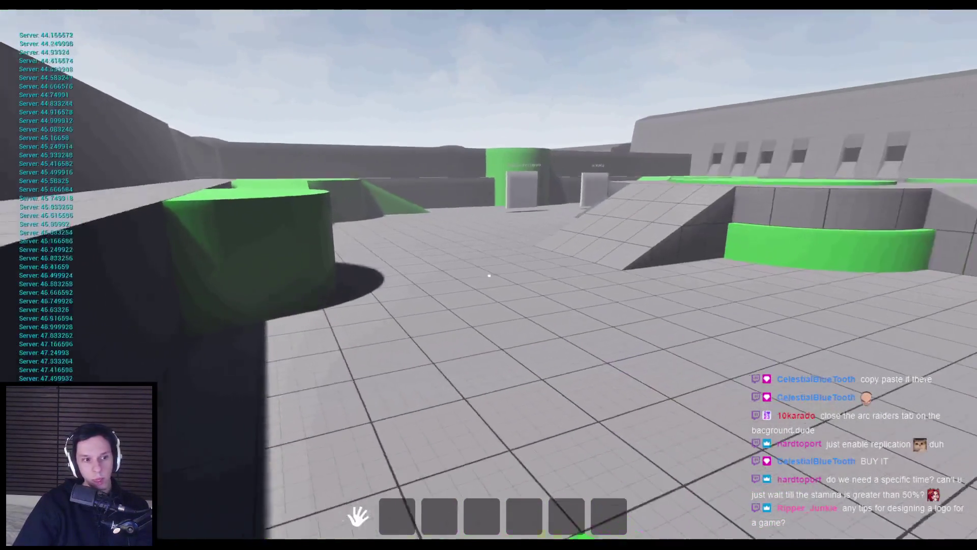
{"action": "key", "text": "w"}
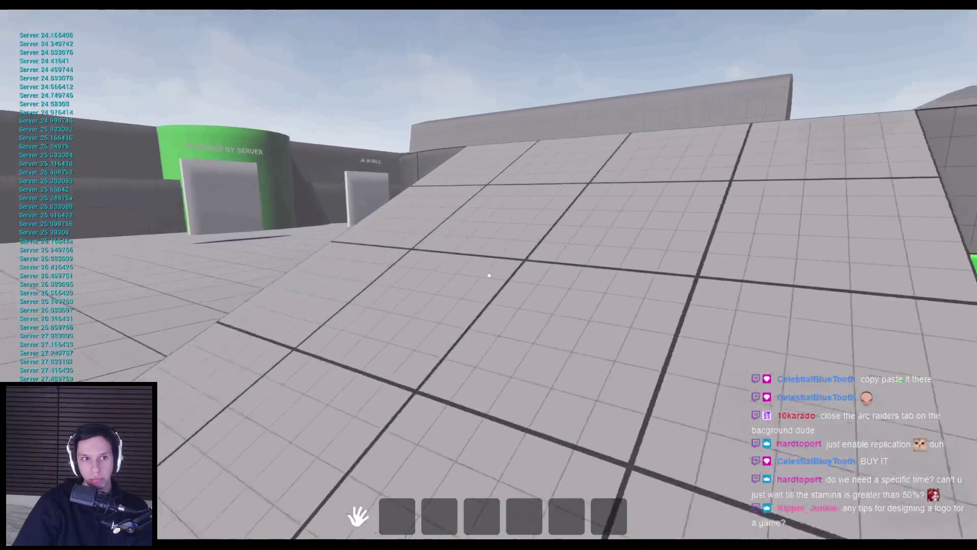
{"action": "key", "text": "shift+w"}
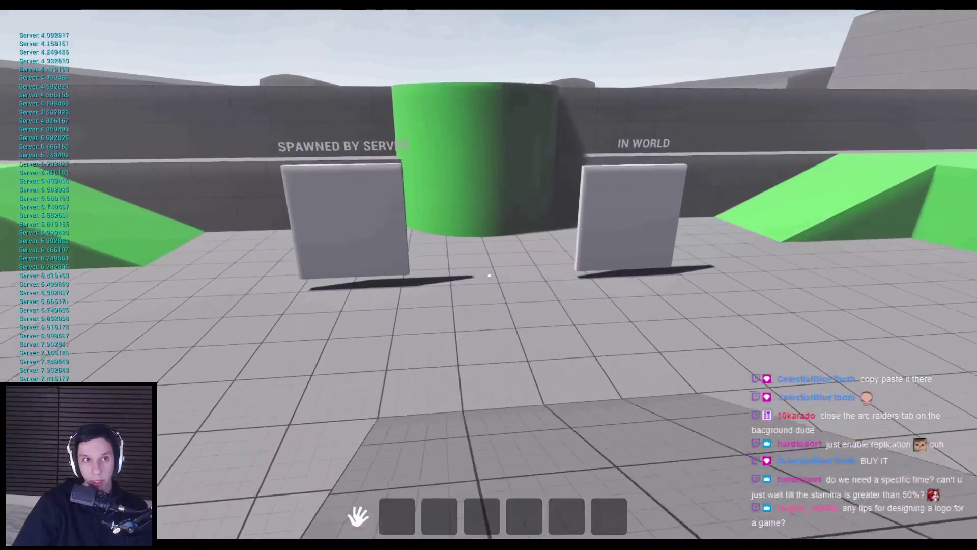
{"action": "key", "text": "w"}
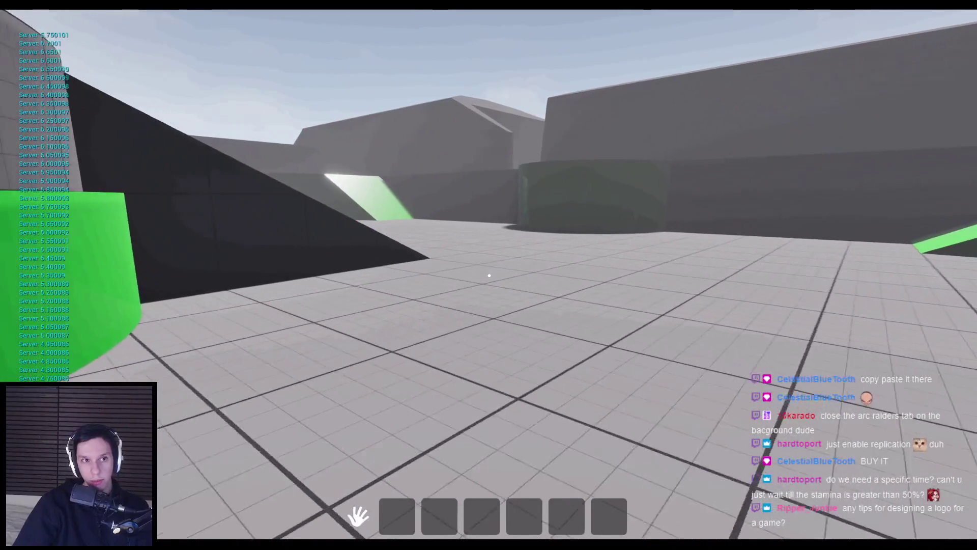
{"action": "key", "text": "w"}
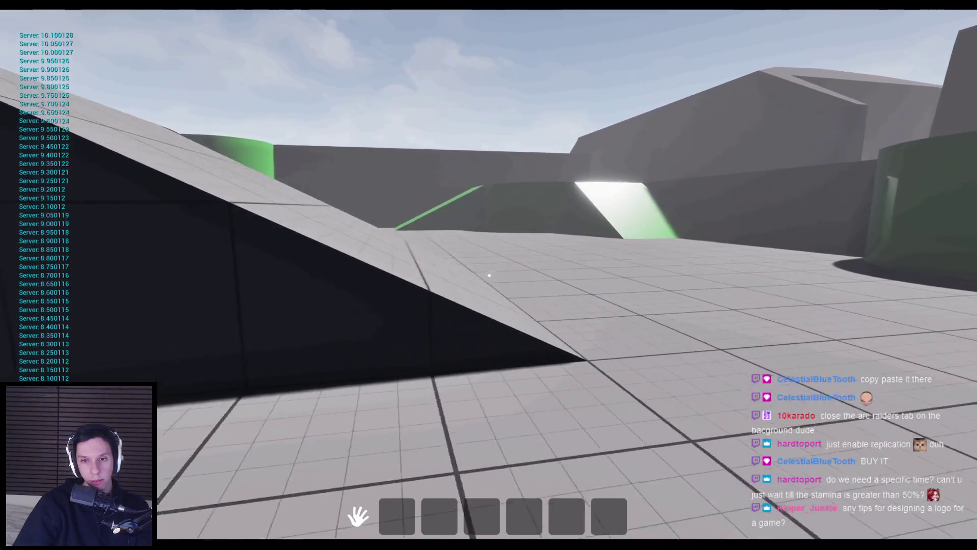
{"action": "key", "text": "w"}
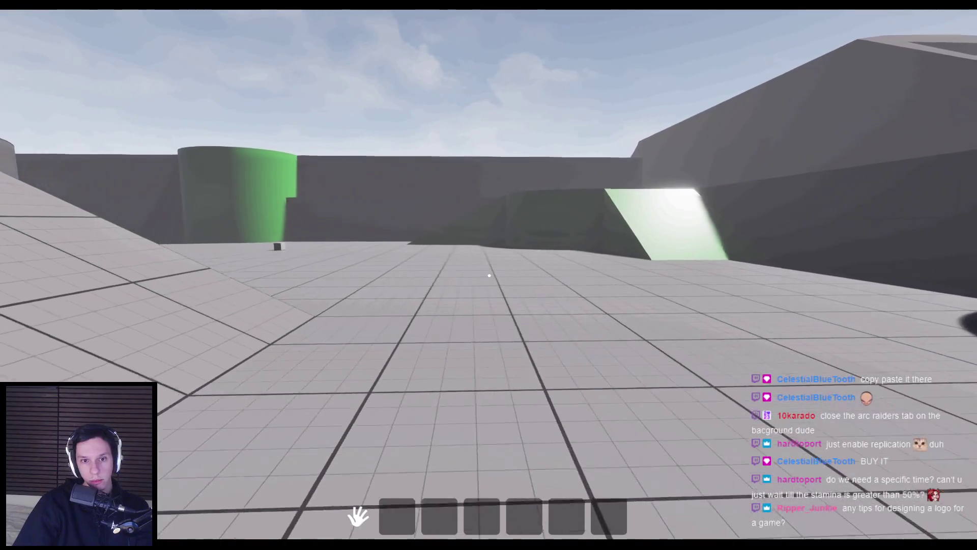
{"action": "key", "text": "w"}
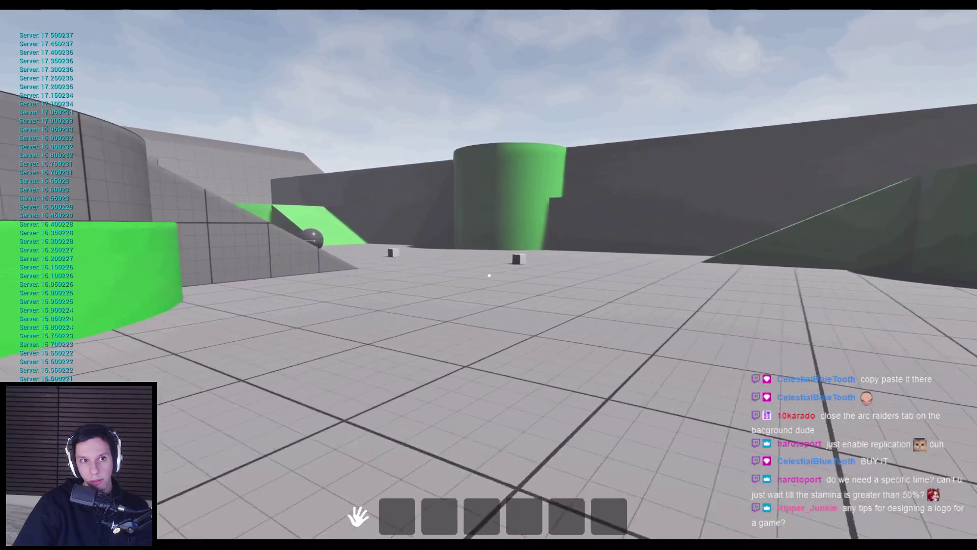
{"action": "key", "text": "w"}
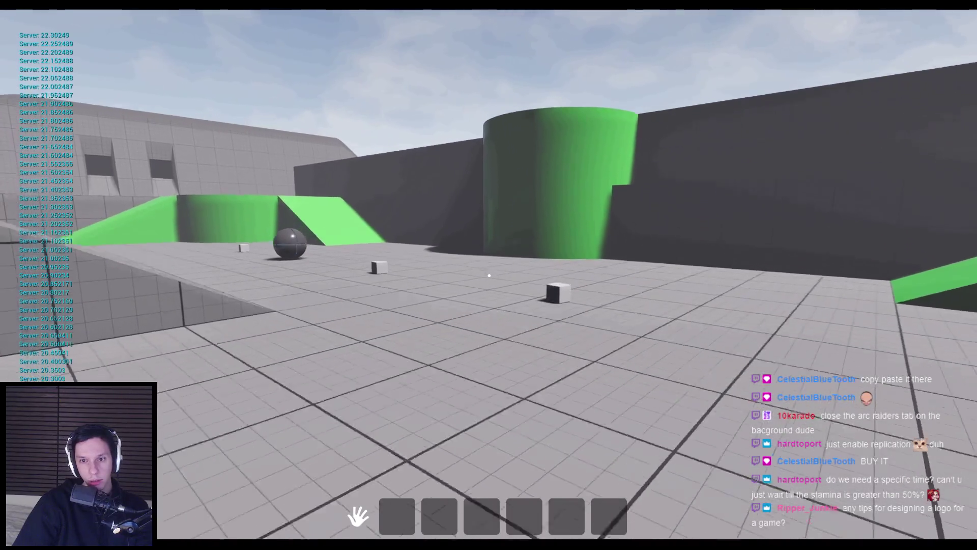
Keep running over the ramps and past the sphere as stamina climbs back past 20, then stop play
{"action": "key", "text": "w"}
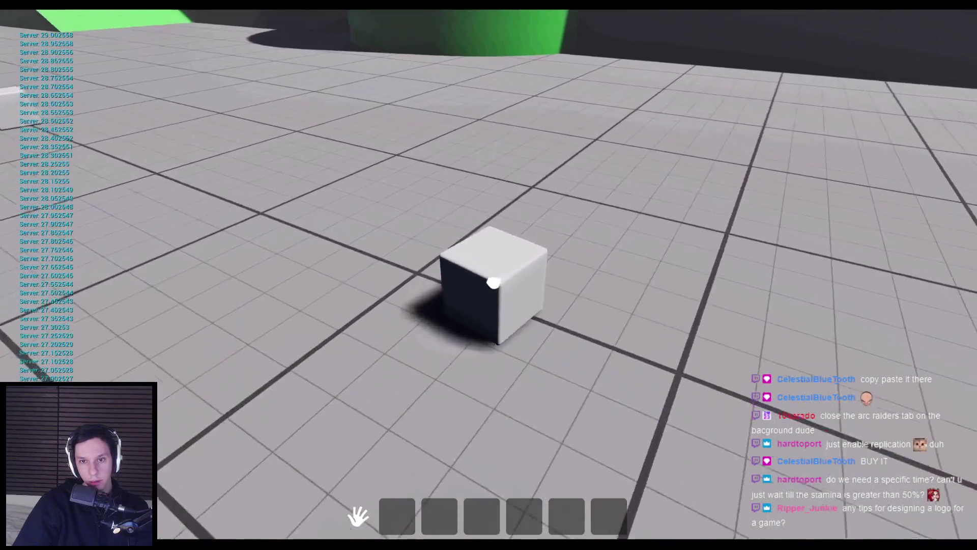
{"action": "key", "text": "w"}
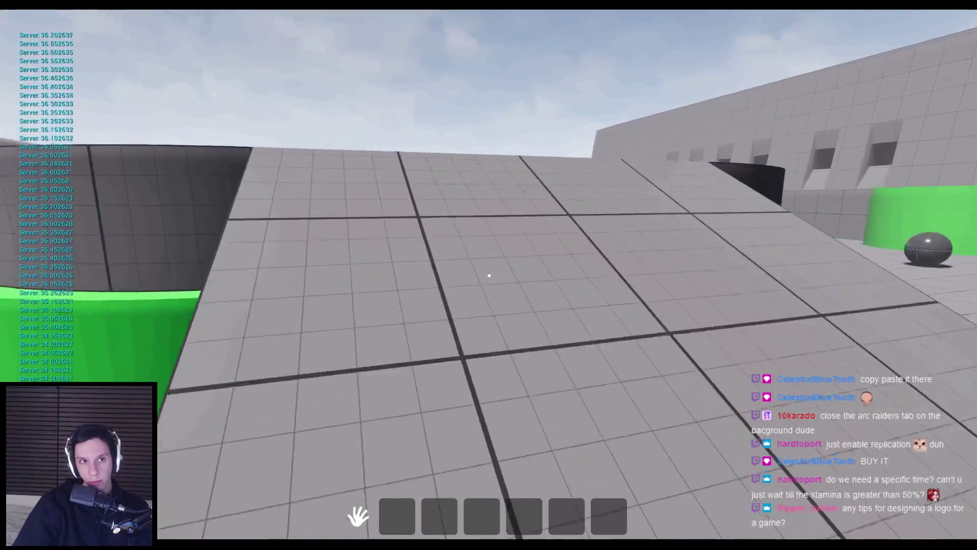
{"action": "key", "text": "w"}
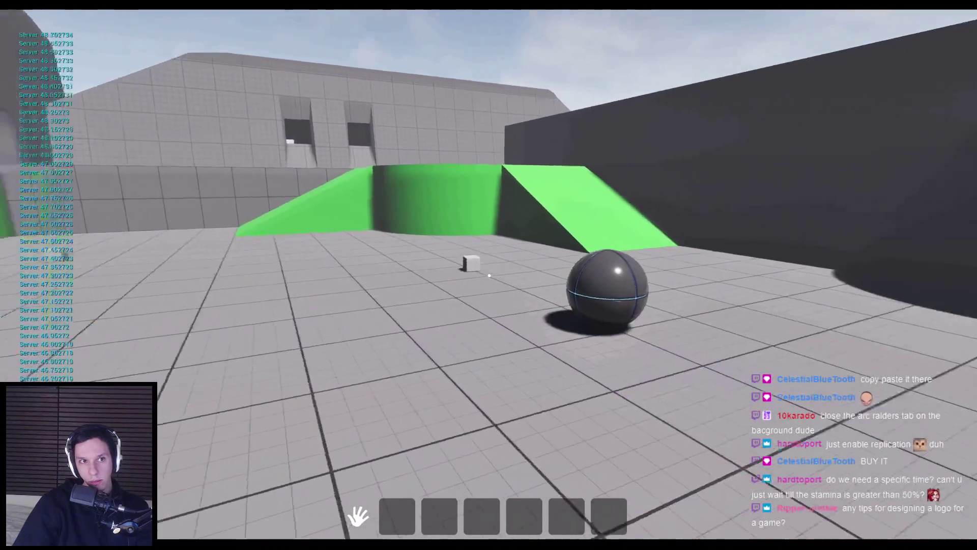
{"action": "key", "text": "w"}
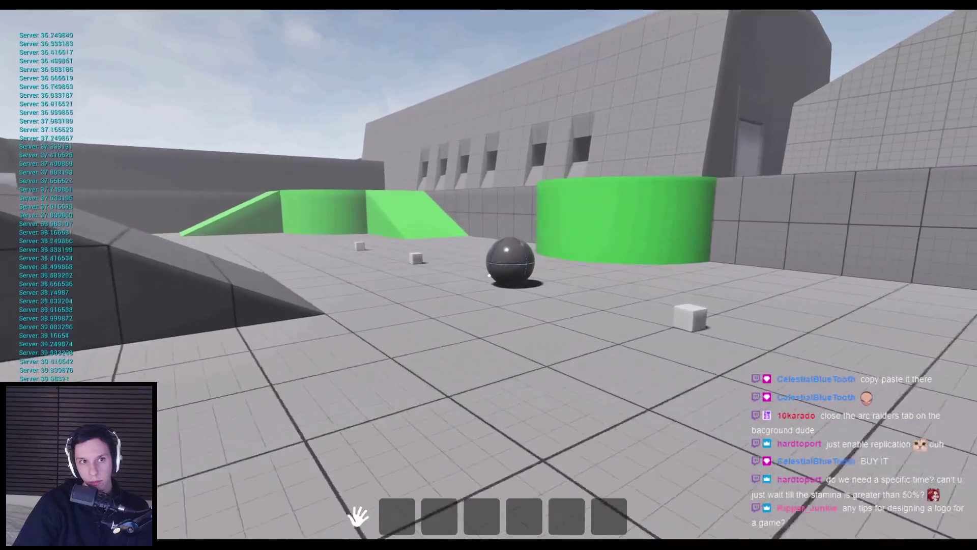
{"action": "key", "text": "w"}
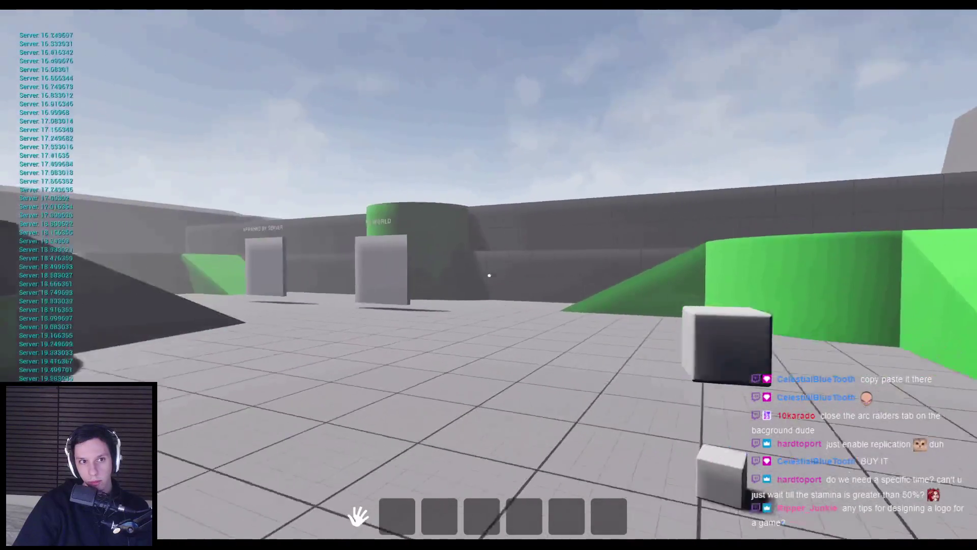
{"action": "key", "text": "w"}
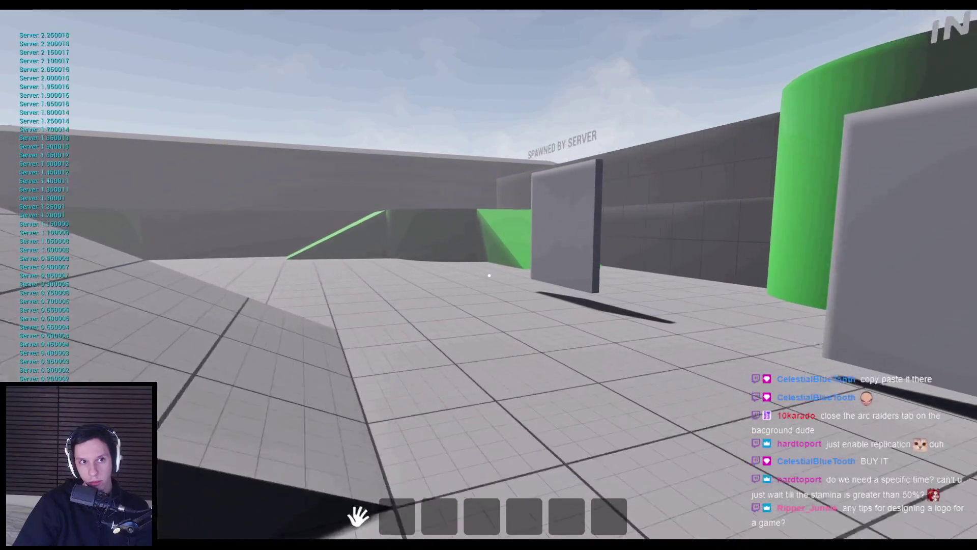
{"action": "key", "text": "w"}
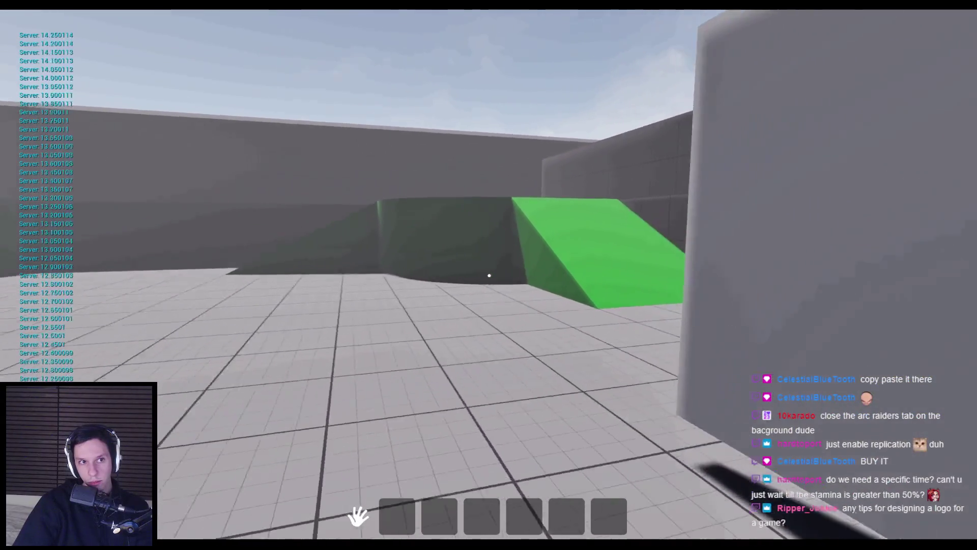
{"action": "key", "text": "w"}
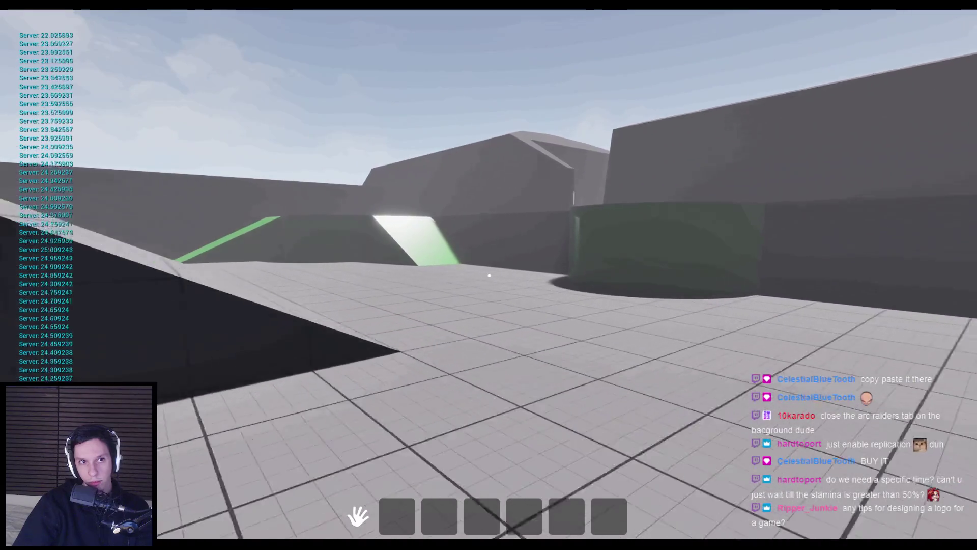
{"action": "key", "text": "w"}
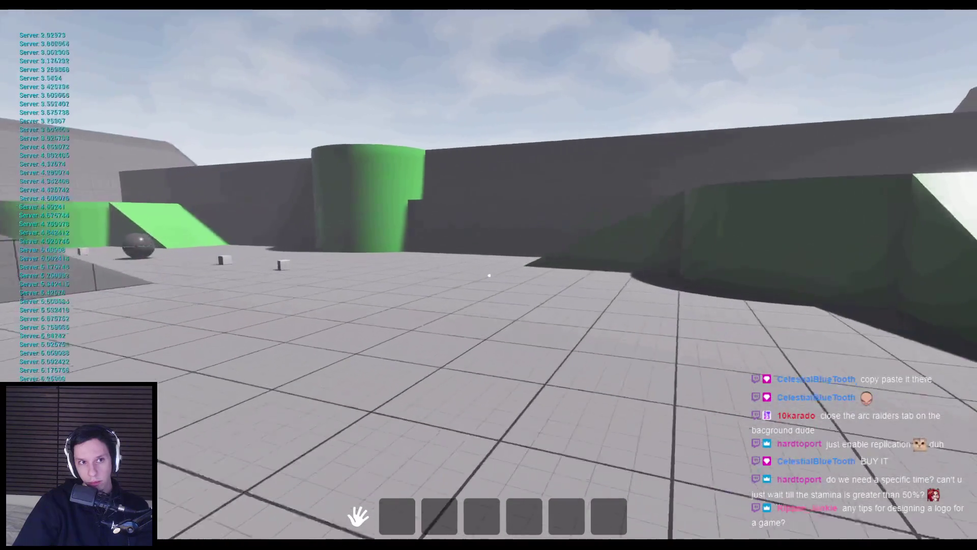
{"action": "key", "text": "w"}
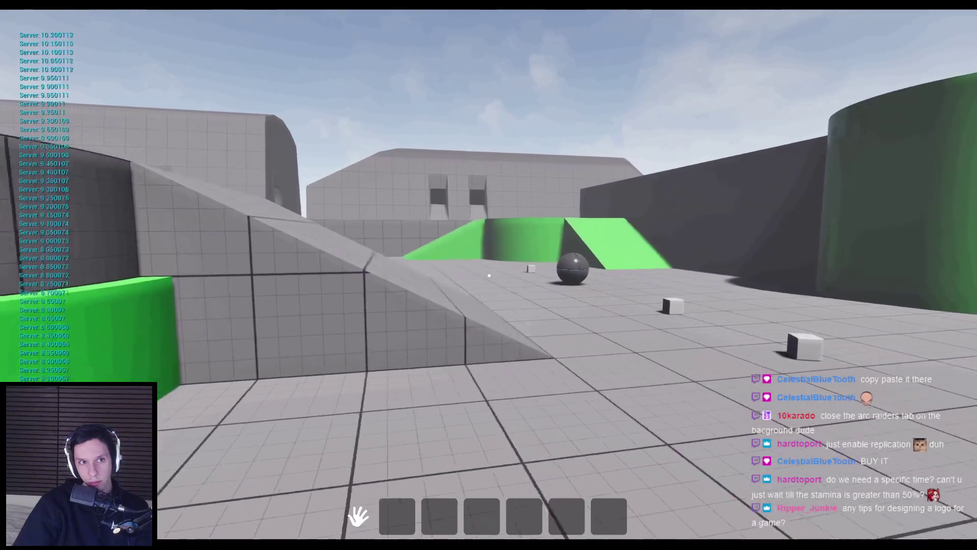
{"action": "key", "text": "w"}
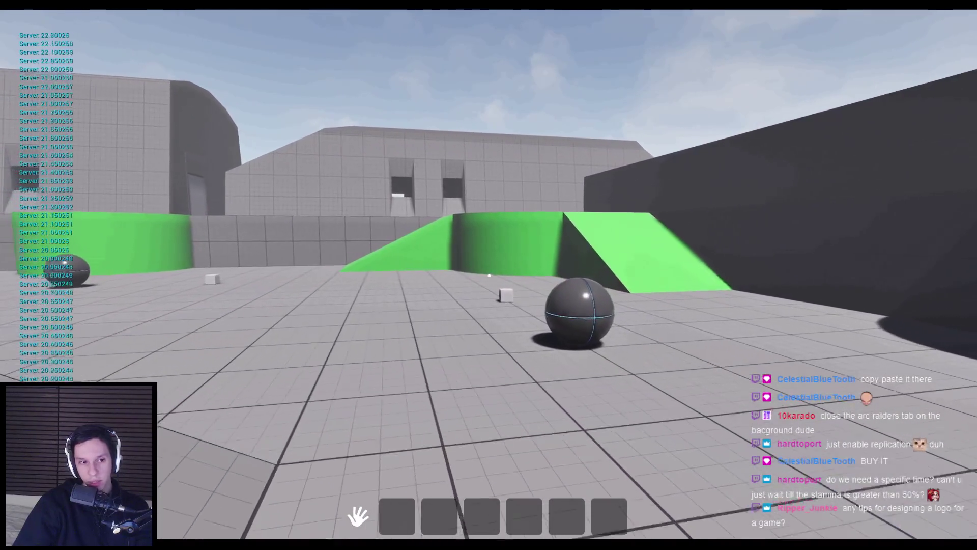
{"action": "key", "text": "Escape"}
Return to BP_TPMovement's Sprint graph and box-select the delta-seconds × 6.0 Add Stamina regen nodes
{"action": "mouse_move", "coordinate": [326, 545]}
{"action": "left_click", "coordinate": [346, 509]}
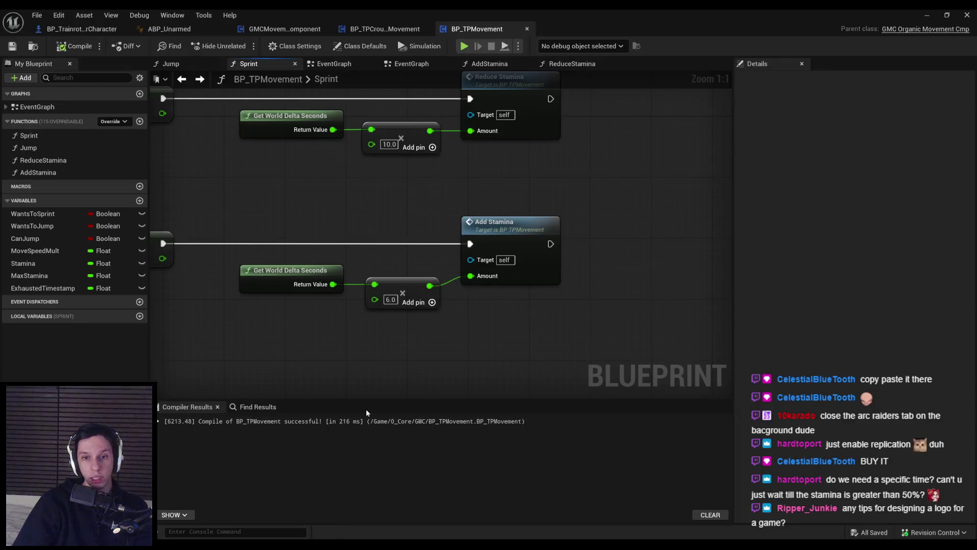
{"action": "scroll", "coordinate": [560, 313], "scroll_direction": "down", "scroll_amount": 2}
{"action": "scroll", "coordinate": [585, 301], "scroll_direction": "up", "scroll_amount": 2}
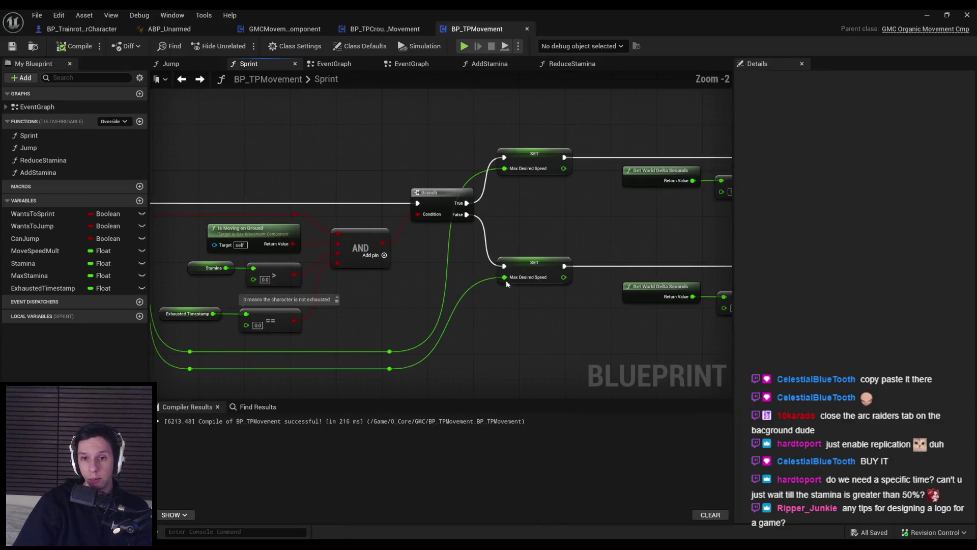
{"action": "scroll", "coordinate": [537, 279], "scroll_direction": "down", "scroll_amount": 1}
{"action": "key", "text": "alt+Left"}
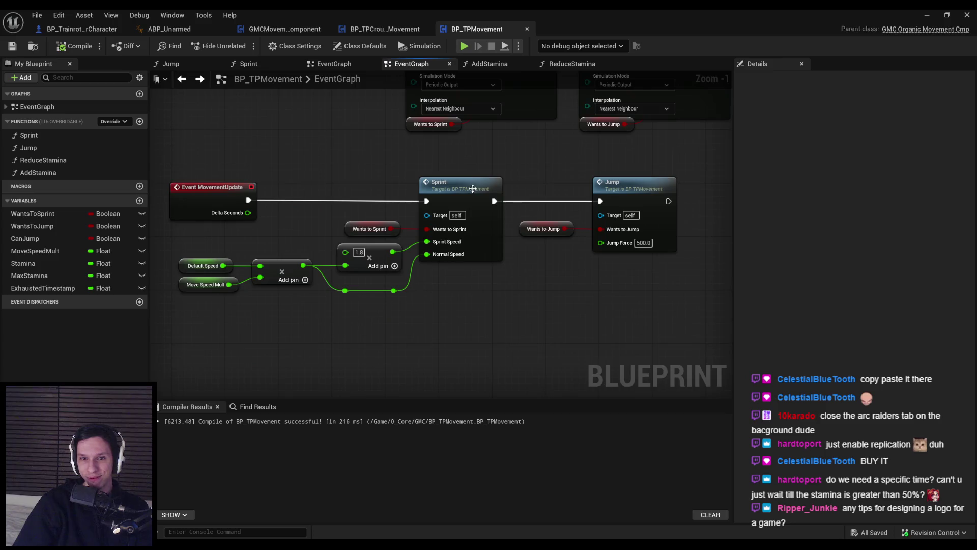
{"action": "left_click", "coordinate": [203, 81]}
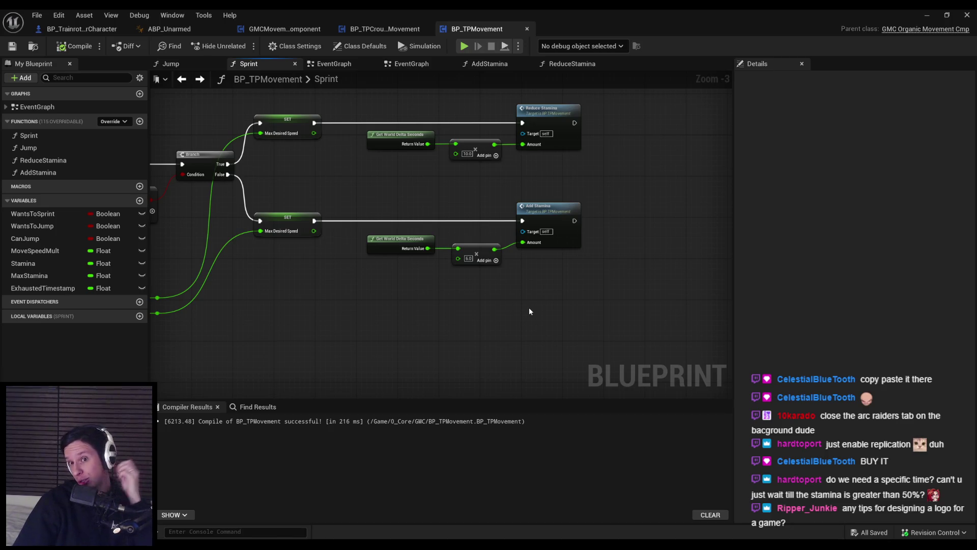
{"action": "mouse_move", "coordinate": [530, 307]}
{"action": "left_mouse_down"}
{"action": "mouse_move", "coordinate": [500, 279]}
{"action": "mouse_move", "coordinate": [367, 206]}
{"action": "left_mouse_up"}
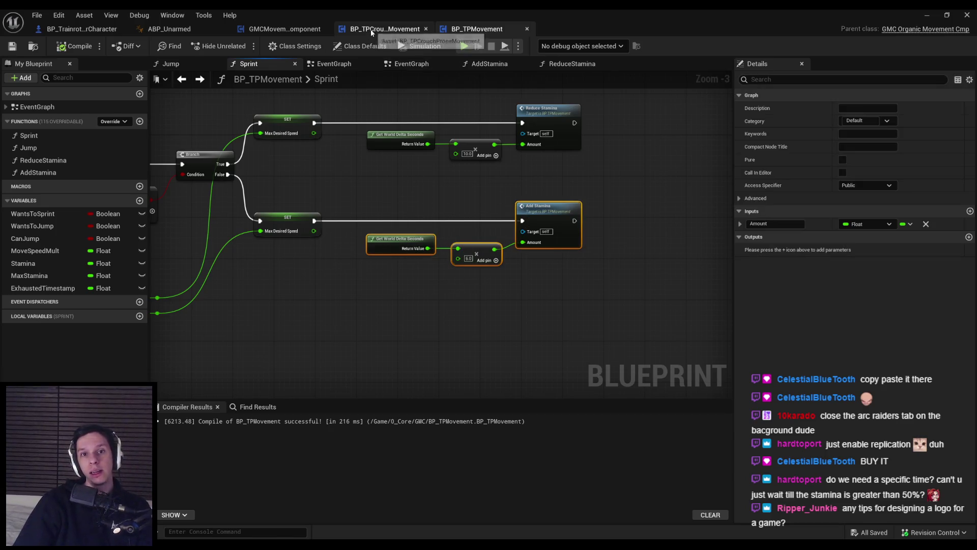
Switch to BP_TPCrouchProneMovement, inspect its EventGraph, and open the SetMaxDesiredSpeed function graph
{"action": "left_click", "coordinate": [371, 31]}
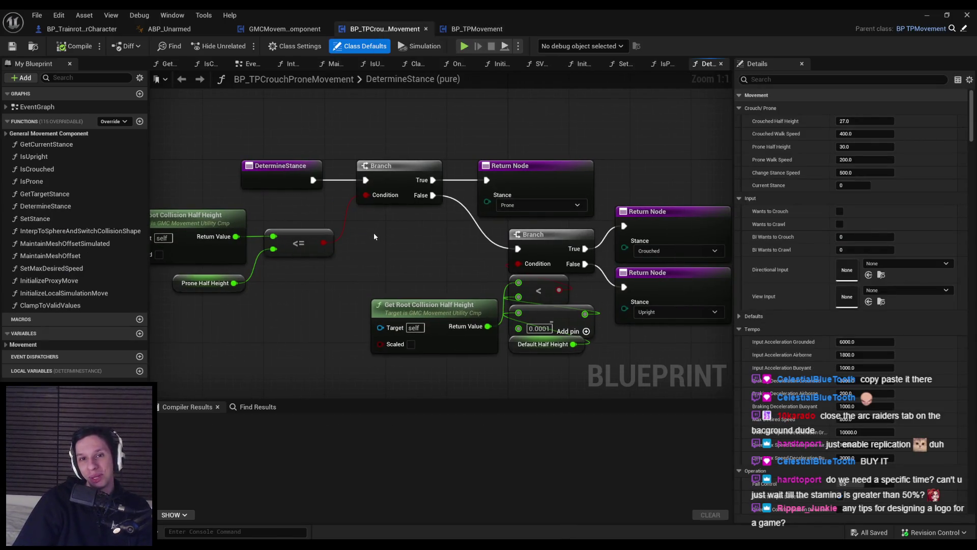
{"action": "double_click", "coordinate": [41, 107]}
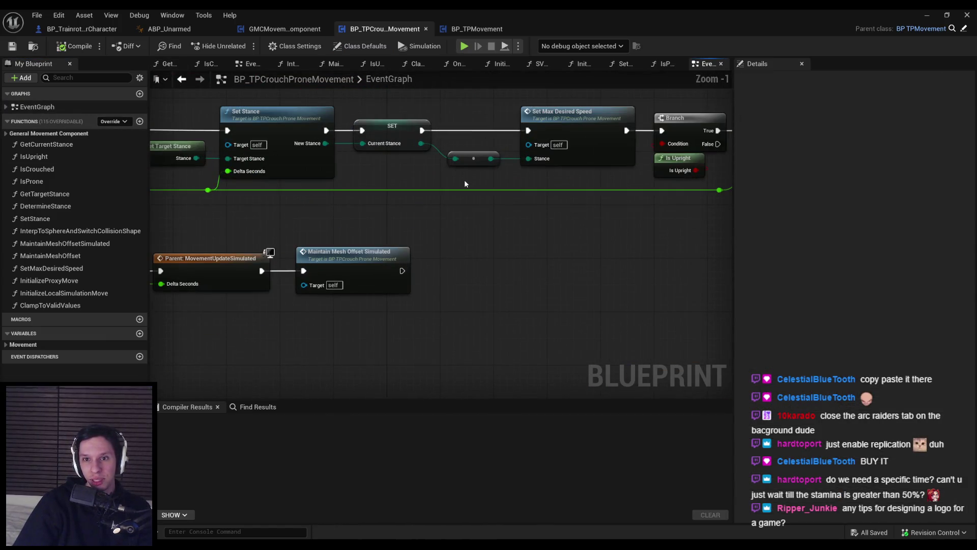
{"action": "scroll", "coordinate": [464, 180], "scroll_direction": "down", "scroll_amount": 1}
{"action": "left_click_drag", "start_coordinate": [490, 128], "coordinate": [490, 127]}
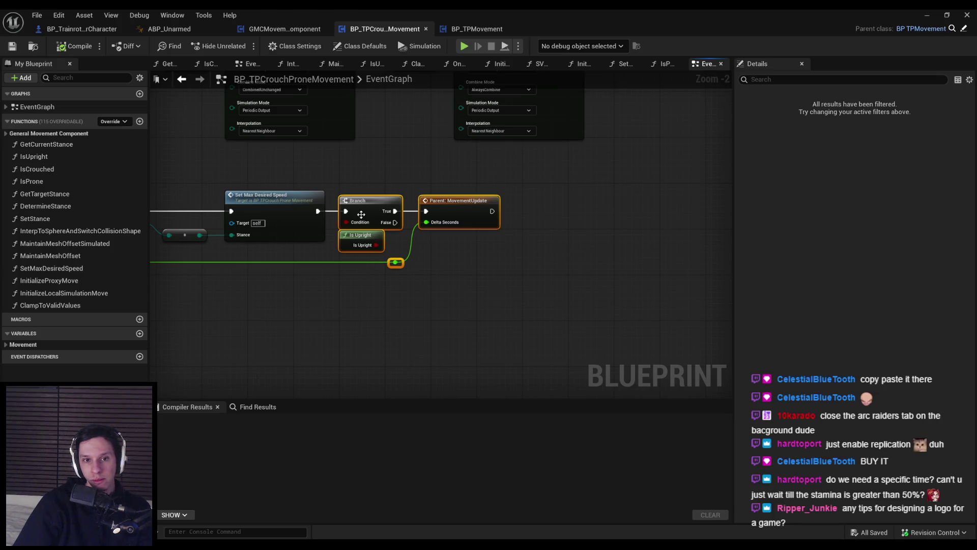
{"action": "double_click", "coordinate": [286, 224]}
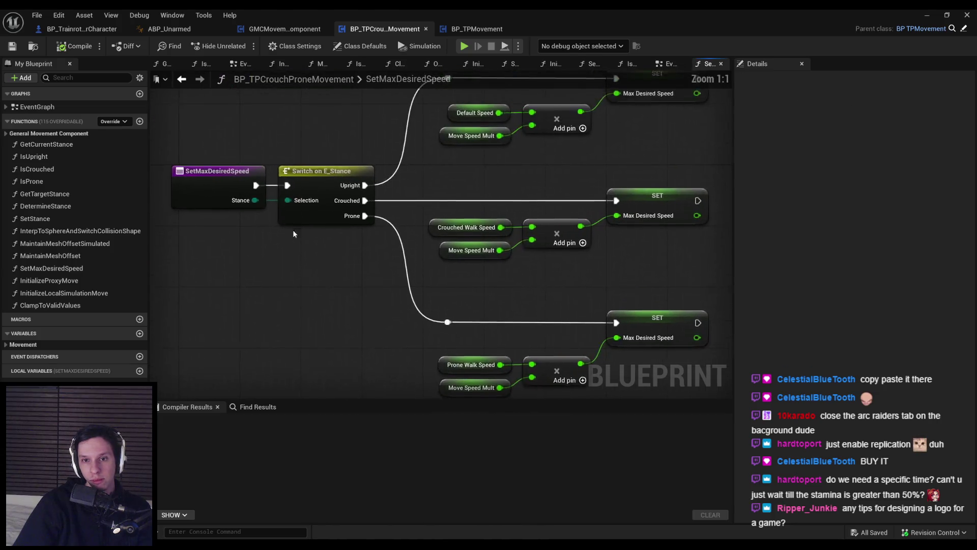
{"action": "left_click_drag", "start_coordinate": [444, 319], "coordinate": [319, 304]}
Try pasting Add Stamina nodes after the crouched and prone SET nodes in SetMaxDesiredSpeed, then undo
{"action": "key", "text": "ctrl+v"}
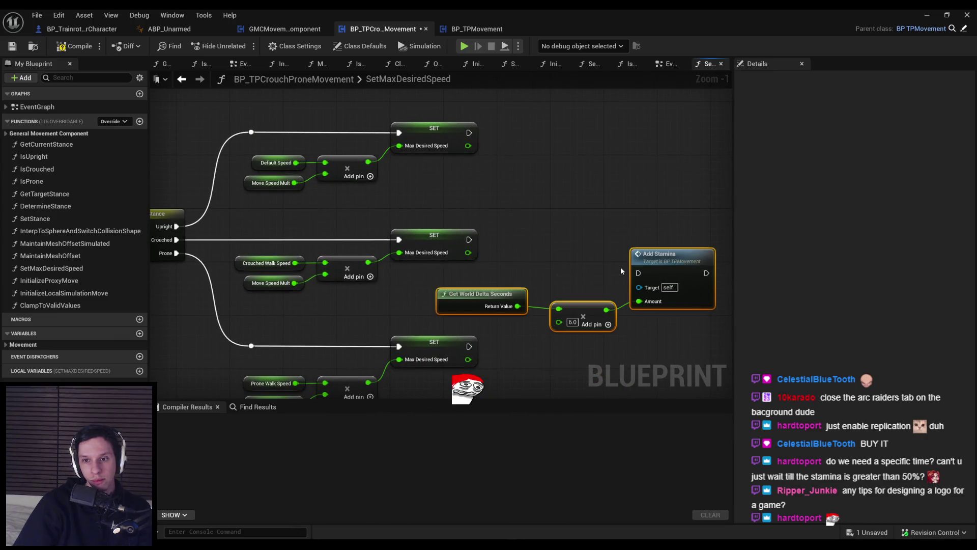
{"action": "left_click_drag", "start_coordinate": [474, 241], "coordinate": [468, 240]}
{"action": "mouse_move", "coordinate": [661, 254]}
{"action": "left_mouse_down"}
{"action": "mouse_move", "coordinate": [701, 217]}
{"action": "mouse_move", "coordinate": [608, 233]}
{"action": "left_mouse_up"}
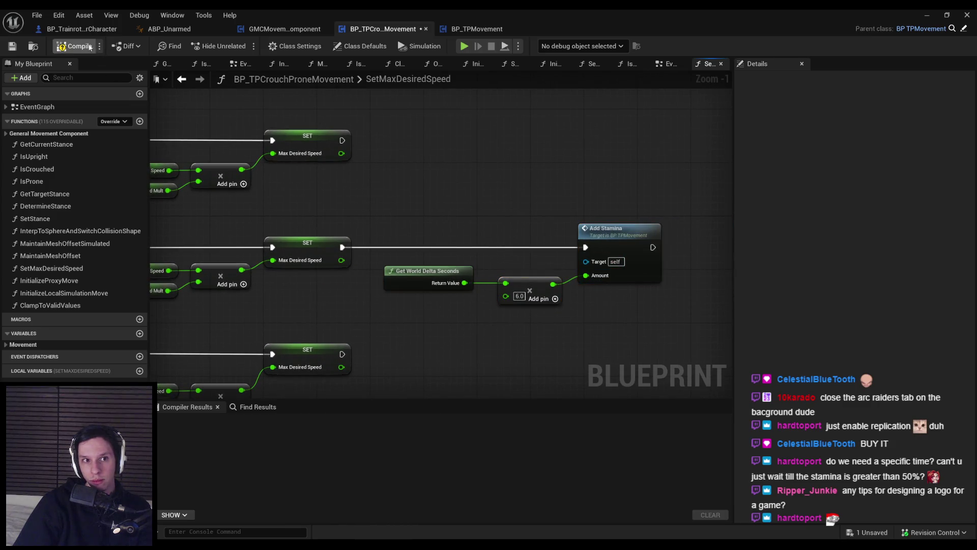
{"action": "left_click_drag", "start_coordinate": [562, 277], "coordinate": [605, 235]}
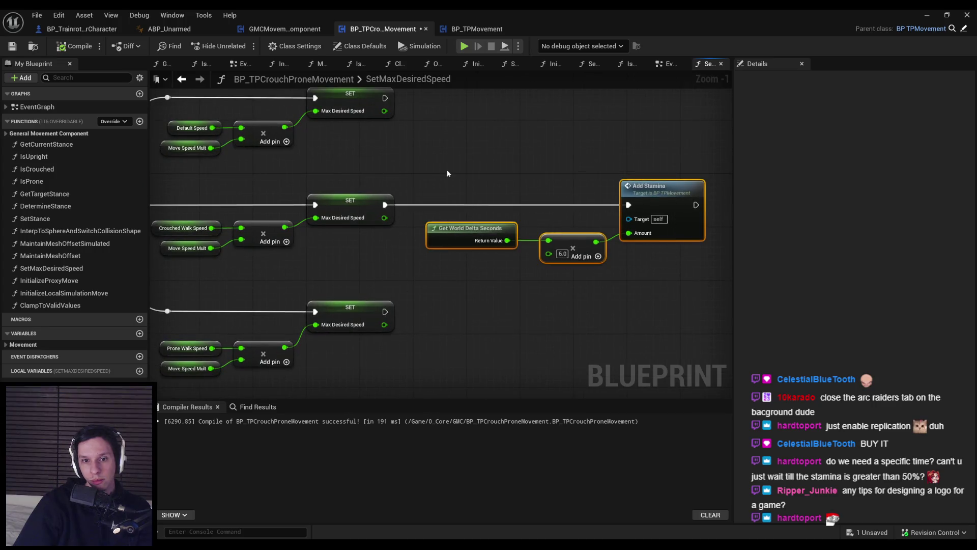
{"action": "left_click", "coordinate": [479, 312]}
{"action": "left_click_drag", "start_coordinate": [668, 299], "coordinate": [473, 186]}
{"action": "key", "text": "ctrl+v"}
{"action": "left_click_drag", "start_coordinate": [383, 312], "coordinate": [382, 312]}
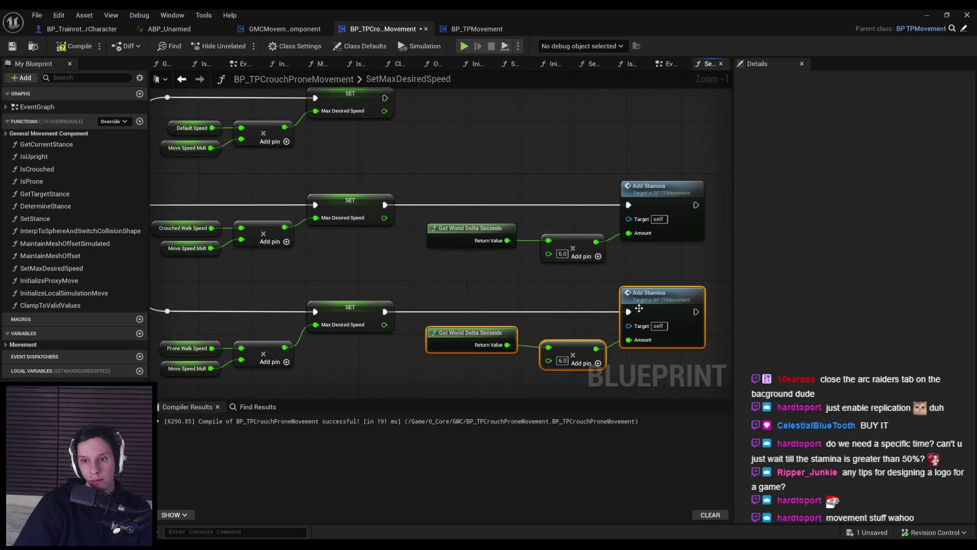
{"action": "left_click_drag", "start_coordinate": [641, 312], "coordinate": [647, 311]}
{"action": "key", "text": "ctrl+z"}
{"action": "key", "text": "ctrl+z"}
{"action": "key", "text": "ctrl+z"}
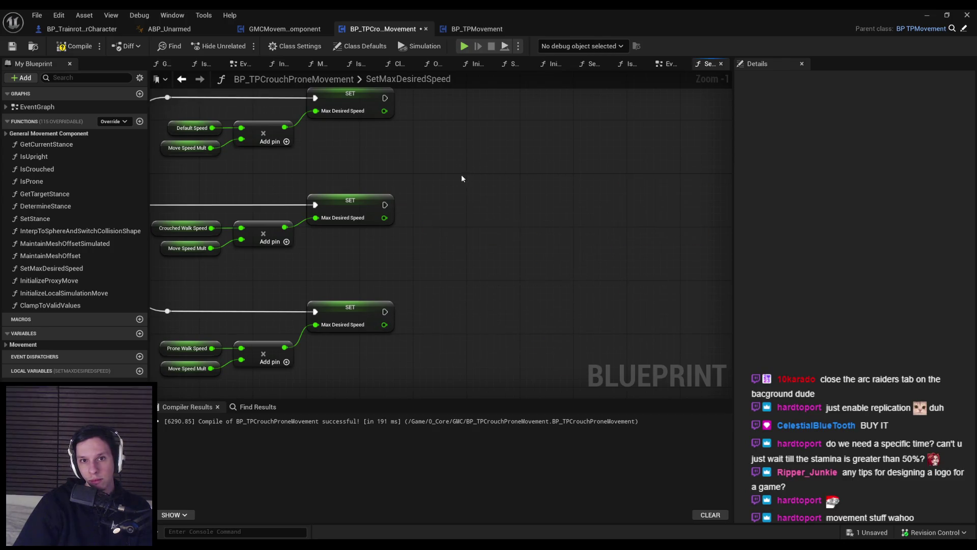
Shift the Branch group right and wire pasted Add Stamina (delta × 6.0) just before the upright Branch
{"action": "left_click_drag", "start_coordinate": [264, 190], "coordinate": [264, 190]}
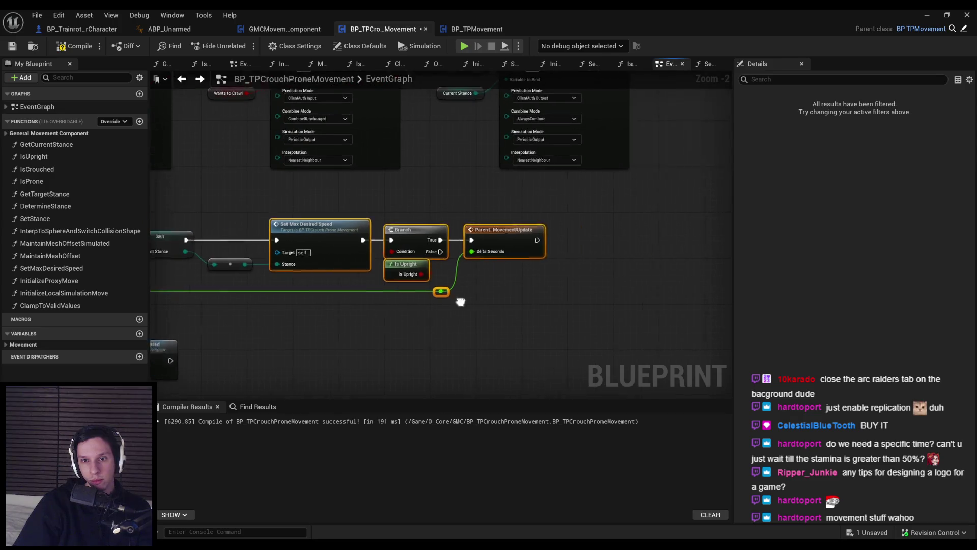
{"action": "left_click_drag", "start_coordinate": [301, 248], "coordinate": [636, 246]}
{"action": "key", "text": "ctrl+v"}
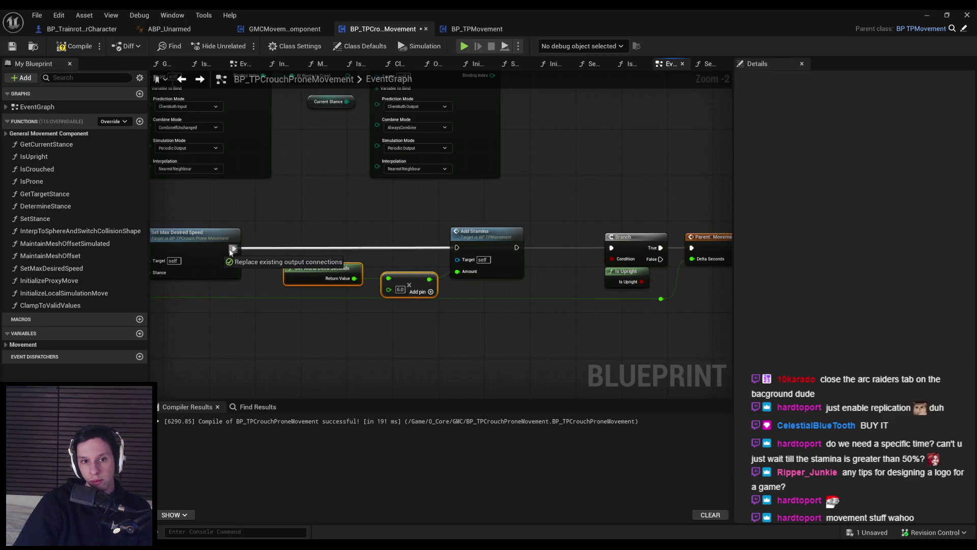
{"action": "left_click_drag", "start_coordinate": [618, 251], "coordinate": [613, 248]}
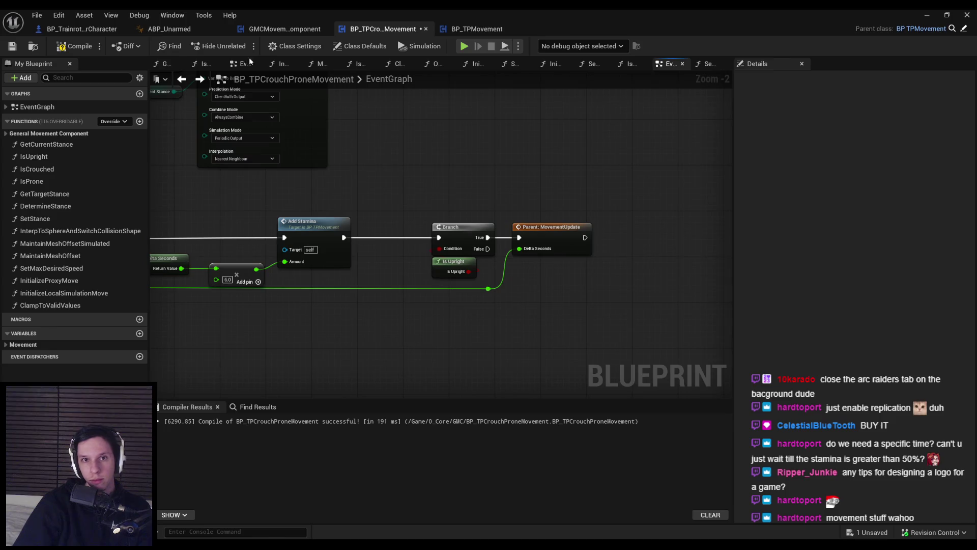
Delete the Add Stamina regen nodes from BP_TPMovement's Sprint graph and minimize the editor
{"action": "left_click", "coordinate": [483, 30]}
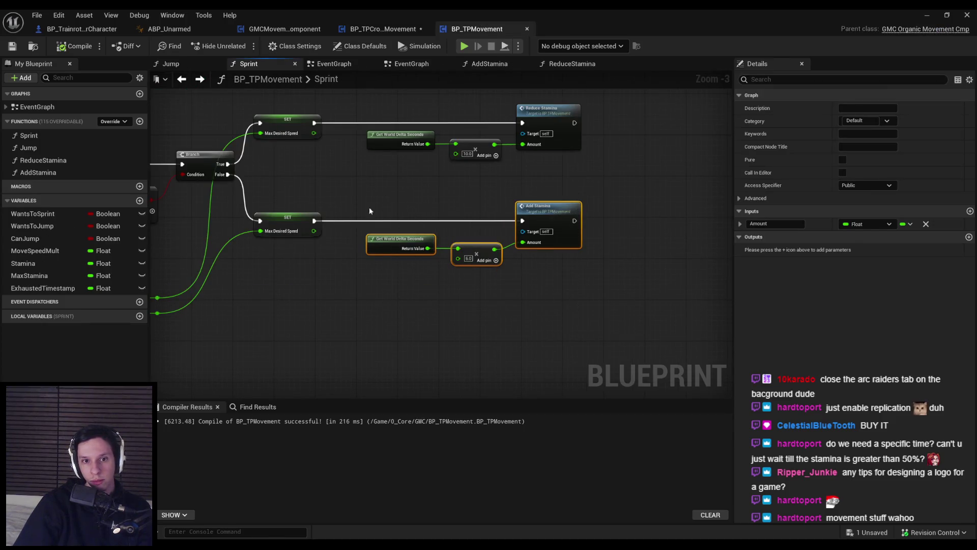
{"action": "left_click_drag", "start_coordinate": [370, 211], "coordinate": [401, 224]}
{"action": "key", "text": "Delete"}
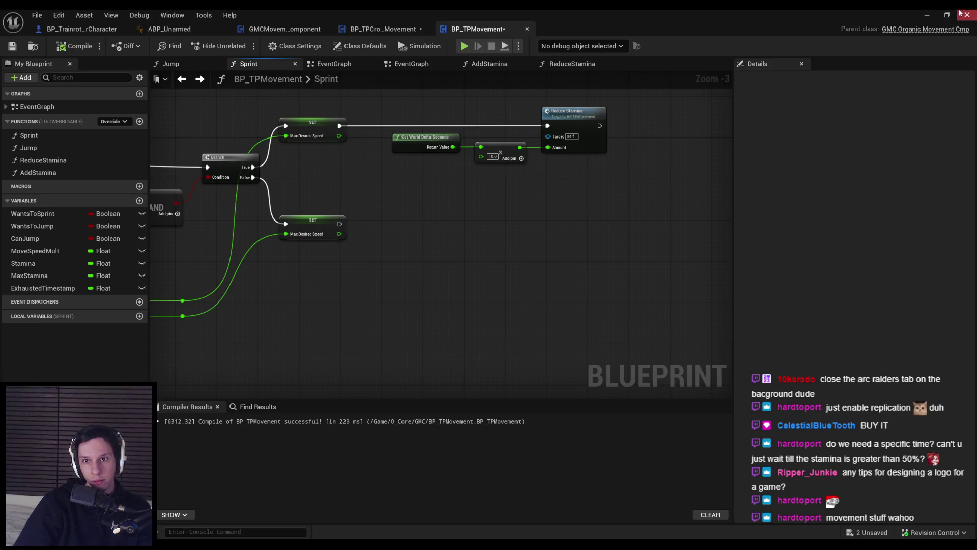
{"action": "left_click", "coordinate": [924, 17]}
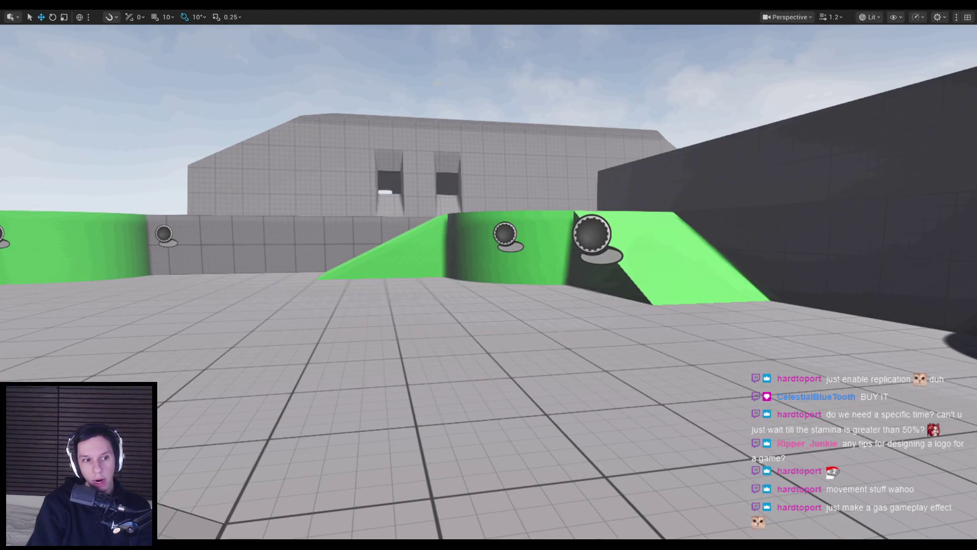
{"action": "key", "text": "alt+p"}
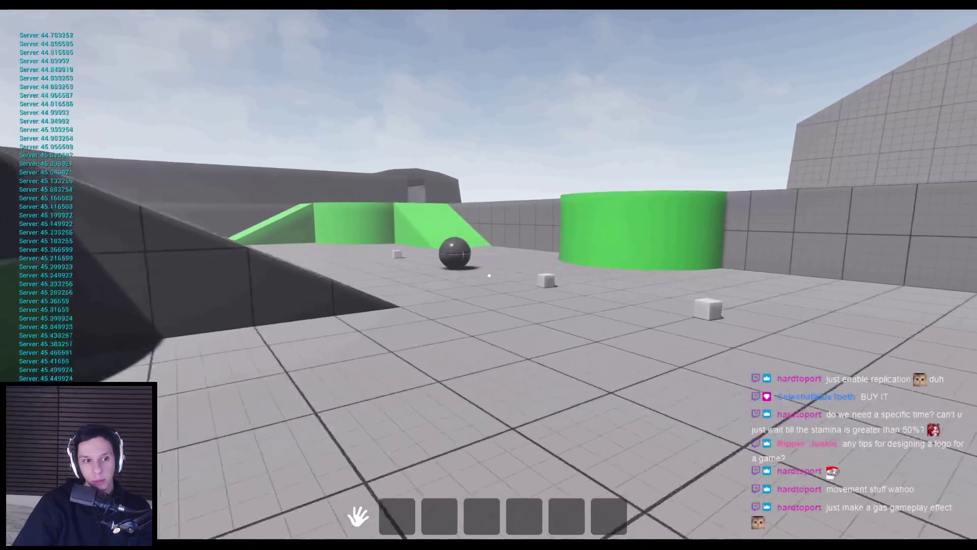
{"action": "key", "text": "w"}
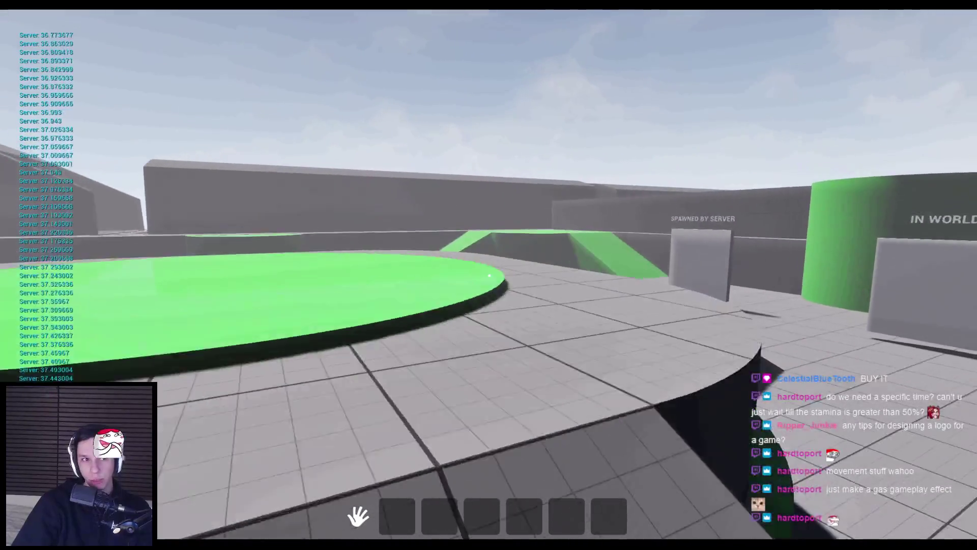
{"action": "key", "text": "w"}
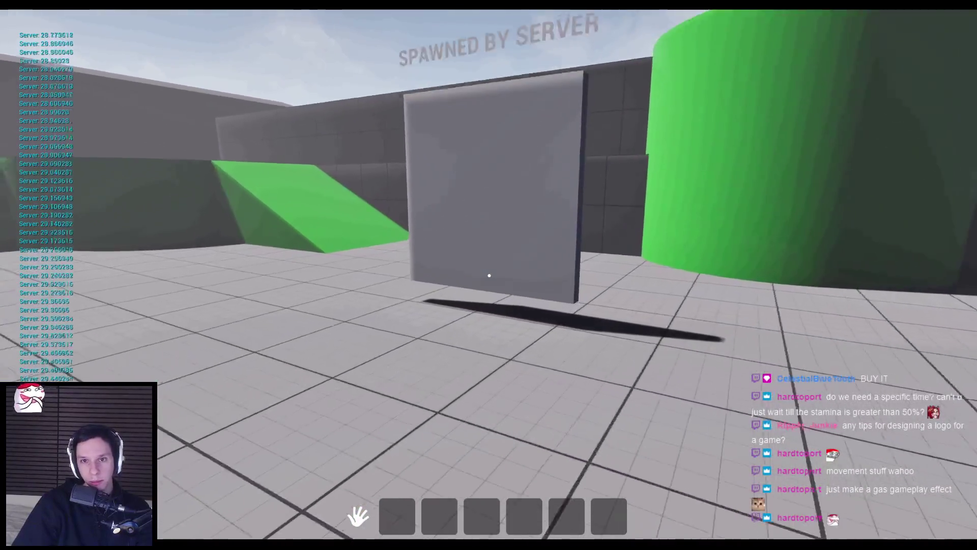
{"action": "key", "text": "w"}
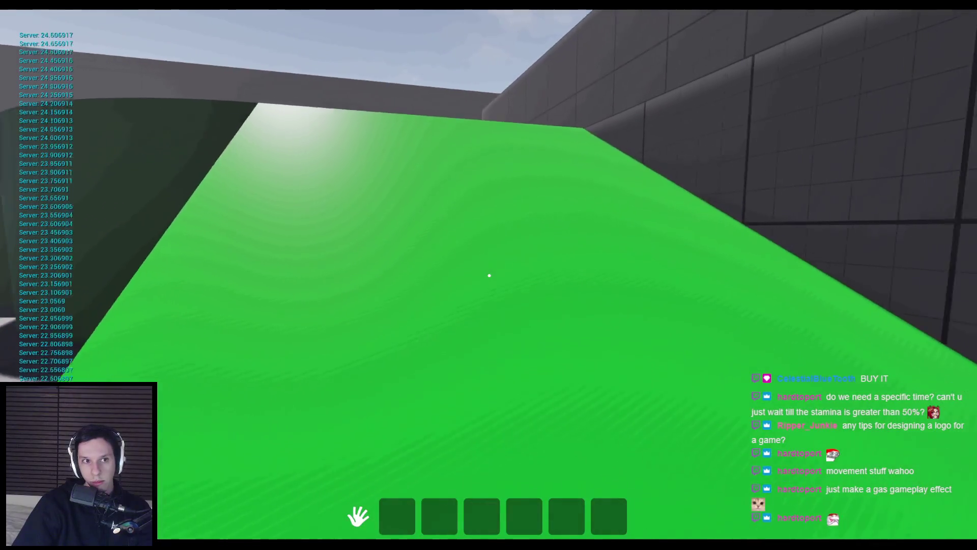
{"action": "key", "text": "w"}
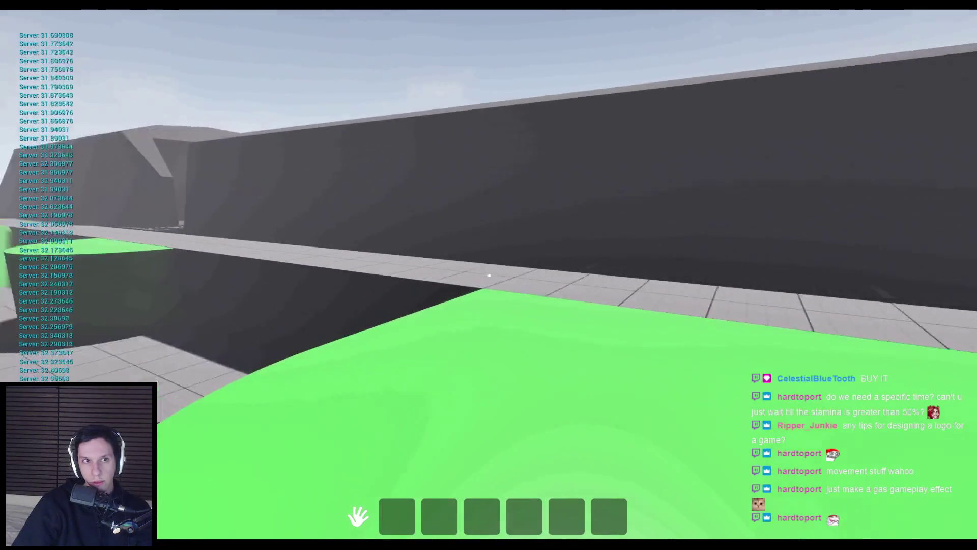
{"action": "key", "text": "w"}
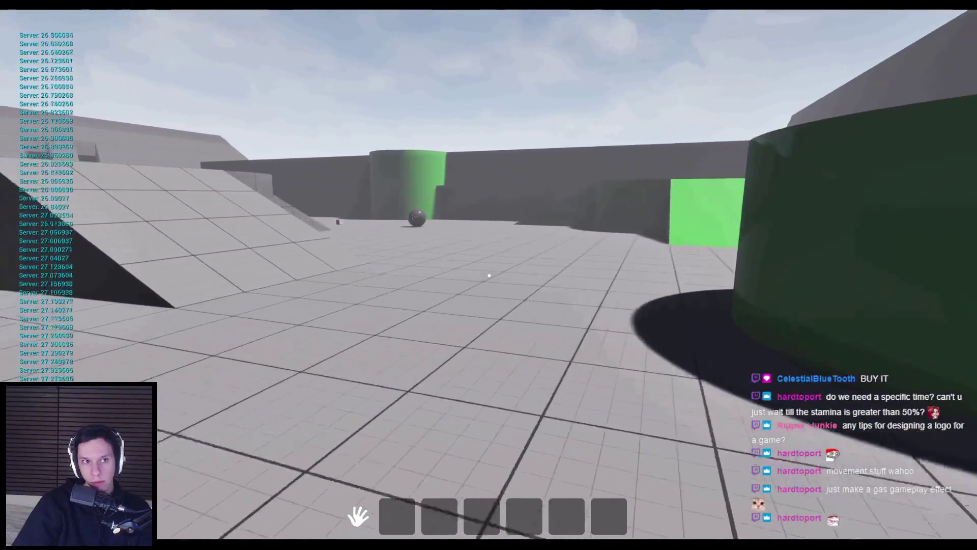
{"action": "key", "text": "Escape"}
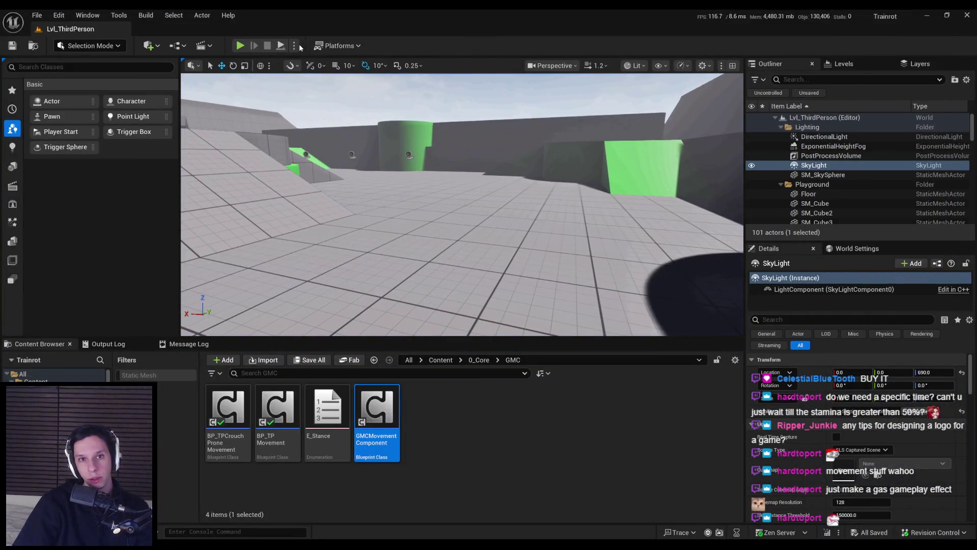
Launch play with a server and two clients and sprint Client 1 until stamina hits 0
{"action": "left_click", "coordinate": [295, 46]}
{"action": "left_click", "coordinate": [383, 271]}
{"action": "left_click", "coordinate": [324, 96]}
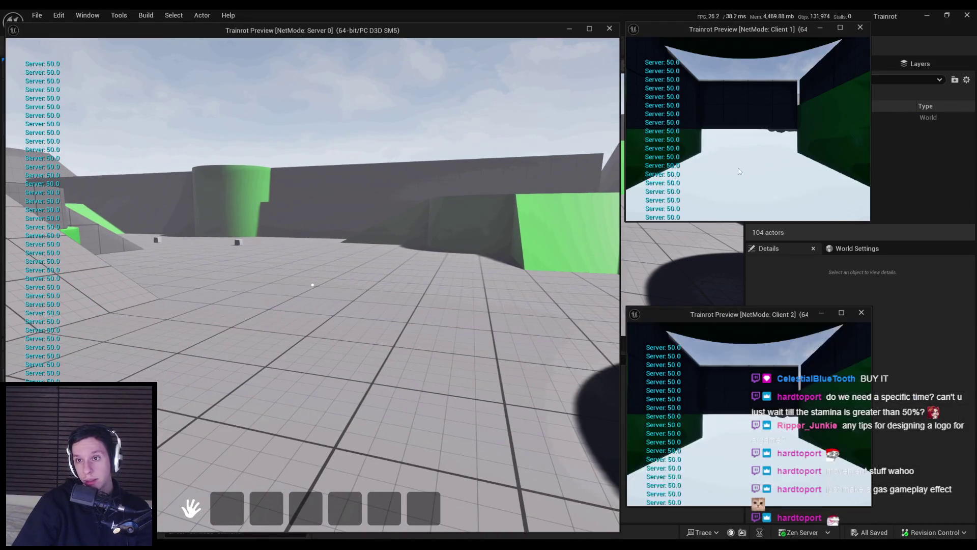
{"action": "key", "text": "w"}
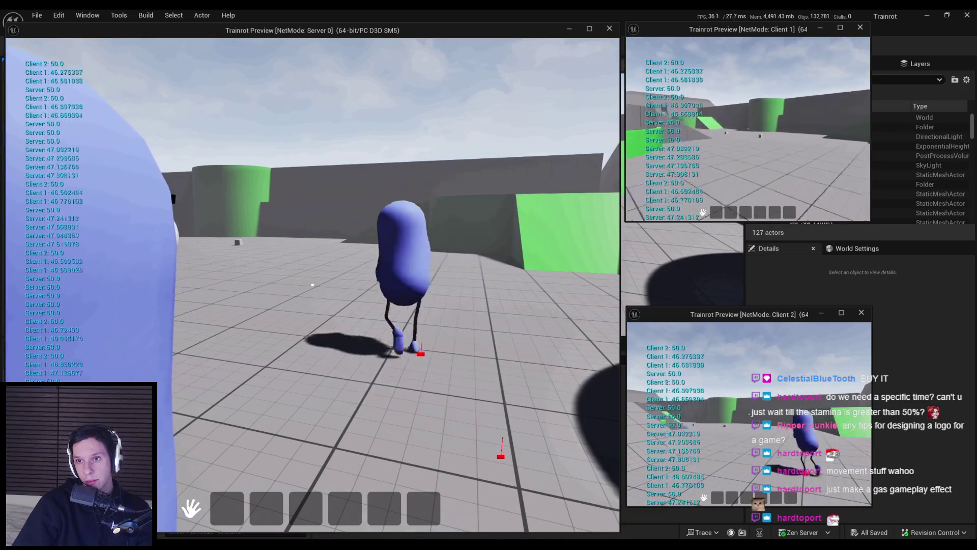
{"action": "key", "text": "w"}
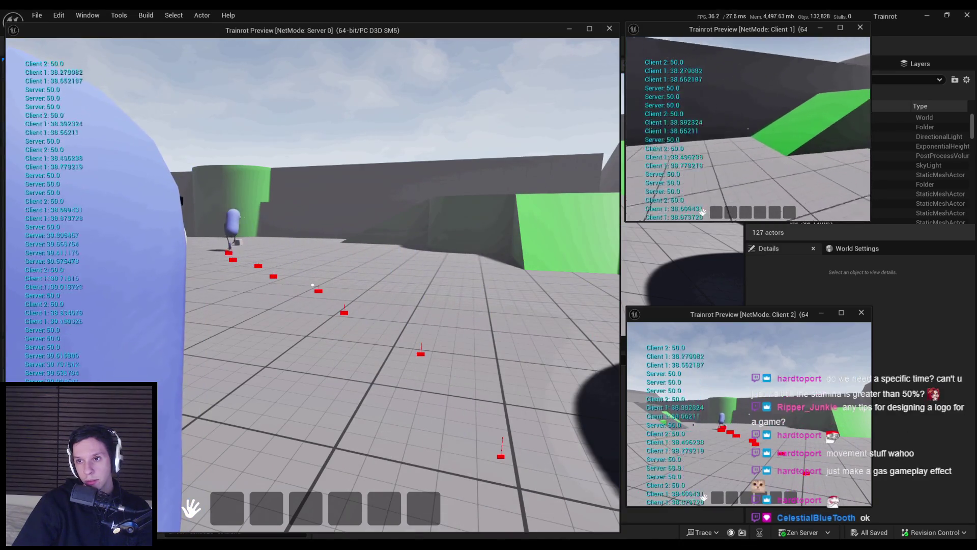
{"action": "key", "text": "w"}
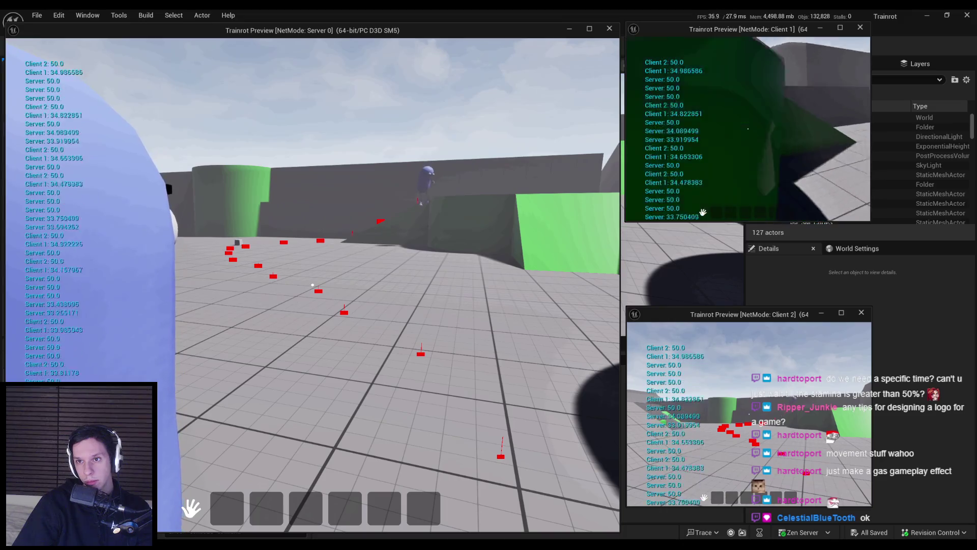
{"action": "key", "text": "w"}
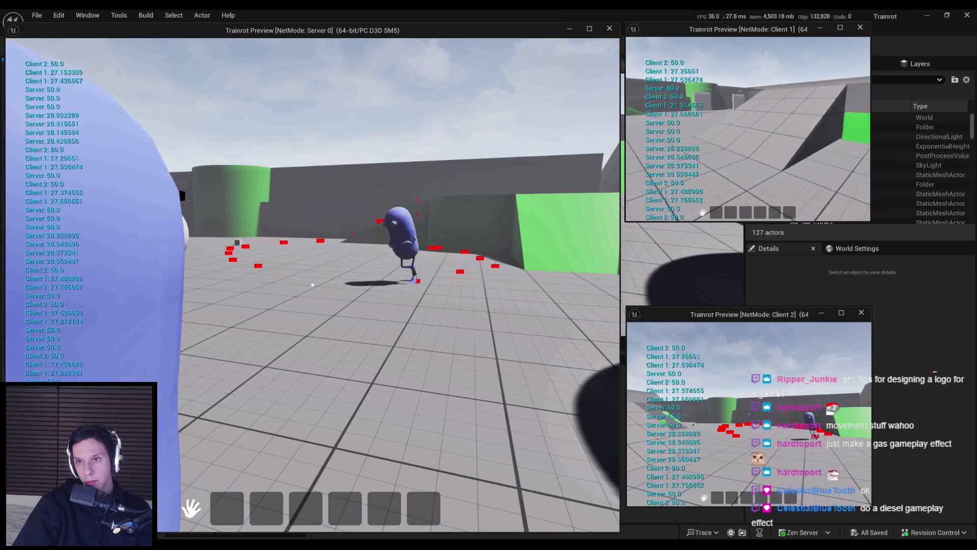
{"action": "key", "text": "w"}
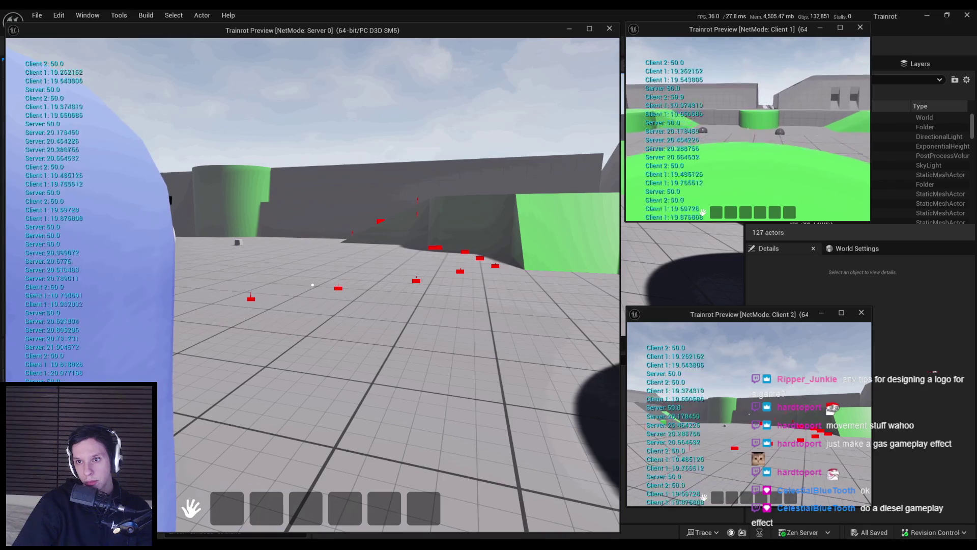
{"action": "key", "text": "w"}
{"action": "key", "text": "w"}
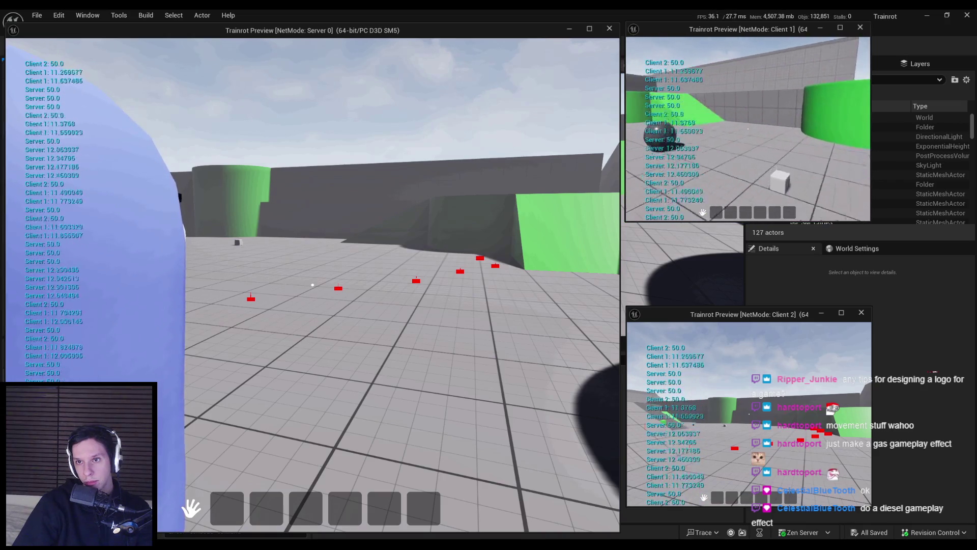
{"action": "key", "text": "w"}
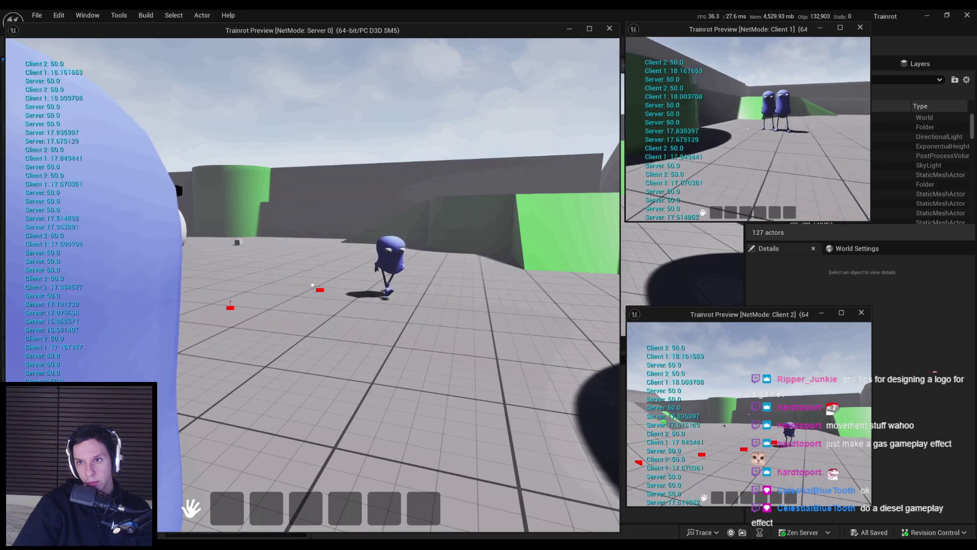
Walk while Client 1 stamina regenerates to 50, sprint to exhaustion again, then stop play
{"action": "key", "text": "w"}
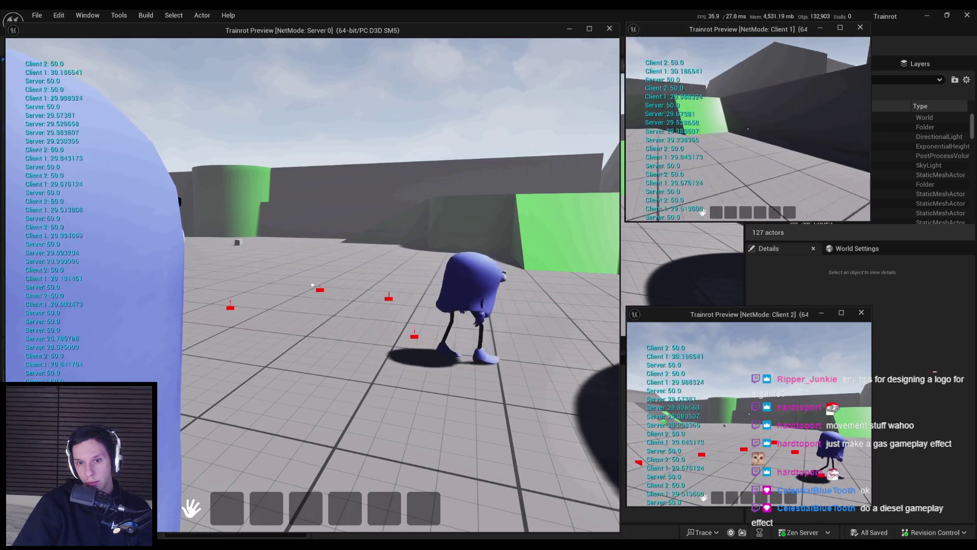
{"action": "key", "text": "w"}
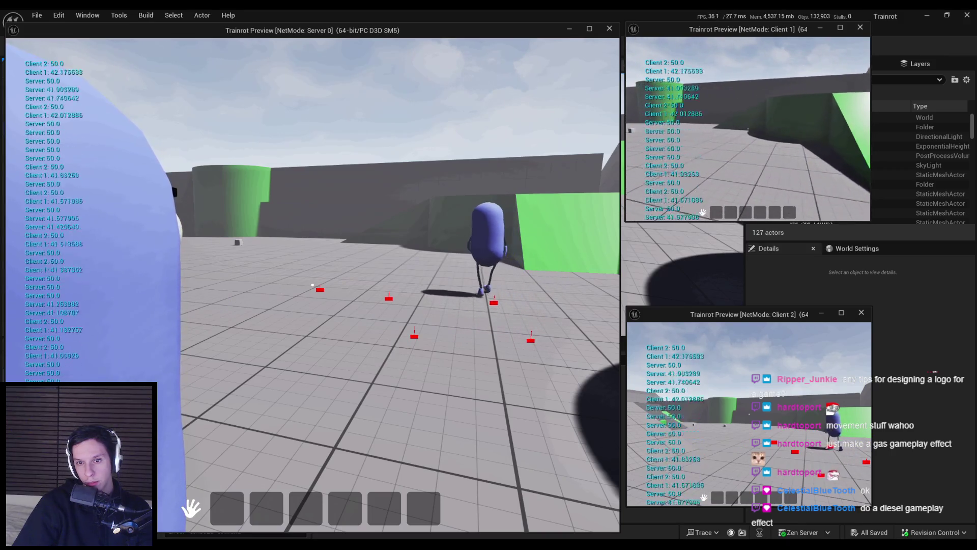
{"action": "key", "text": "w"}
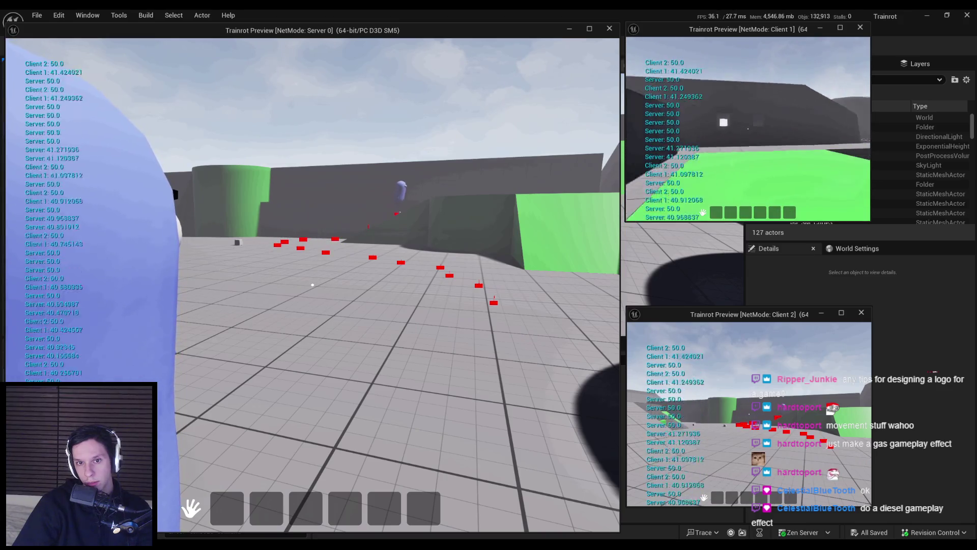
{"action": "key", "text": "w"}
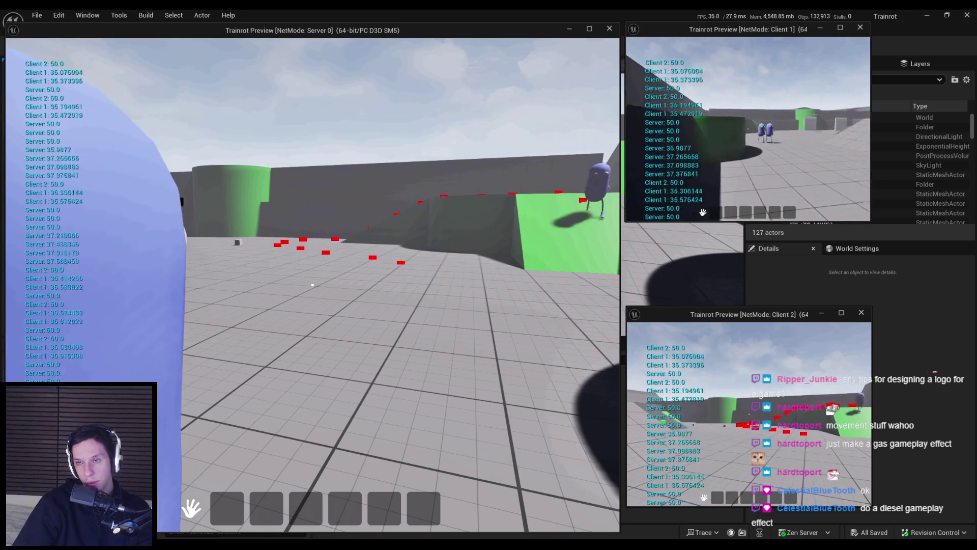
{"action": "key", "text": "w"}
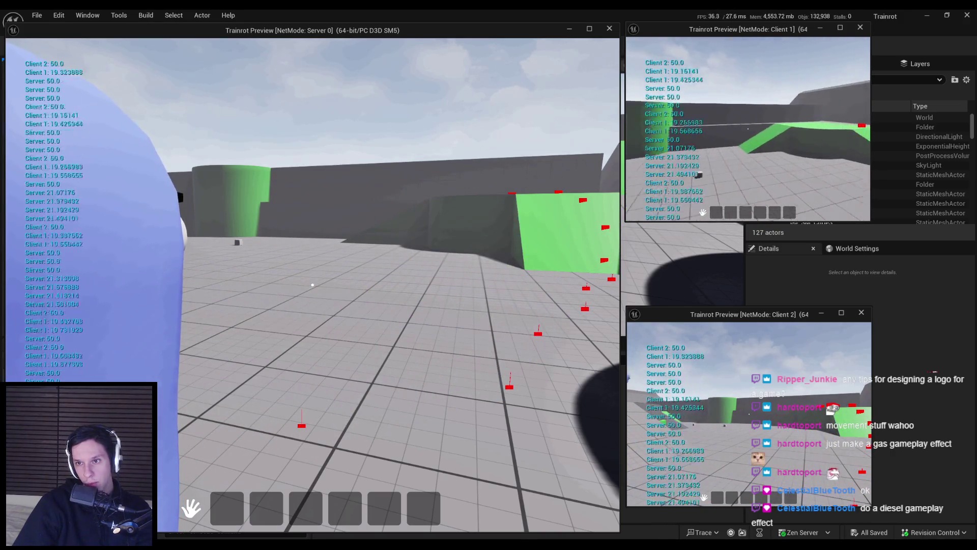
{"action": "key", "text": "w"}
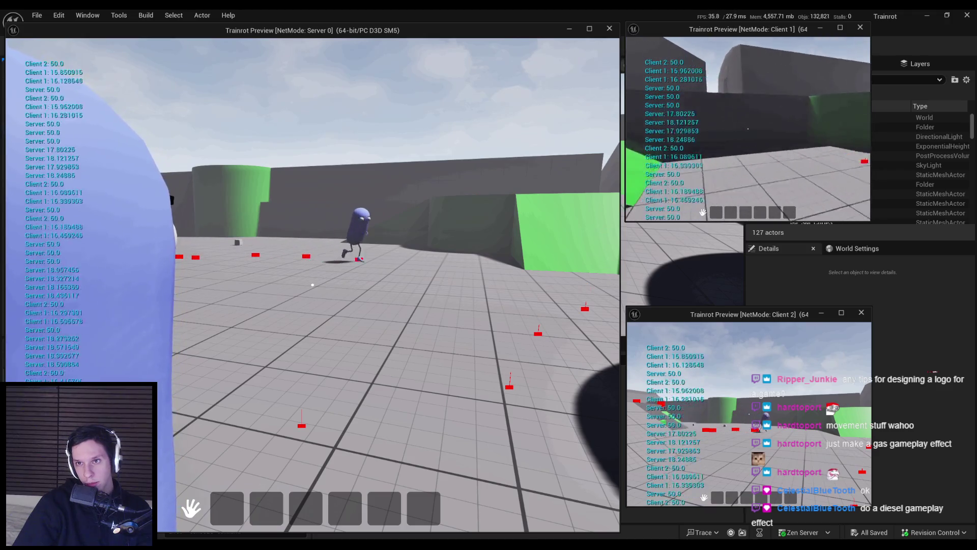
{"action": "key", "text": "w"}
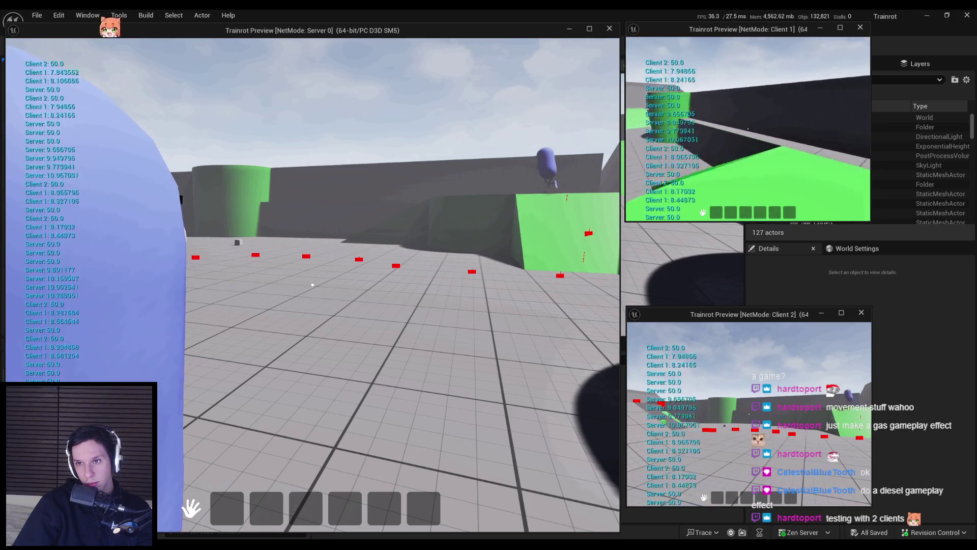
{"action": "key", "text": "w"}
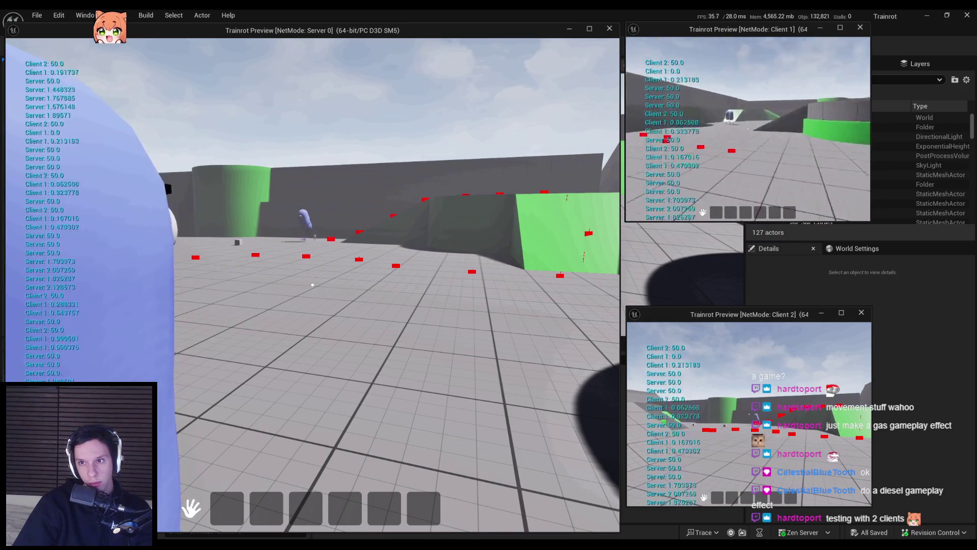
{"action": "key", "text": "w"}
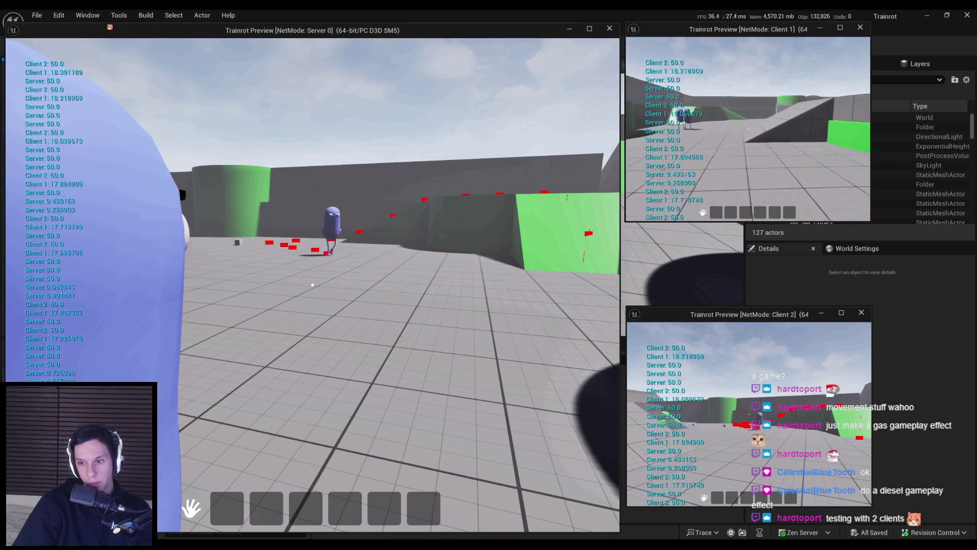
{"action": "key", "text": "w"}
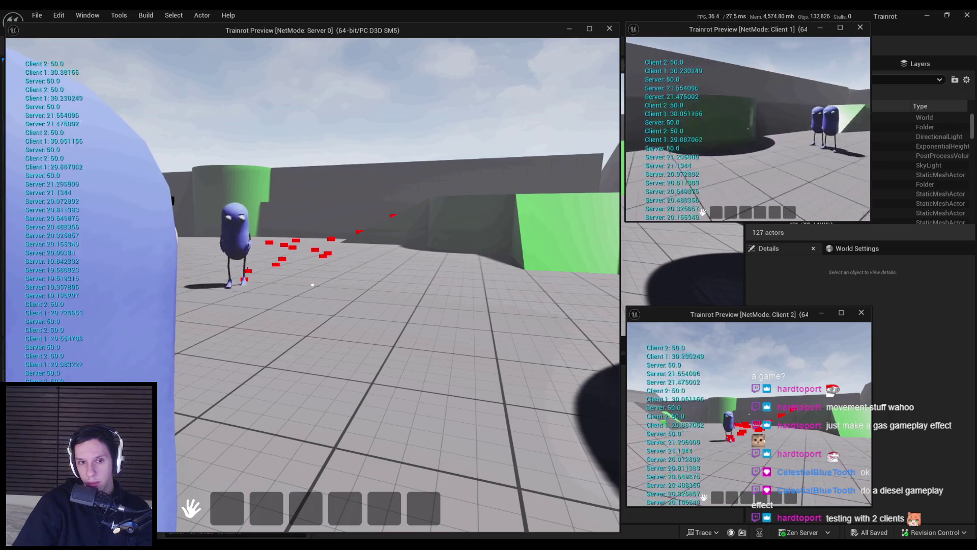
{"action": "key", "text": "w"}
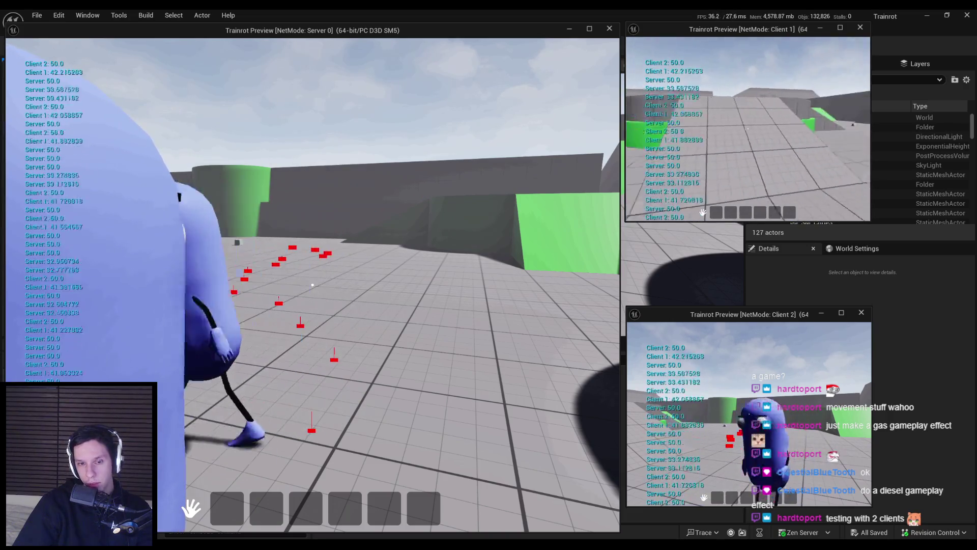
{"action": "key", "text": "w"}
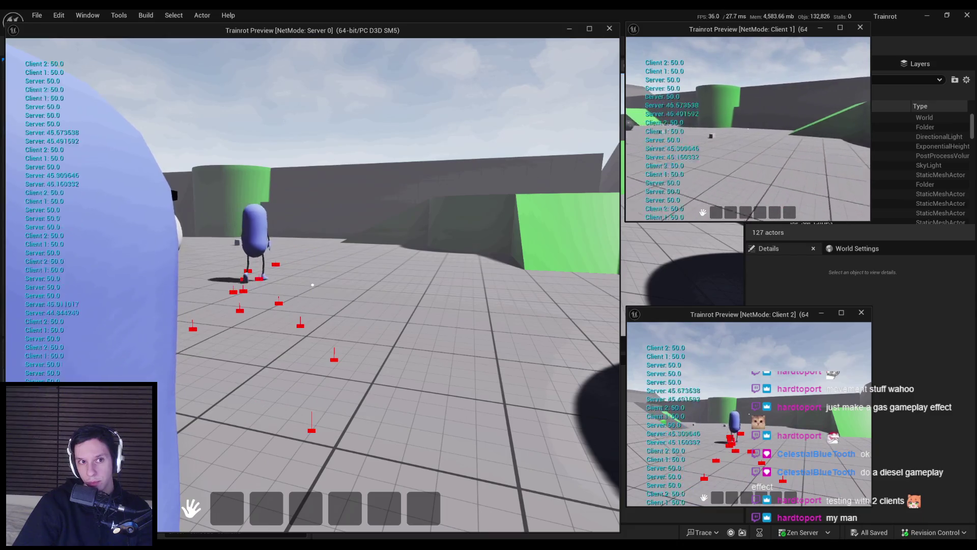
{"action": "key", "text": "Escape"}
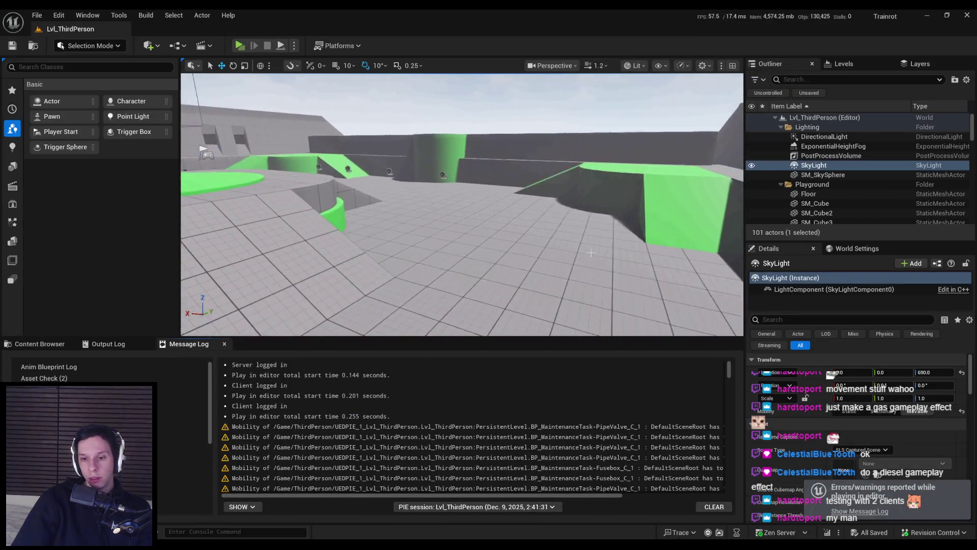
Restart the three-player play session from the editor and move the client across the level
{"action": "mouse_move", "coordinate": [727, 374]}
{"action": "left_mouse_down"}
{"action": "mouse_move", "coordinate": [738, 494]}
{"action": "mouse_move", "coordinate": [729, 367]}
{"action": "left_mouse_up"}
{"action": "left_click", "coordinate": [20, 342]}
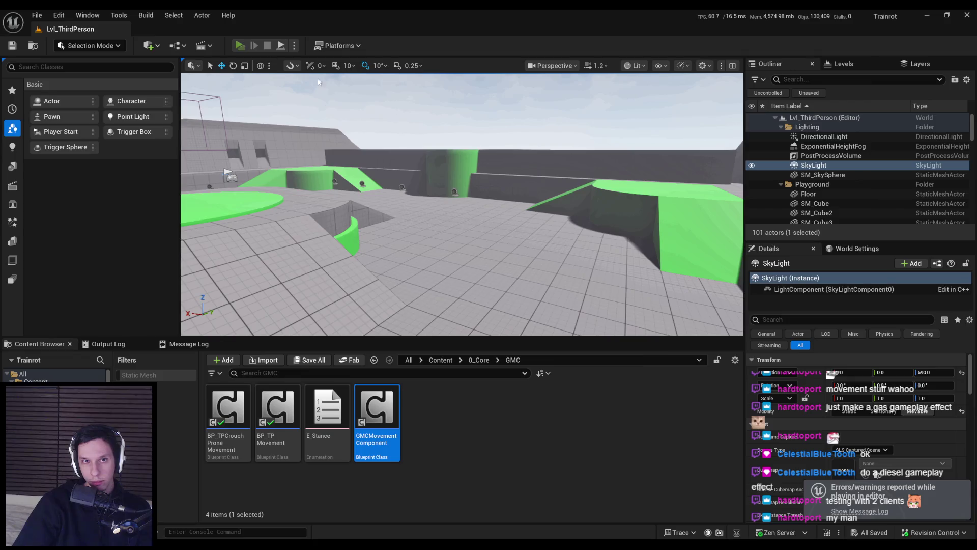
{"action": "key", "text": "alt+p"}
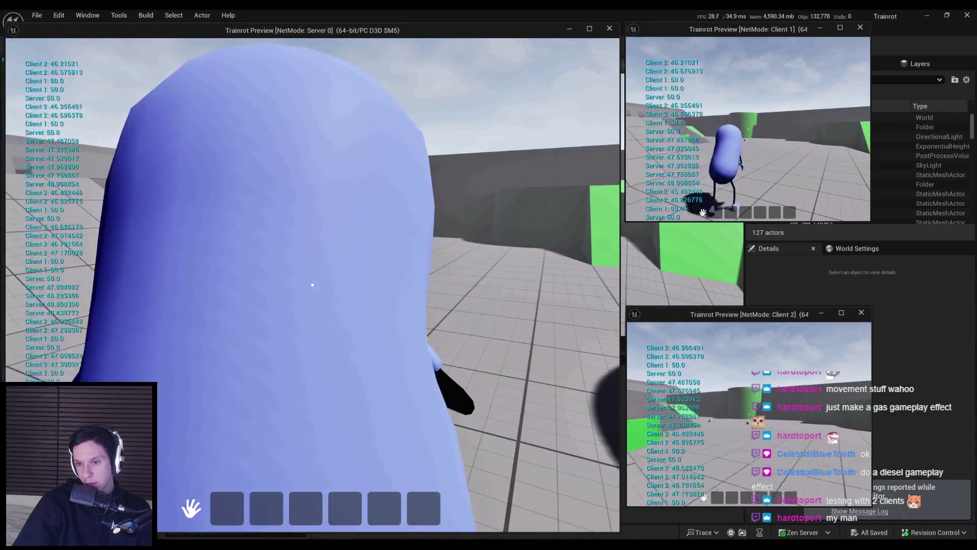
{"action": "key", "text": "w"}
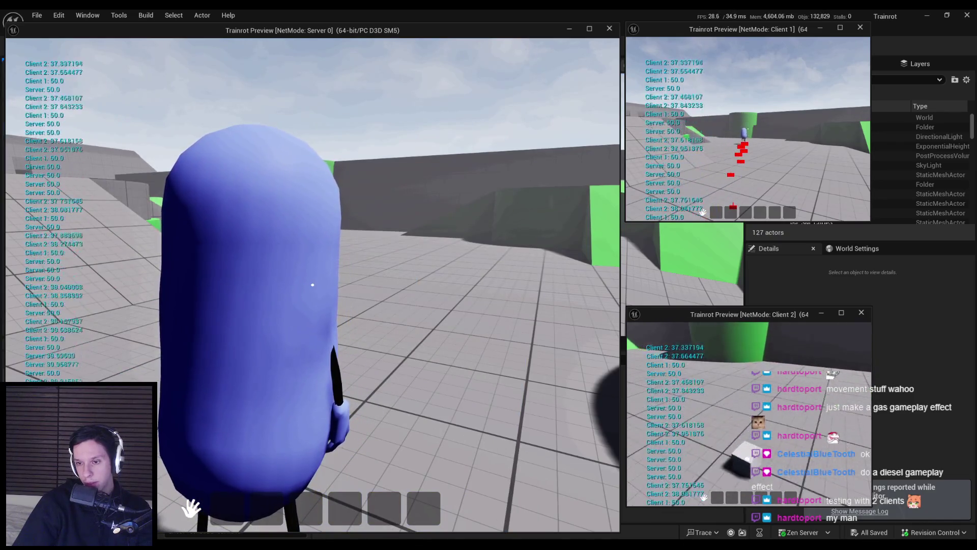
{"action": "key", "text": "w"}
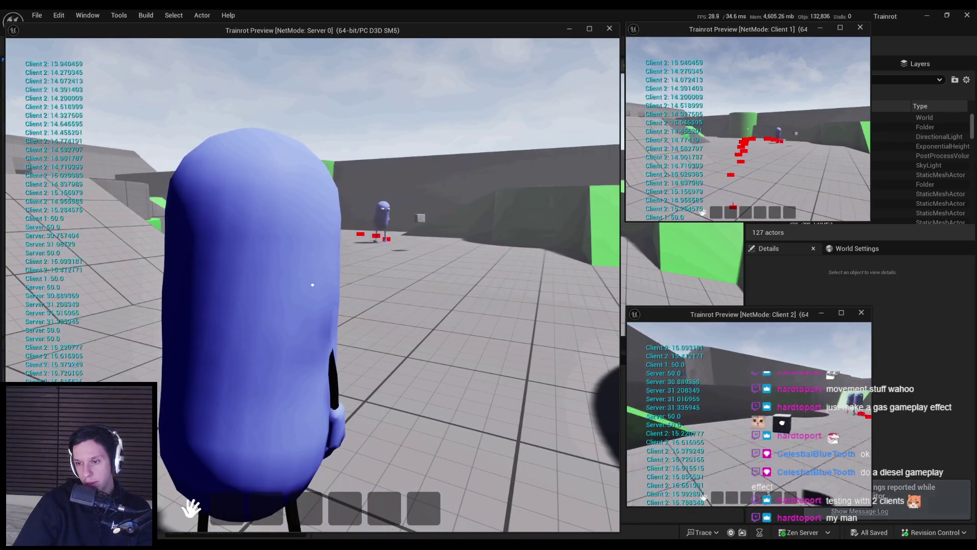
{"action": "key", "text": "w"}
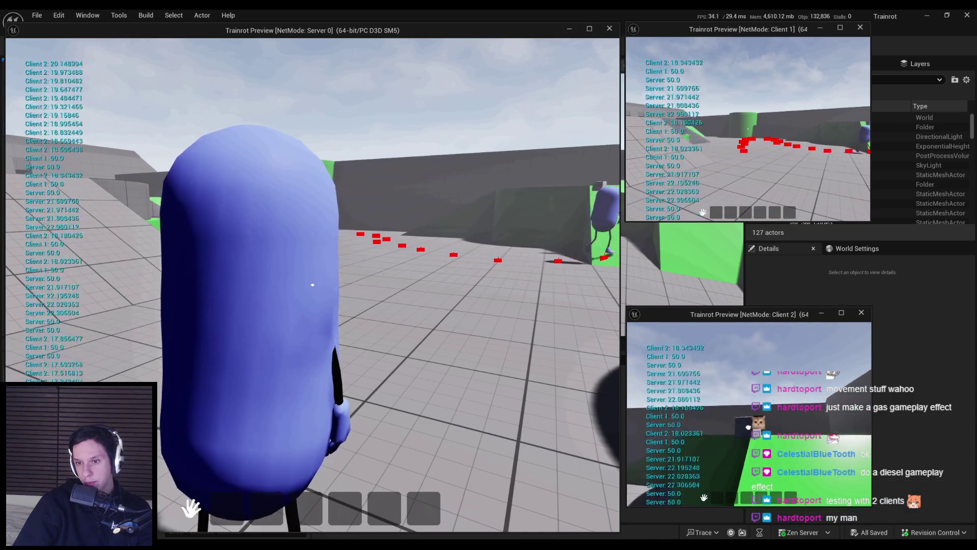
Sprint Client 2 until stamina falls to about 1.8, let it recover near 7.7, then stop play
{"action": "key", "text": "w"}
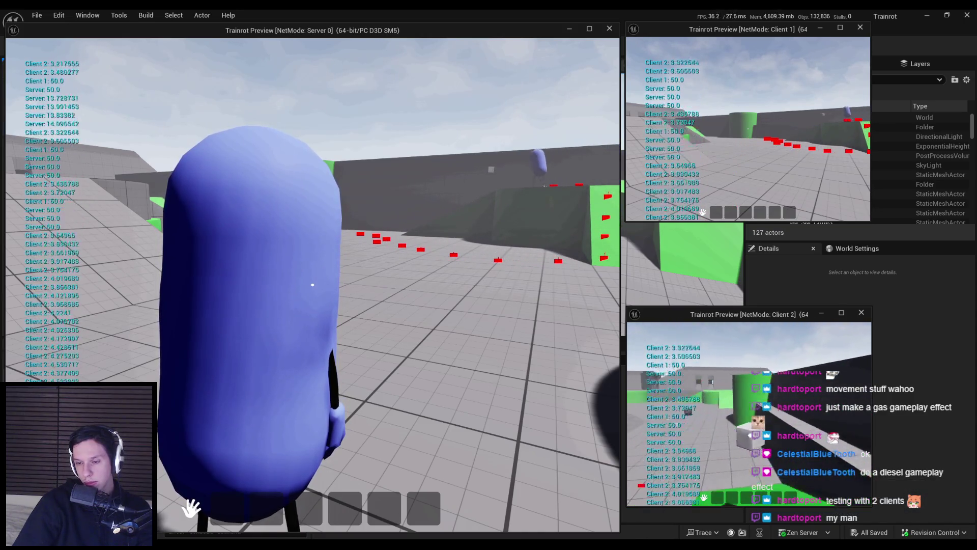
{"action": "key", "text": "w"}
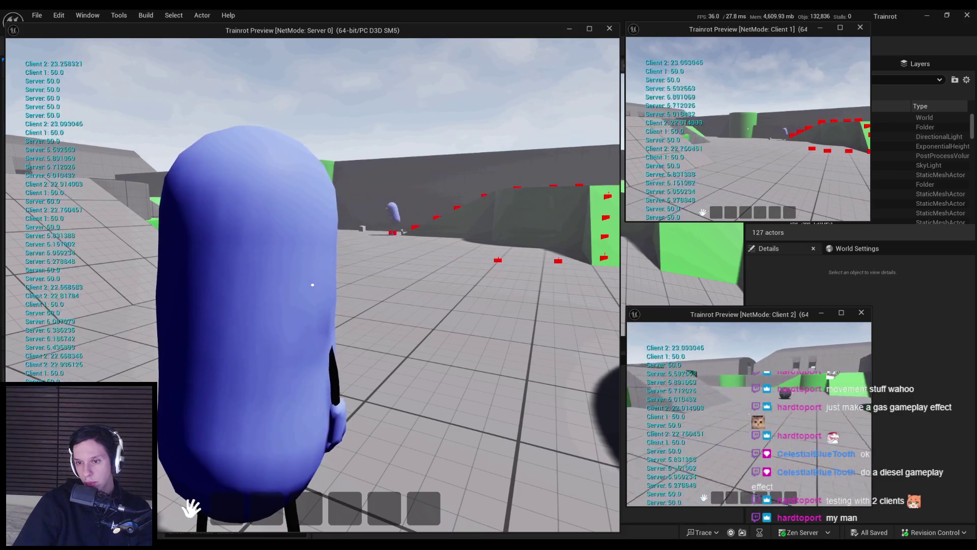
{"action": "key", "text": "w"}
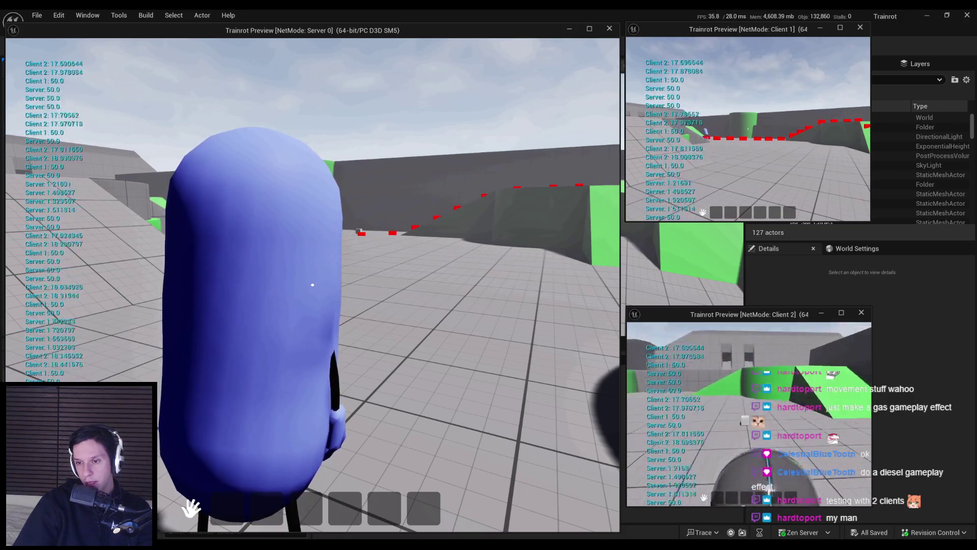
{"action": "key", "text": "w"}
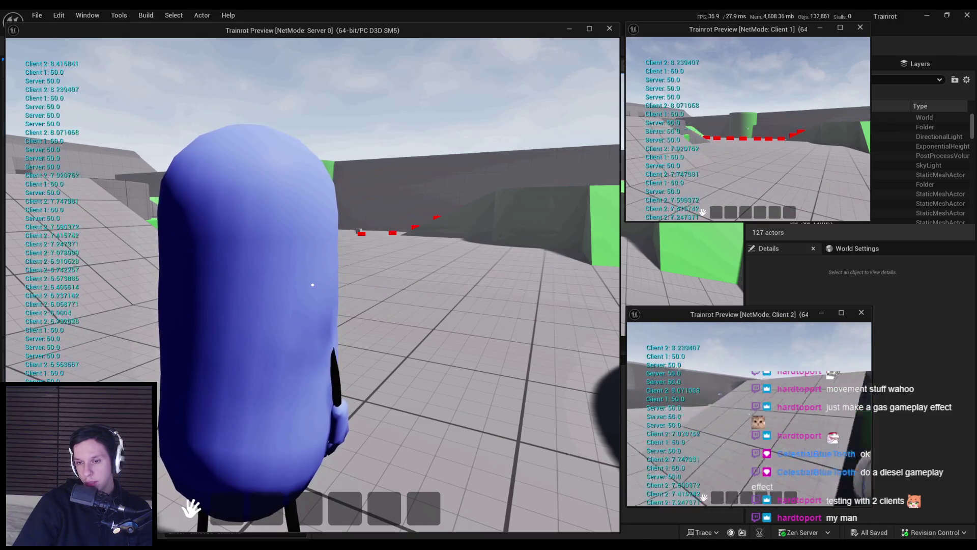
{"action": "key", "text": "w"}
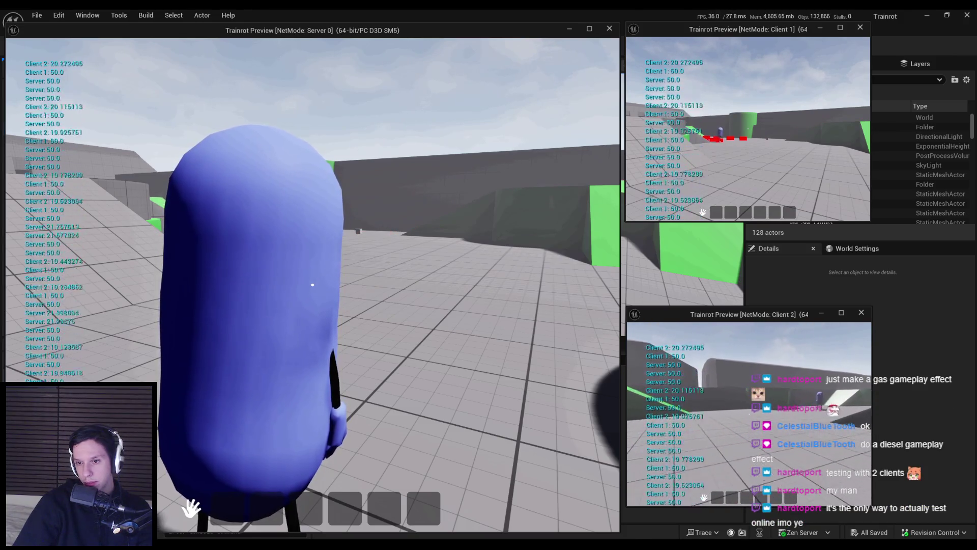
{"action": "key", "text": "w"}
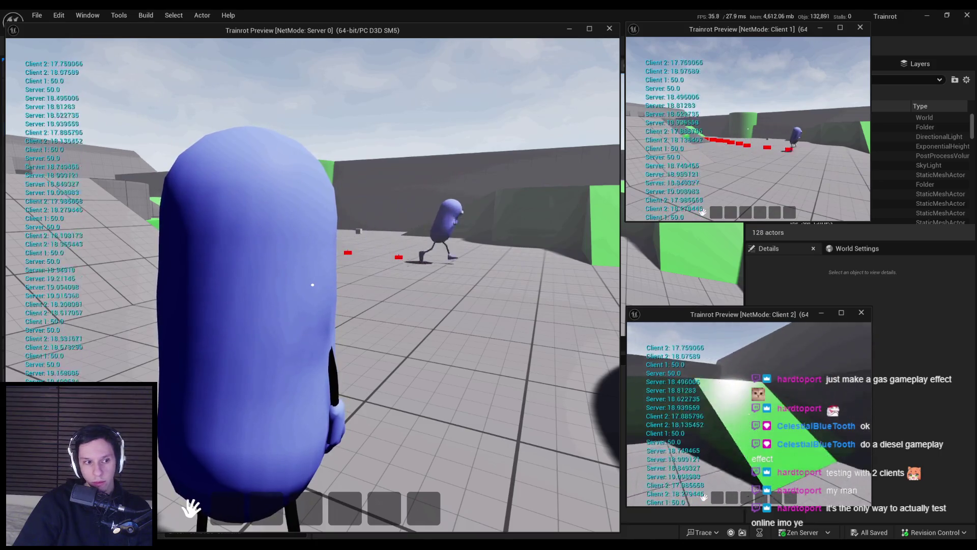
{"action": "key", "text": "w"}
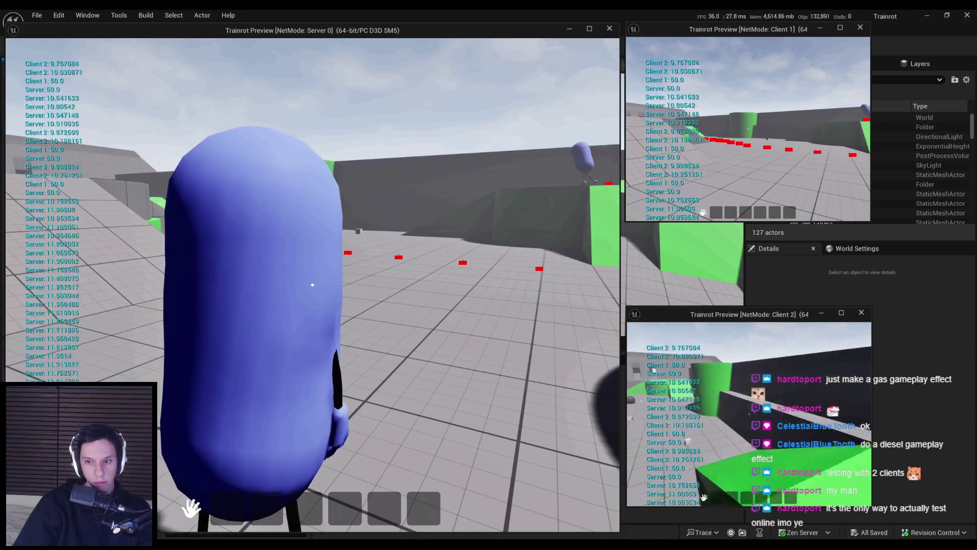
{"action": "key", "text": "w"}
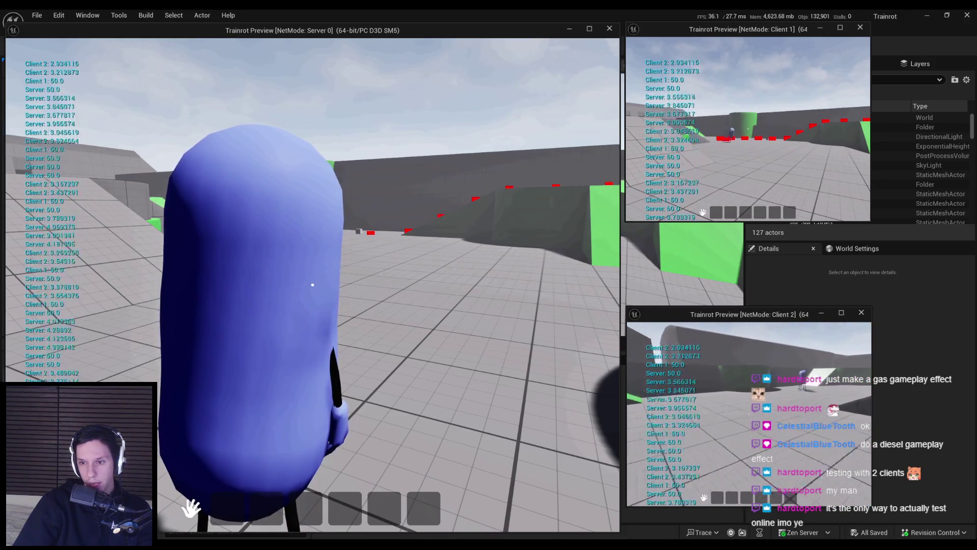
{"action": "key", "text": "w"}
{"action": "key", "text": "w"}
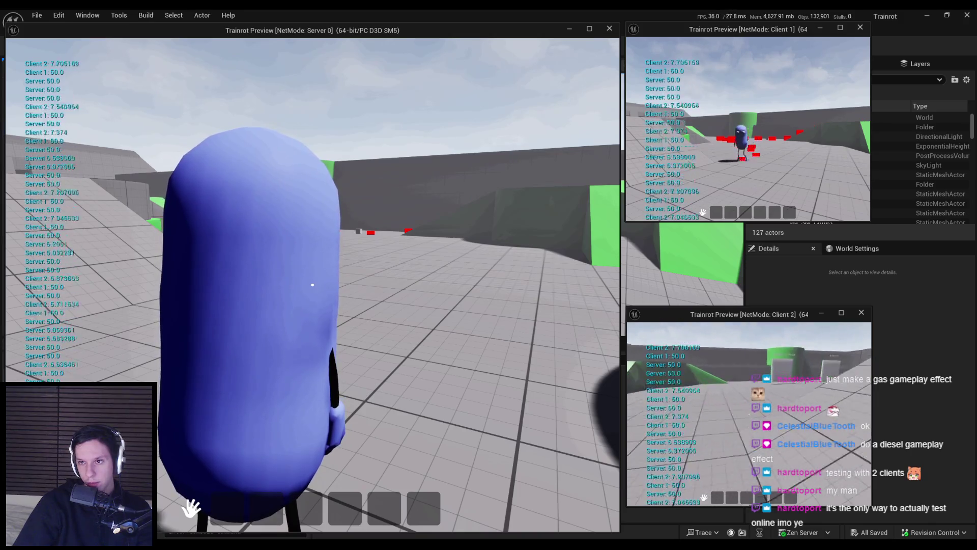
{"action": "key", "text": "Escape"}
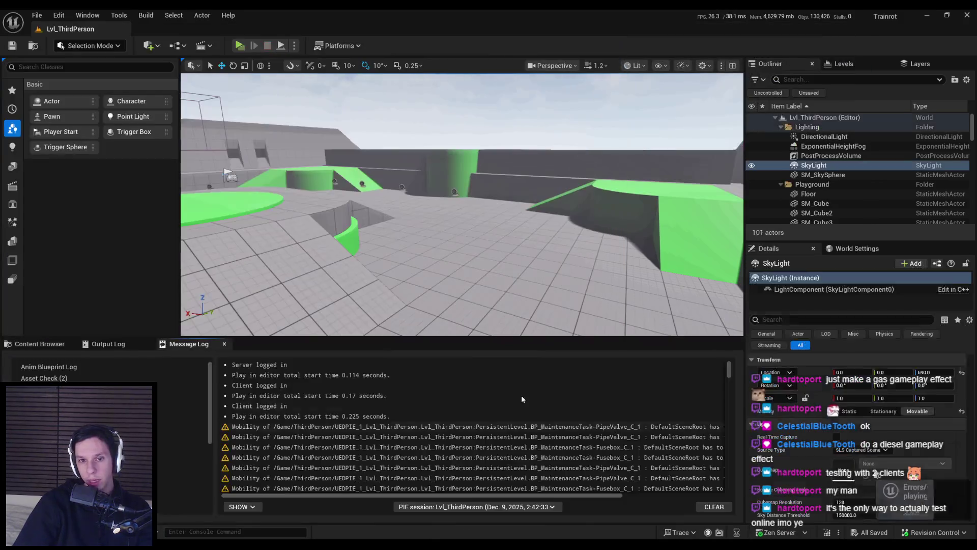
Start play in the Selected Viewport, then switch to Chrome showing the Trello board's Stamina System card
{"action": "left_click", "coordinate": [294, 45]}
{"action": "left_click", "coordinate": [347, 84]}
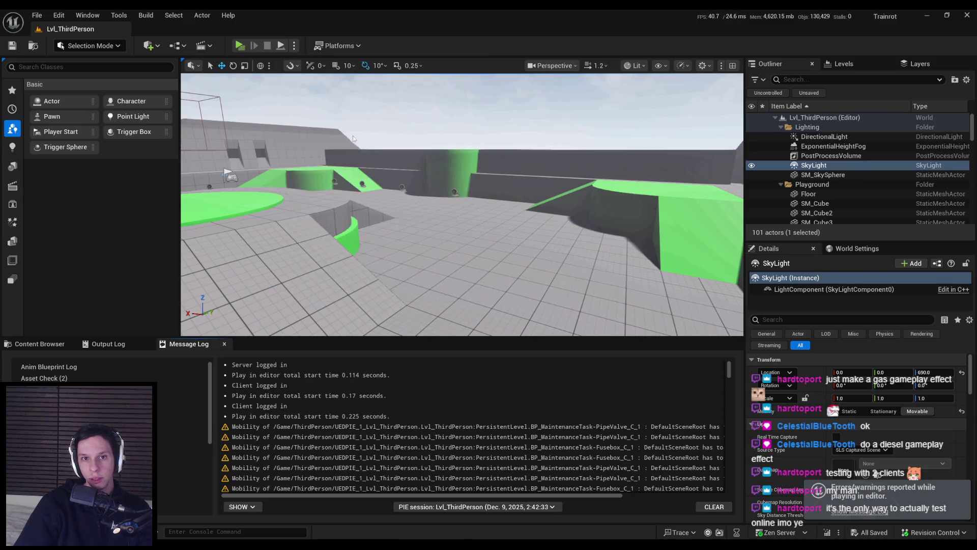
{"action": "key", "text": "alt+Tab"}
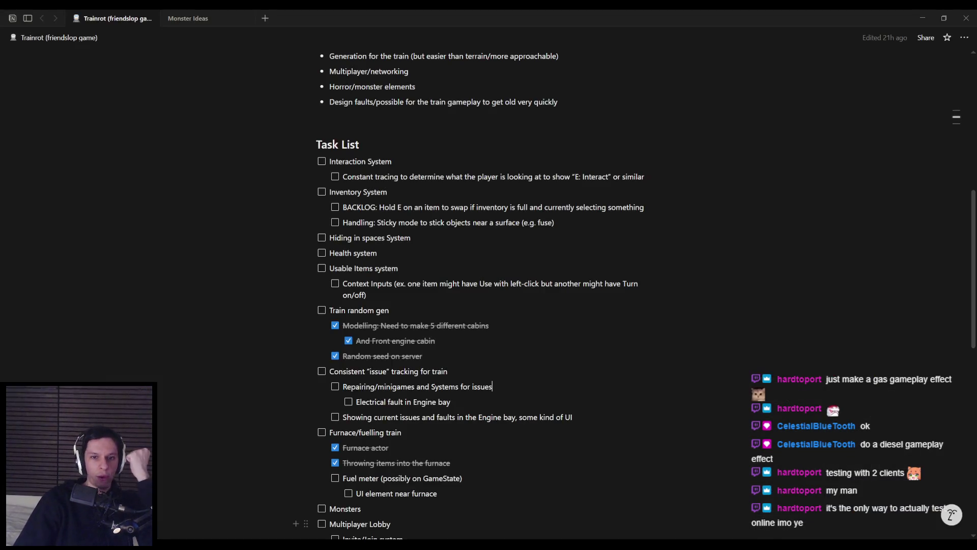
{"action": "key", "text": "alt+Tab"}
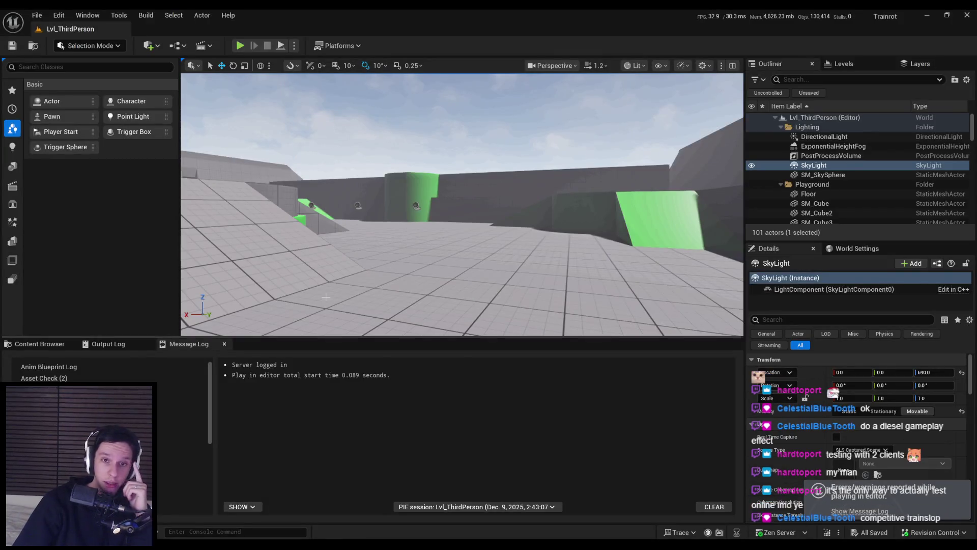
{"action": "key", "text": "alt+Tab"}
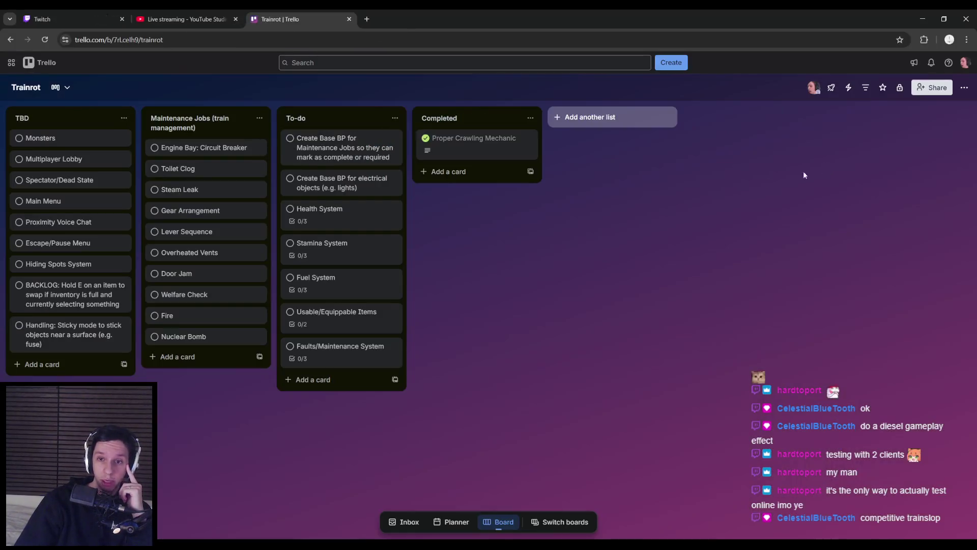
Rename the first Stamina System checklist item to 'Add stamina variable'
{"action": "double_click", "coordinate": [810, 172]}
{"action": "key", "text": "ctrl+shift+Tab"}
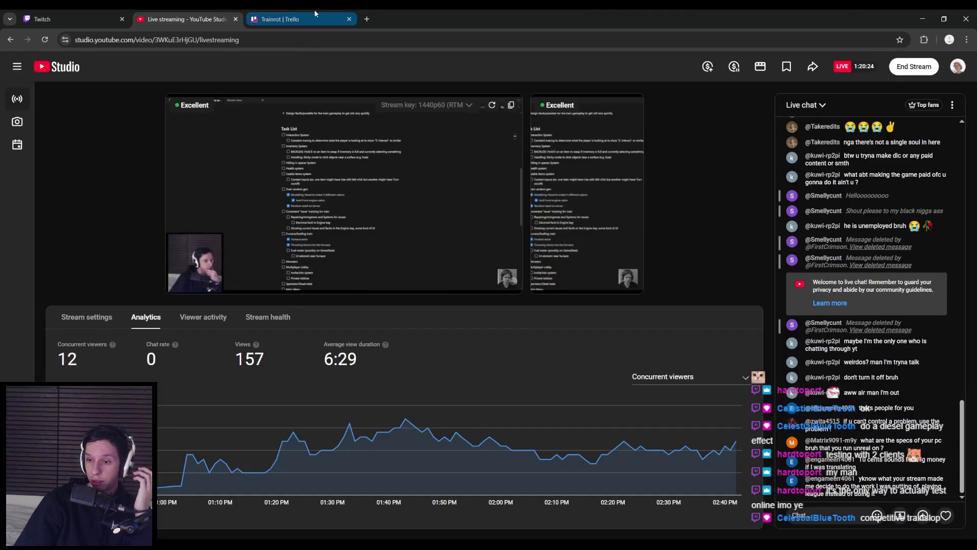
{"action": "key", "text": "ctrl+Tab"}
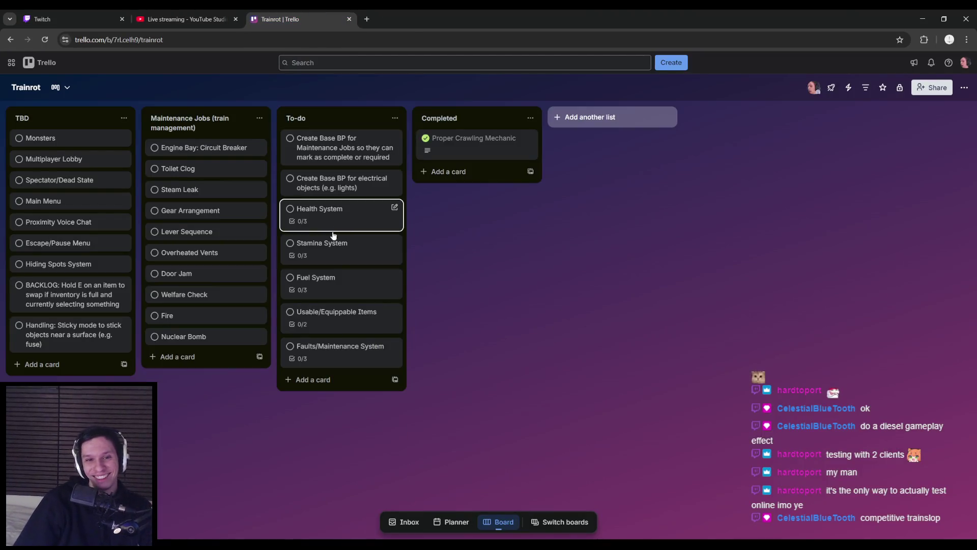
{"action": "left_click", "coordinate": [336, 249]}
{"action": "left_click", "coordinate": [305, 267]}
{"action": "left_click", "coordinate": [312, 278]}
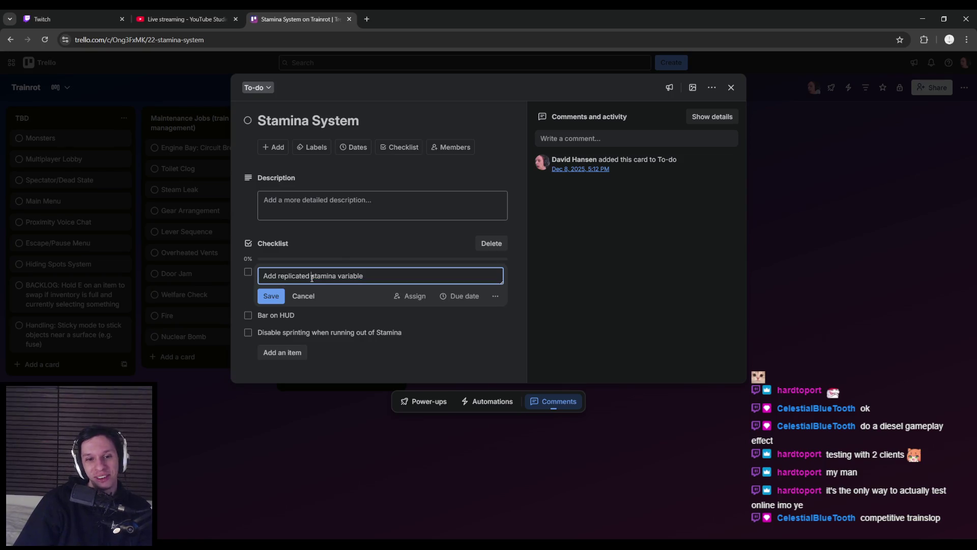
{"action": "key", "text": "Return"}
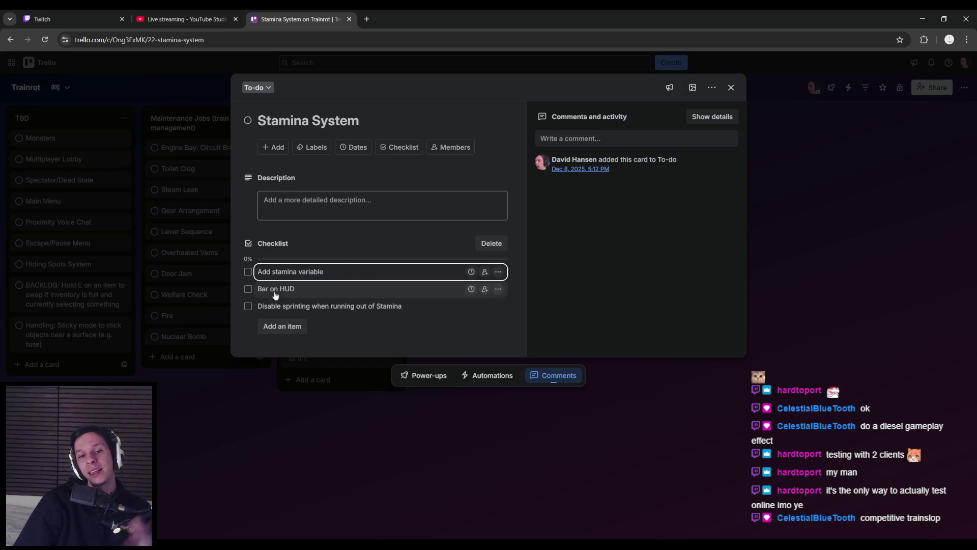
Tick off Add stamina variable and the Disable sprinting item, leaving the card at 2/3
{"action": "left_click", "coordinate": [248, 272]}
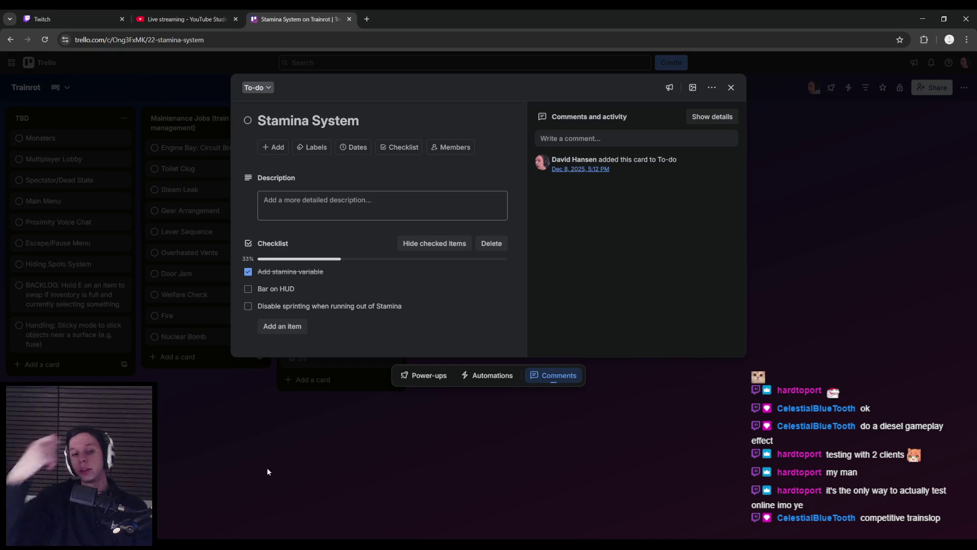
{"action": "left_click", "coordinate": [248, 307]}
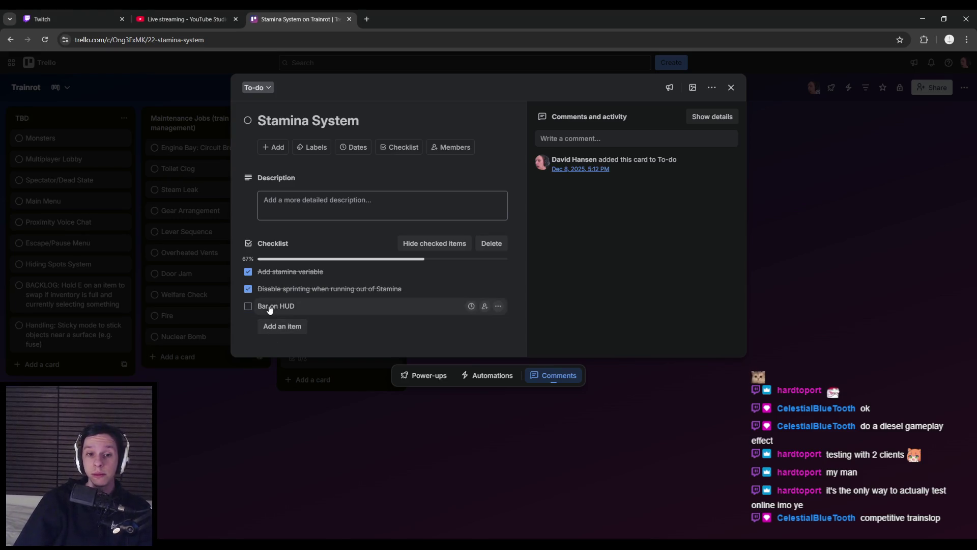
{"action": "left_click", "coordinate": [217, 403]}
Run a quick play test of the level in Unreal and stop it
{"action": "mouse_move", "coordinate": [280, 529]}
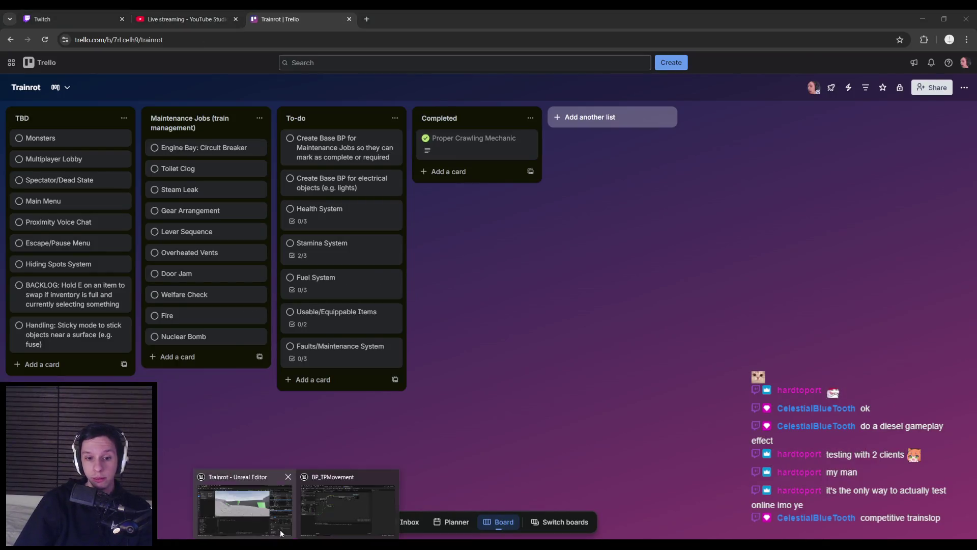
{"action": "left_click", "coordinate": [240, 496]}
{"action": "left_click", "coordinate": [240, 46]}
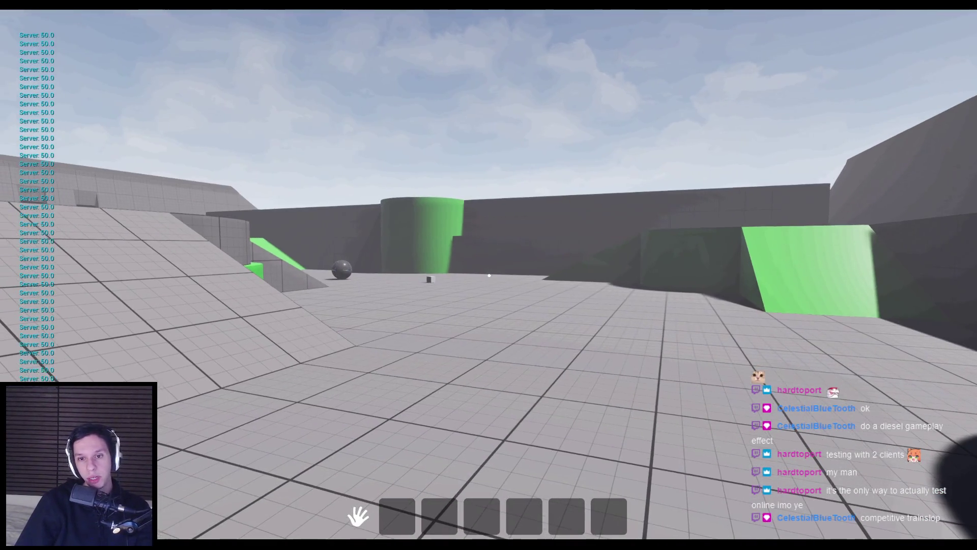
{"action": "key", "text": "Escape"}
Browse ABP_Unarmed, BP_TrainrotPlayerCharacter and GMCMovementComponent, ending on BP_TPCrouchProneMovement's EventGraph
{"action": "key", "text": "alt+Tab"}
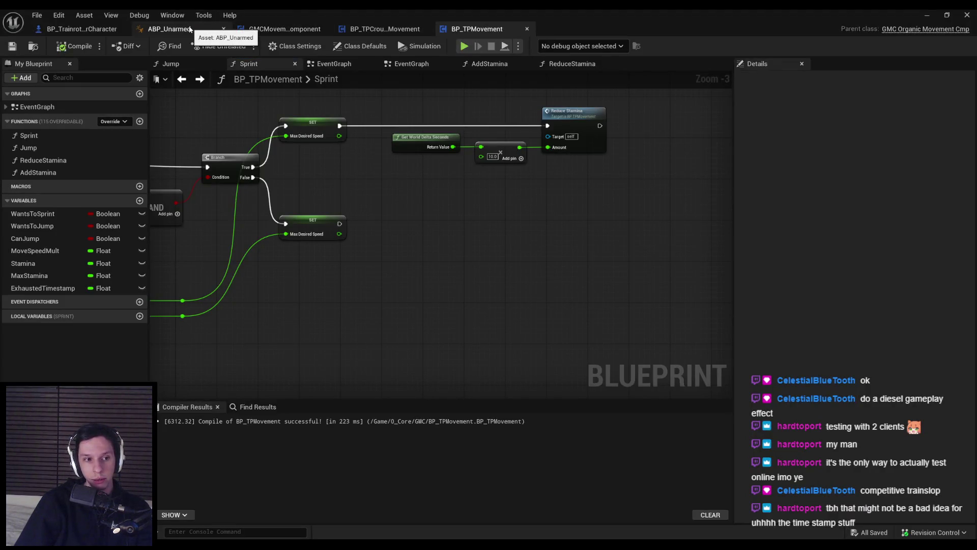
{"action": "left_click", "coordinate": [188, 29]}
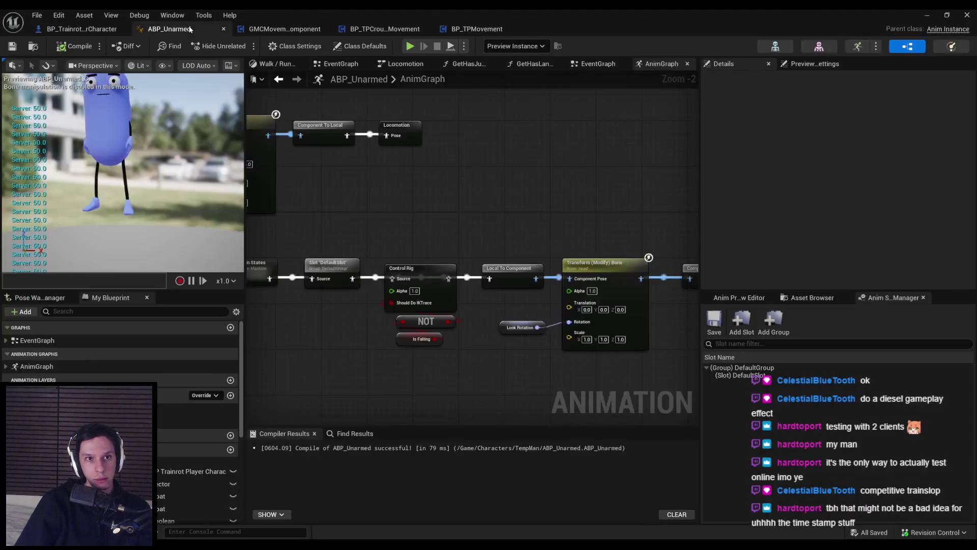
{"action": "left_click", "coordinate": [78, 28]}
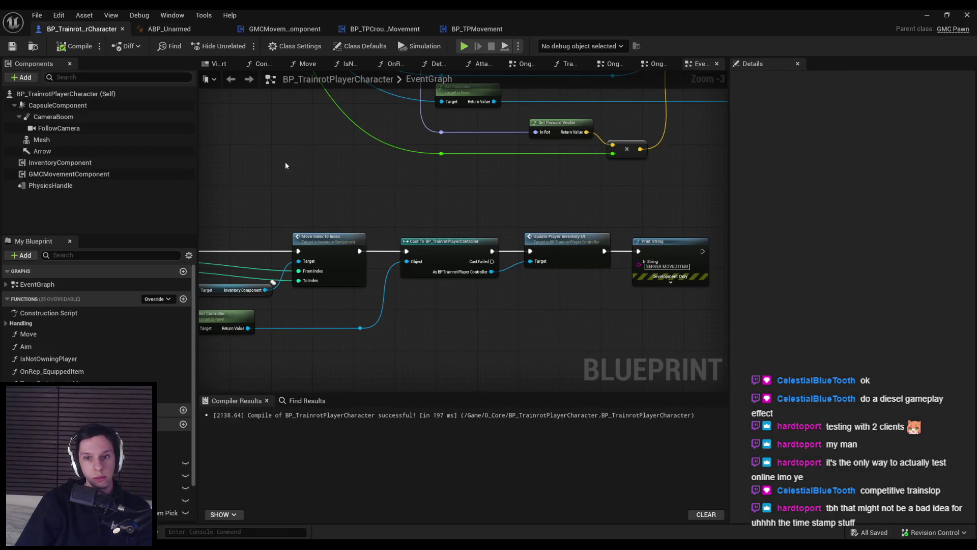
{"action": "left_click", "coordinate": [284, 29]}
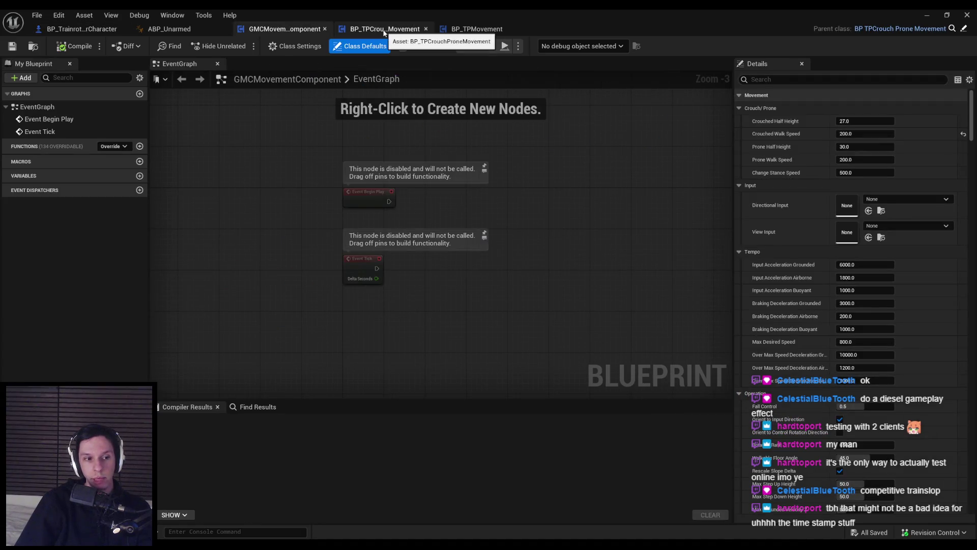
{"action": "left_click", "coordinate": [384, 30]}
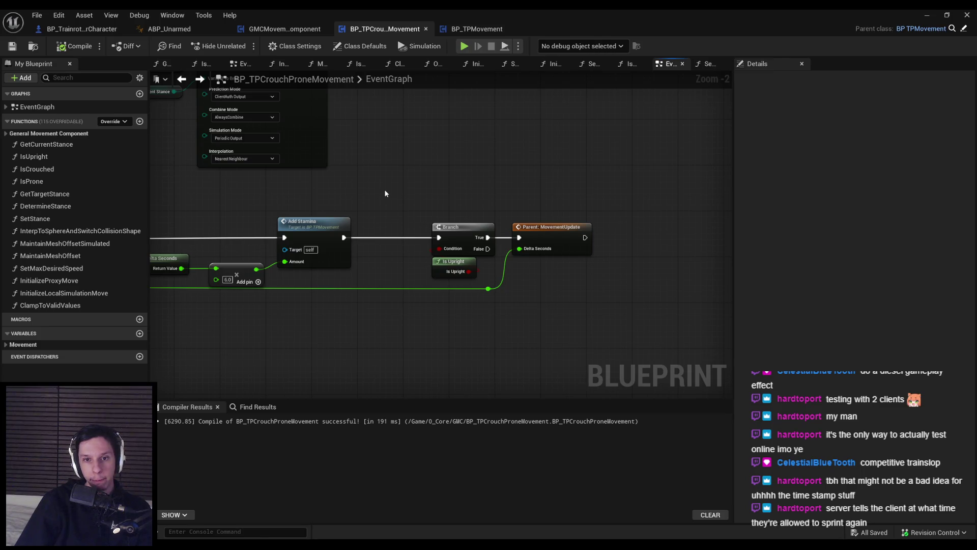
Shift the selected reroute nodes to the right and compile BP_TPCrouchProneMovement
{"action": "scroll", "coordinate": [668, 322], "scroll_direction": "down", "scroll_amount": 1}
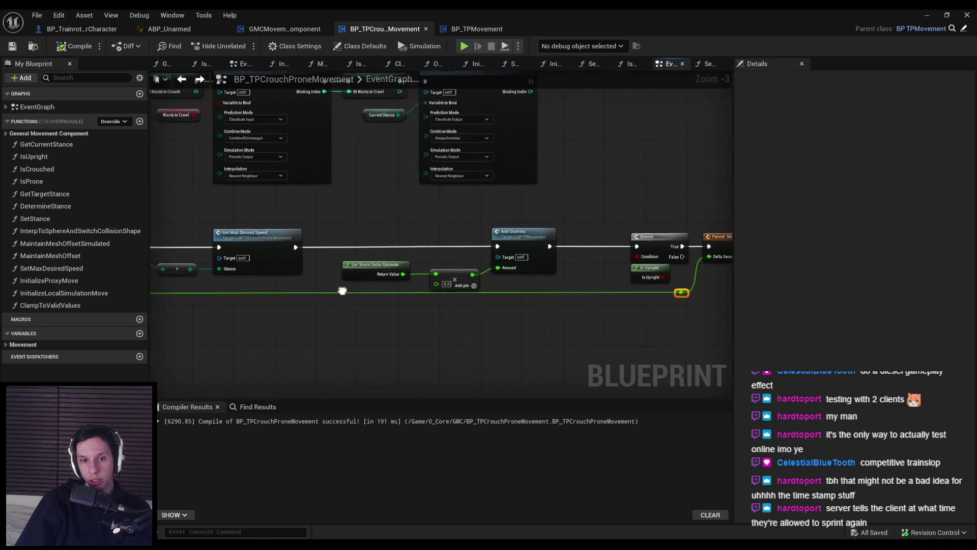
{"action": "left_click_drag", "start_coordinate": [222, 283], "coordinate": [449, 283]}
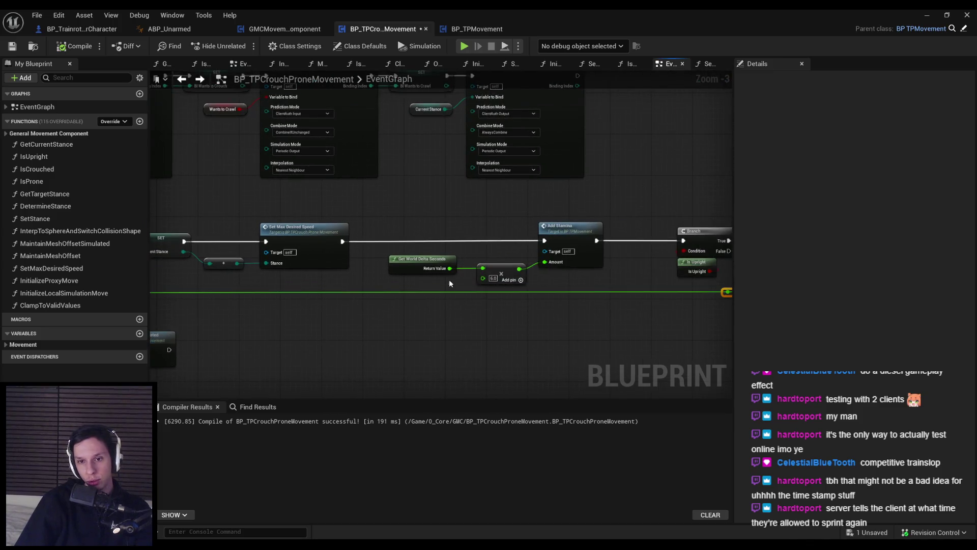
{"action": "left_click", "coordinate": [527, 291]}
{"action": "left_click_drag", "start_coordinate": [574, 332], "coordinate": [412, 331]}
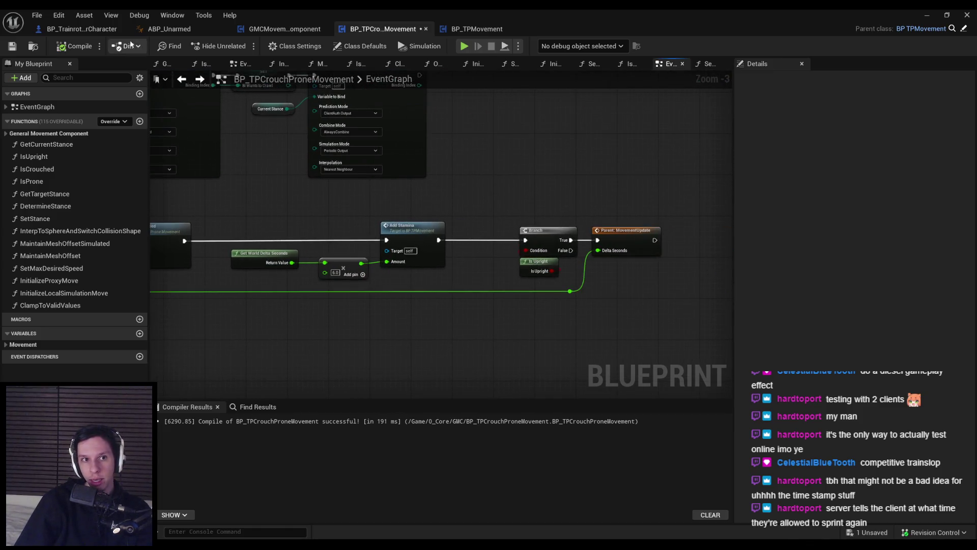
{"action": "left_click", "coordinate": [75, 46]}
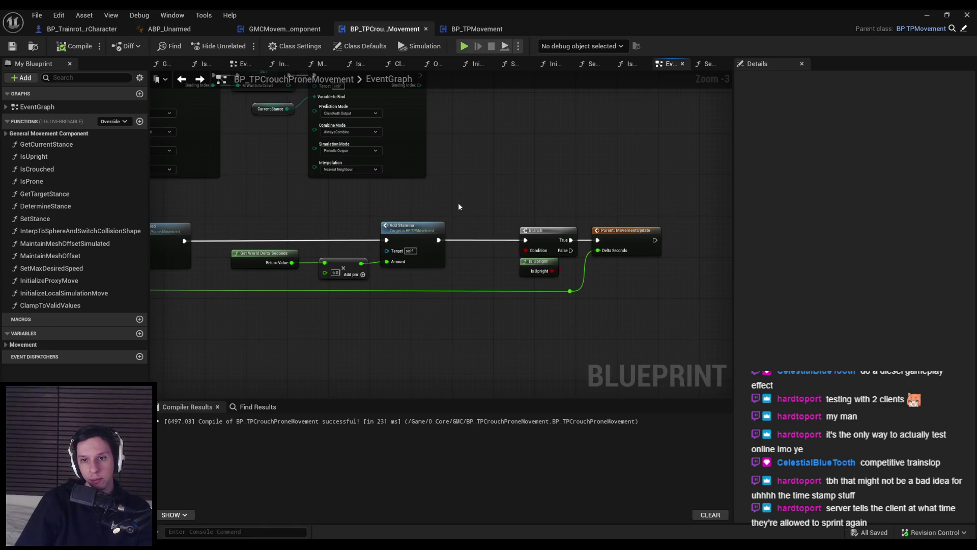
Move the MovementUpdateSimulated node group further down and save the blueprint
{"action": "scroll", "coordinate": [458, 203], "scroll_direction": "down", "scroll_amount": 1}
{"action": "scroll", "coordinate": [458, 268], "scroll_direction": "up", "scroll_amount": 1}
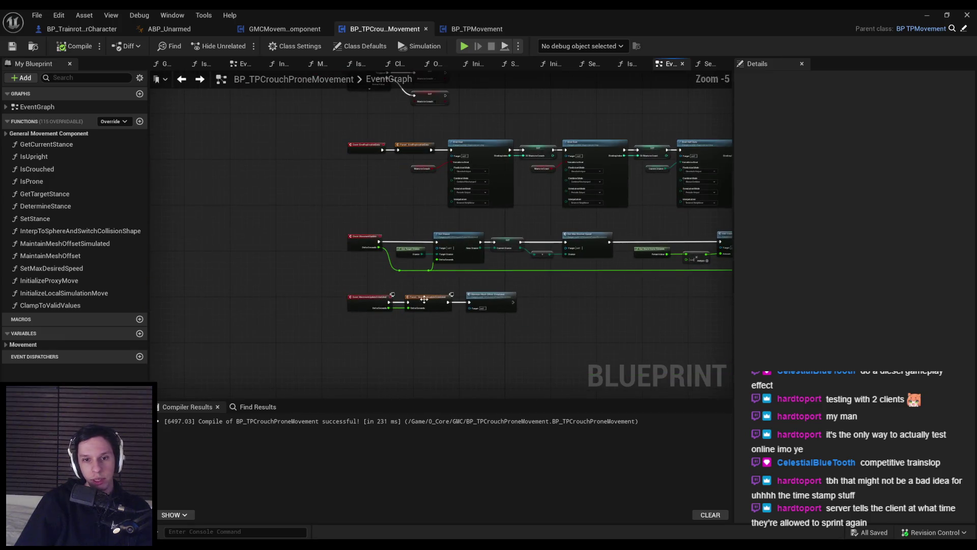
{"action": "mouse_move", "coordinate": [550, 275]}
{"action": "left_mouse_down"}
{"action": "mouse_move", "coordinate": [331, 316]}
{"action": "mouse_move", "coordinate": [328, 369]}
{"action": "left_mouse_up"}
{"action": "scroll", "coordinate": [328, 310], "scroll_direction": "up", "scroll_amount": 2}
{"action": "left_click", "coordinate": [351, 275]}
{"action": "left_click", "coordinate": [13, 47]}
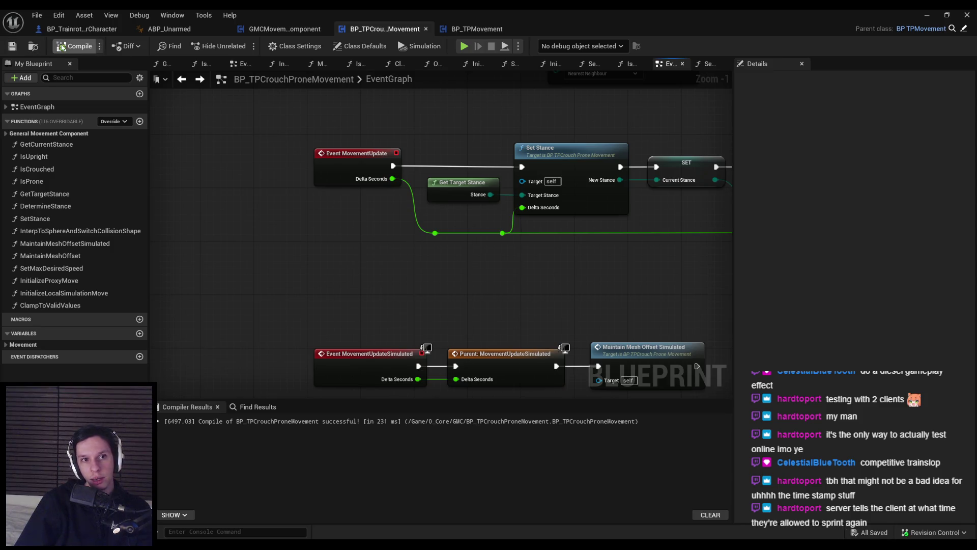
Inspect the prediction mode options on the Bind Half Byte replication node
{"action": "left_click_drag", "start_coordinate": [479, 133], "coordinate": [351, 217]}
{"action": "scroll", "coordinate": [264, 240], "scroll_direction": "down", "scroll_amount": 2}
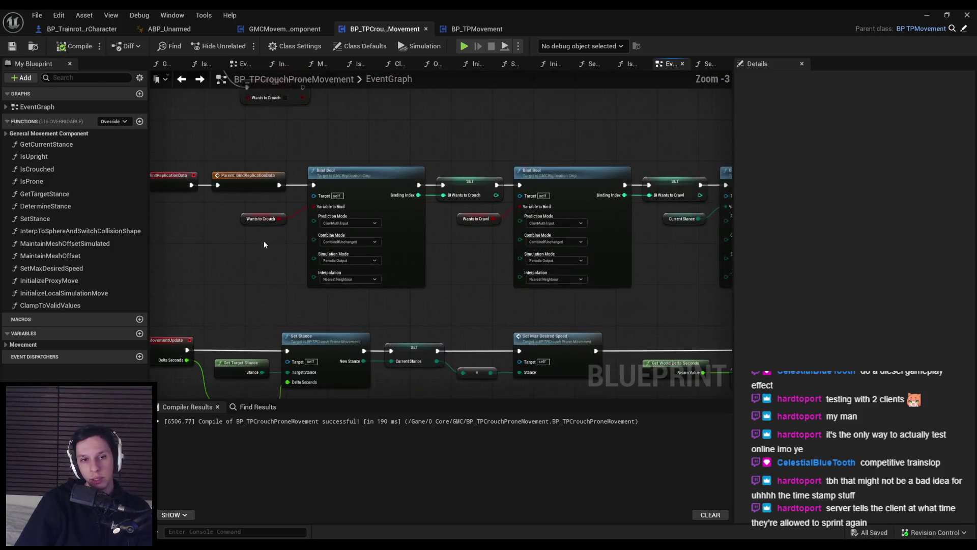
{"action": "scroll", "coordinate": [298, 246], "scroll_direction": "down", "scroll_amount": 1}
{"action": "left_click_drag", "start_coordinate": [298, 246], "coordinate": [291, 281]}
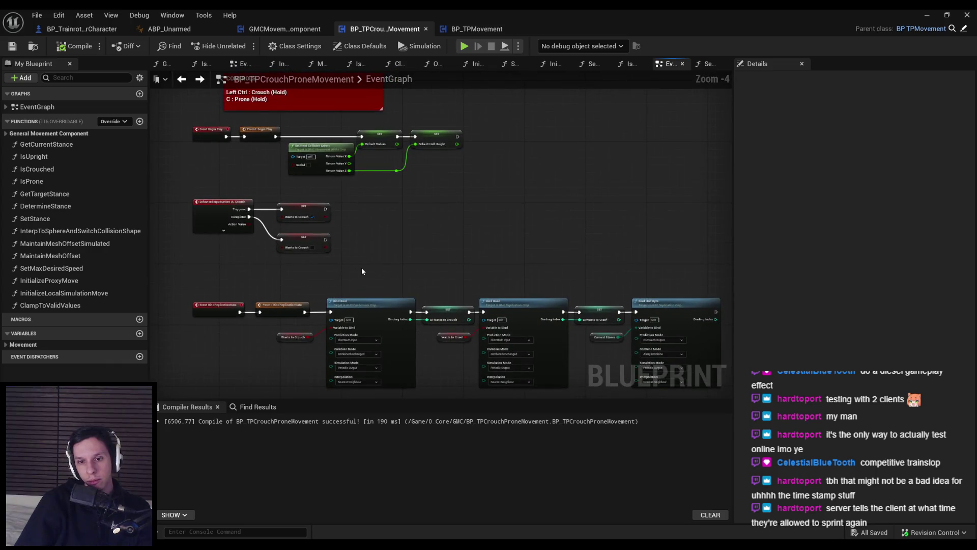
{"action": "scroll", "coordinate": [362, 271], "scroll_direction": "up", "scroll_amount": 1}
{"action": "mouse_move", "coordinate": [494, 332]}
{"action": "left_mouse_down"}
{"action": "mouse_move", "coordinate": [272, 326]}
{"action": "mouse_move", "coordinate": [264, 316]}
{"action": "mouse_move", "coordinate": [363, 284]}
{"action": "left_mouse_up"}
{"action": "scroll", "coordinate": [562, 308], "scroll_direction": "up", "scroll_amount": 4}
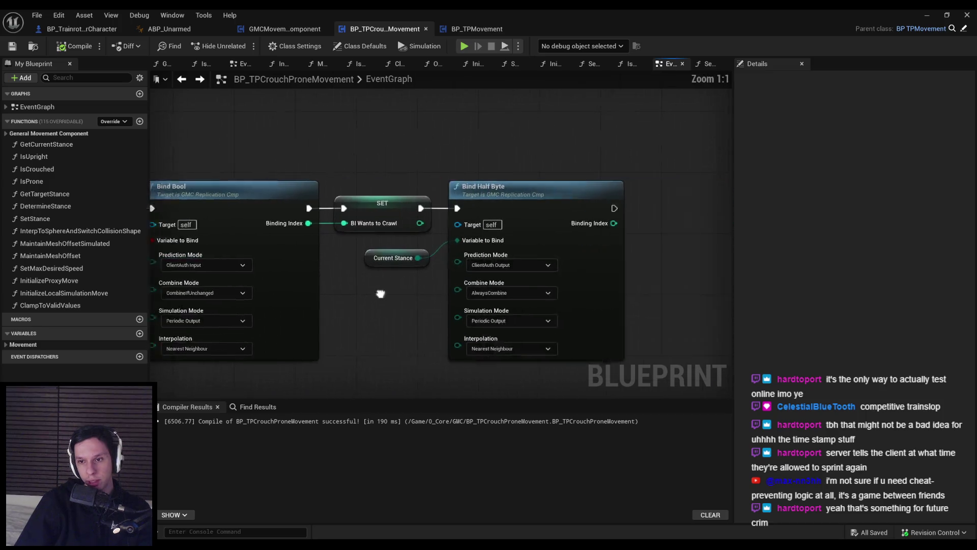
{"action": "left_click", "coordinate": [397, 266]}
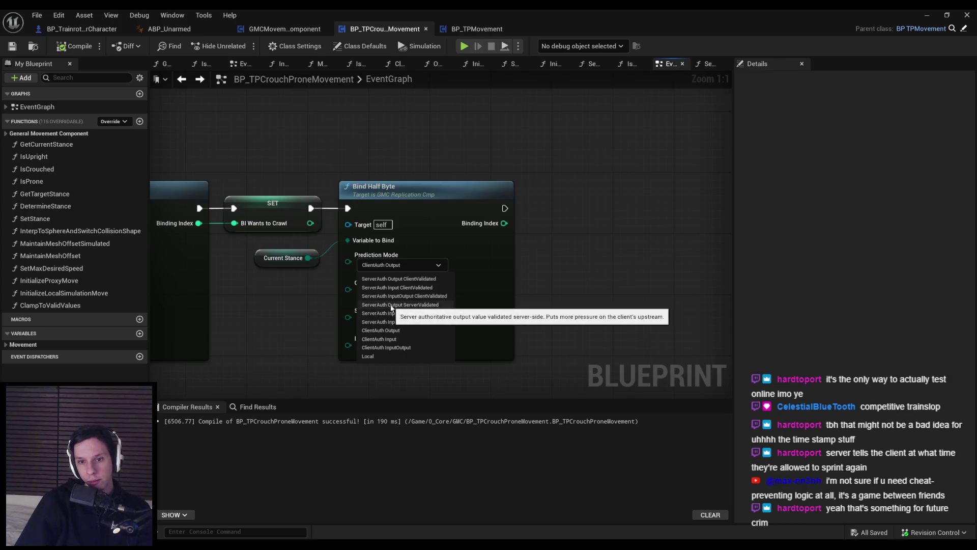
Pan back to the Bind Bool node and the event nodes on the left
{"action": "scroll", "coordinate": [491, 193], "scroll_direction": "down", "scroll_amount": 2}
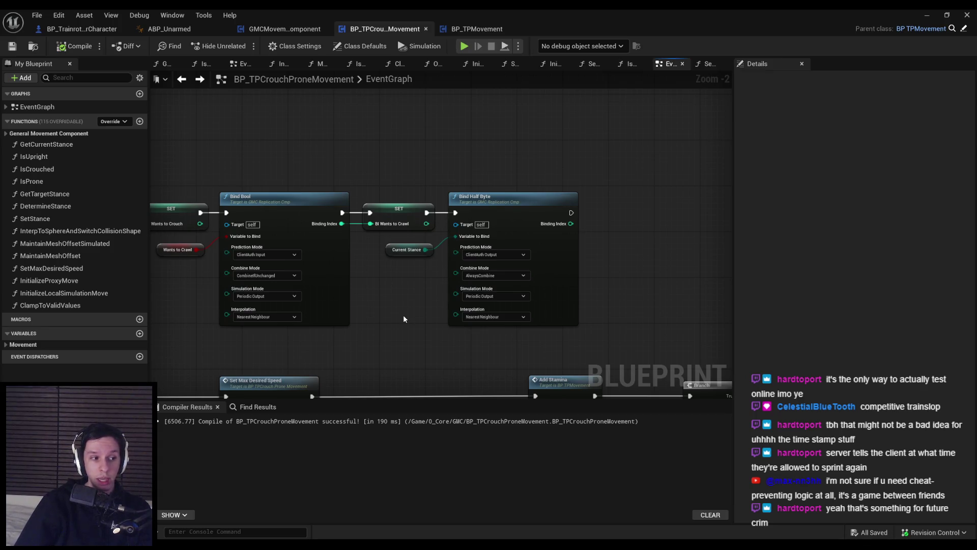
{"action": "scroll", "coordinate": [404, 319], "scroll_direction": "down", "scroll_amount": 1}
{"action": "mouse_move", "coordinate": [415, 312]}
{"action": "left_mouse_down"}
{"action": "mouse_move", "coordinate": [589, 253]}
{"action": "mouse_move", "coordinate": [621, 257]}
{"action": "left_mouse_up"}
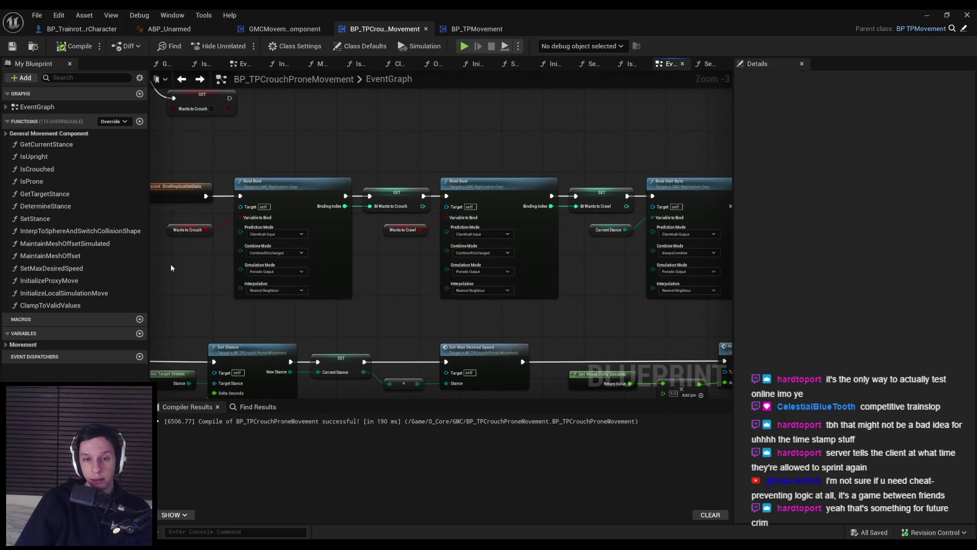
{"action": "mouse_move", "coordinate": [171, 268]}
{"action": "left_mouse_down"}
{"action": "mouse_move", "coordinate": [322, 297]}
{"action": "mouse_move", "coordinate": [321, 286]}
{"action": "left_mouse_up"}
{"action": "scroll", "coordinate": [349, 290], "scroll_direction": "down", "scroll_amount": 1}
{"action": "scroll", "coordinate": [503, 286], "scroll_direction": "up", "scroll_amount": 2}
{"action": "scroll", "coordinate": [316, 281], "scroll_direction": "down", "scroll_amount": 2}
{"action": "scroll", "coordinate": [305, 265], "scroll_direction": "up", "scroll_amount": 3}
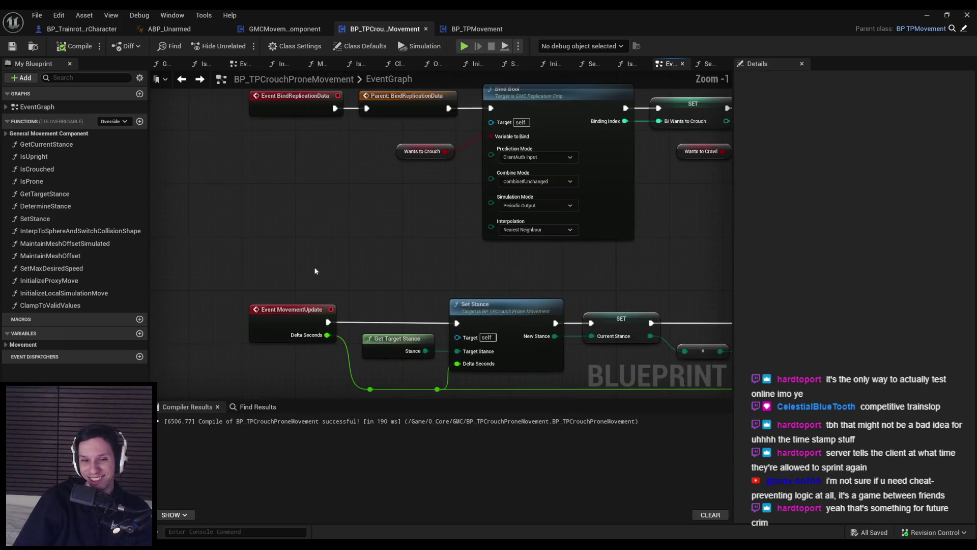
Review the Event MovementUpdate and IA_Crouch nodes, then save the blueprint
{"action": "left_click", "coordinate": [285, 308]}
{"action": "scroll", "coordinate": [253, 220], "scroll_direction": "down", "scroll_amount": 1}
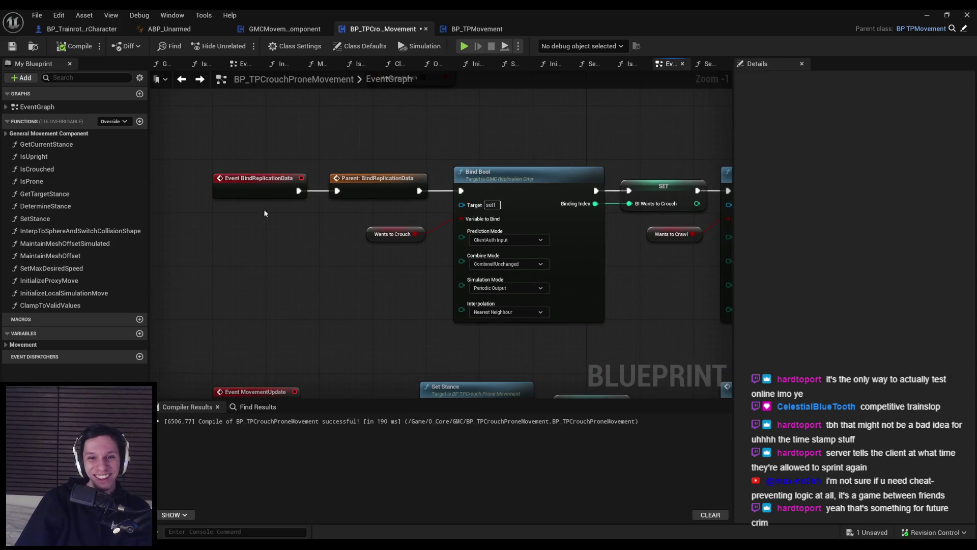
{"action": "scroll", "coordinate": [266, 255], "scroll_direction": "up", "scroll_amount": 1}
{"action": "scroll", "coordinate": [265, 256], "scroll_direction": "down", "scroll_amount": 3}
{"action": "scroll", "coordinate": [265, 256], "scroll_direction": "up", "scroll_amount": 4}
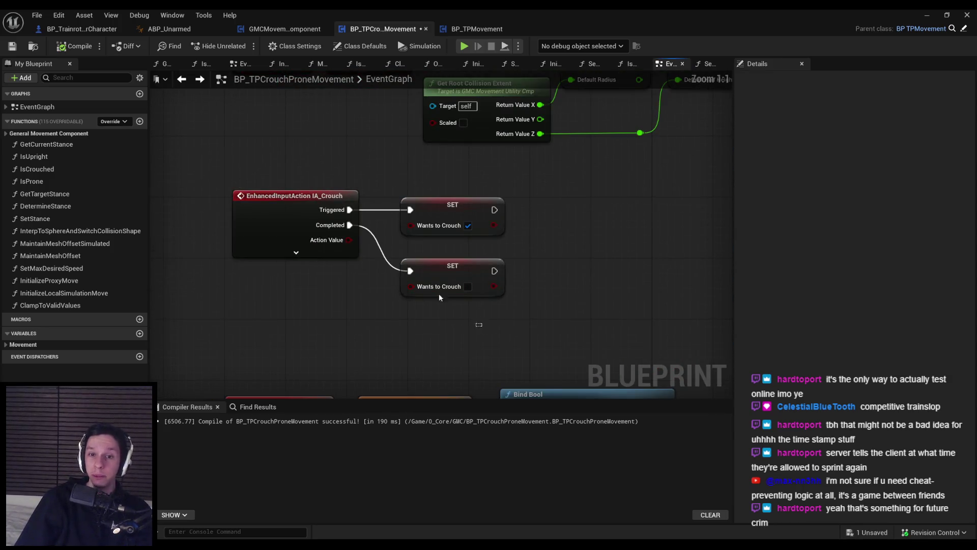
{"action": "left_click_drag", "start_coordinate": [509, 186], "coordinate": [325, 273]}
{"action": "left_click", "coordinate": [326, 273]}
{"action": "scroll", "coordinate": [290, 285], "scroll_direction": "down", "scroll_amount": 2}
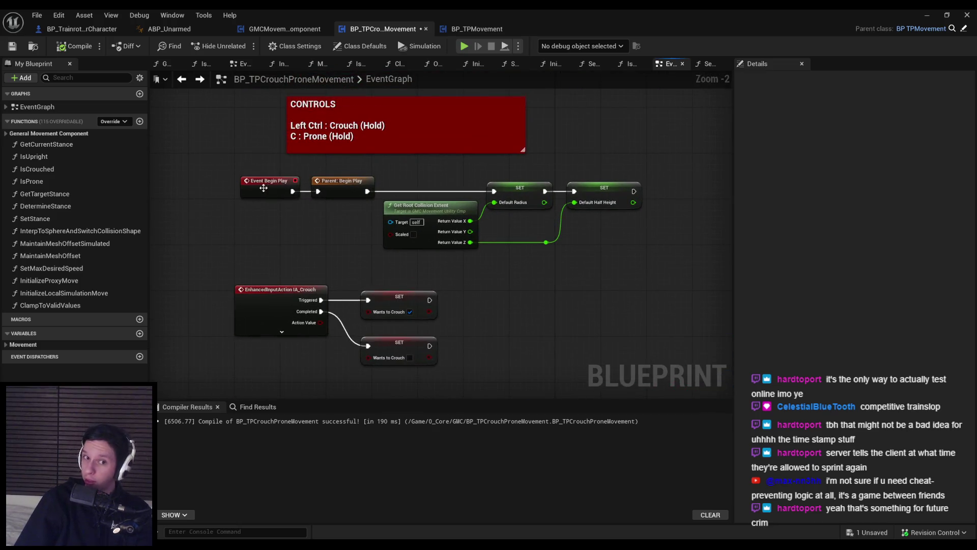
{"action": "left_click", "coordinate": [14, 46]}
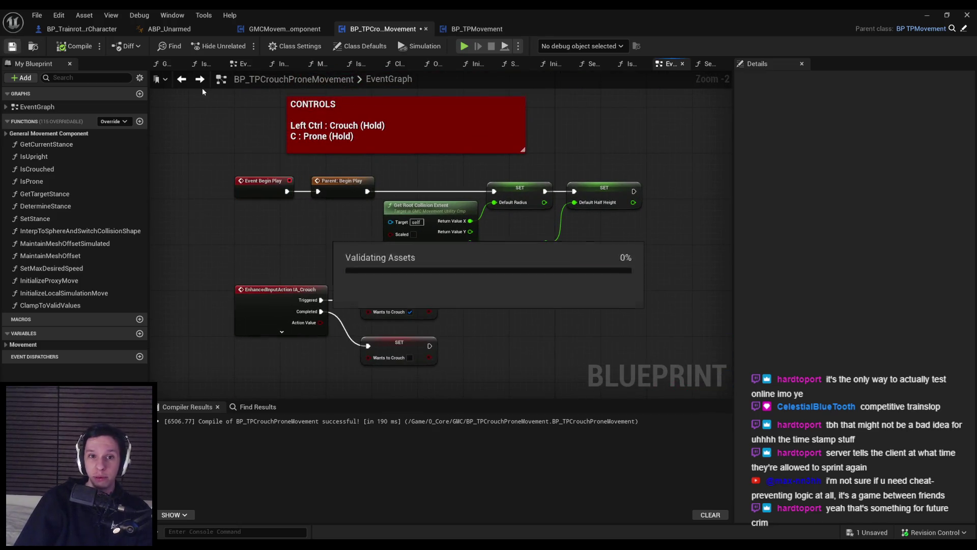
Delete the CONTROLS comment box and save BP_TPCrouchProneMovement
{"action": "left_click", "coordinate": [293, 145]}
{"action": "key", "text": "Delete"}
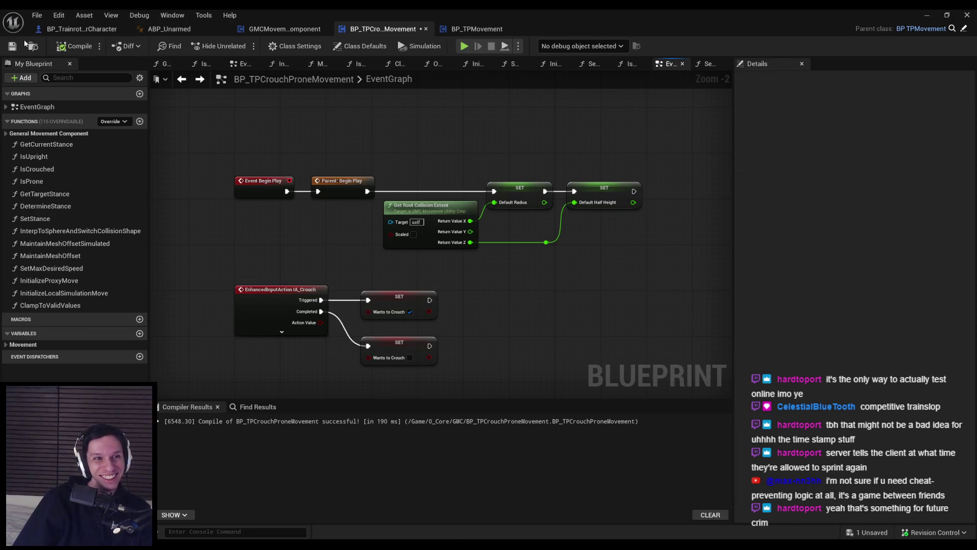
{"action": "left_click", "coordinate": [14, 46]}
{"action": "scroll", "coordinate": [265, 146], "scroll_direction": "down", "scroll_amount": 2}
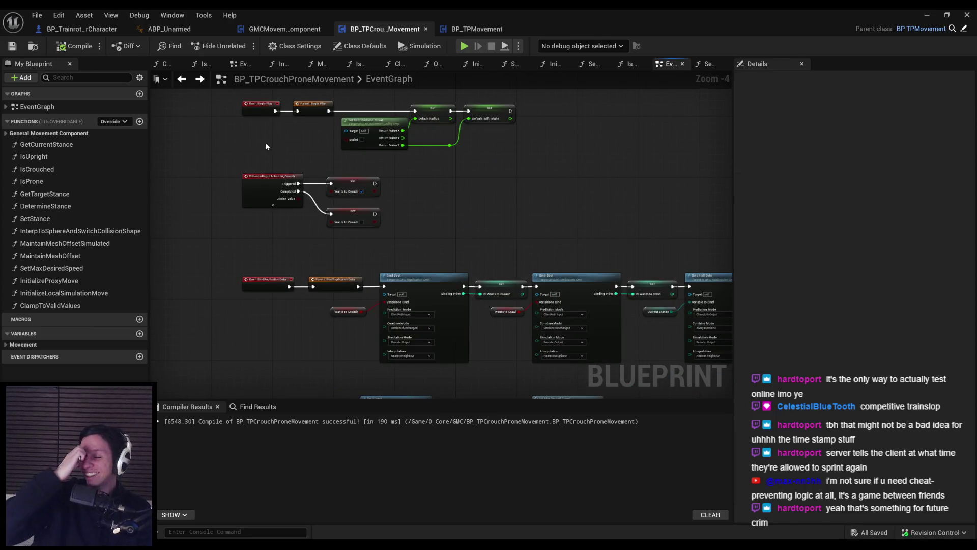
Bring BP_TPMovement's Sprint graph AND, comparison and Reduce Stamina nodes into view
{"action": "left_click", "coordinate": [484, 31]}
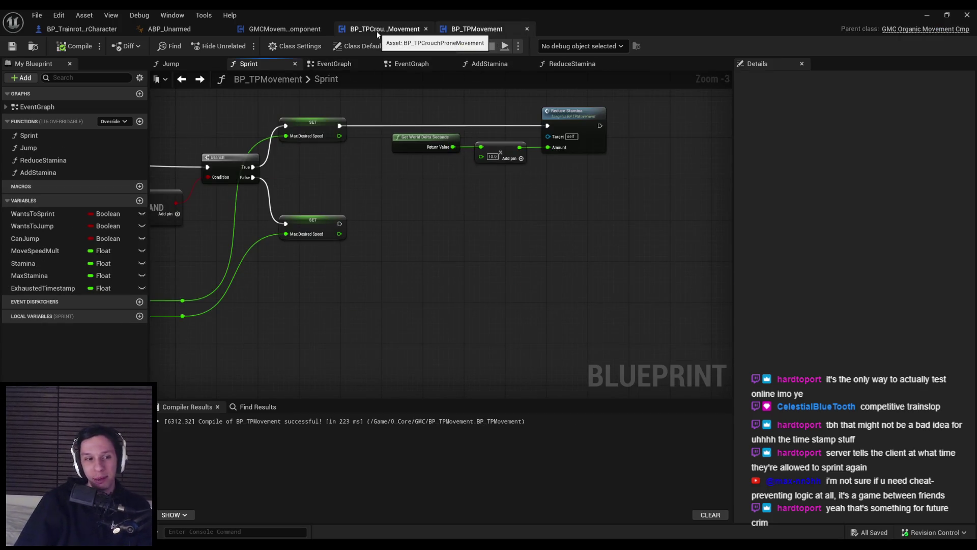
{"action": "left_click_drag", "start_coordinate": [252, 222], "coordinate": [441, 287]}
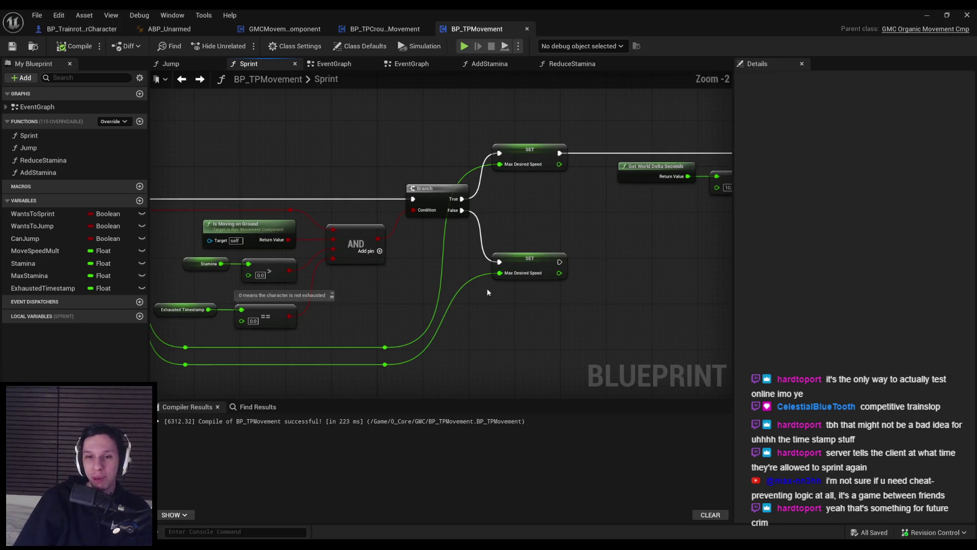
{"action": "scroll", "coordinate": [472, 209], "scroll_direction": "up", "scroll_amount": 2}
{"action": "left_click_drag", "start_coordinate": [473, 209], "coordinate": [384, 205]}
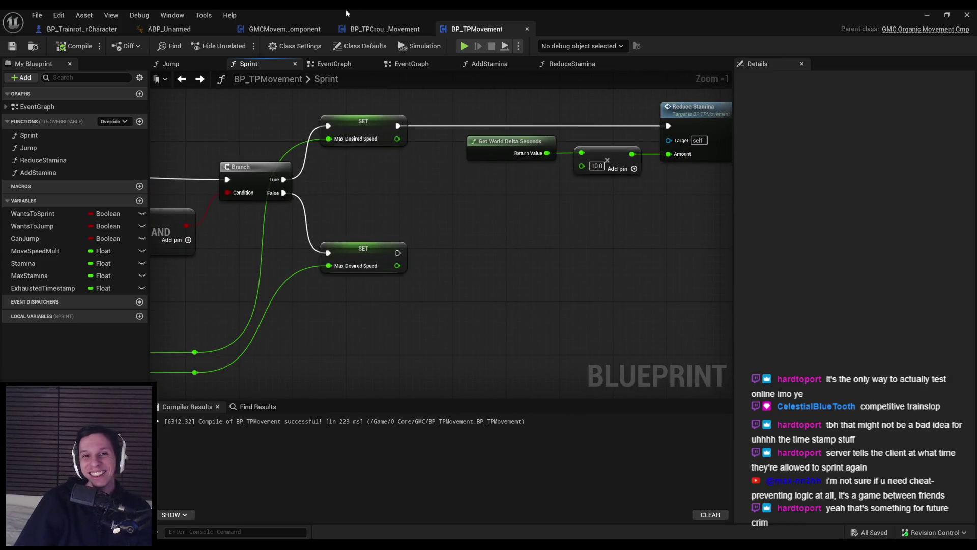
{"action": "left_click_drag", "start_coordinate": [523, 216], "coordinate": [375, 277]}
{"action": "key", "text": "ctrl+Tab"}
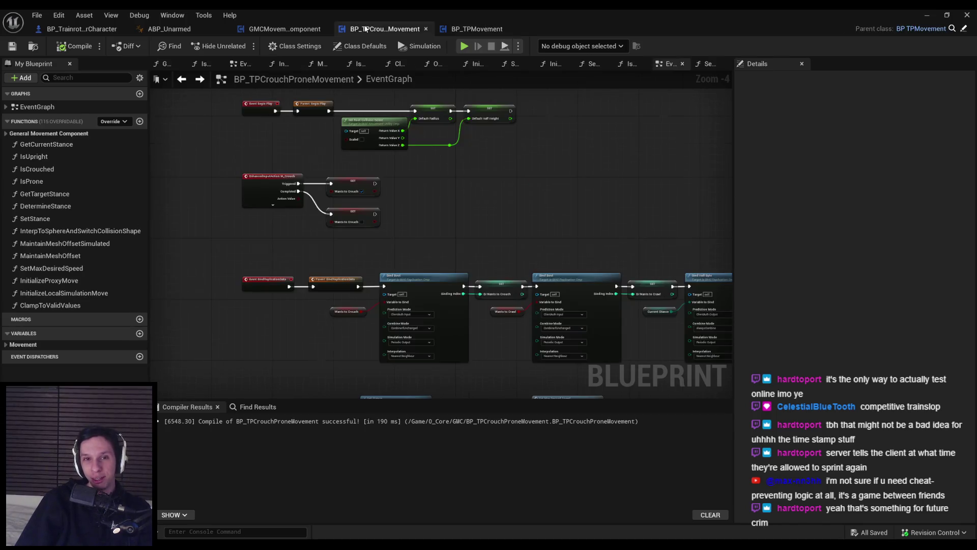
{"action": "key", "text": "ctrl+Tab"}
{"action": "mouse_move", "coordinate": [304, 237]}
{"action": "left_mouse_down"}
{"action": "mouse_move", "coordinate": [536, 313]}
{"action": "mouse_move", "coordinate": [467, 309]}
{"action": "mouse_move", "coordinate": [448, 252]}
{"action": "left_mouse_up"}
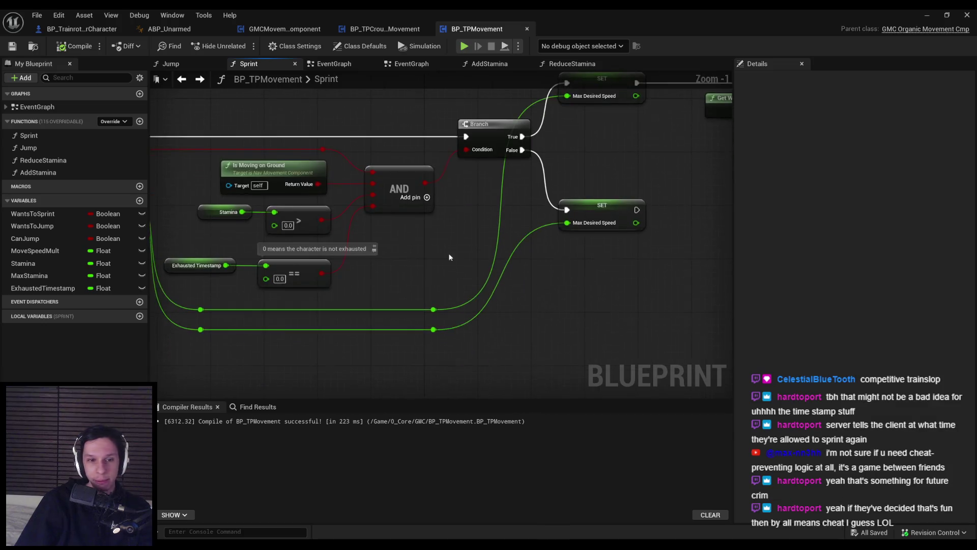
Align the two reroute nodes under the AND node, then compile and save BP_TPMovement
{"action": "left_click_drag", "start_coordinate": [451, 351], "coordinate": [362, 160]}
{"action": "key", "text": "shift+a"}
{"action": "key", "text": "shift+d"}
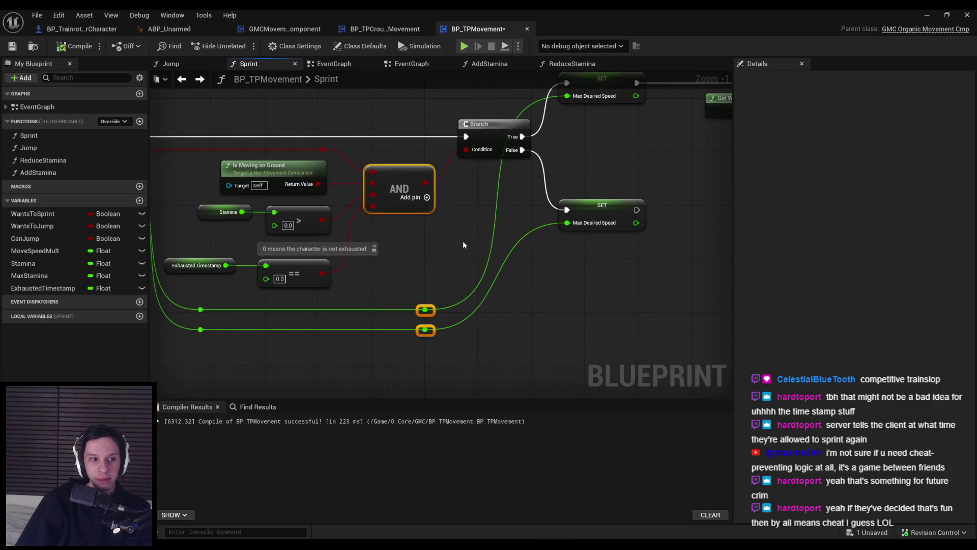
{"action": "left_click", "coordinate": [463, 240]}
{"action": "left_click", "coordinate": [69, 48]}
{"action": "left_click", "coordinate": [13, 48]}
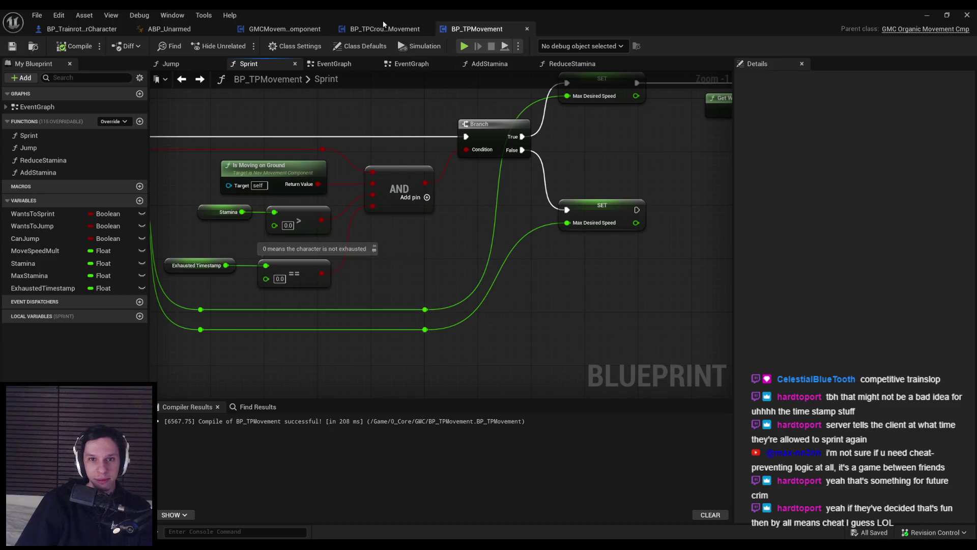
Open the AddStamina function and review its clamp, Print String and Exhausted Timestamp nodes
{"action": "left_click", "coordinate": [386, 28]}
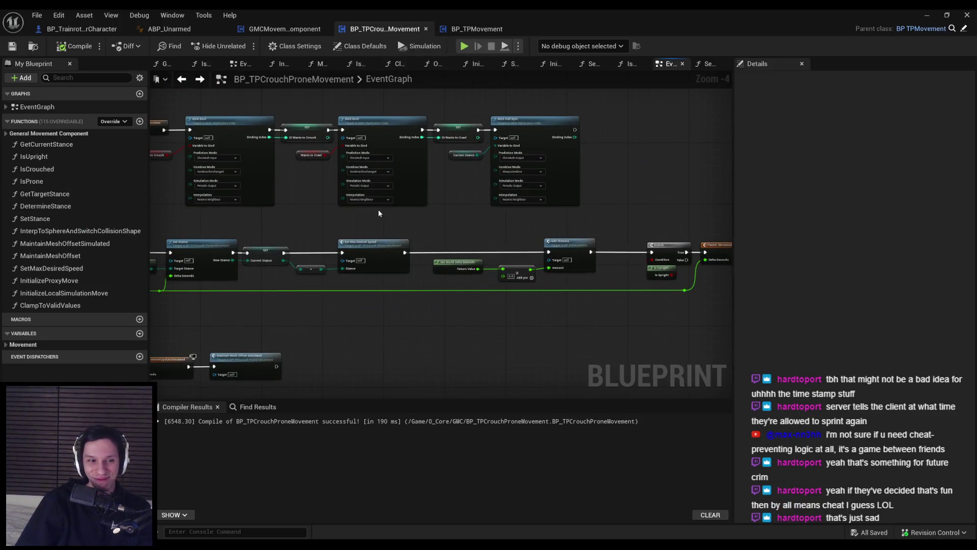
{"action": "left_click", "coordinate": [316, 29]}
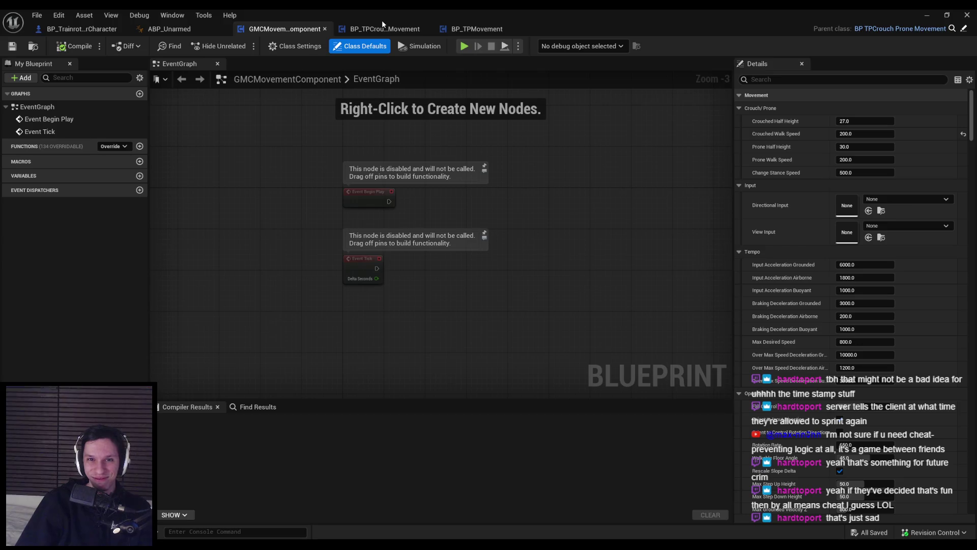
{"action": "left_click", "coordinate": [382, 27]}
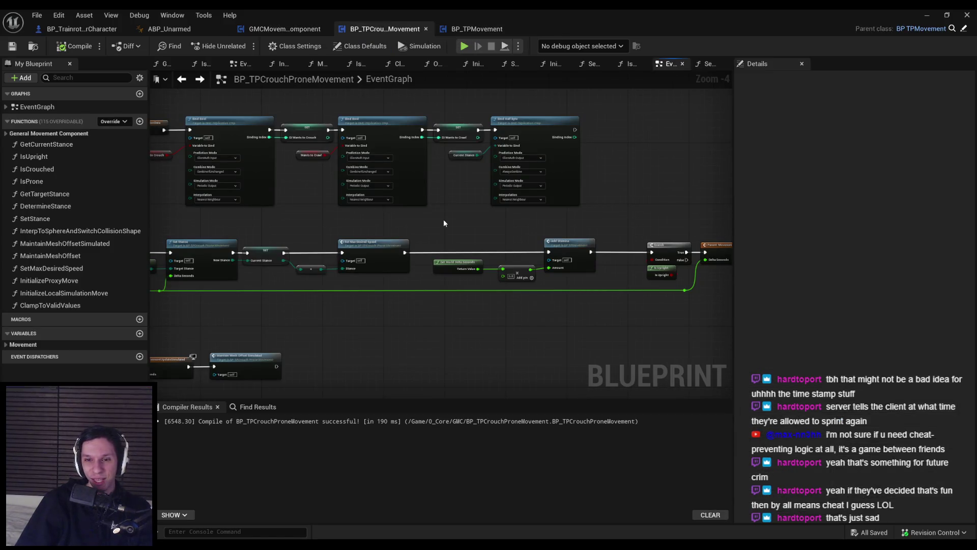
{"action": "double_click", "coordinate": [569, 241]}
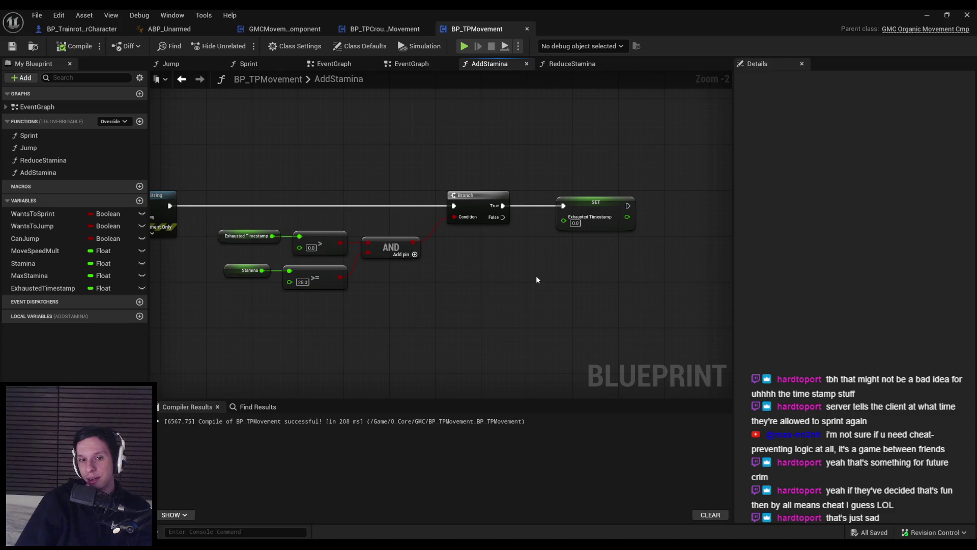
{"action": "left_click_drag", "start_coordinate": [536, 276], "coordinate": [865, 245]}
{"action": "scroll", "coordinate": [560, 261], "scroll_direction": "down", "scroll_amount": 1}
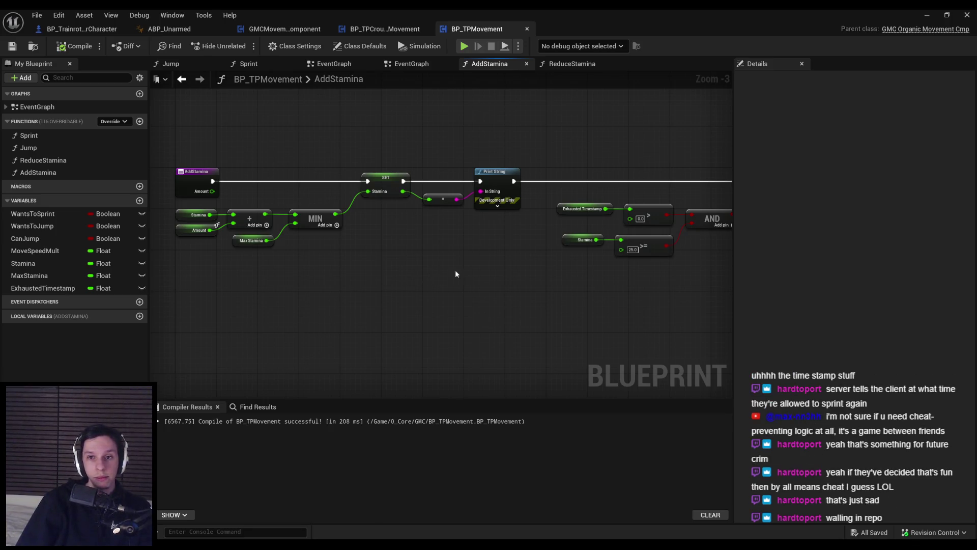
{"action": "left_click_drag", "start_coordinate": [455, 270], "coordinate": [278, 334]}
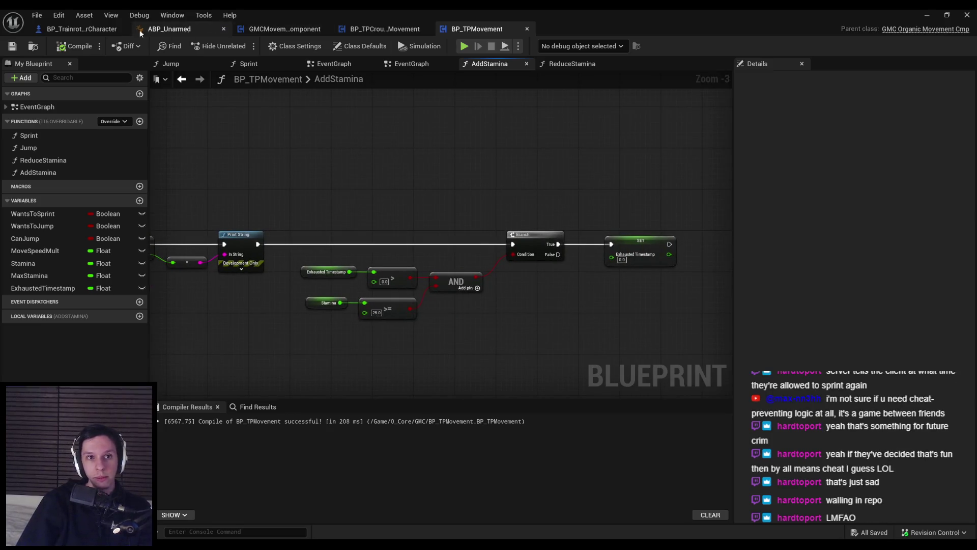
{"action": "left_click", "coordinate": [93, 29]}
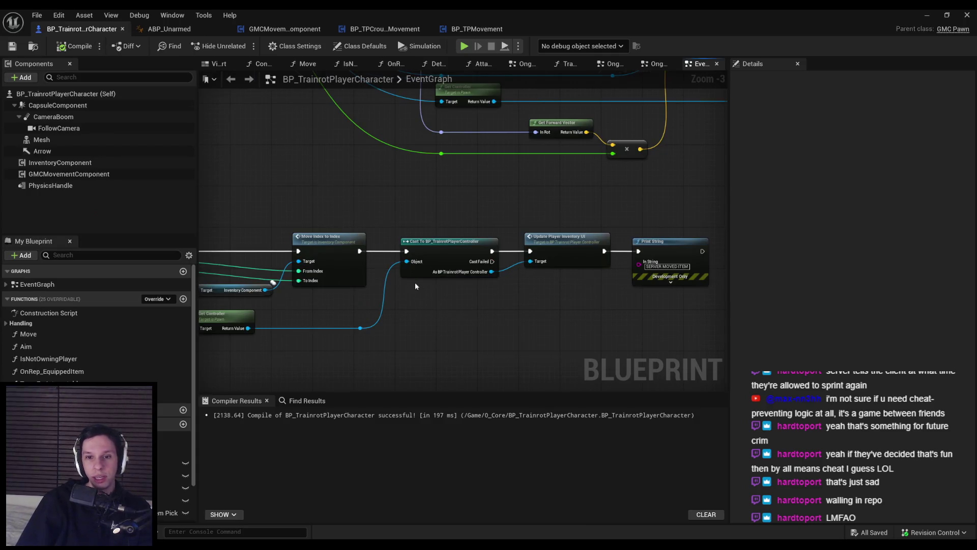
{"action": "left_click_drag", "start_coordinate": [414, 282], "coordinate": [383, 293]}
{"action": "scroll", "coordinate": [383, 293], "scroll_direction": "up", "scroll_amount": 3}
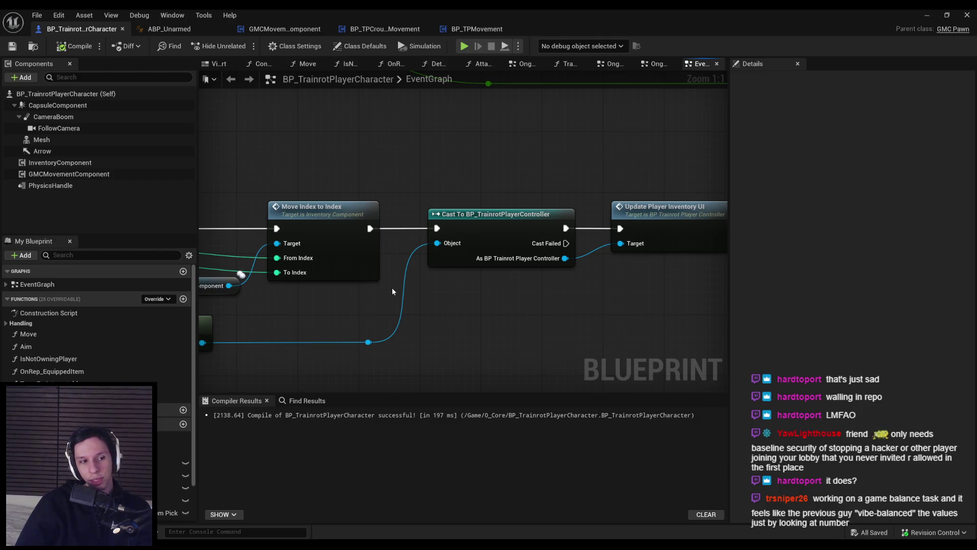
{"action": "scroll", "coordinate": [364, 305], "scroll_direction": "down", "scroll_amount": 2}
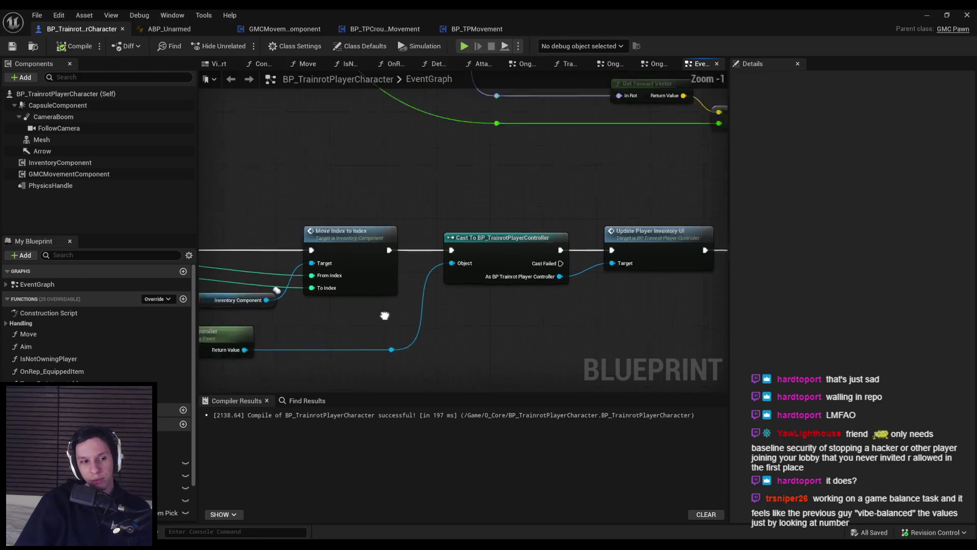
{"action": "mouse_move", "coordinate": [595, 285]}
{"action": "left_mouse_down"}
{"action": "mouse_move", "coordinate": [476, 285]}
{"action": "mouse_move", "coordinate": [461, 307]}
{"action": "mouse_move", "coordinate": [316, 320]}
{"action": "mouse_move", "coordinate": [597, 332]}
{"action": "mouse_move", "coordinate": [375, 306]}
{"action": "mouse_move", "coordinate": [537, 317]}
{"action": "mouse_move", "coordinate": [374, 306]}
{"action": "left_mouse_up"}
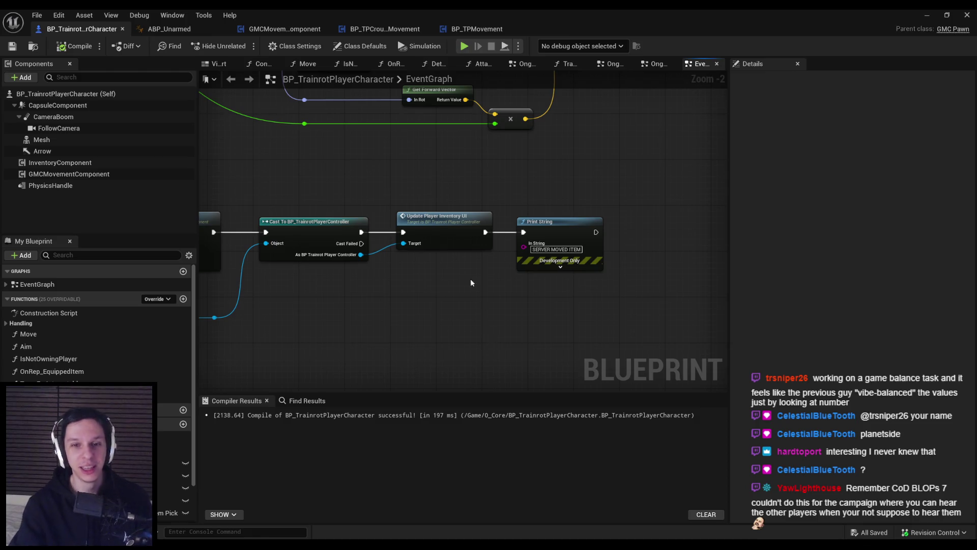
{"action": "left_click", "coordinate": [168, 29]}
{"action": "left_click", "coordinate": [82, 29]}
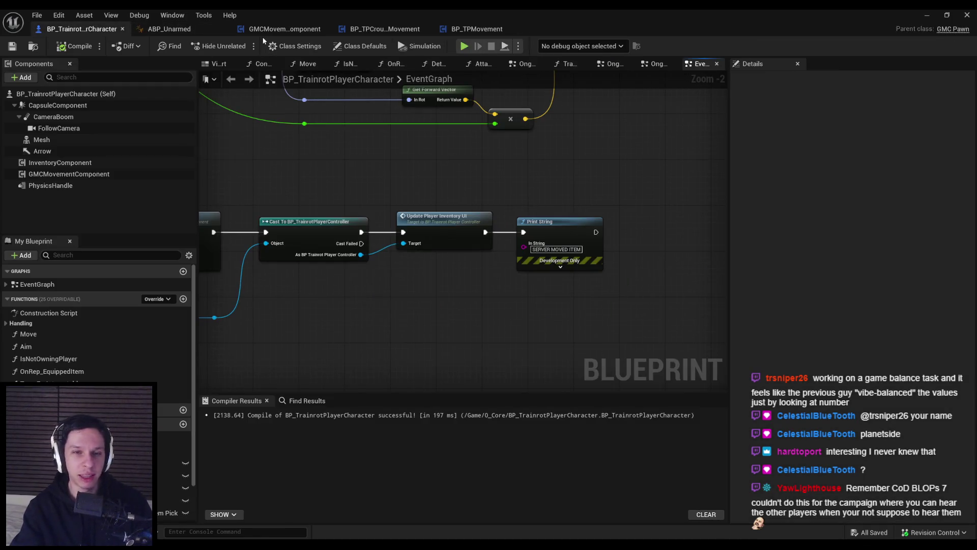
Look through GMCMovementComponent, BP_TPCrouchProneMovement and BP_TPMovement's AddStamina graph
{"action": "left_click", "coordinate": [274, 30]}
{"action": "left_click", "coordinate": [393, 31]}
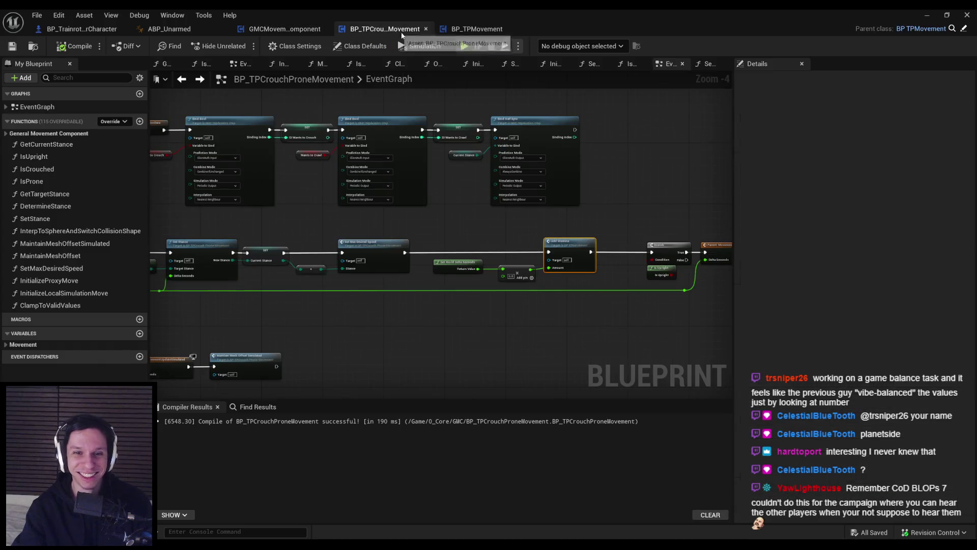
{"action": "left_click", "coordinate": [469, 25]}
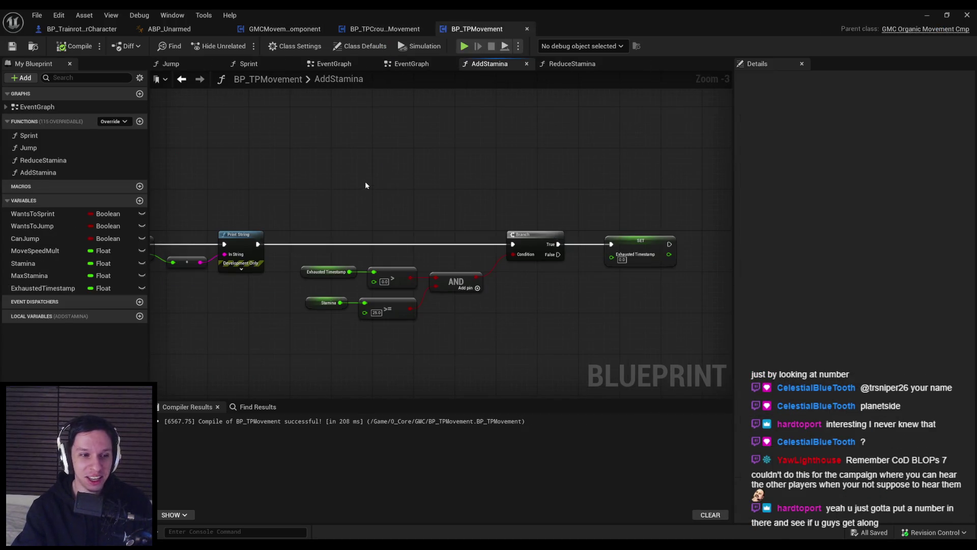
{"action": "left_click_drag", "start_coordinate": [365, 181], "coordinate": [400, 159]}
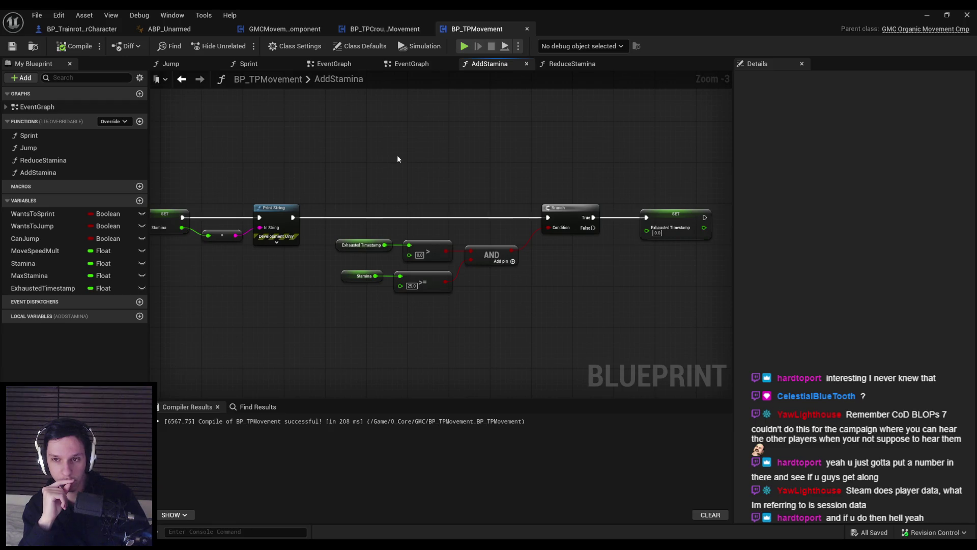
{"action": "left_click_drag", "start_coordinate": [397, 155], "coordinate": [699, 185]}
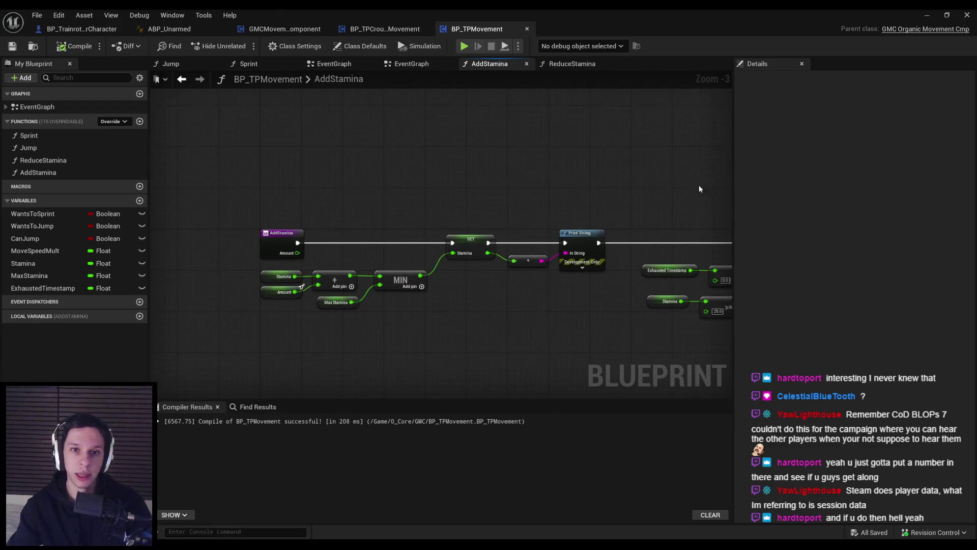
Check BP_TPMovement's EventGraph, then show the level editor with the Content Browser at GMC
{"action": "key", "text": "alt+Left"}
{"action": "left_click", "coordinate": [412, 63]}
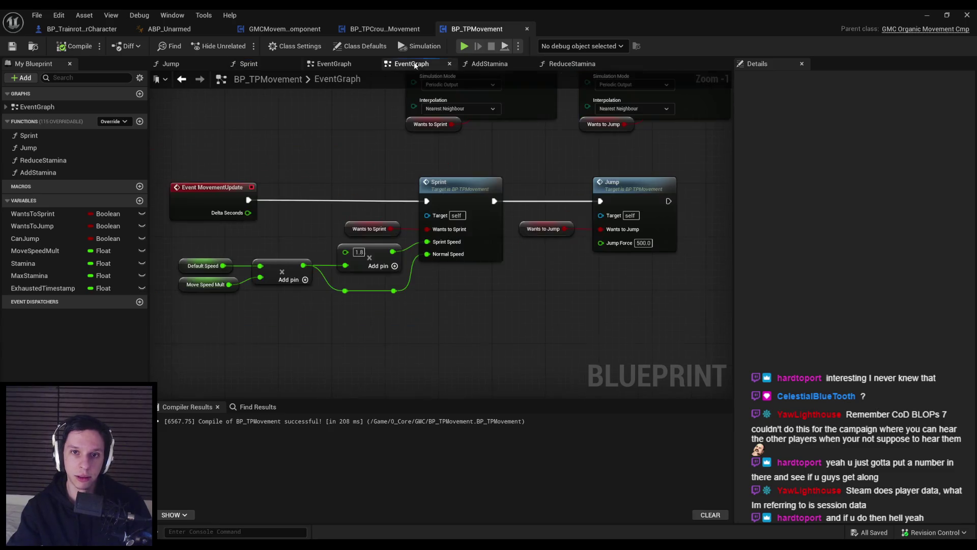
{"action": "scroll", "coordinate": [327, 160], "scroll_direction": "down", "scroll_amount": 1}
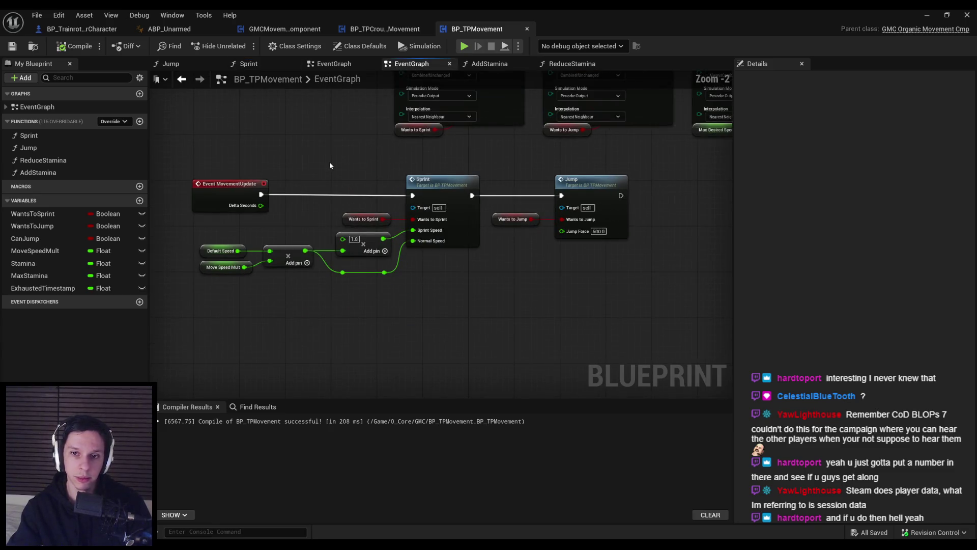
{"action": "left_click_drag", "start_coordinate": [329, 161], "coordinate": [321, 265]}
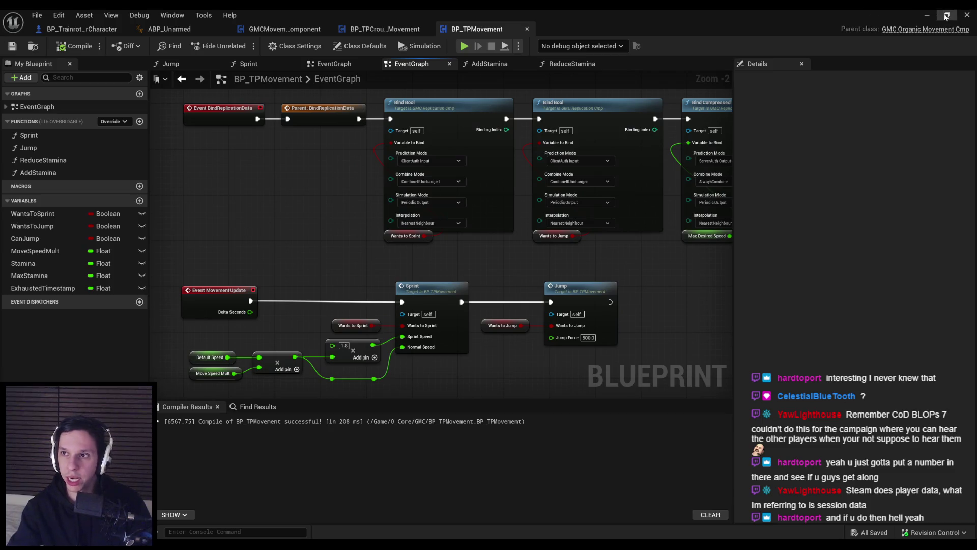
{"action": "key", "text": "alt+p"}
{"action": "key", "text": "ctrl+space"}
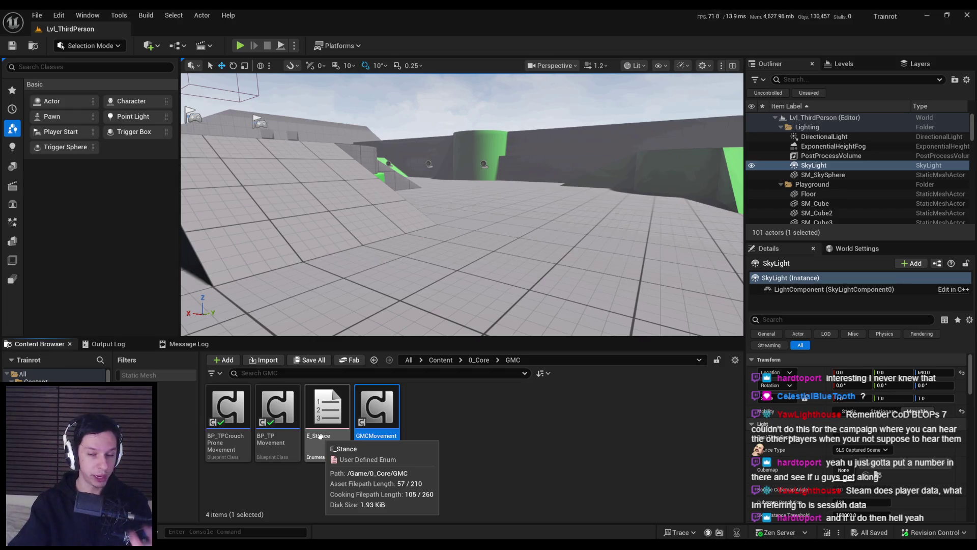
Reopen BP_TPMovement, inspect the Sprint function, and return to the EventGraph's Sprint and Jump calls
{"action": "double_click", "coordinate": [277, 407]}
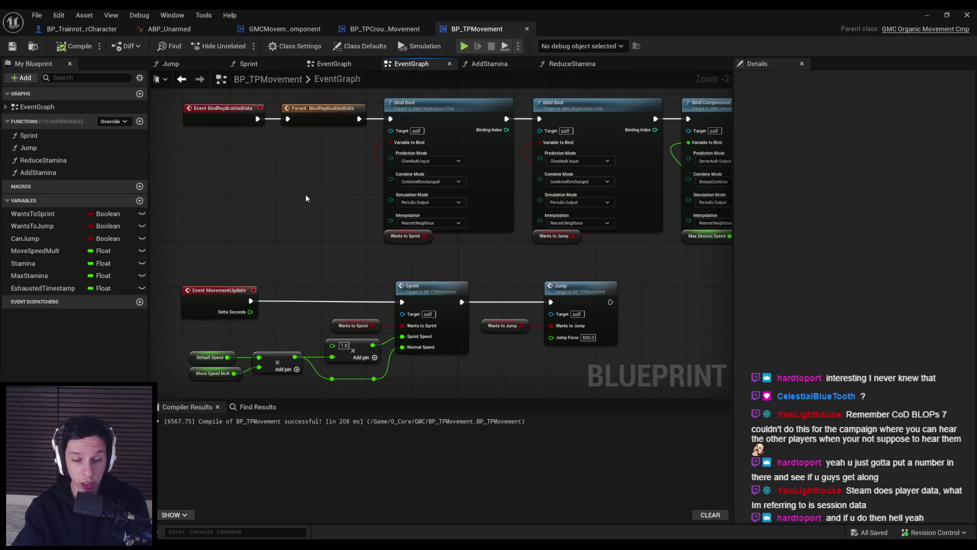
{"action": "mouse_move", "coordinate": [430, 287]}
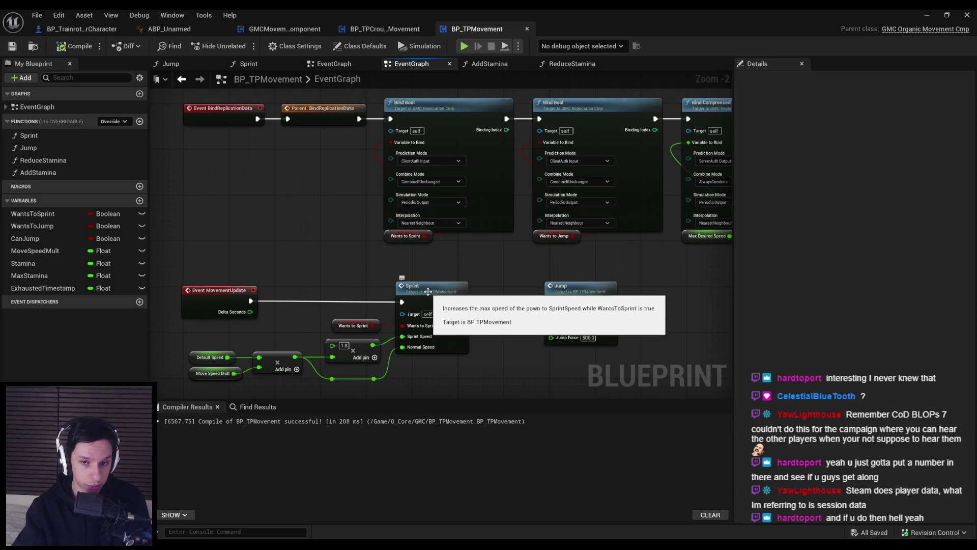
{"action": "double_click", "coordinate": [428, 291]}
{"action": "mouse_move", "coordinate": [430, 273]}
{"action": "left_mouse_down"}
{"action": "mouse_move", "coordinate": [198, 275]}
{"action": "mouse_move", "coordinate": [391, 313]}
{"action": "left_mouse_up"}
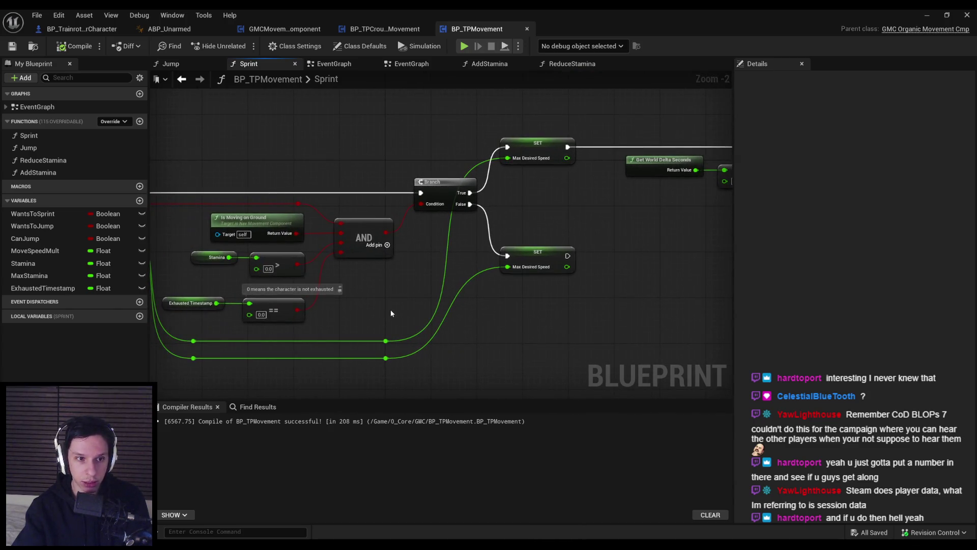
{"action": "key", "text": "alt+Left"}
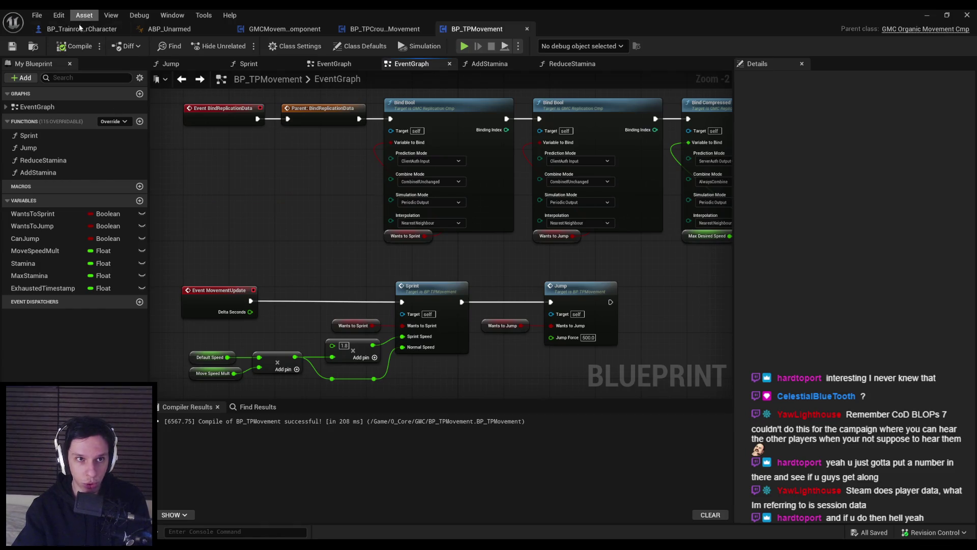
Look over the IA_DropItem chain in the player character blueprint's EventGraph
{"action": "left_click", "coordinate": [81, 29]}
{"action": "scroll", "coordinate": [718, 223], "scroll_direction": "down", "scroll_amount": 6}
{"action": "scroll", "coordinate": [718, 223], "scroll_direction": "up", "scroll_amount": 4}
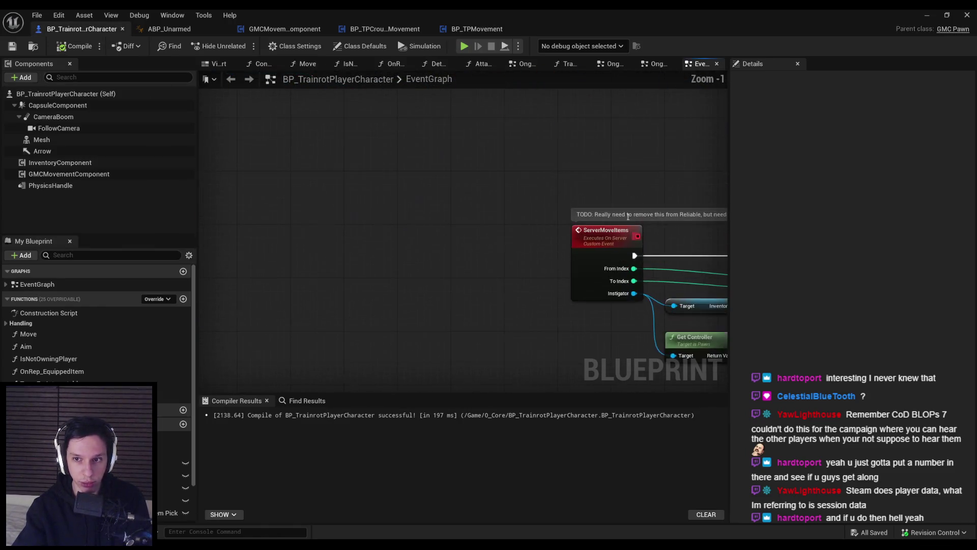
{"action": "scroll", "coordinate": [345, 349], "scroll_direction": "down", "scroll_amount": 3}
{"action": "scroll", "coordinate": [344, 349], "scroll_direction": "up", "scroll_amount": 2}
{"action": "scroll", "coordinate": [355, 382], "scroll_direction": "down", "scroll_amount": 3}
{"action": "scroll", "coordinate": [387, 285], "scroll_direction": "up", "scroll_amount": 4}
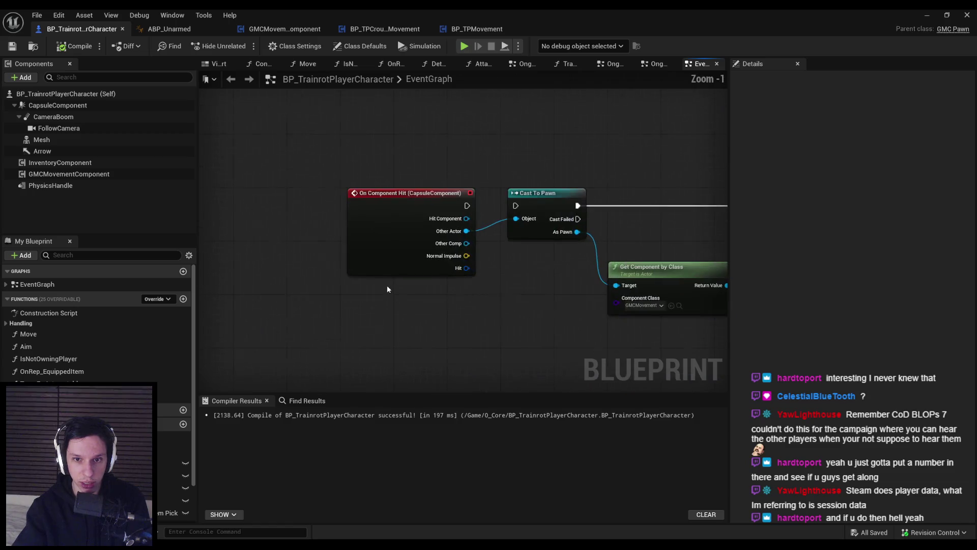
{"action": "scroll", "coordinate": [427, 304], "scroll_direction": "down", "scroll_amount": 3}
{"action": "scroll", "coordinate": [526, 295], "scroll_direction": "up", "scroll_amount": 1}
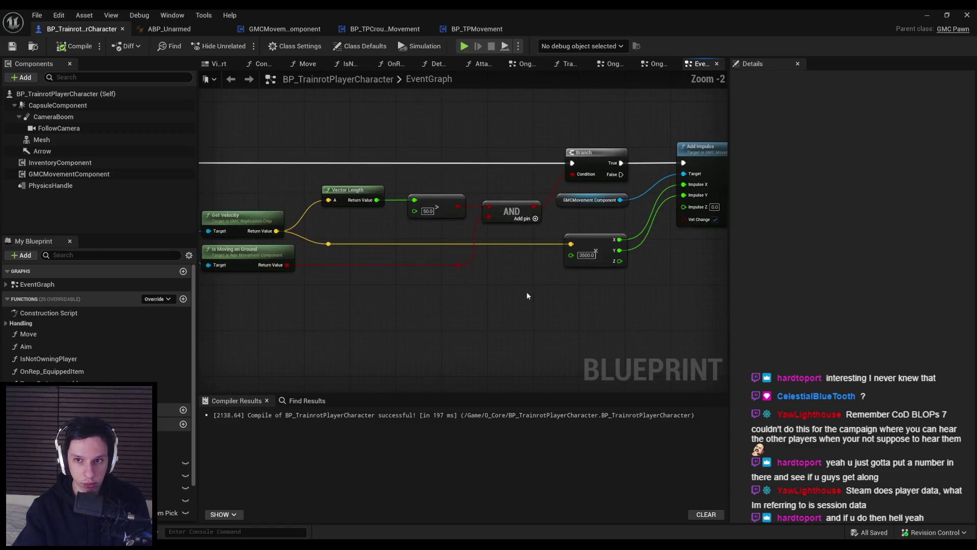
{"action": "left_click_drag", "start_coordinate": [526, 295], "coordinate": [368, 292]}
{"action": "scroll", "coordinate": [560, 255], "scroll_direction": "up", "scroll_amount": 1}
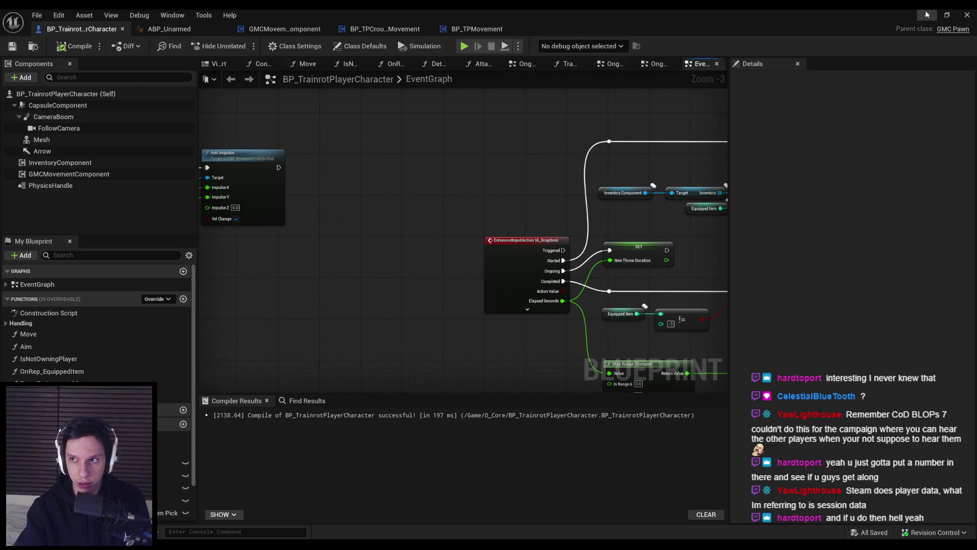
Minimize the Blueprint editor and open BP_TrainrotPlayerCharacter from the 0_Core folder
{"action": "left_click", "coordinate": [927, 15]}
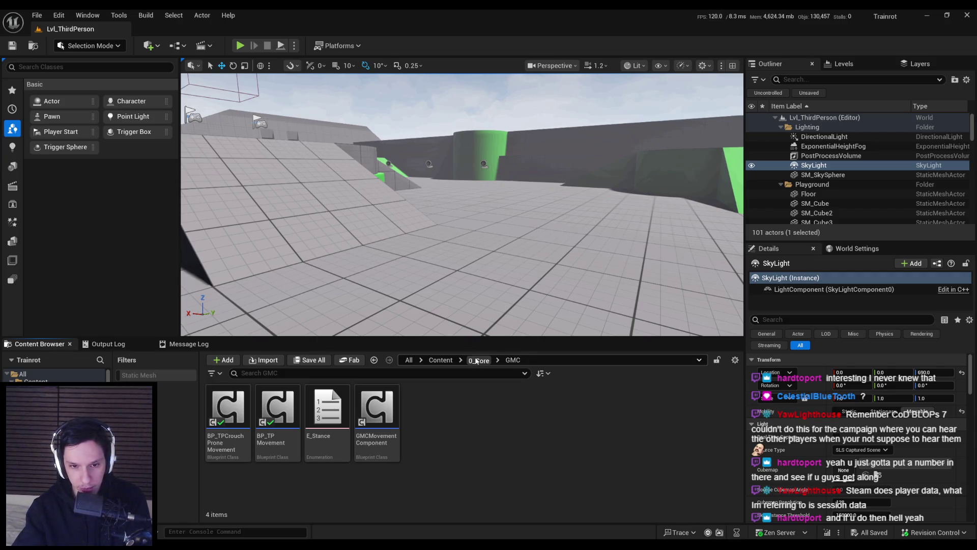
{"action": "left_click", "coordinate": [478, 360]}
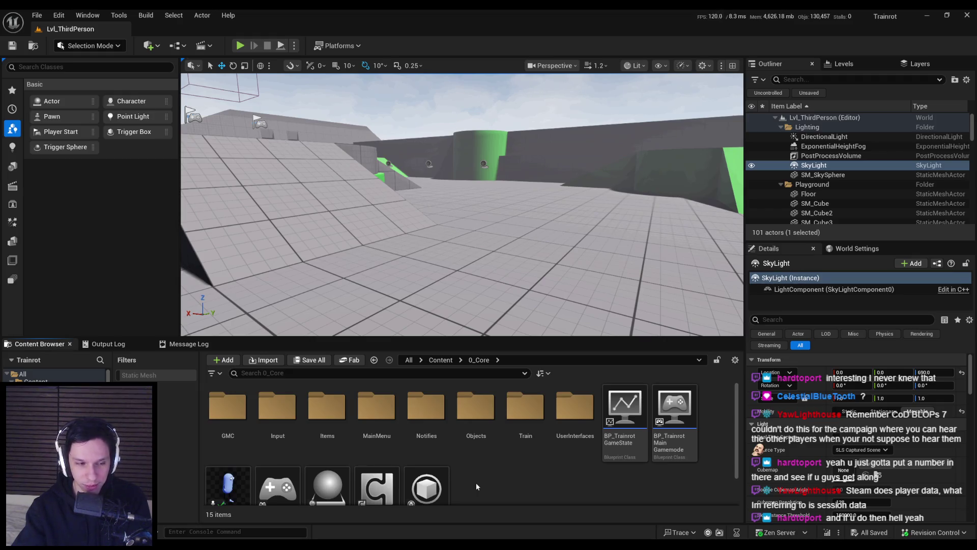
{"action": "double_click", "coordinate": [228, 486]}
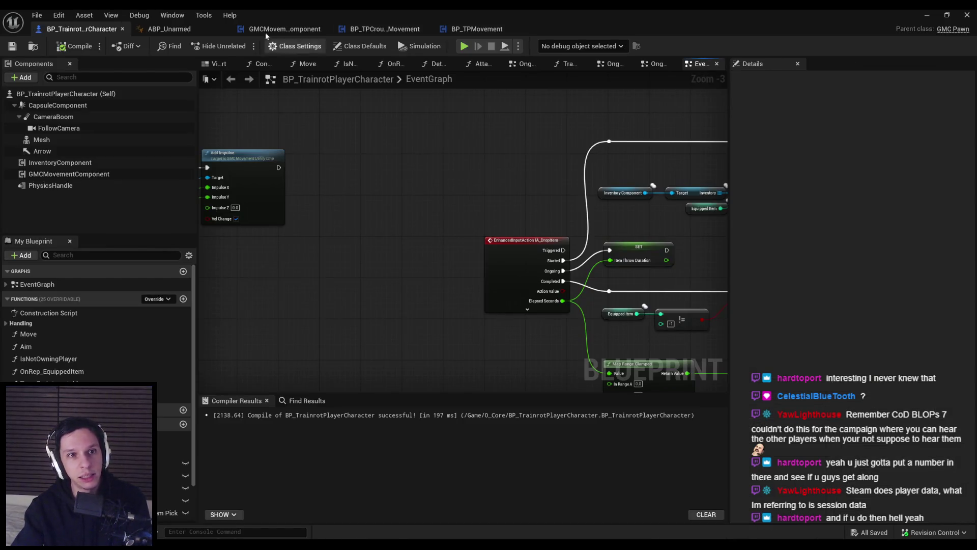
Open the AddStamina function from the Add Stamina call in BP_TPCrouchProneMovement
{"action": "left_click", "coordinate": [303, 29]}
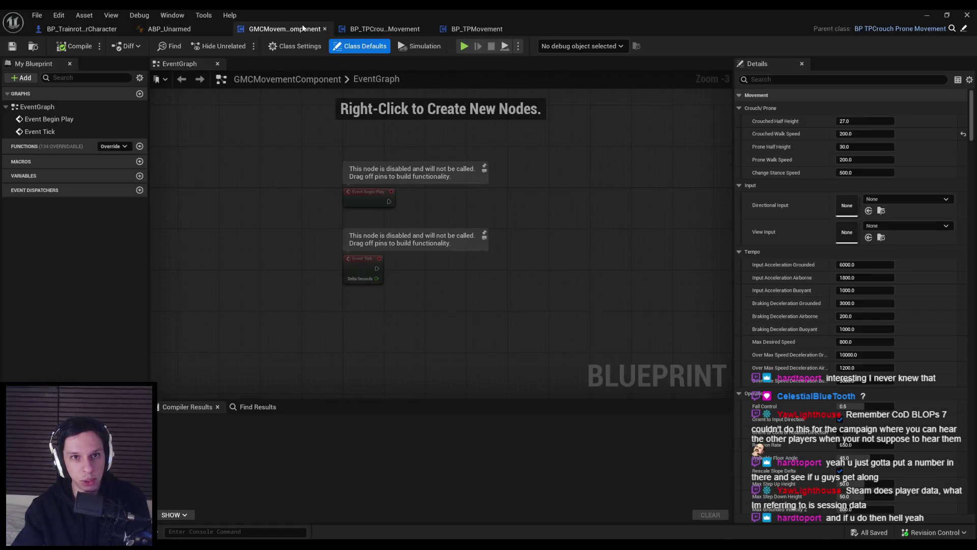
{"action": "left_click", "coordinate": [372, 30]}
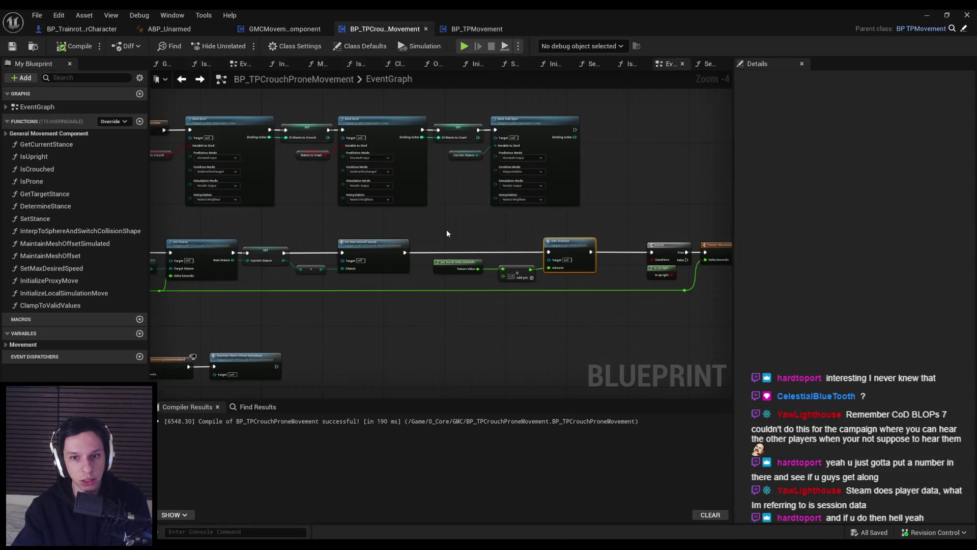
{"action": "scroll", "coordinate": [447, 234], "scroll_direction": "up", "scroll_amount": 2}
{"action": "scroll", "coordinate": [484, 231], "scroll_direction": "down", "scroll_amount": 3}
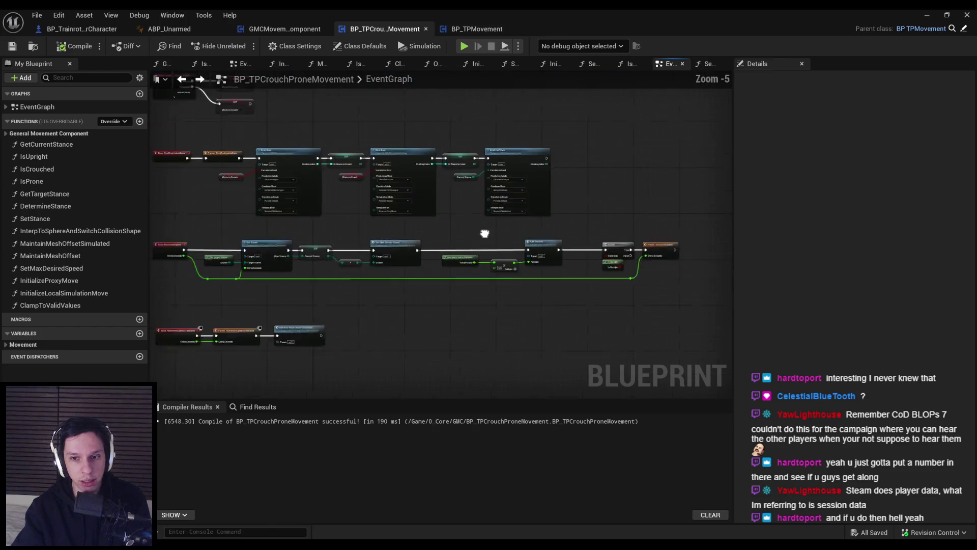
{"action": "scroll", "coordinate": [504, 257], "scroll_direction": "up", "scroll_amount": 4}
{"action": "left_click", "coordinate": [512, 260]}
{"action": "double_click", "coordinate": [512, 260]}
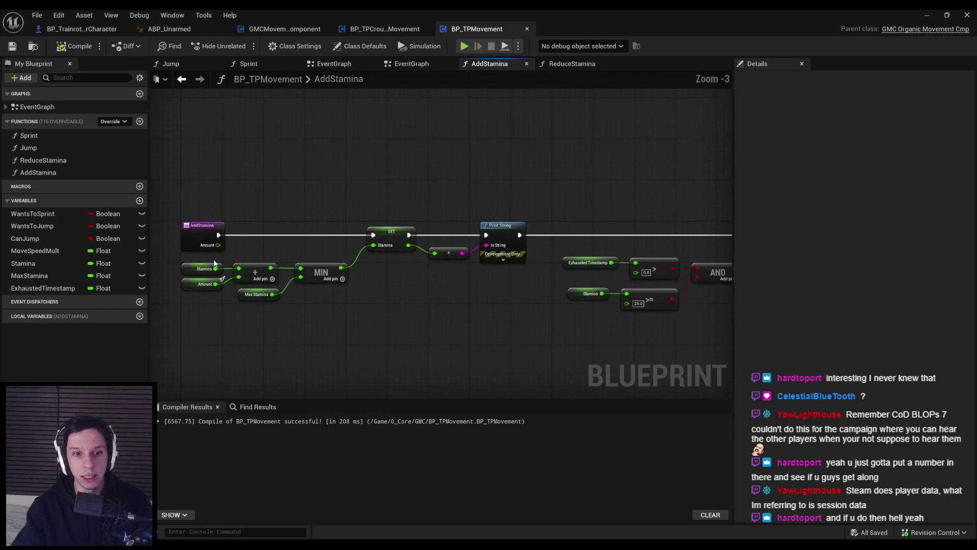
Shift AddStamina's nodes right of the entry node, making room beside the Exhausted Timestamp getter
{"action": "scroll", "coordinate": [299, 288], "scroll_direction": "down", "scroll_amount": 2}
{"action": "left_click_drag", "start_coordinate": [203, 194], "coordinate": [555, 299]}
{"action": "scroll", "coordinate": [275, 238], "scroll_direction": "up", "scroll_amount": 3}
{"action": "scroll", "coordinate": [274, 239], "scroll_direction": "down", "scroll_amount": 1}
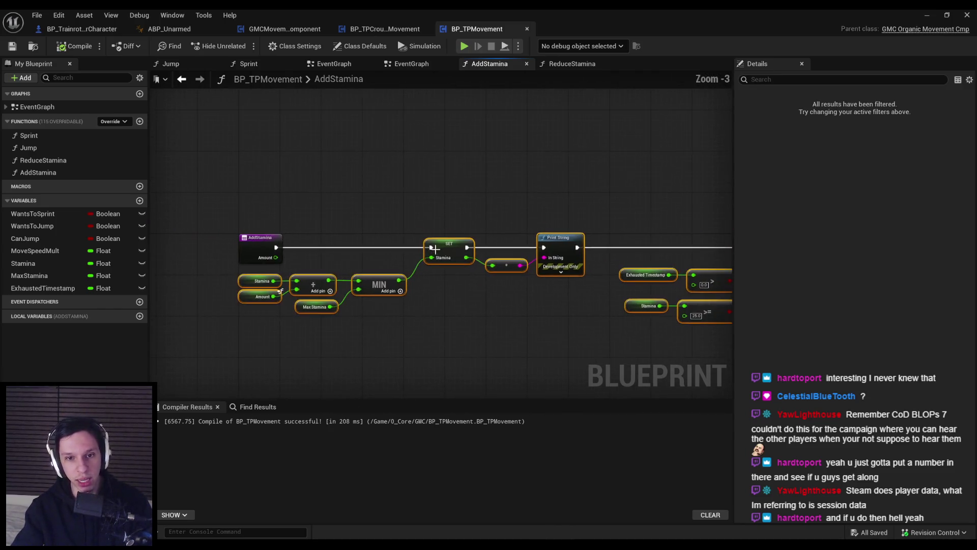
{"action": "left_click_drag", "start_coordinate": [247, 247], "coordinate": [651, 251]}
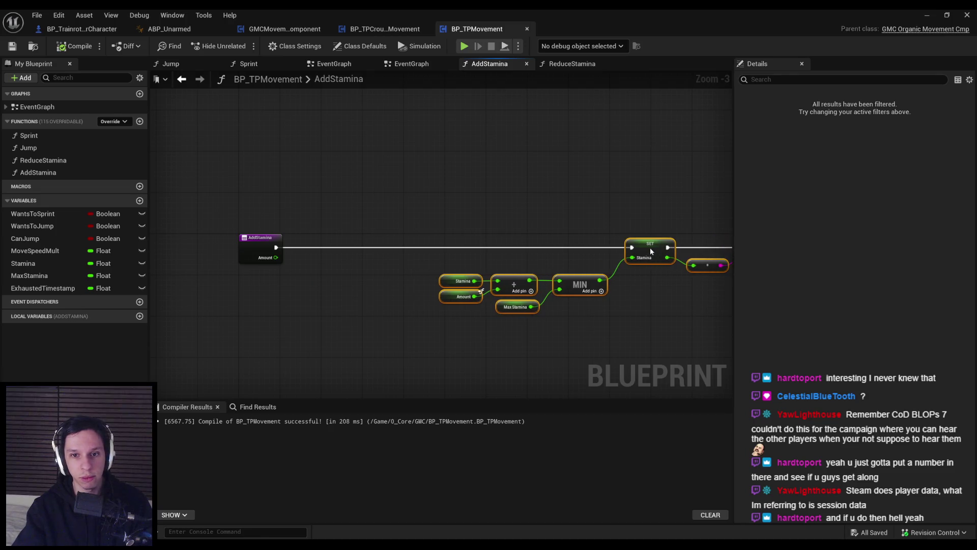
{"action": "left_click", "coordinate": [497, 282]}
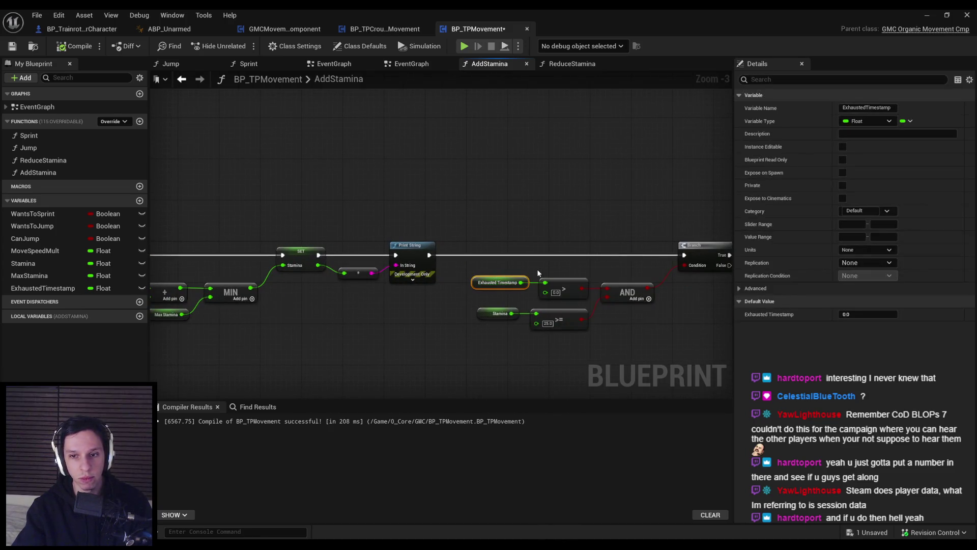
{"action": "mouse_move", "coordinate": [498, 282]}
{"action": "left_mouse_down"}
{"action": "mouse_move", "coordinate": [163, 285]}
{"action": "mouse_move", "coordinate": [320, 292]}
{"action": "left_mouse_up"}
{"action": "scroll", "coordinate": [321, 295], "scroll_direction": "up", "scroll_amount": 1}
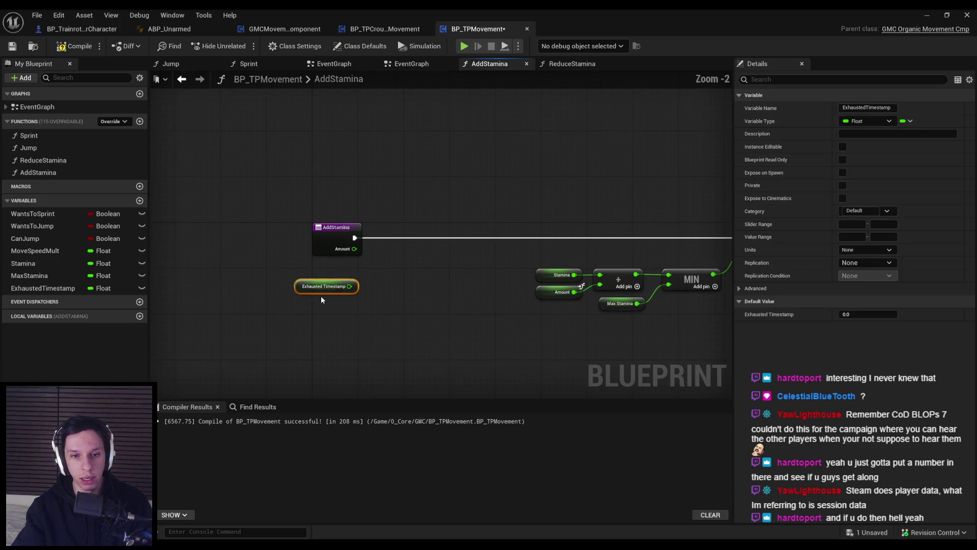
{"action": "left_click", "coordinate": [303, 316]}
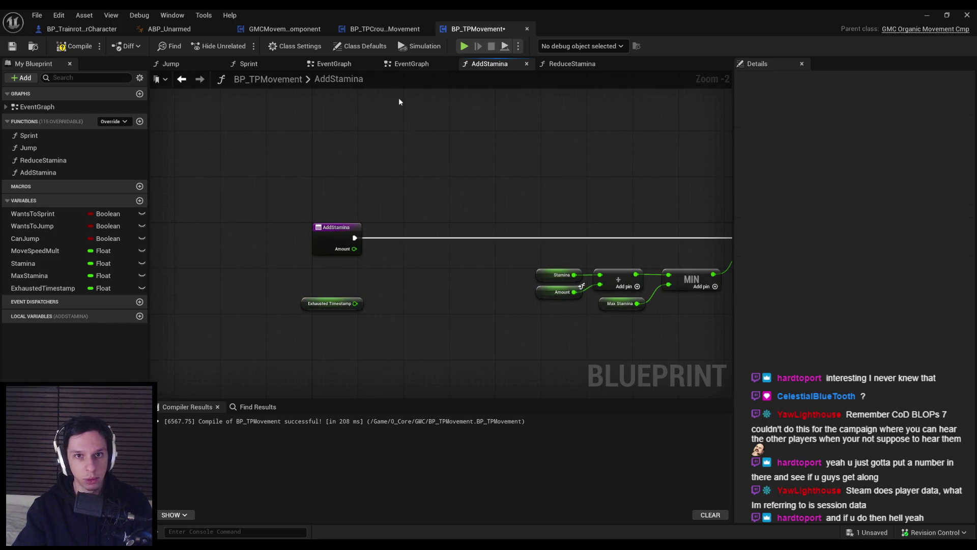
Copy Get Elapsed Time Since Spawn from ReduceStamina into AddStamina below Exhausted Timestamp
{"action": "left_click", "coordinate": [557, 65]}
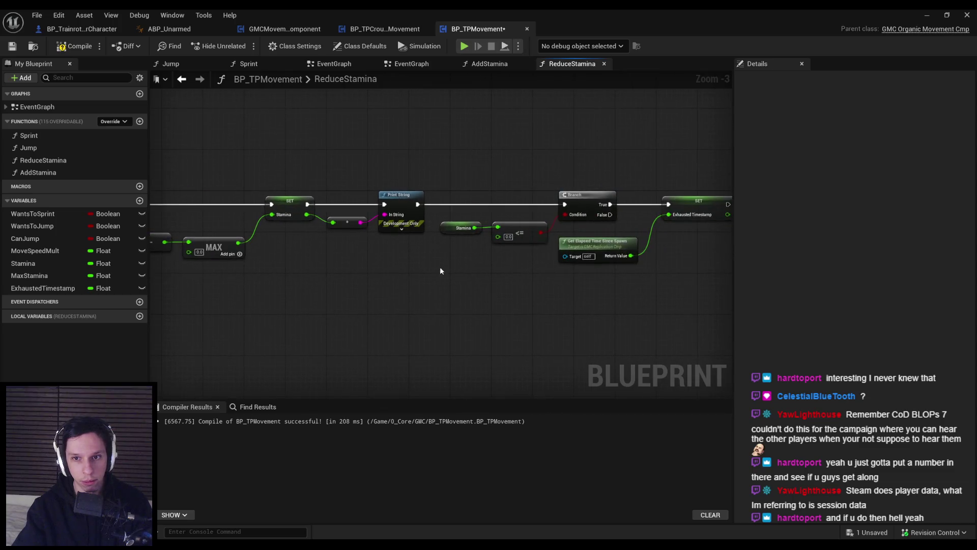
{"action": "key", "text": "ctrl+c"}
{"action": "left_click", "coordinate": [490, 64]}
{"action": "key", "text": "ctrl+v"}
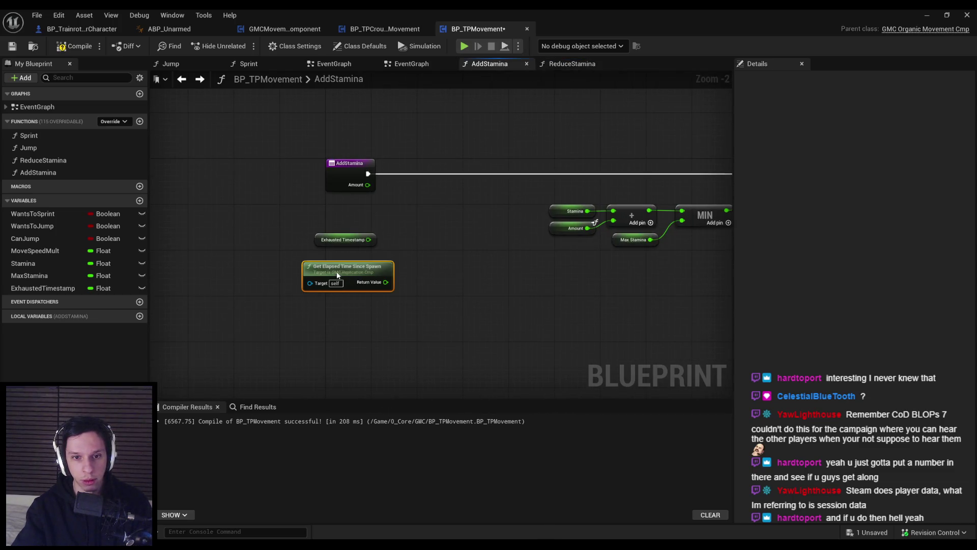
{"action": "left_click_drag", "start_coordinate": [346, 279], "coordinate": [330, 276]}
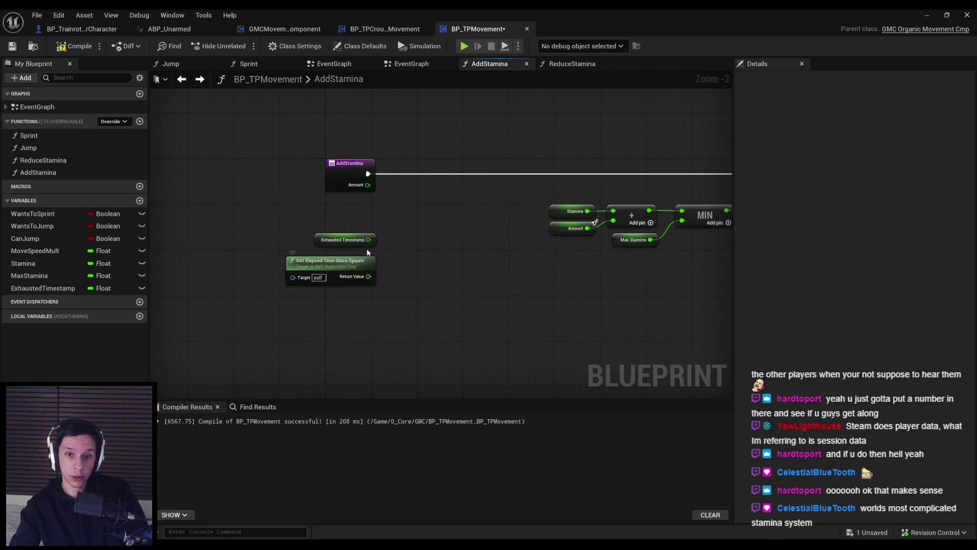
{"action": "left_click_drag", "start_coordinate": [369, 239], "coordinate": [392, 244]}
Add a float Add node on Exhausted Timestamp and arrange it beside the elapsed-time node
{"action": "type", "text": "+"}
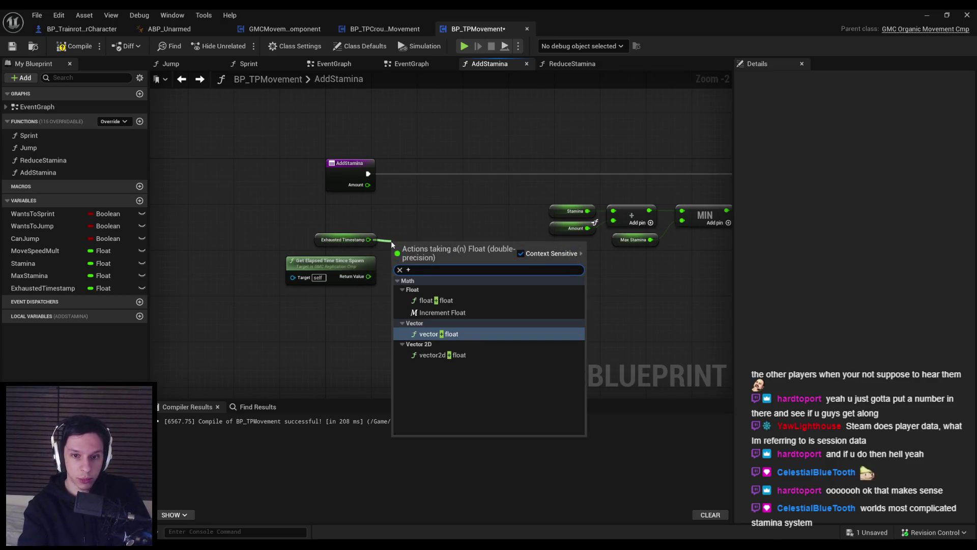
{"action": "key", "text": "Down"}
{"action": "key", "text": "Return"}
{"action": "scroll", "coordinate": [427, 248], "scroll_direction": "up", "scroll_amount": 2}
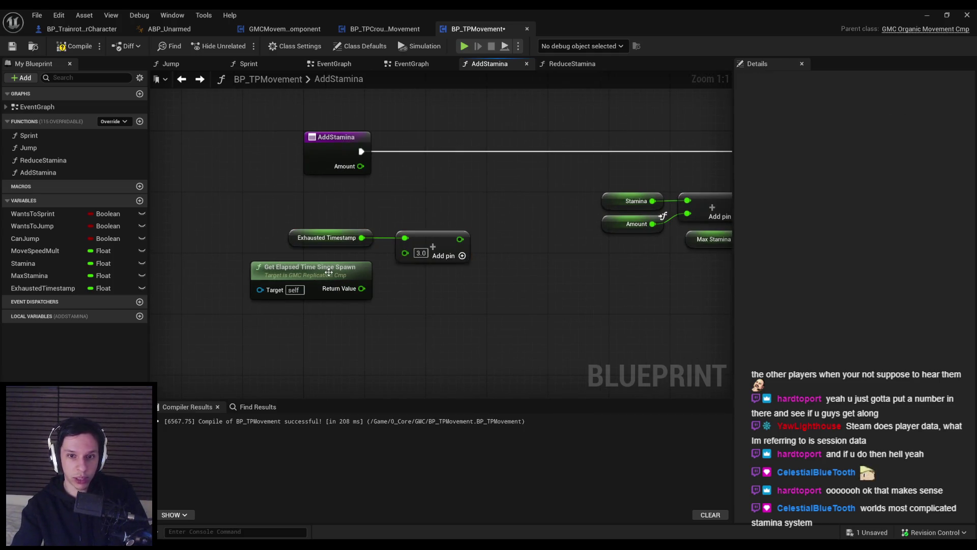
{"action": "left_click_drag", "start_coordinate": [358, 293], "coordinate": [455, 306]}
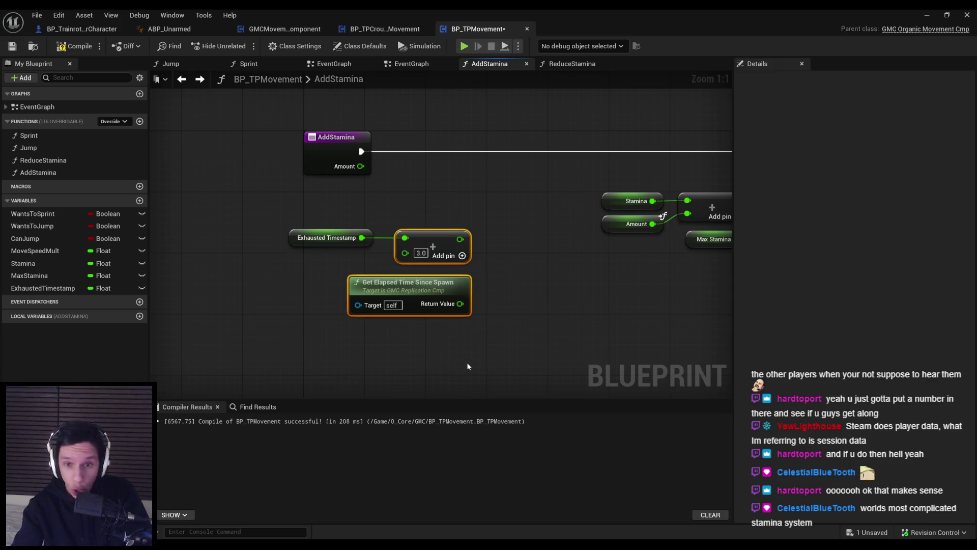
{"action": "left_click", "coordinate": [446, 362]}
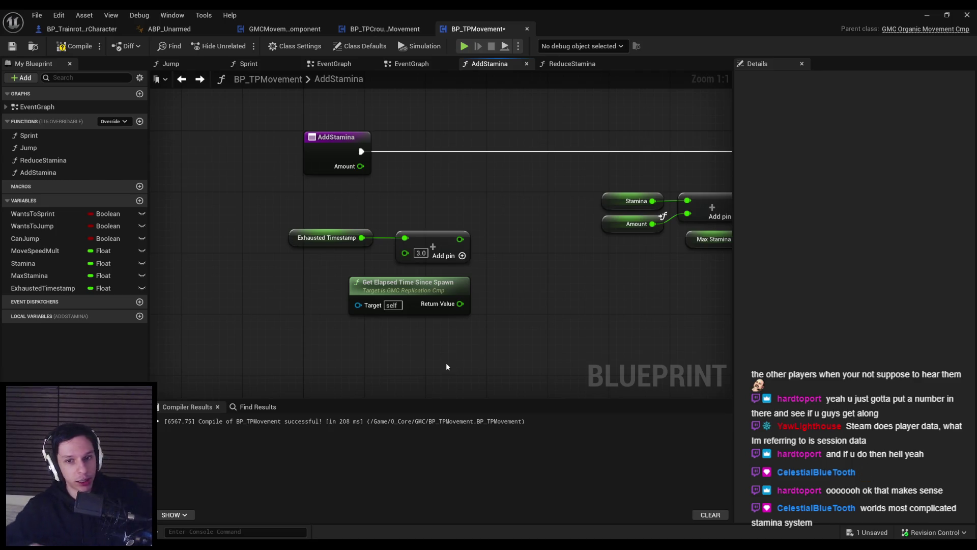
{"action": "mouse_move", "coordinate": [478, 359]}
{"action": "left_mouse_down"}
{"action": "mouse_move", "coordinate": [466, 339]}
{"action": "mouse_move", "coordinate": [287, 228]}
{"action": "left_mouse_up"}
{"action": "mouse_move", "coordinate": [432, 243]}
{"action": "left_mouse_down"}
{"action": "mouse_move", "coordinate": [314, 248]}
{"action": "mouse_move", "coordinate": [337, 225]}
{"action": "left_mouse_up"}
{"action": "left_click", "coordinate": [478, 247]}
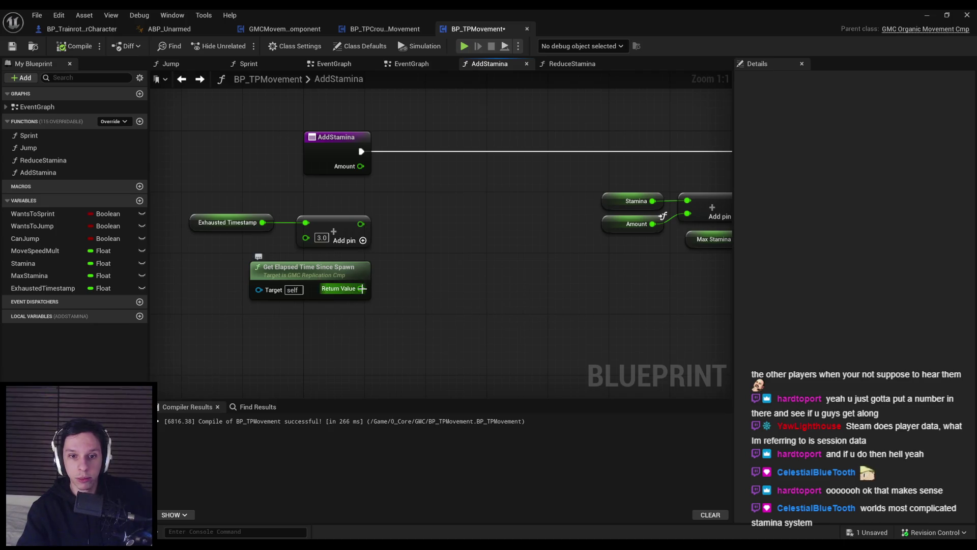
Compare elapsed time > Exhausted Timestamp + 3, replacing the mistaken >= node
{"action": "left_click_drag", "start_coordinate": [362, 288], "coordinate": [392, 310]}
{"action": "type", "text": ">"}
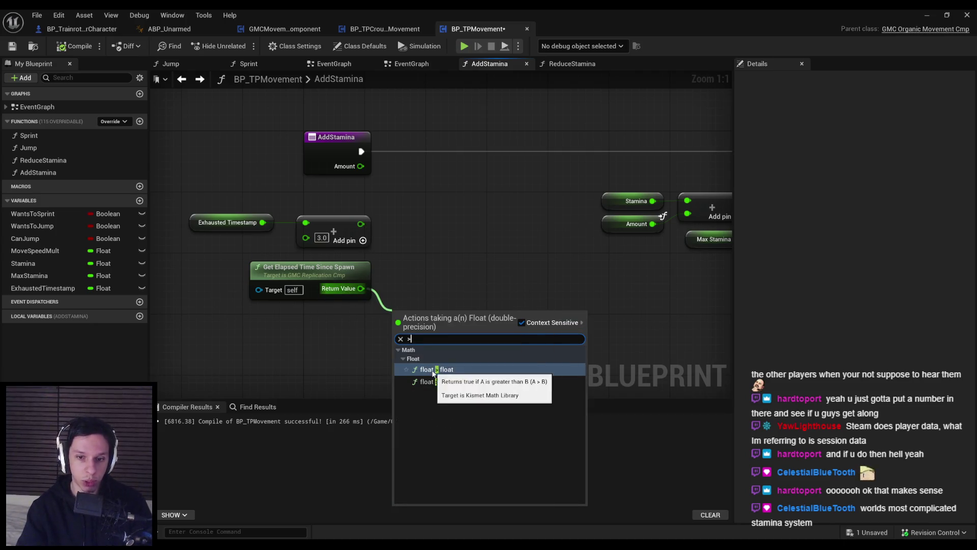
{"action": "type", "text": "="}
{"action": "key", "text": "Return"}
{"action": "key", "text": "Delete"}
{"action": "left_click_drag", "start_coordinate": [360, 289], "coordinate": [388, 311]}
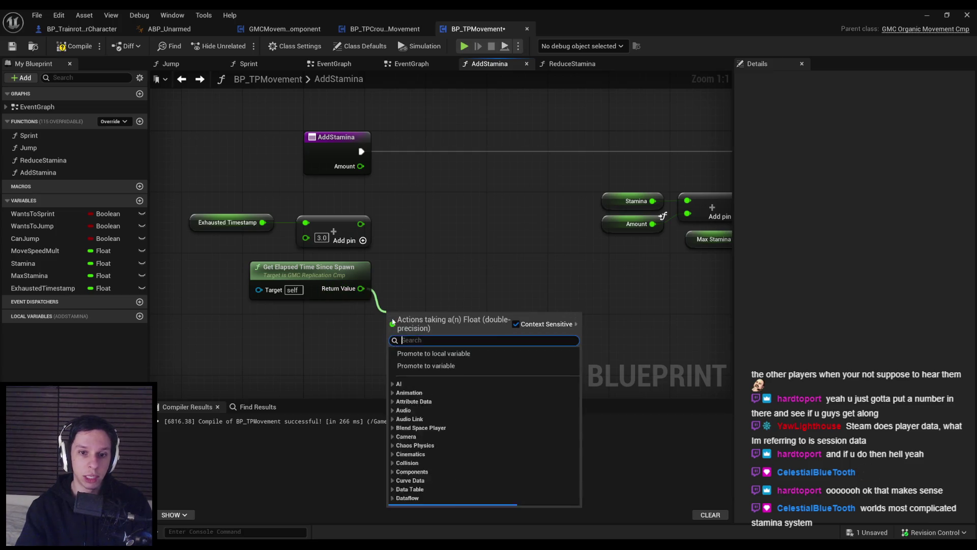
{"action": "type", "text": ">"}
{"action": "key", "text": "Return"}
{"action": "left_click", "coordinate": [260, 214]}
{"action": "left_click", "coordinate": [351, 227], "text": "ctrl"}
{"action": "mouse_move", "coordinate": [351, 227]}
{"action": "left_mouse_down"}
{"action": "mouse_move", "coordinate": [353, 307]}
{"action": "mouse_move", "coordinate": [346, 294]}
{"action": "mouse_move", "coordinate": [387, 298]}
{"action": "left_mouse_up"}
{"action": "left_click_drag", "start_coordinate": [359, 246], "coordinate": [360, 262]}
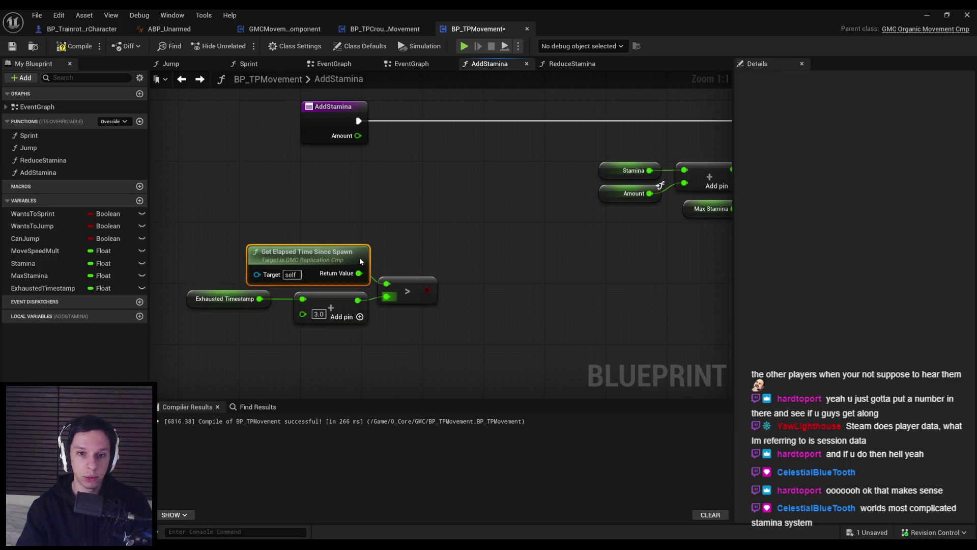
Drive a Branch from the comparison after the AddStamina entry, with True running SET Stamina
{"action": "mouse_move", "coordinate": [428, 290]}
{"action": "left_mouse_down"}
{"action": "mouse_move", "coordinate": [479, 203]}
{"action": "mouse_move", "coordinate": [464, 105]}
{"action": "left_mouse_up"}
{"action": "type", "text": "branch"}
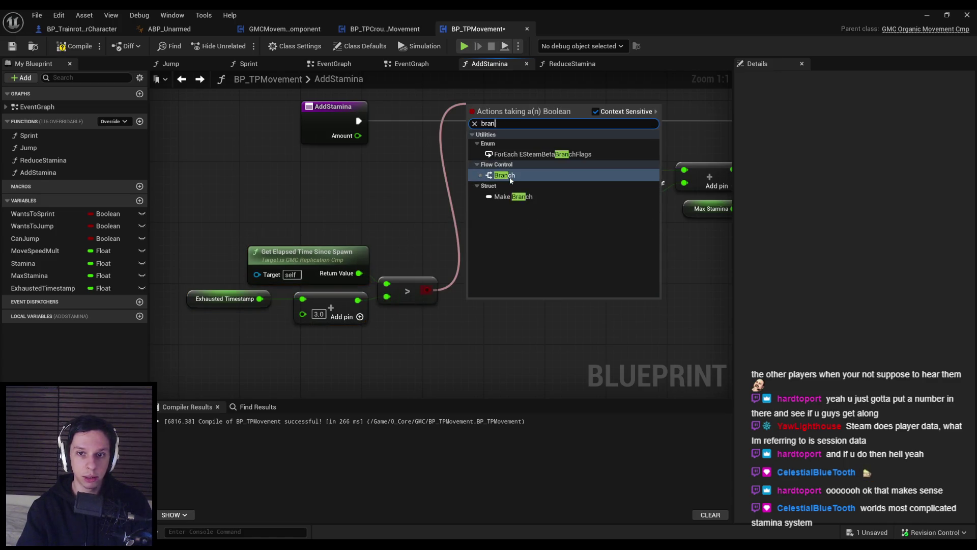
{"action": "key", "text": "Return"}
{"action": "left_click_drag", "start_coordinate": [359, 120], "coordinate": [469, 121]}
{"action": "mouse_move", "coordinate": [184, 213]}
{"action": "left_mouse_down"}
{"action": "mouse_move", "coordinate": [411, 306]}
{"action": "mouse_move", "coordinate": [396, 195]}
{"action": "mouse_move", "coordinate": [401, 215]}
{"action": "left_mouse_up"}
{"action": "left_click", "coordinate": [402, 215]}
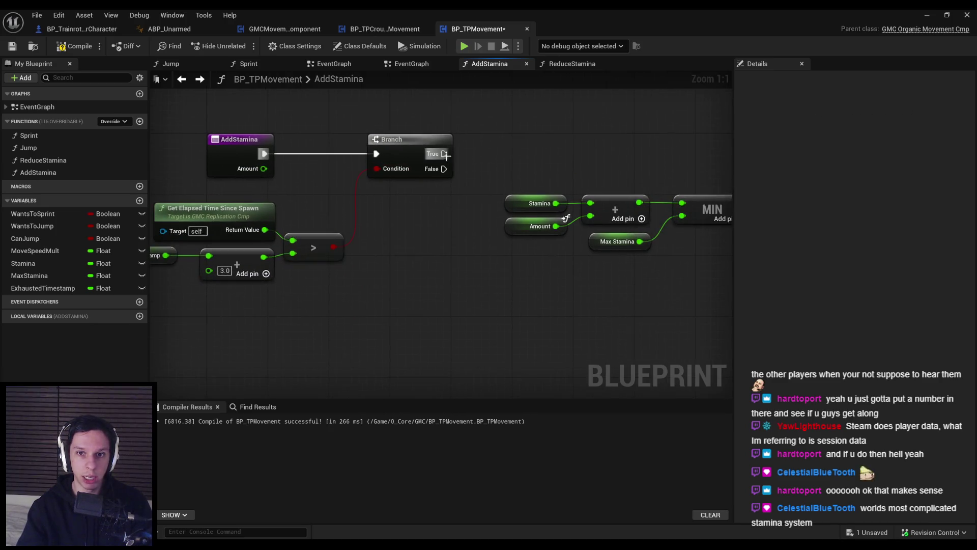
{"action": "scroll", "coordinate": [368, 171], "scroll_direction": "down", "scroll_amount": 1}
{"action": "left_click_drag", "start_coordinate": [326, 173], "coordinate": [631, 174]}
Compile and save BP_TPMovement, then hide the Blueprint editor to show the level
{"action": "key", "text": "F7"}
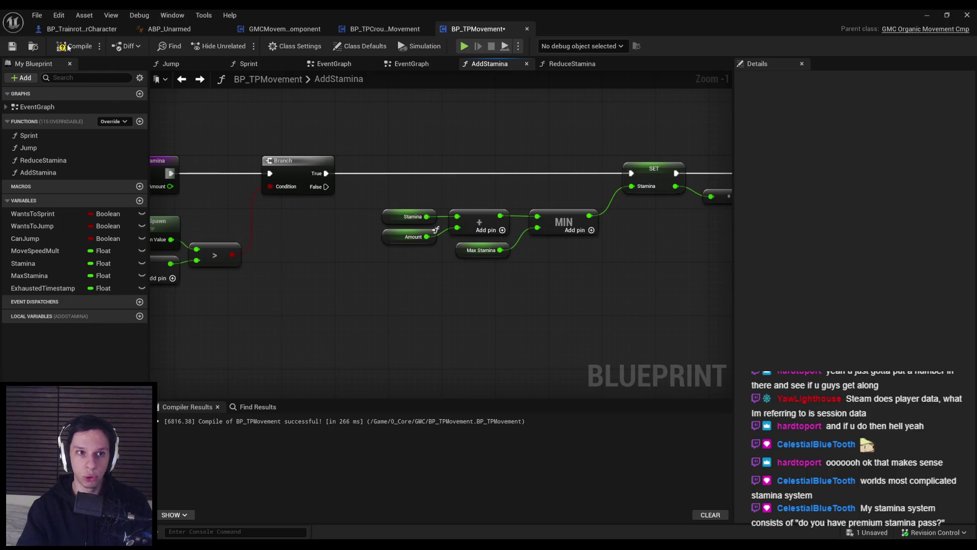
{"action": "key", "text": "ctrl+s"}
{"action": "left_click_drag", "start_coordinate": [398, 227], "coordinate": [552, 224]}
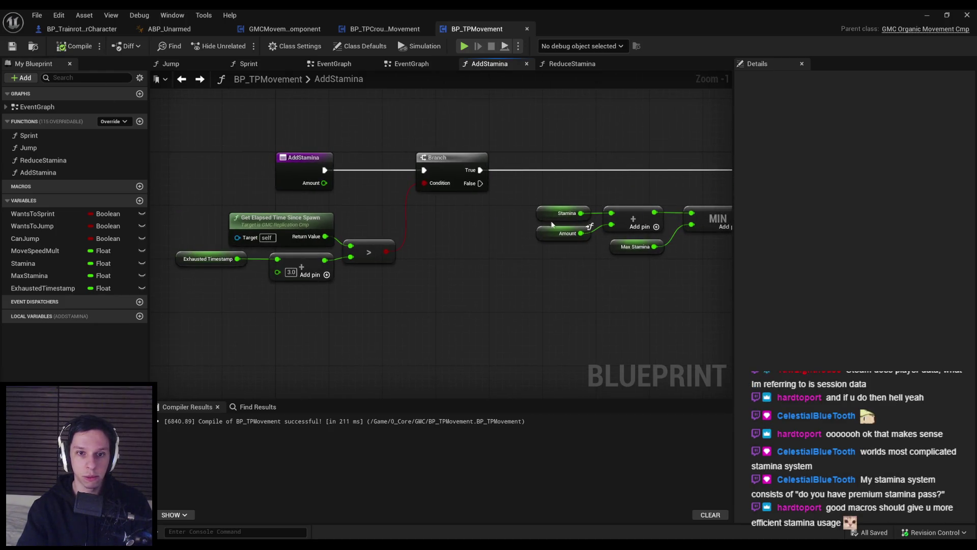
{"action": "left_click", "coordinate": [926, 15]}
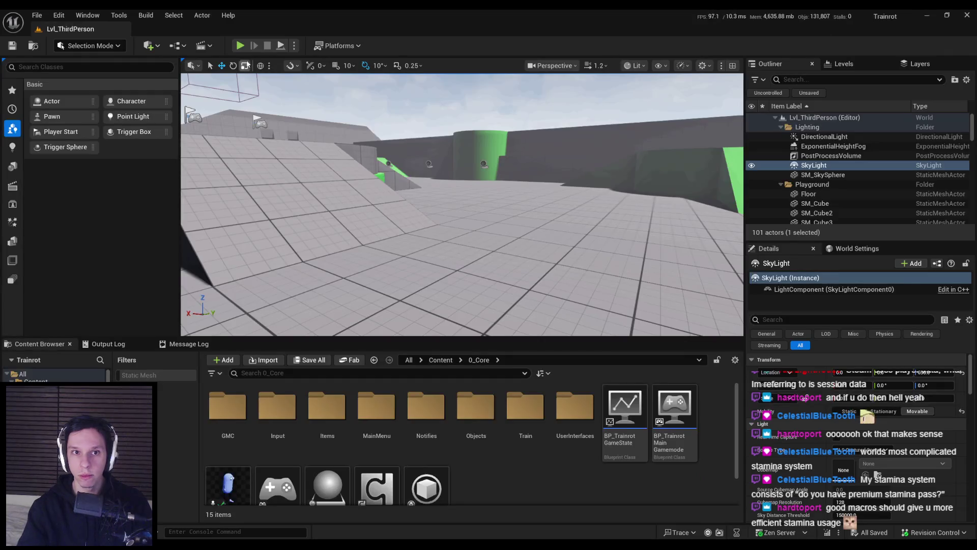
Play-test by running until stamina drops to 0.0 and climbs again, then stop the session
{"action": "left_click", "coordinate": [240, 46]}
{"action": "key", "text": "w"}
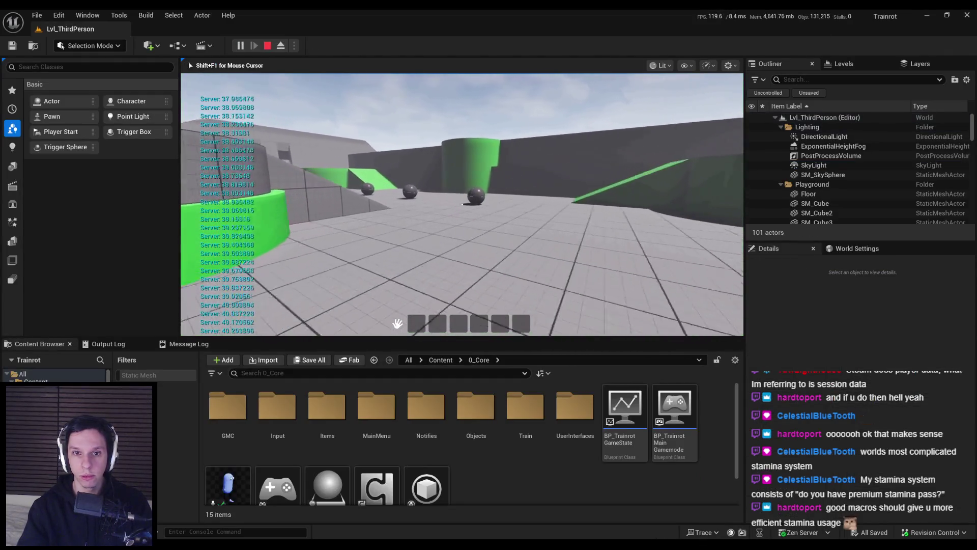
{"action": "key", "text": "w"}
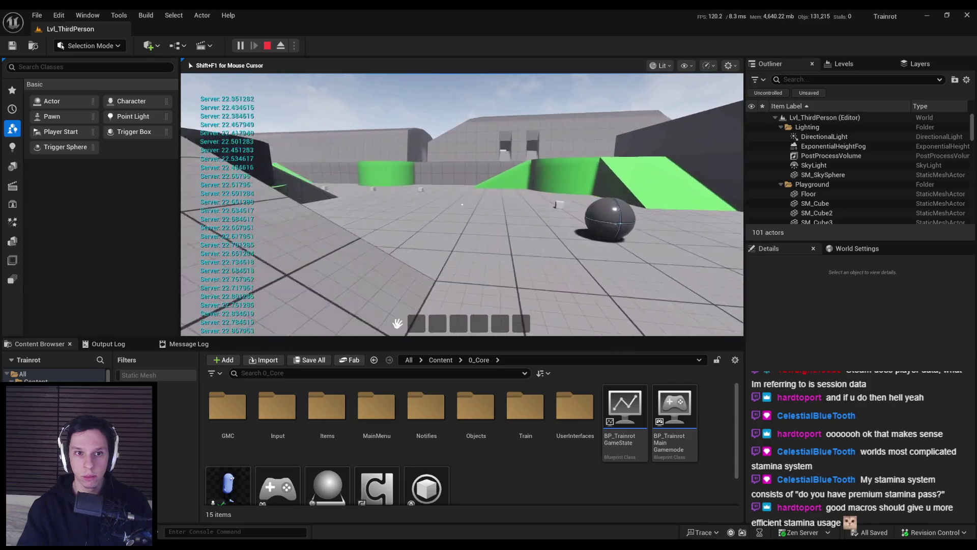
{"action": "key", "text": "w"}
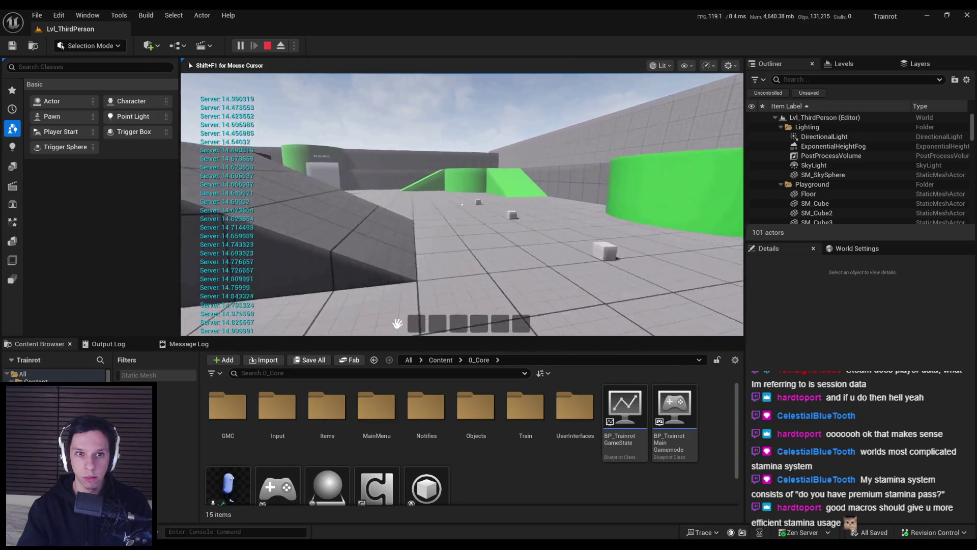
{"action": "key", "text": "w"}
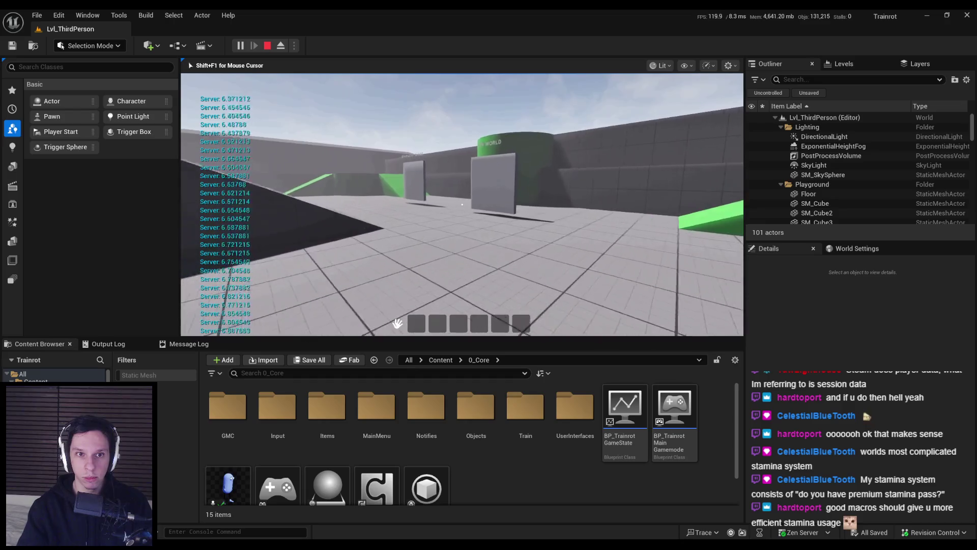
{"action": "key", "text": "w"}
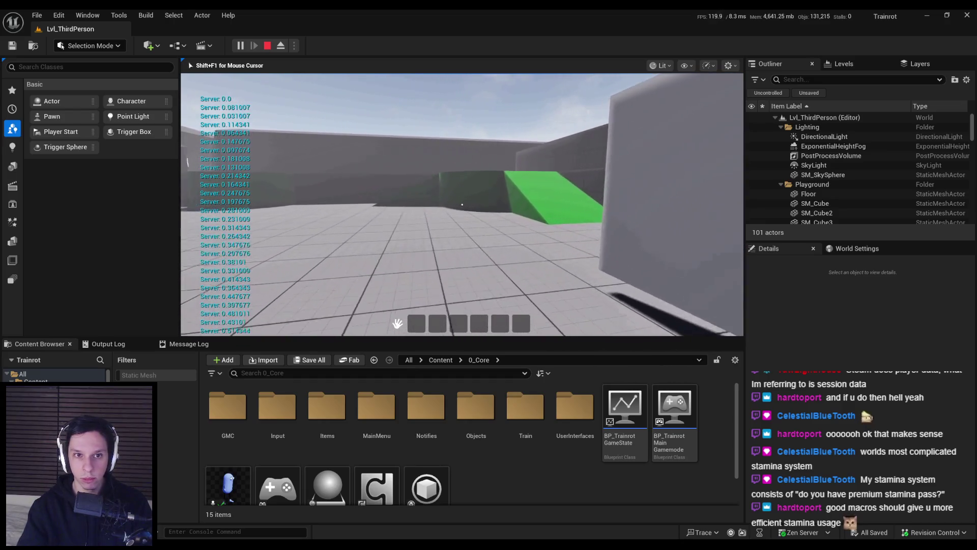
{"action": "key", "text": "w"}
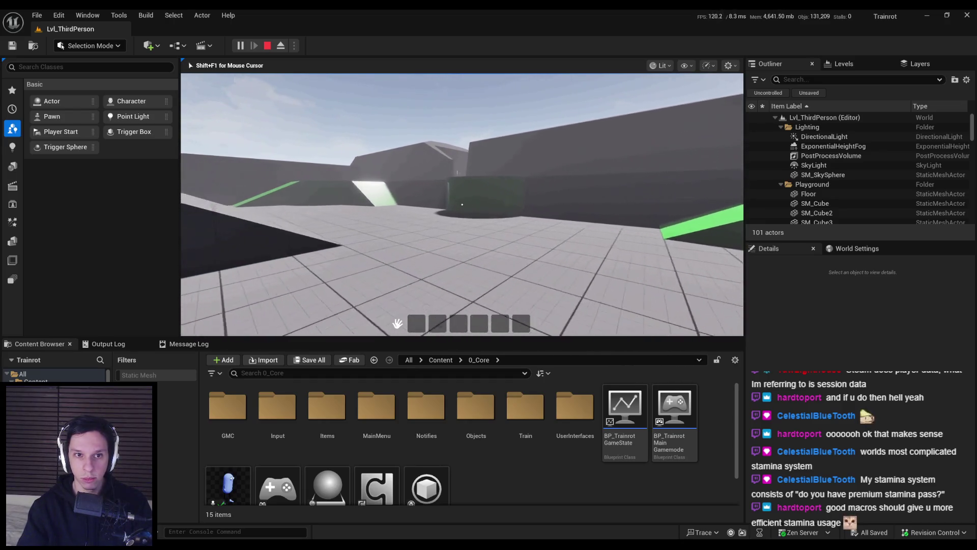
{"action": "key", "text": "w"}
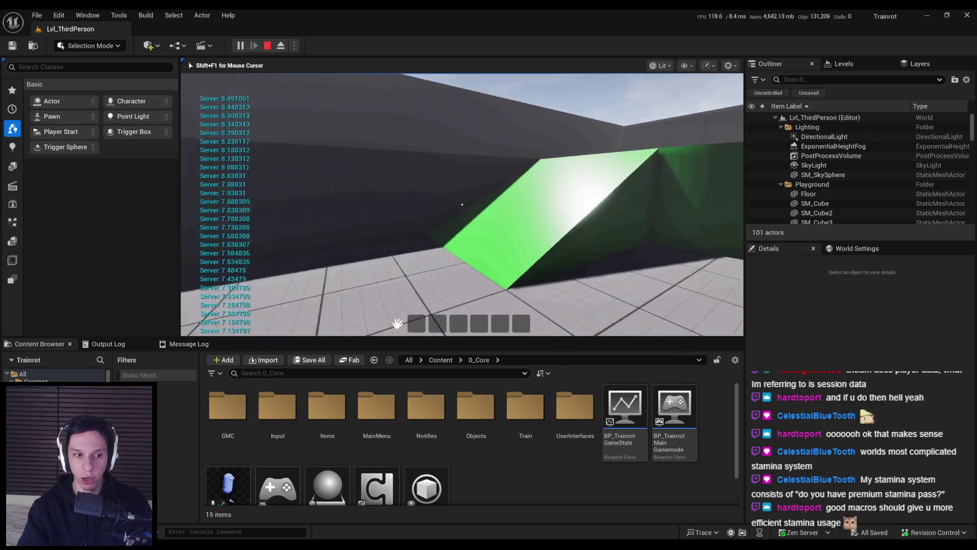
{"action": "key", "text": "w"}
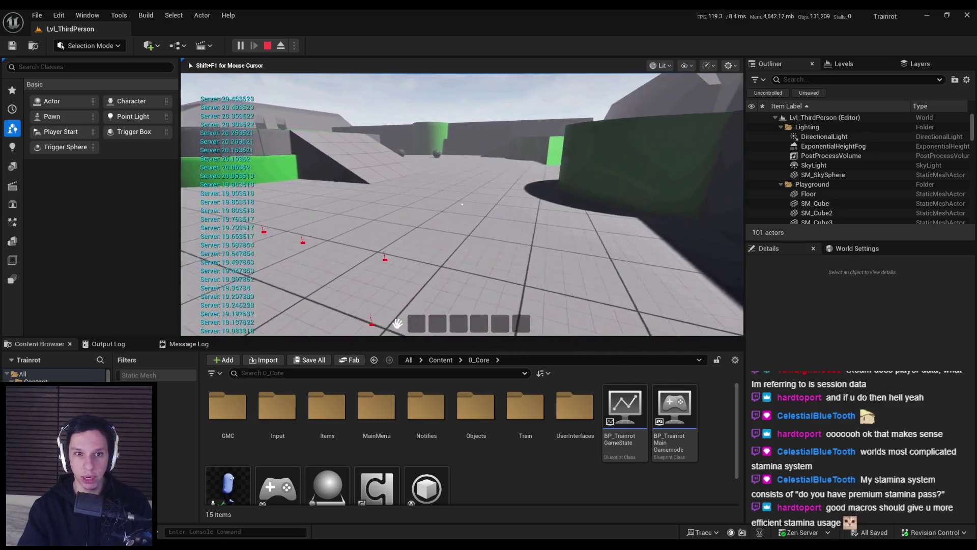
{"action": "key", "text": "w"}
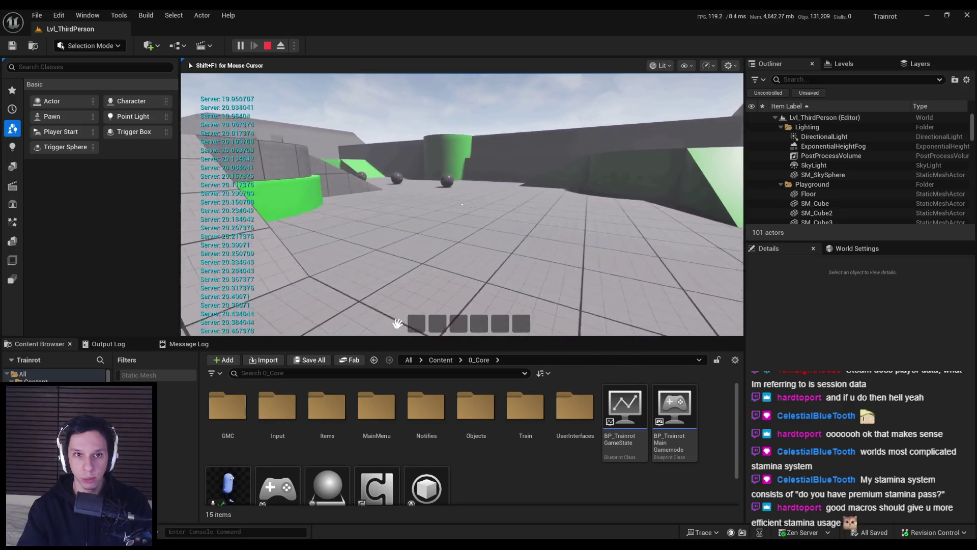
{"action": "key", "text": "w"}
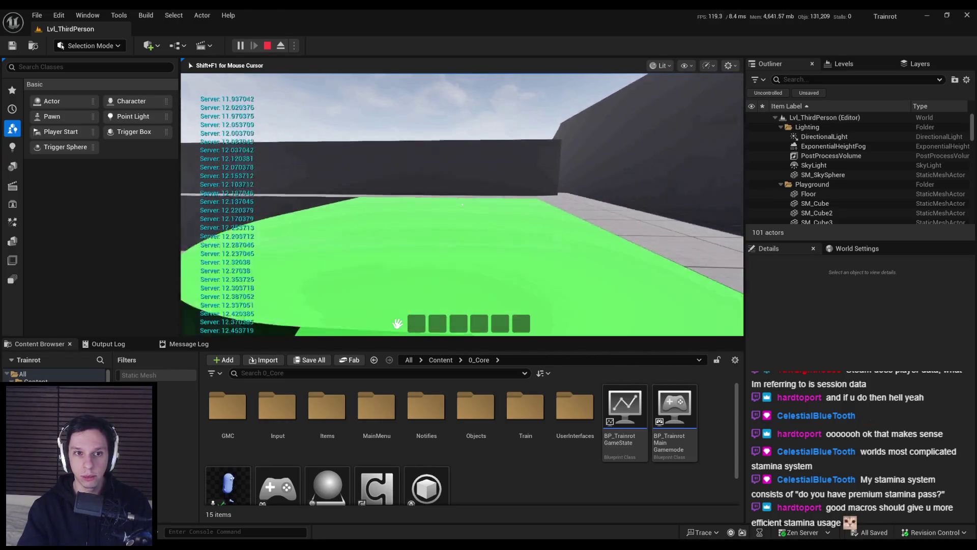
{"action": "key", "text": "w"}
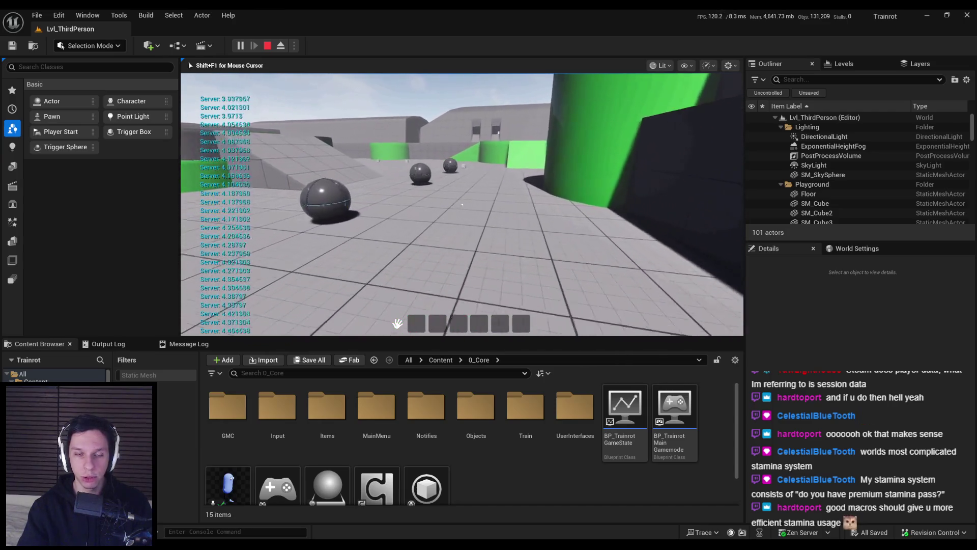
{"action": "key", "text": "w"}
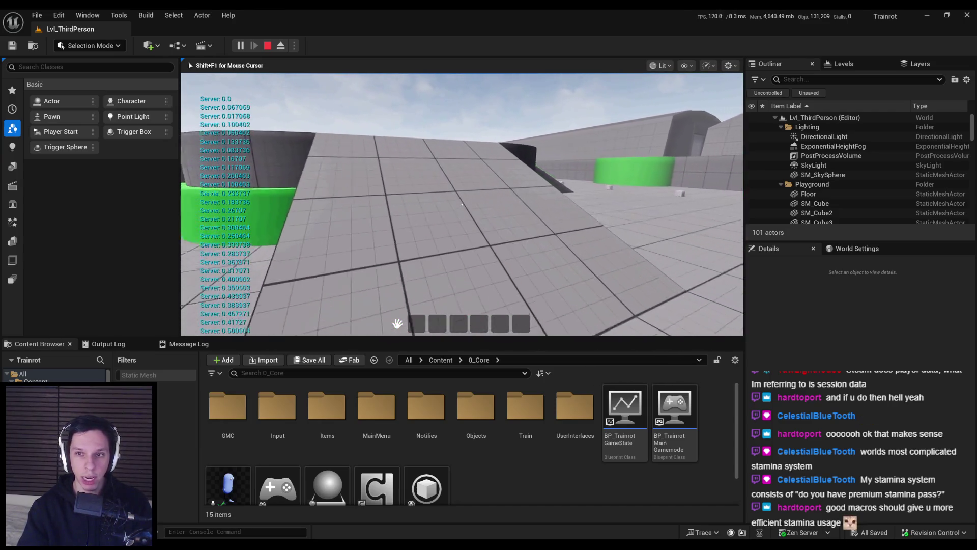
{"action": "key", "text": "w"}
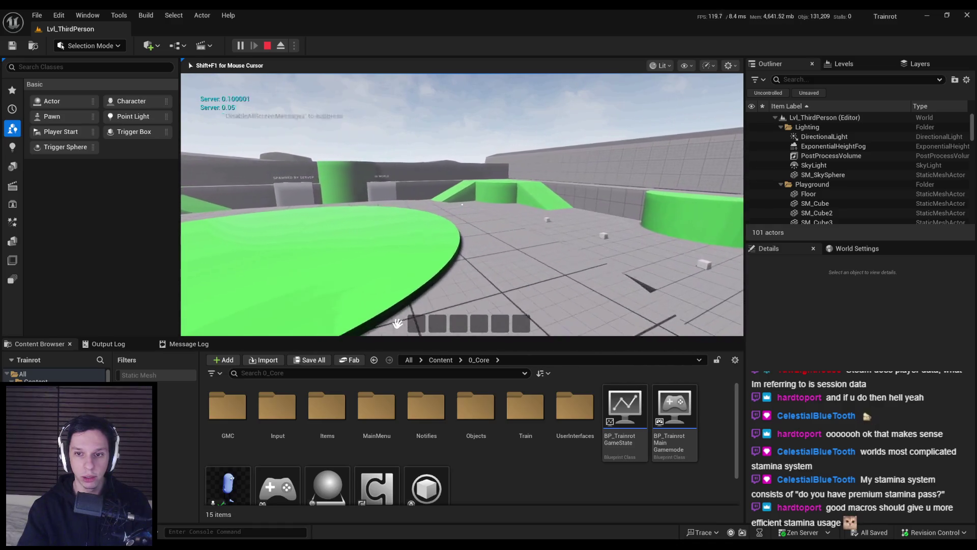
{"action": "key", "text": "w"}
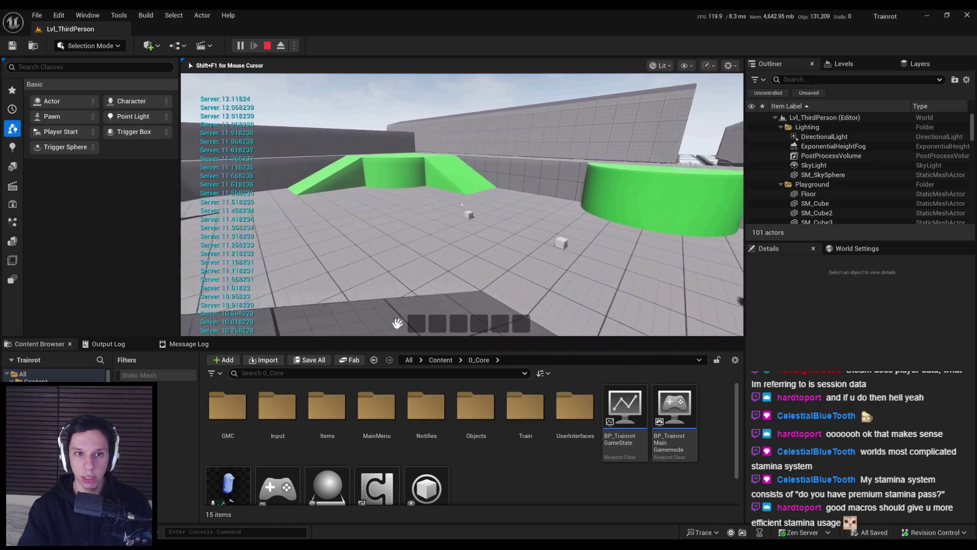
{"action": "key", "text": "Escape"}
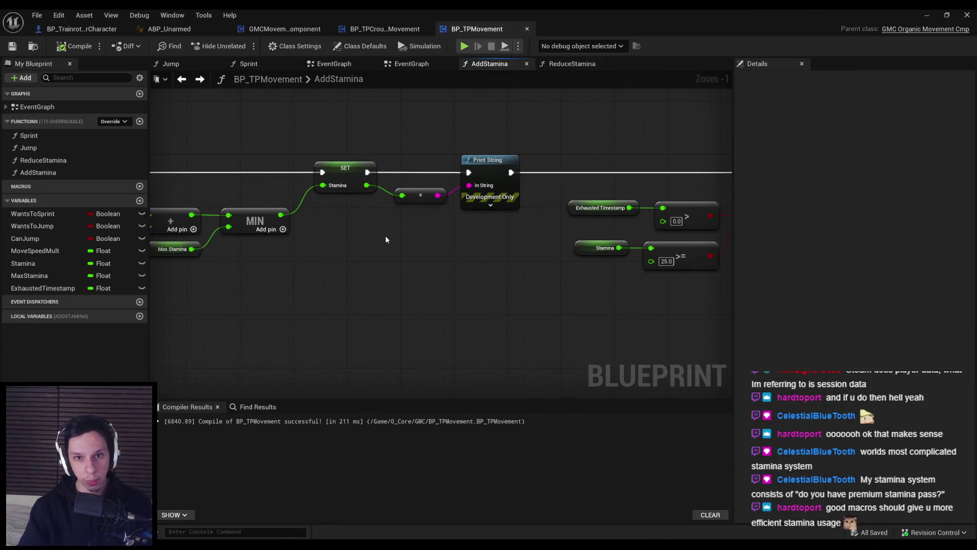
Check AddStamina's Stamina ≥ 15.0 condition and hide the Blueprint editor to show the level
{"action": "scroll", "coordinate": [383, 237], "scroll_direction": "up", "scroll_amount": 3}
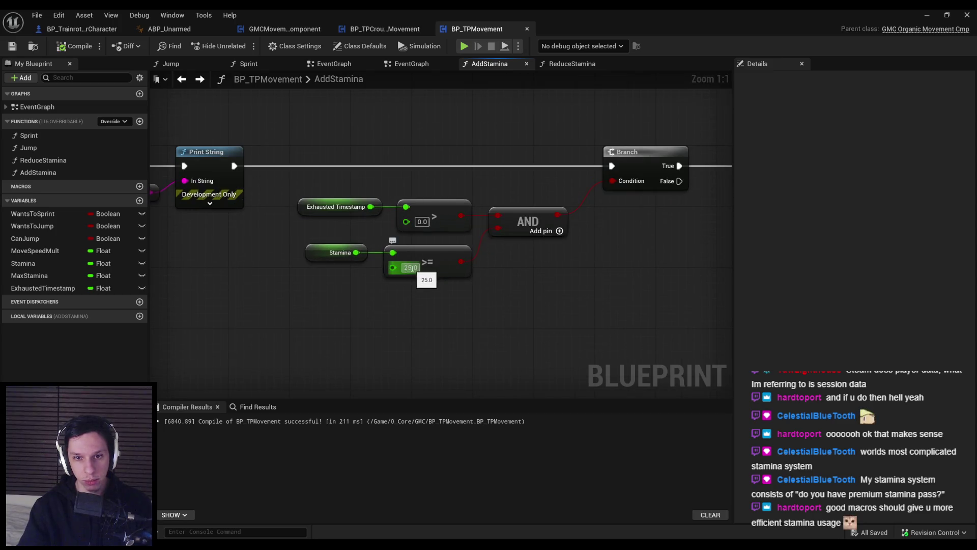
{"action": "scroll", "coordinate": [411, 277], "scroll_direction": "down", "scroll_amount": 2}
{"action": "scroll", "coordinate": [426, 253], "scroll_direction": "up", "scroll_amount": 2}
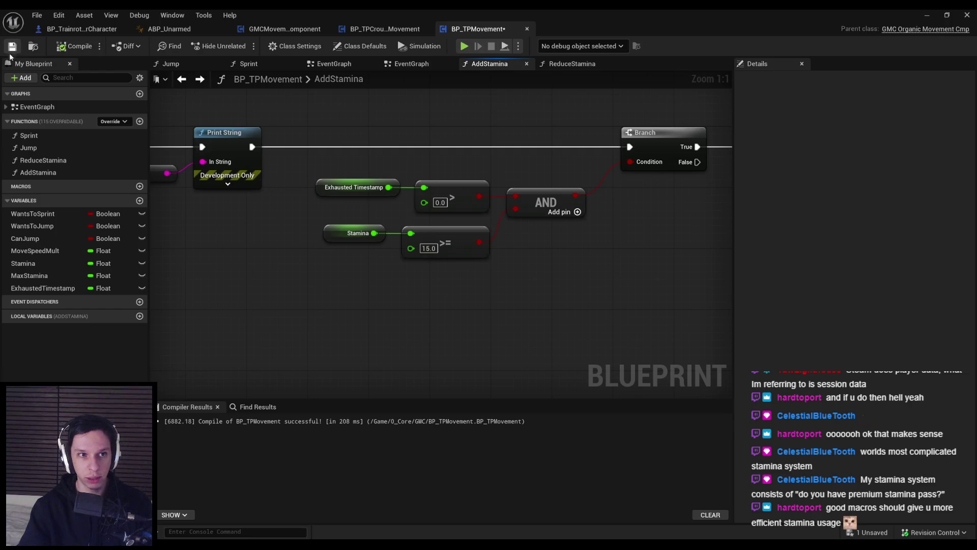
{"action": "left_click", "coordinate": [927, 15]}
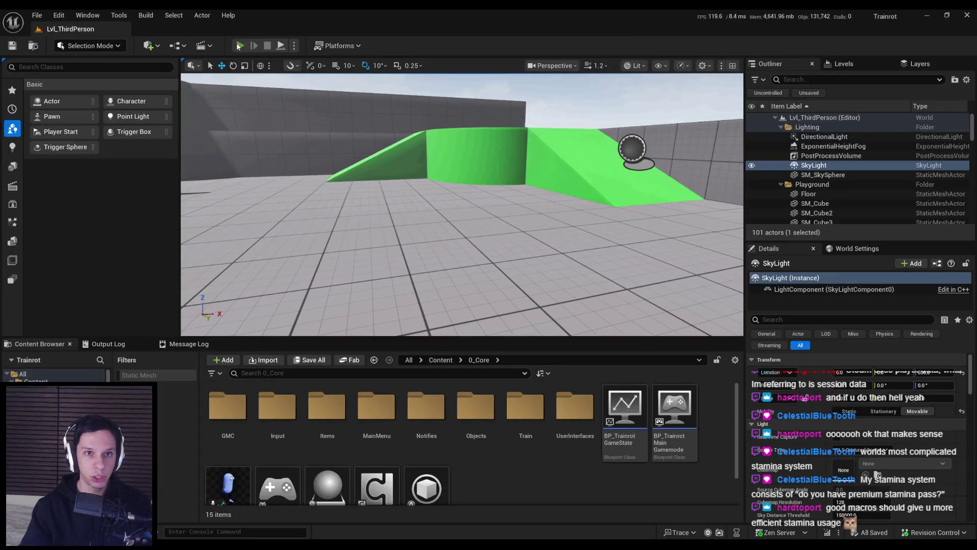
Start a play-test and move the character around the level
{"action": "left_click", "coordinate": [239, 45]}
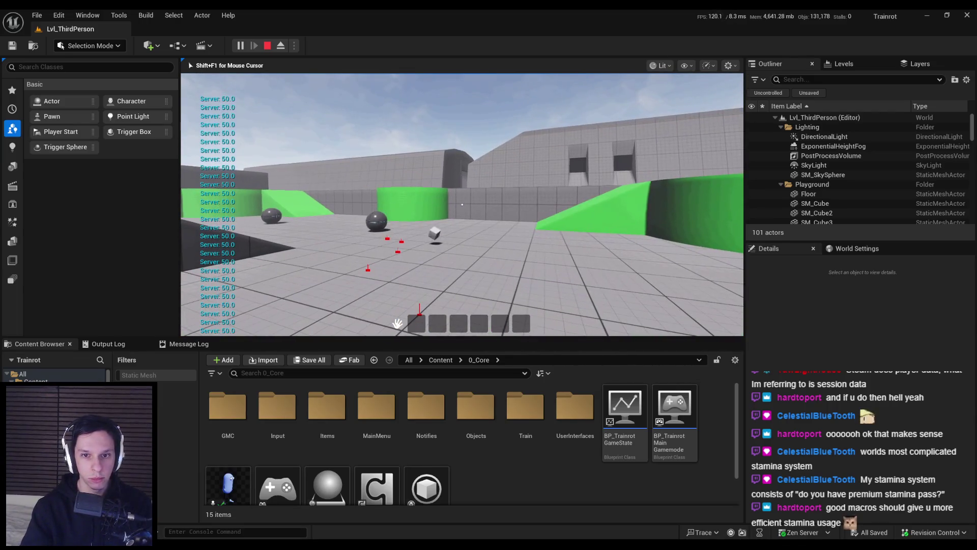
{"action": "key", "text": "w"}
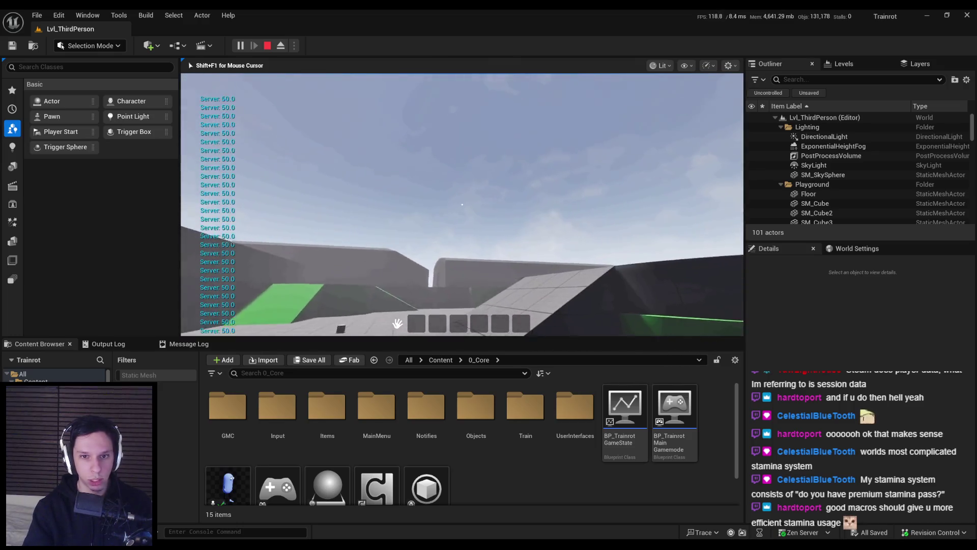
{"action": "key", "text": "w"}
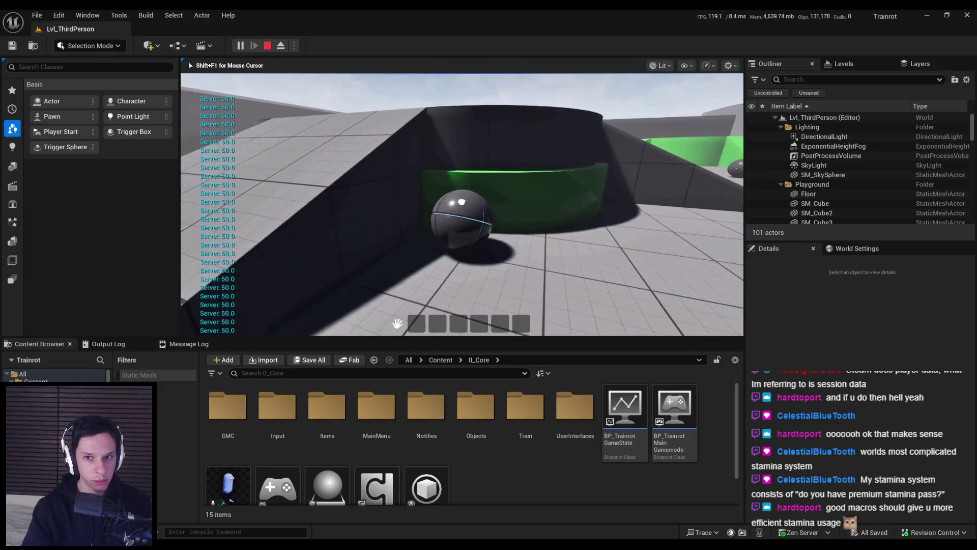
{"action": "key", "text": "w"}
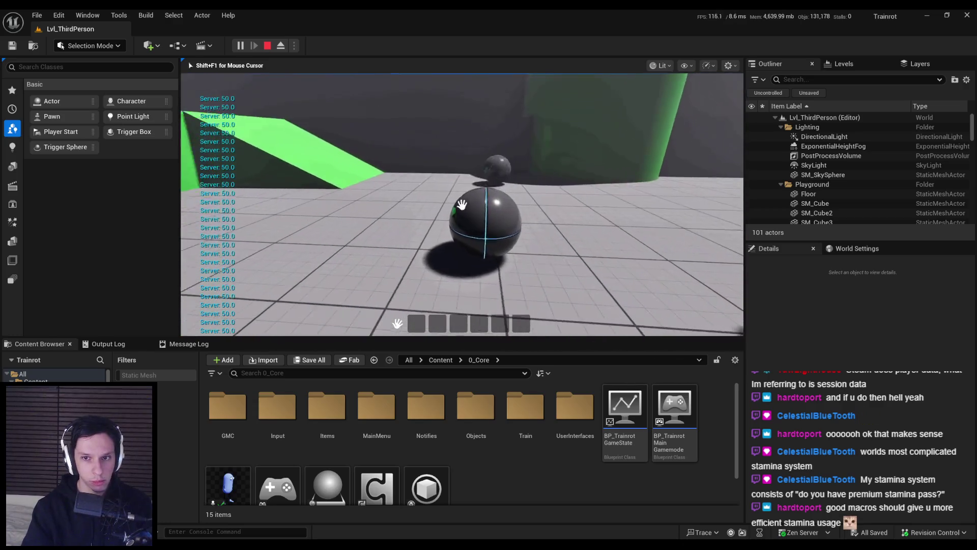
{"action": "key", "text": "w"}
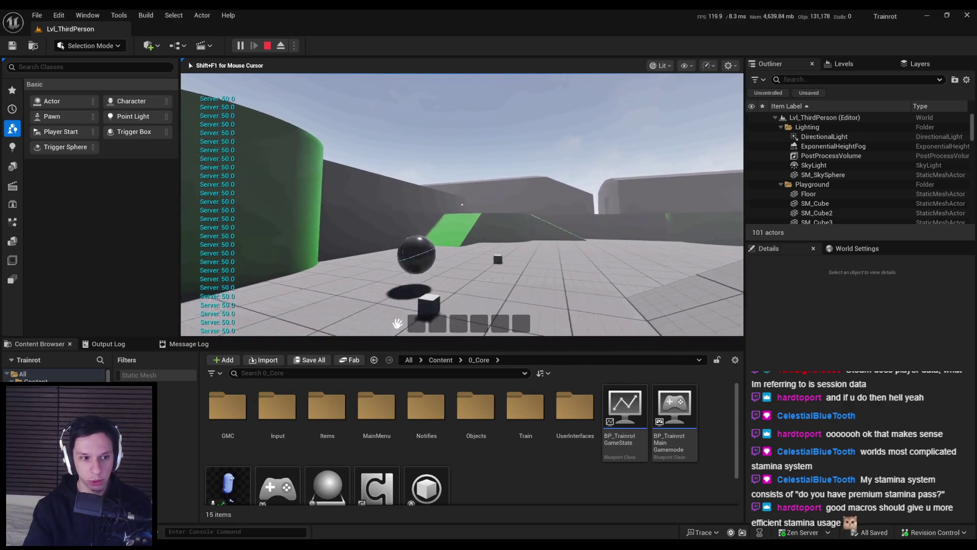
{"action": "key", "text": "w"}
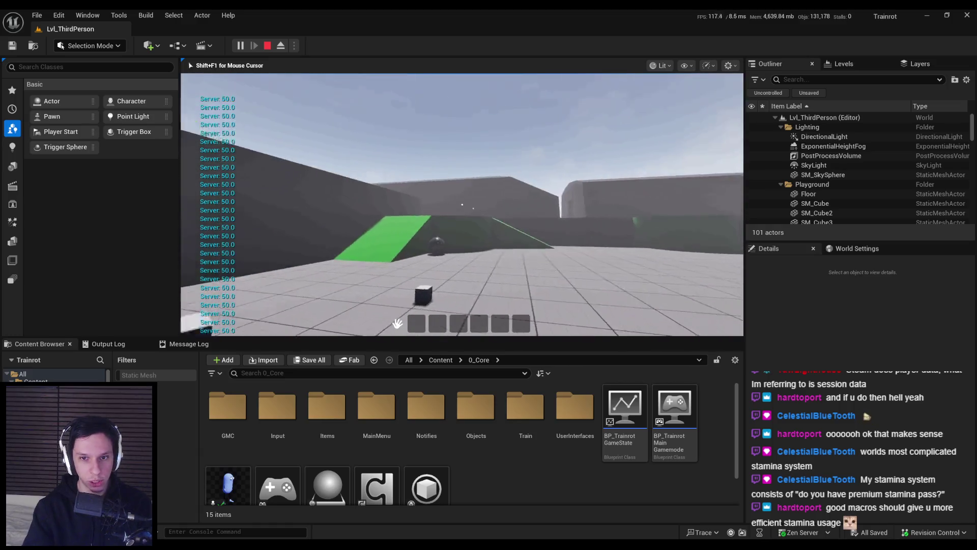
{"action": "key", "text": "w"}
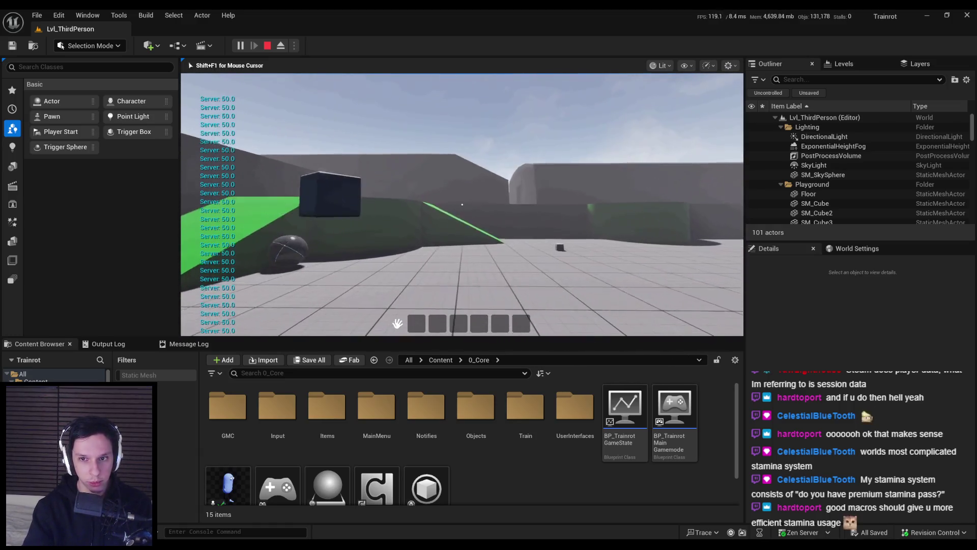
{"action": "key", "text": "w"}
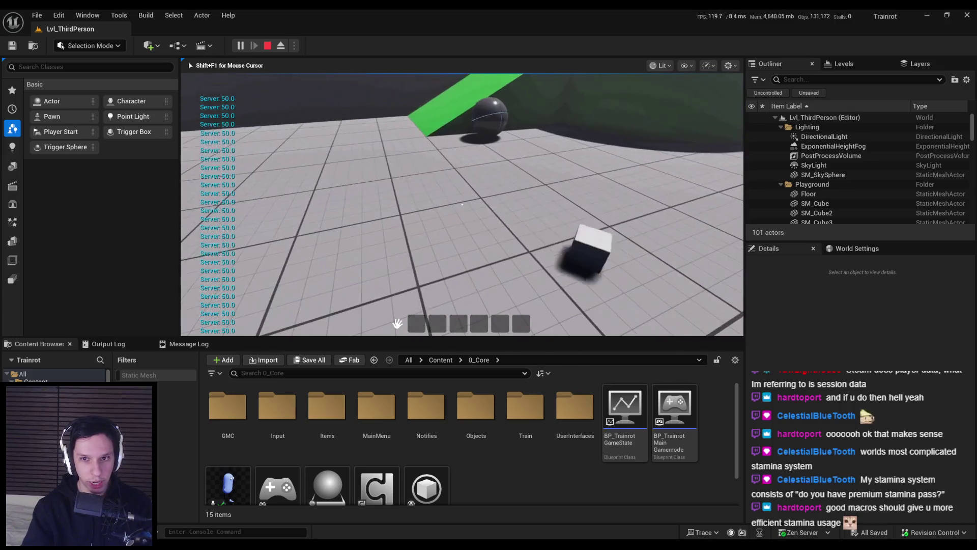
{"action": "key", "text": "w"}
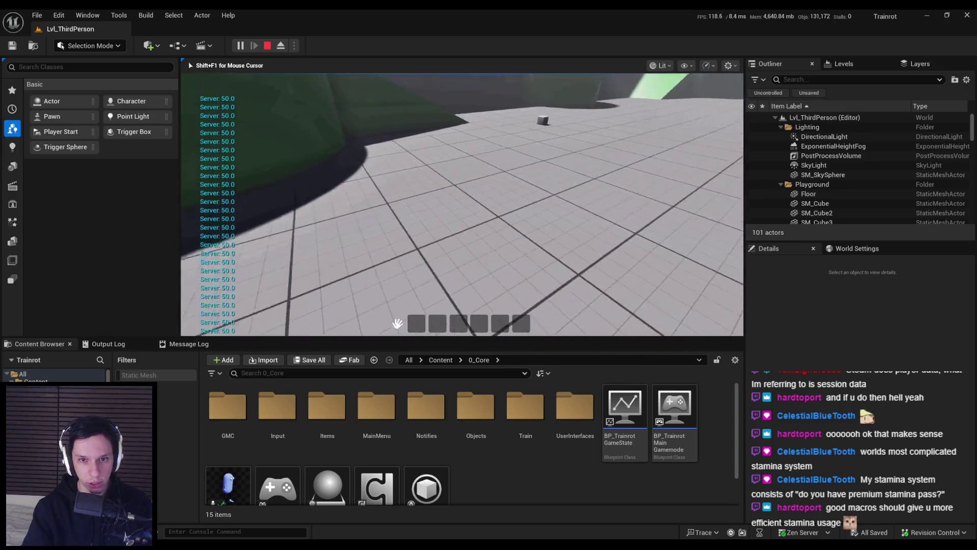
{"action": "key", "text": "w"}
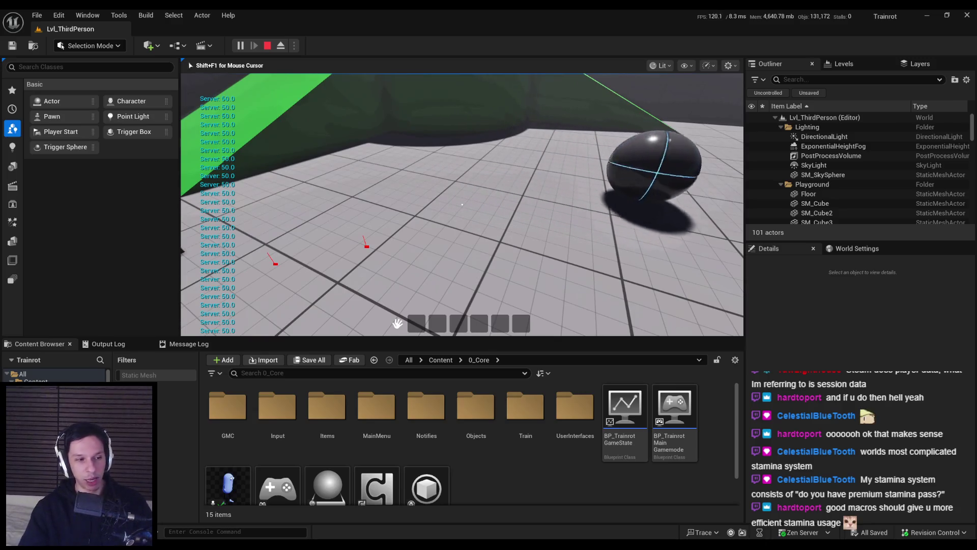
Sprint with Shift+W so stamina falls from 50.0 to about 31, then return to BP_TPMovement
{"action": "key", "text": "shift+w"}
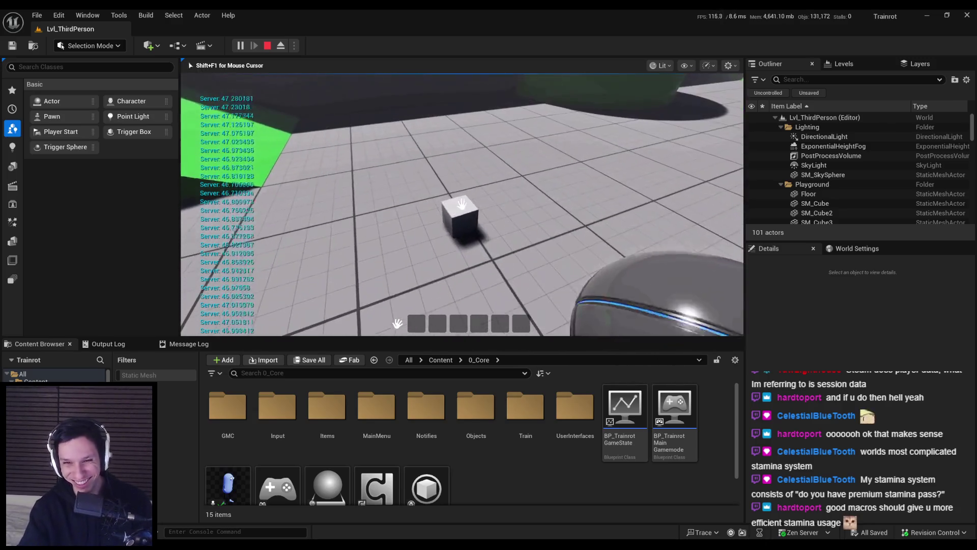
{"action": "key", "text": "shift+w"}
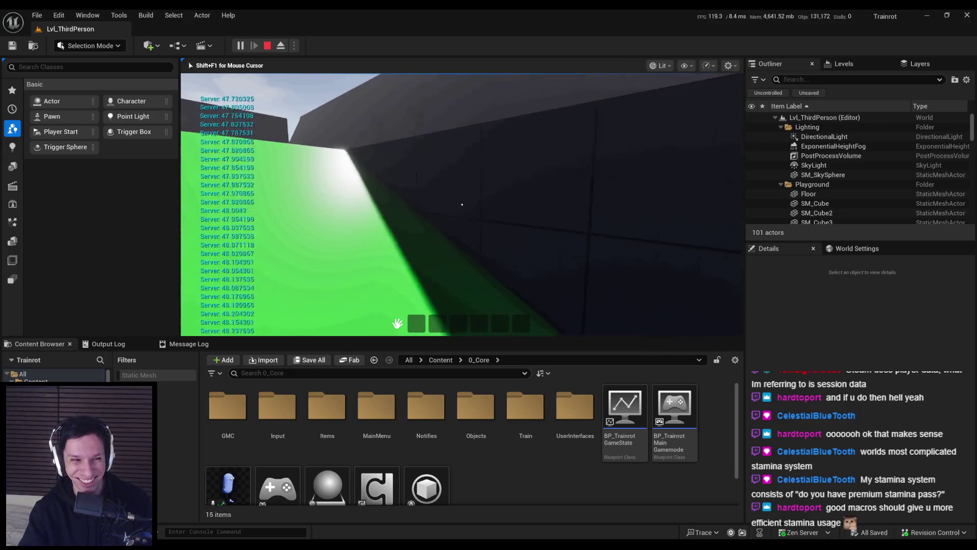
{"action": "key", "text": "shift+w"}
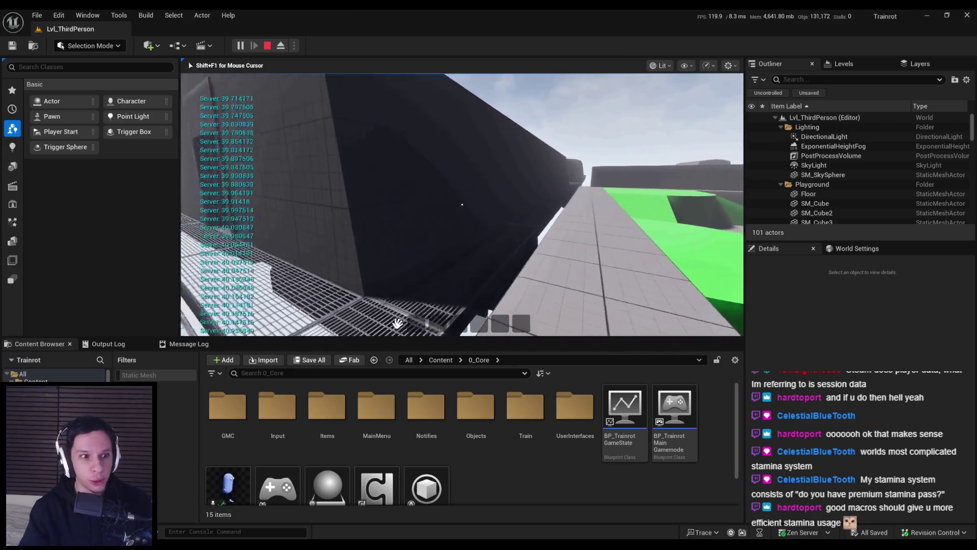
{"action": "key", "text": "w"}
{"action": "key", "text": "space"}
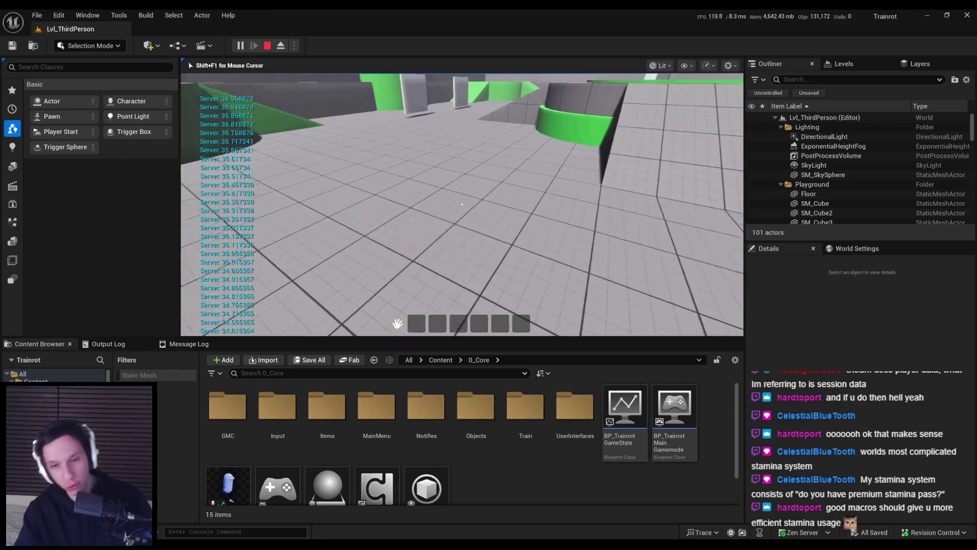
{"action": "key", "text": "shift+w"}
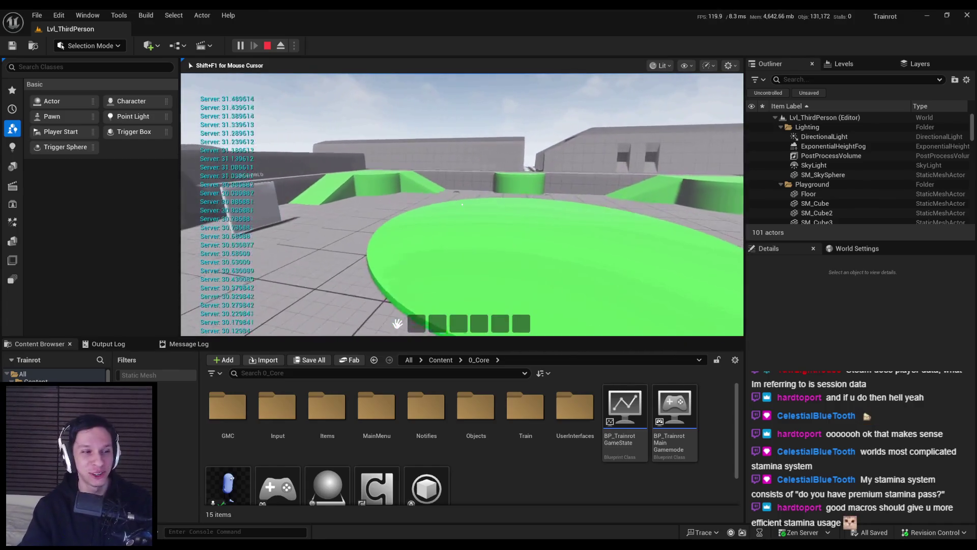
{"action": "key", "text": "Escape"}
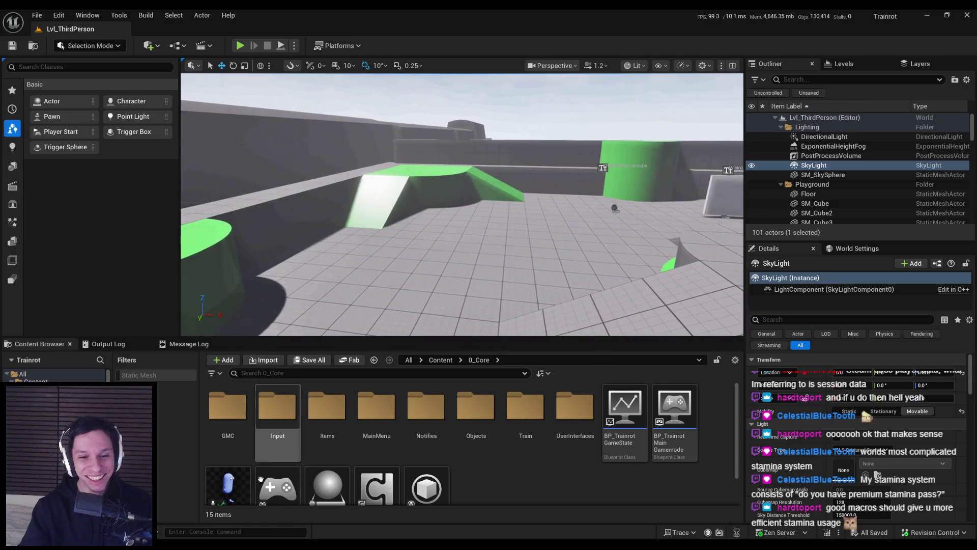
{"action": "key", "text": "alt+Tab"}
{"action": "scroll", "coordinate": [173, 308], "scroll_direction": "down", "scroll_amount": 3}
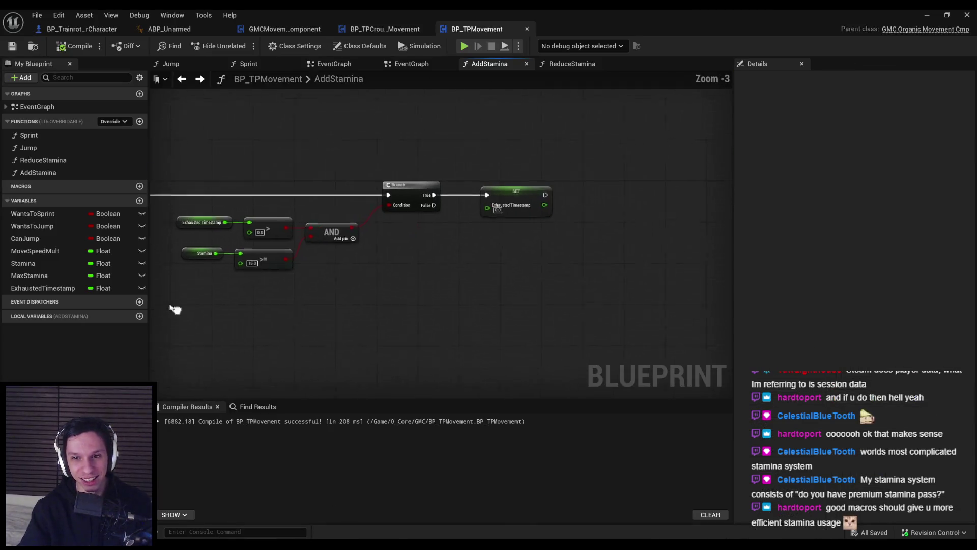
{"action": "left_click", "coordinate": [82, 28]}
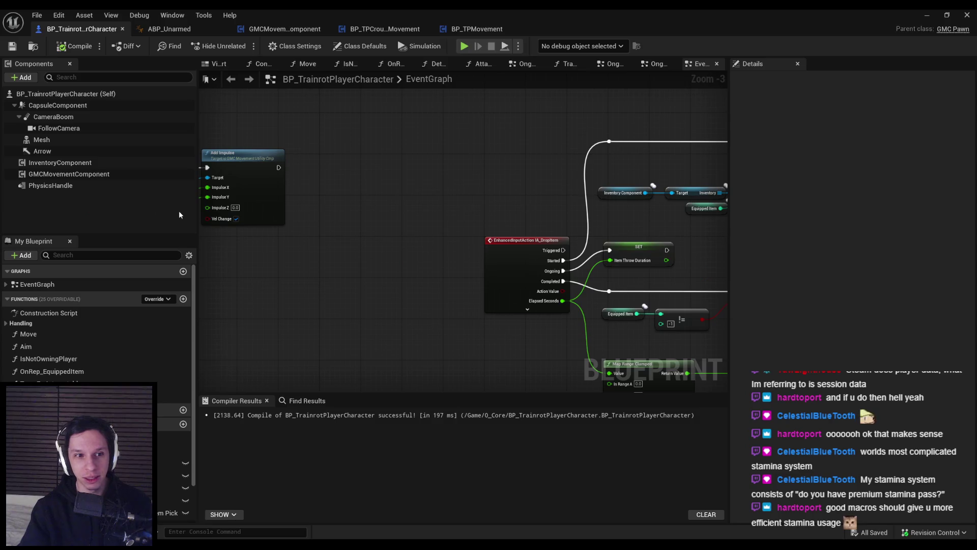
{"action": "scroll", "coordinate": [77, 346], "scroll_direction": "down", "scroll_amount": 1}
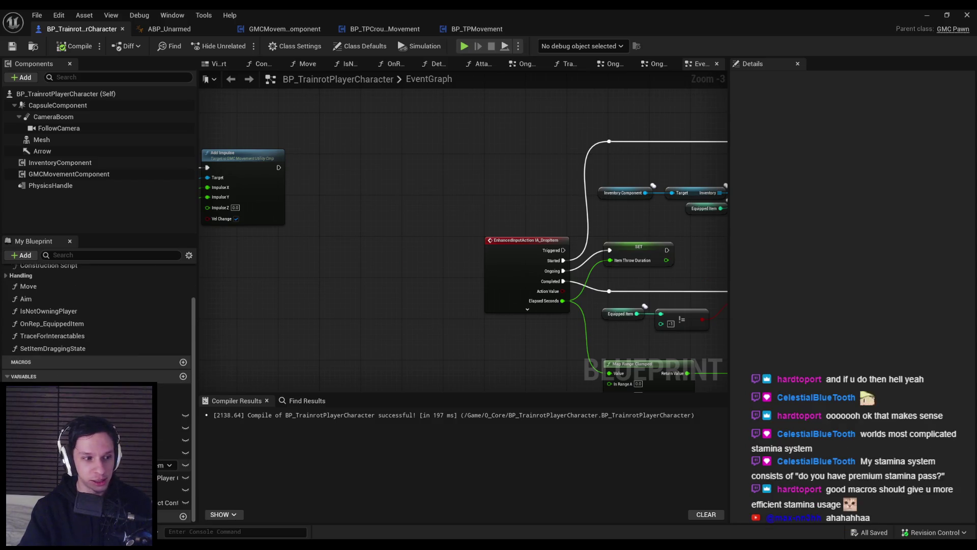
{"action": "scroll", "coordinate": [97, 325], "scroll_direction": "up", "scroll_amount": 2}
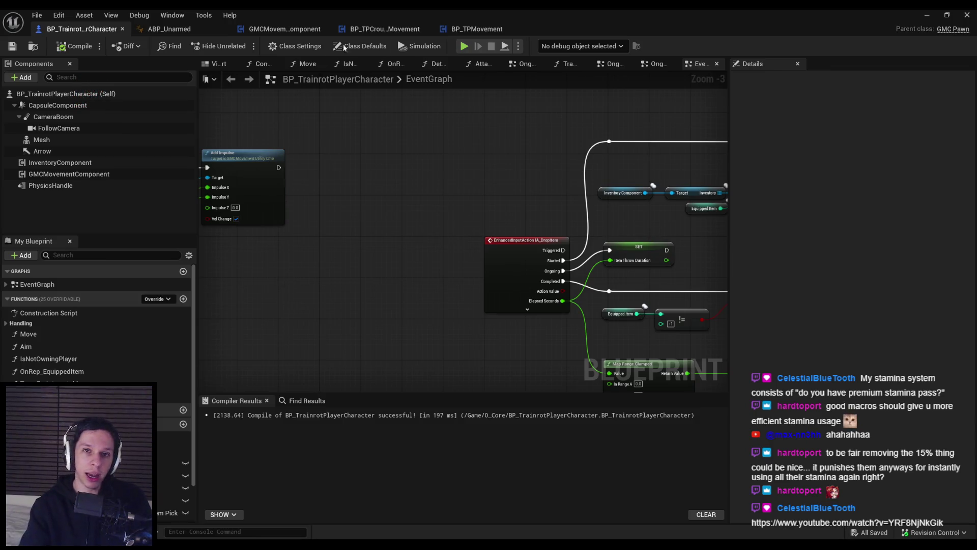
{"action": "left_click", "coordinate": [366, 27]}
{"action": "double_click", "coordinate": [501, 271]}
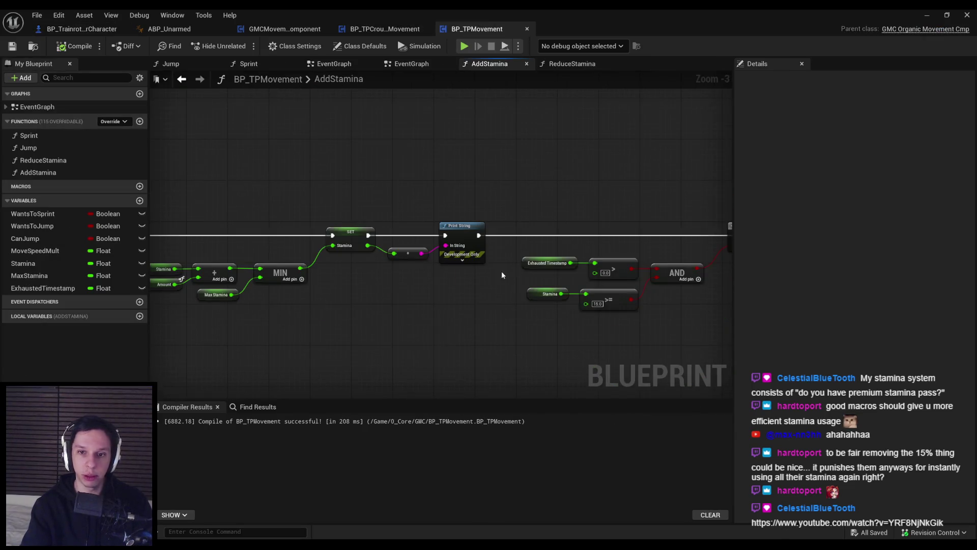
{"action": "left_click_drag", "start_coordinate": [360, 295], "coordinate": [559, 276]}
{"action": "scroll", "coordinate": [340, 290], "scroll_direction": "up", "scroll_amount": 1}
{"action": "scroll", "coordinate": [390, 222], "scroll_direction": "up", "scroll_amount": 1}
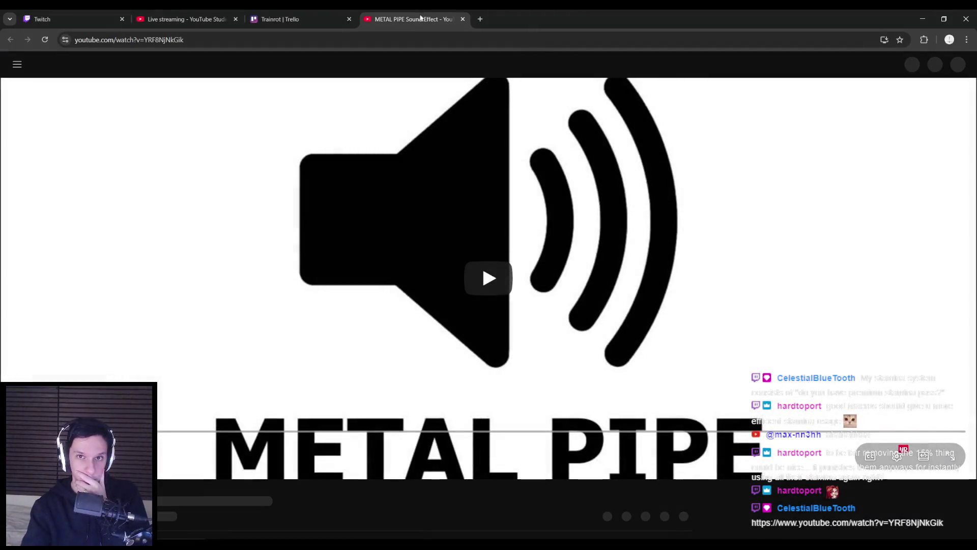
{"action": "middle_click", "coordinate": [423, 11]}
{"action": "left_click", "coordinate": [916, 22]}
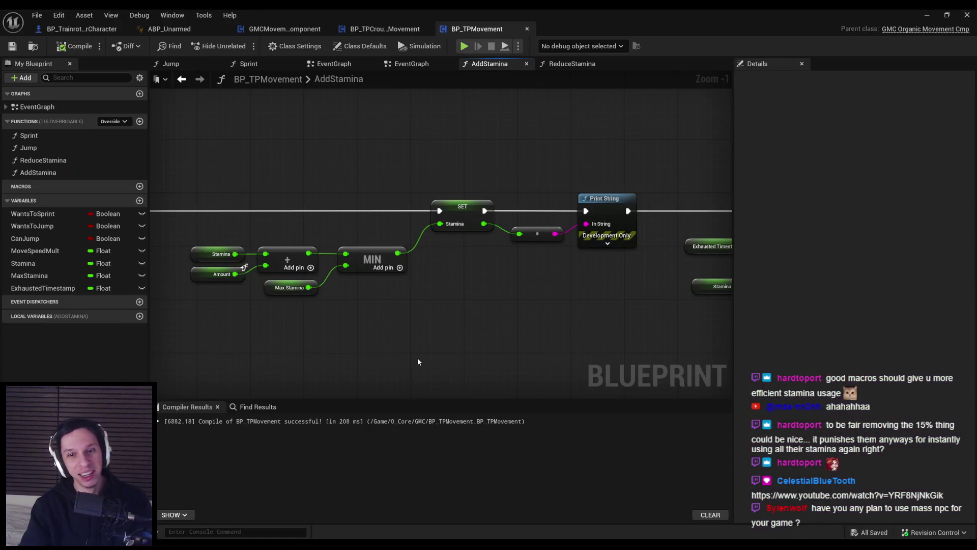
Pan across AddStamina to inspect the Branch, AND, Print String and SET Exhausted Timestamp nodes
{"action": "scroll", "coordinate": [420, 362], "scroll_direction": "down", "scroll_amount": 2}
{"action": "mouse_move", "coordinate": [332, 310]}
{"action": "left_mouse_down"}
{"action": "mouse_move", "coordinate": [297, 271]}
{"action": "mouse_move", "coordinate": [185, 277]}
{"action": "left_mouse_up"}
{"action": "scroll", "coordinate": [387, 268], "scroll_direction": "up", "scroll_amount": 1}
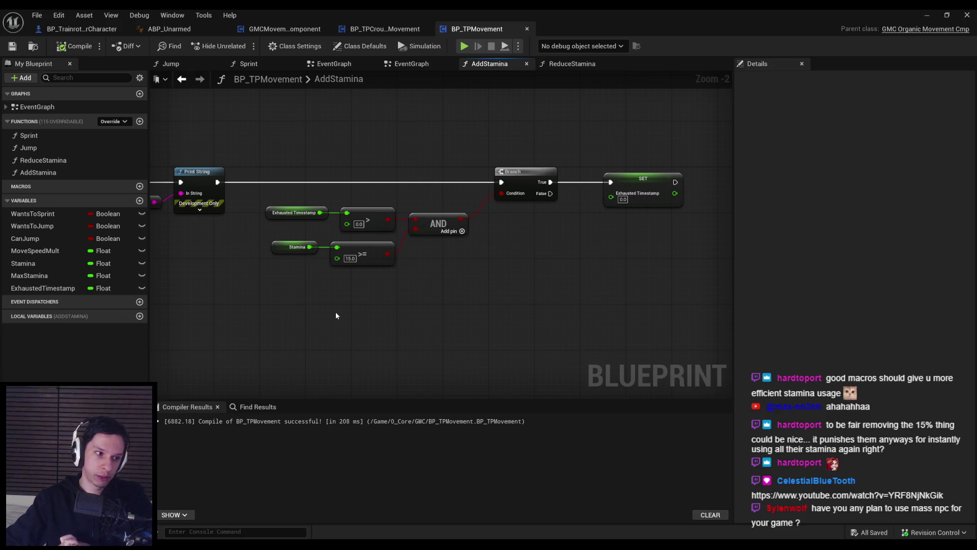
{"action": "scroll", "coordinate": [511, 309], "scroll_direction": "down", "scroll_amount": 1}
{"action": "scroll", "coordinate": [467, 275], "scroll_direction": "down", "scroll_amount": 1}
{"action": "left_click_drag", "start_coordinate": [466, 275], "coordinate": [412, 243]}
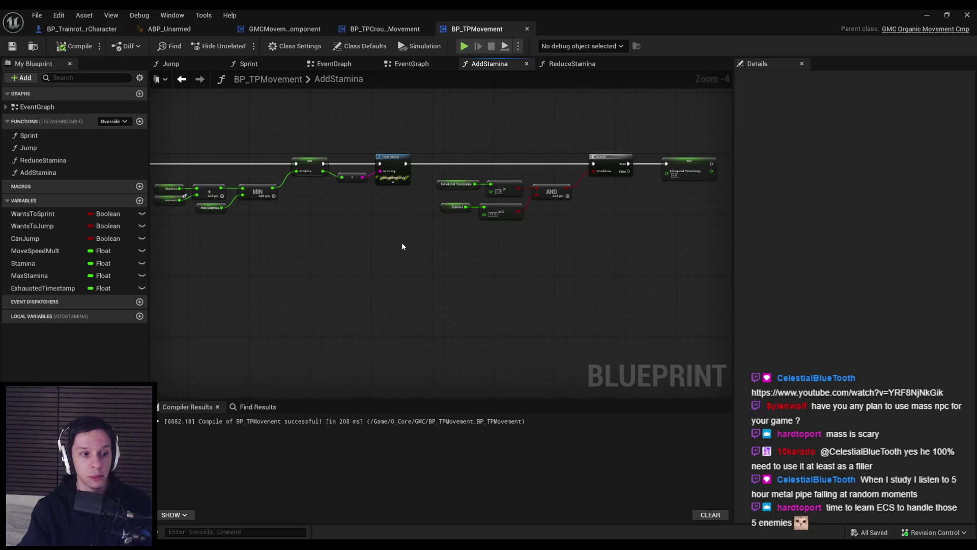
{"action": "scroll", "coordinate": [448, 277], "scroll_direction": "up", "scroll_amount": 2}
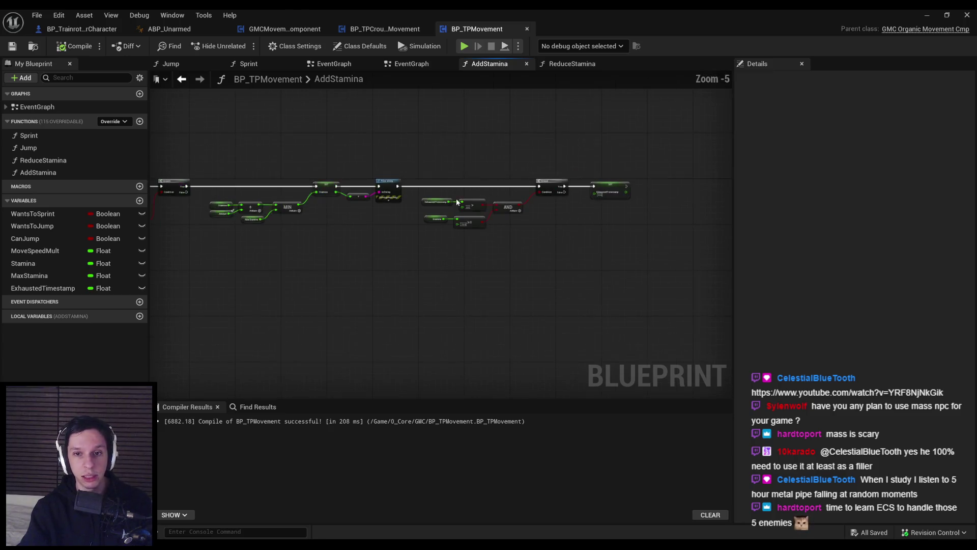
{"action": "scroll", "coordinate": [441, 274], "scroll_direction": "down", "scroll_amount": 1}
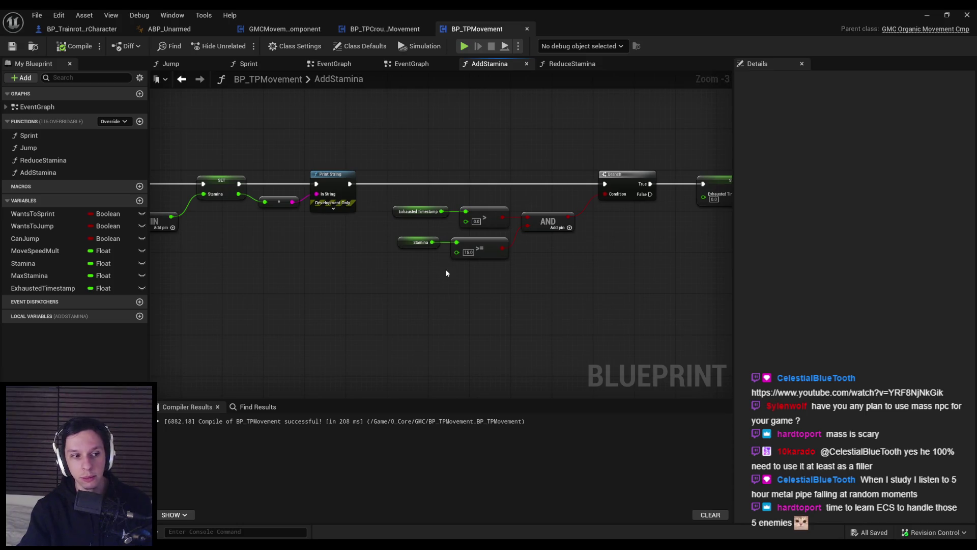
{"action": "mouse_move", "coordinate": [444, 269]}
{"action": "left_mouse_down"}
{"action": "mouse_move", "coordinate": [434, 284]}
{"action": "mouse_move", "coordinate": [687, 289]}
{"action": "left_mouse_up"}
{"action": "scroll", "coordinate": [414, 267], "scroll_direction": "up", "scroll_amount": 2}
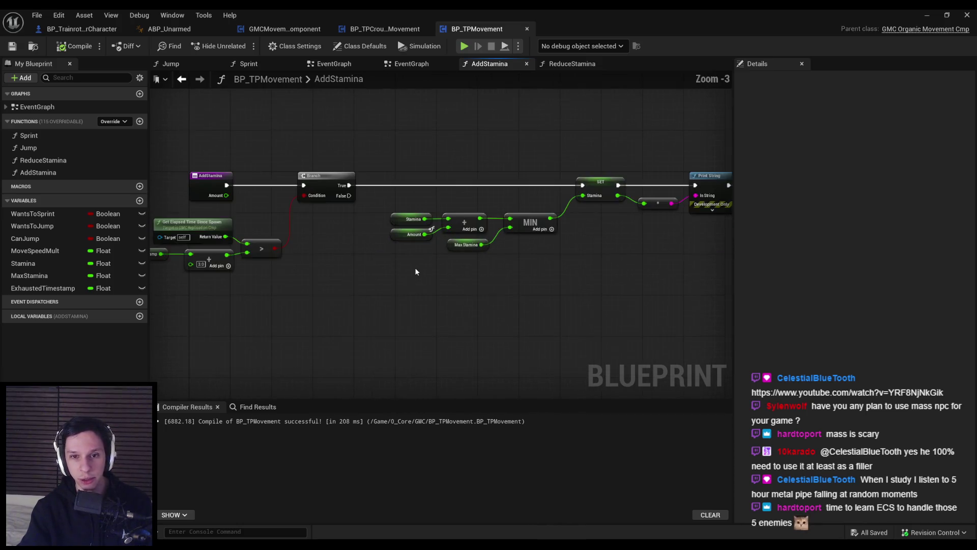
{"action": "scroll", "coordinate": [603, 261], "scroll_direction": "down", "scroll_amount": 1}
{"action": "mouse_move", "coordinate": [603, 261]}
{"action": "left_mouse_down"}
{"action": "mouse_move", "coordinate": [427, 283]}
{"action": "mouse_move", "coordinate": [284, 266]}
{"action": "left_mouse_up"}
{"action": "mouse_move", "coordinate": [491, 273]}
{"action": "left_mouse_down"}
{"action": "mouse_move", "coordinate": [350, 277]}
{"action": "mouse_move", "coordinate": [338, 289]}
{"action": "mouse_move", "coordinate": [495, 299]}
{"action": "left_mouse_up"}
{"action": "mouse_move", "coordinate": [359, 302]}
{"action": "left_mouse_down"}
{"action": "mouse_move", "coordinate": [453, 282]}
{"action": "mouse_move", "coordinate": [310, 283]}
{"action": "mouse_move", "coordinate": [496, 254]}
{"action": "left_mouse_up"}
{"action": "scroll", "coordinate": [453, 282], "scroll_direction": "down", "scroll_amount": 1}
{"action": "scroll", "coordinate": [492, 254], "scroll_direction": "up", "scroll_amount": 5}
{"action": "scroll", "coordinate": [489, 253], "scroll_direction": "down", "scroll_amount": 2}
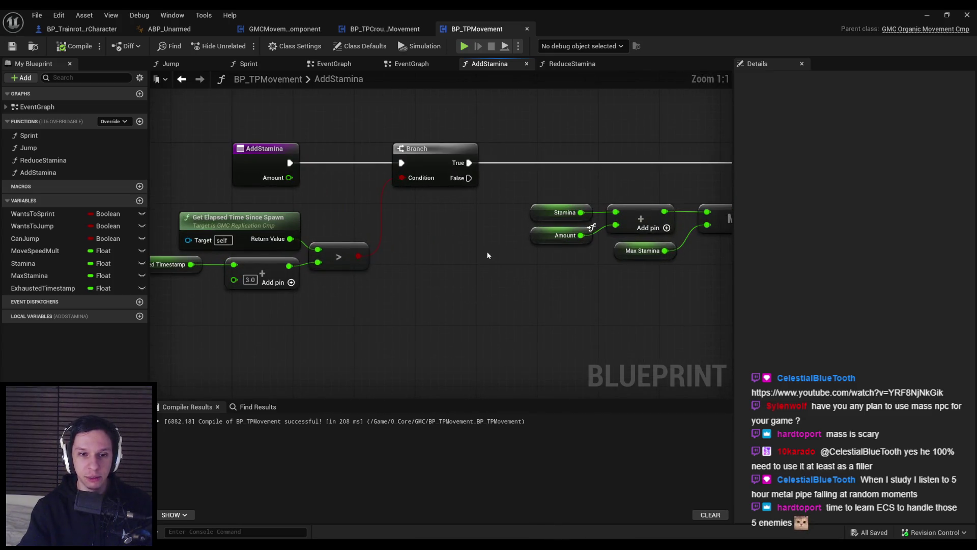
Align the Exhausted Timestamp, Add and greater-than nodes, compiling and saving BP_TPMovement
{"action": "scroll", "coordinate": [332, 286], "scroll_direction": "up", "scroll_amount": 2}
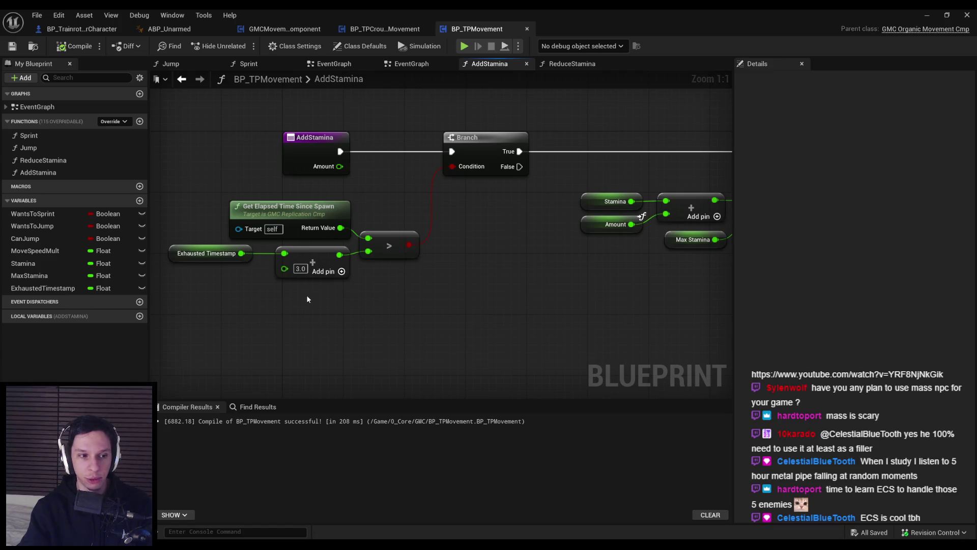
{"action": "mouse_move", "coordinate": [307, 295]}
{"action": "left_mouse_down"}
{"action": "mouse_move", "coordinate": [171, 244]}
{"action": "mouse_move", "coordinate": [204, 261]}
{"action": "left_mouse_up"}
{"action": "left_click", "coordinate": [329, 328]}
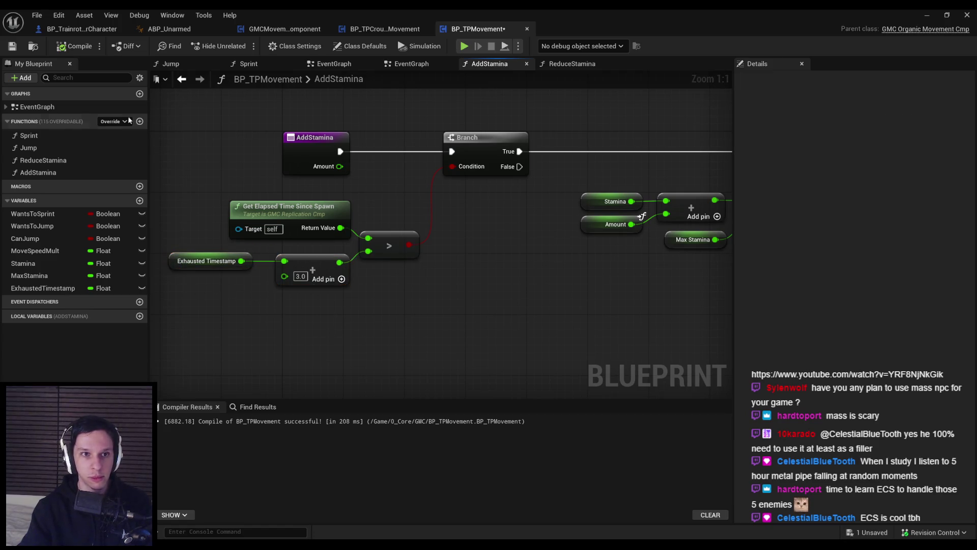
{"action": "left_click", "coordinate": [74, 46]}
{"action": "left_click", "coordinate": [12, 46]}
{"action": "left_click_drag", "start_coordinate": [381, 245], "coordinate": [203, 217]}
{"action": "left_click", "coordinate": [234, 149]}
{"action": "left_click", "coordinate": [12, 46]}
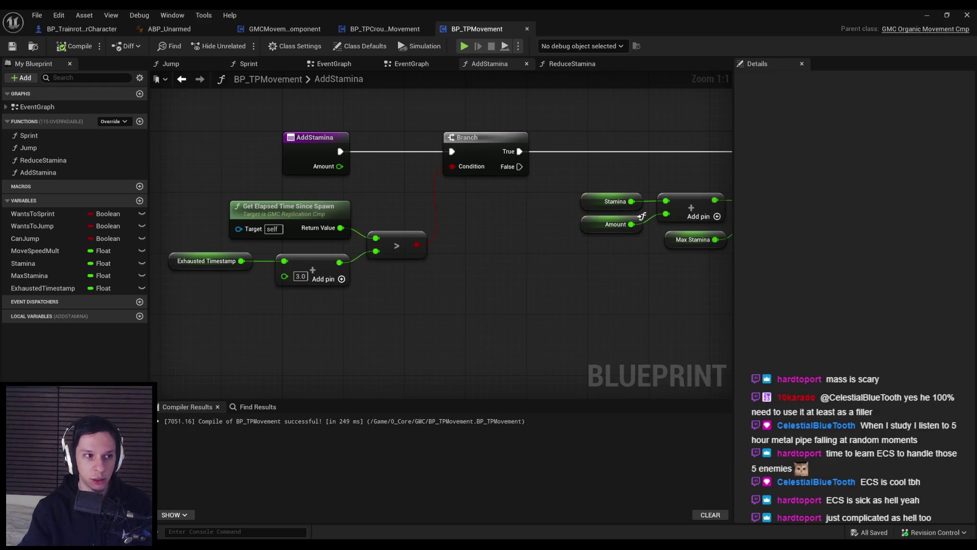
Shift the Stamina and Amount getters slightly left, then recompile and save
{"action": "scroll", "coordinate": [218, 257], "scroll_direction": "down", "scroll_amount": 2}
{"action": "scroll", "coordinate": [359, 220], "scroll_direction": "up", "scroll_amount": 2}
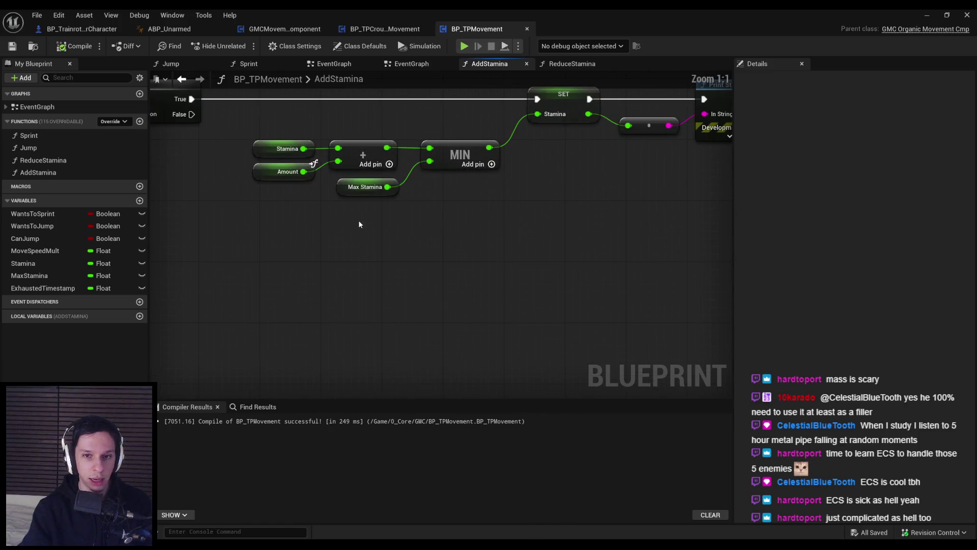
{"action": "scroll", "coordinate": [321, 225], "scroll_direction": "down", "scroll_amount": 2}
{"action": "scroll", "coordinate": [230, 204], "scroll_direction": "up", "scroll_amount": 2}
{"action": "scroll", "coordinate": [230, 204], "scroll_direction": "down", "scroll_amount": 1}
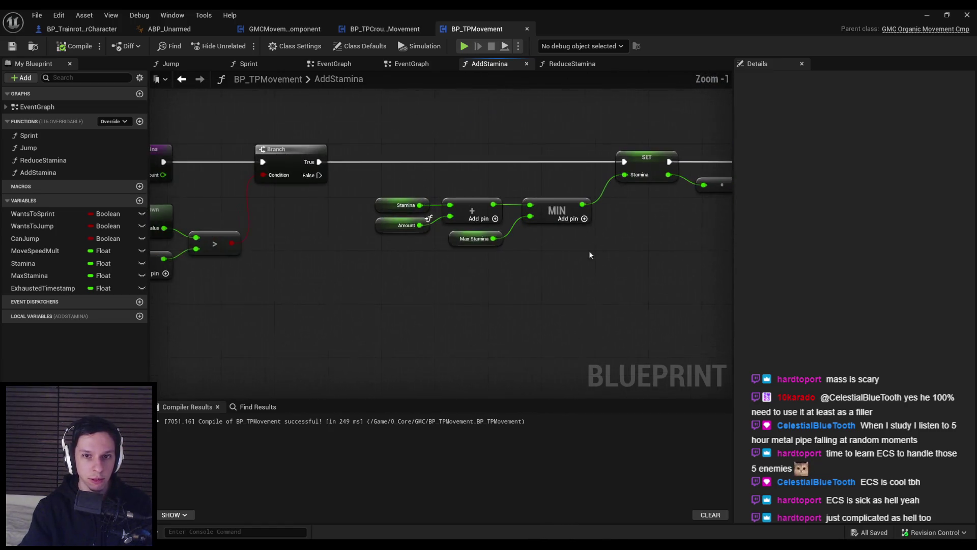
{"action": "scroll", "coordinate": [405, 234], "scroll_direction": "up", "scroll_amount": 1}
{"action": "left_click", "coordinate": [392, 200]}
{"action": "left_click", "coordinate": [395, 224], "text": "ctrl"}
{"action": "left_click_drag", "start_coordinate": [395, 224], "coordinate": [387, 224]}
{"action": "left_click", "coordinate": [422, 261]}
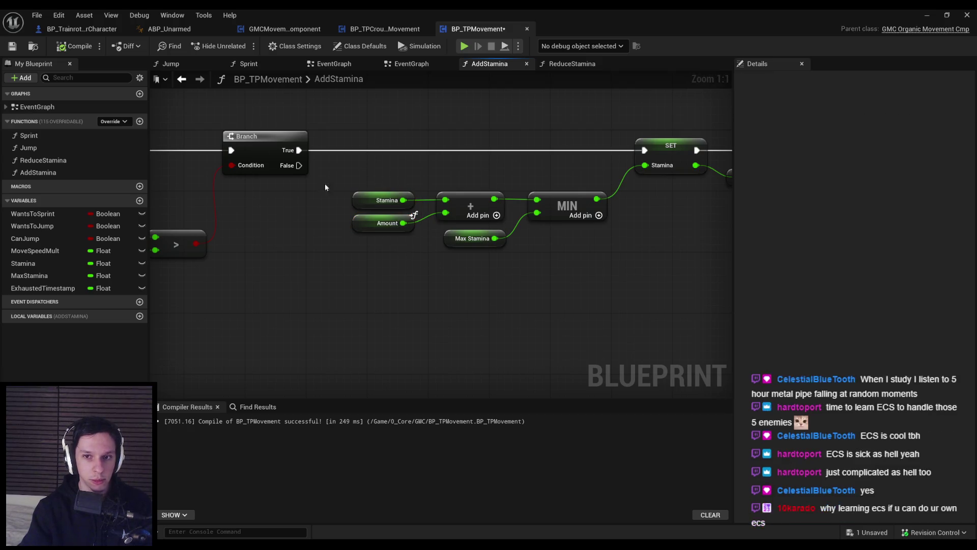
{"action": "left_click", "coordinate": [74, 46]}
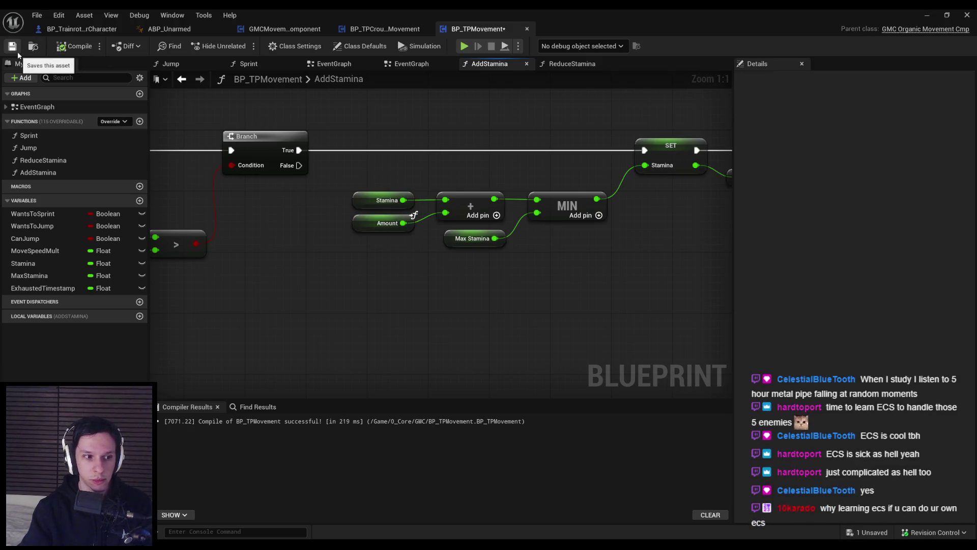
{"action": "left_click", "coordinate": [17, 51]}
{"action": "scroll", "coordinate": [430, 277], "scroll_direction": "down", "scroll_amount": 1}
{"action": "scroll", "coordinate": [429, 277], "scroll_direction": "down", "scroll_amount": 1}
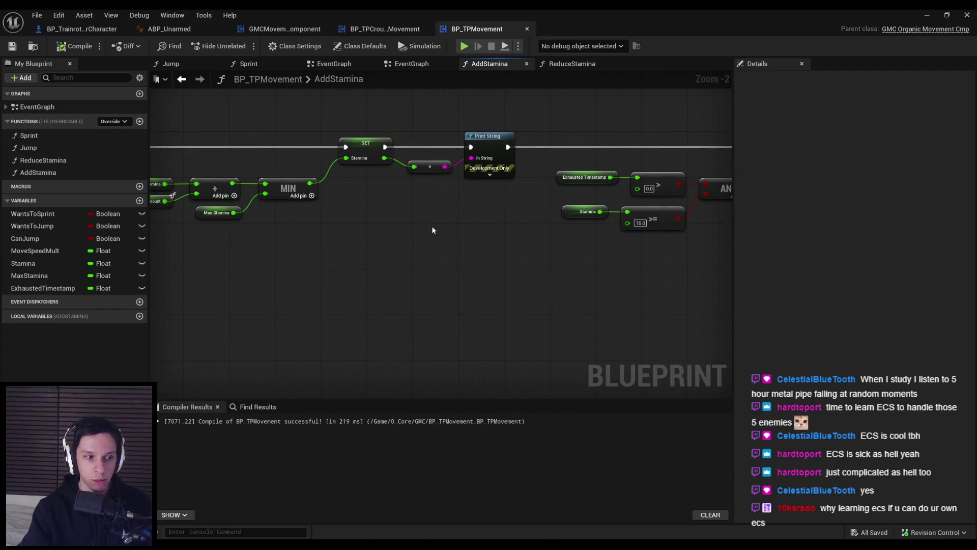
Flip through BP_TPCrouchProneMovement, GMCMovementComponent, ABP_Unarmed and BP_TrainrotPlayerCharacter, then return to AddStamina
{"action": "scroll", "coordinate": [432, 225], "scroll_direction": "up", "scroll_amount": 2}
{"action": "scroll", "coordinate": [427, 270], "scroll_direction": "down", "scroll_amount": 2}
{"action": "scroll", "coordinate": [441, 277], "scroll_direction": "up", "scroll_amount": 2}
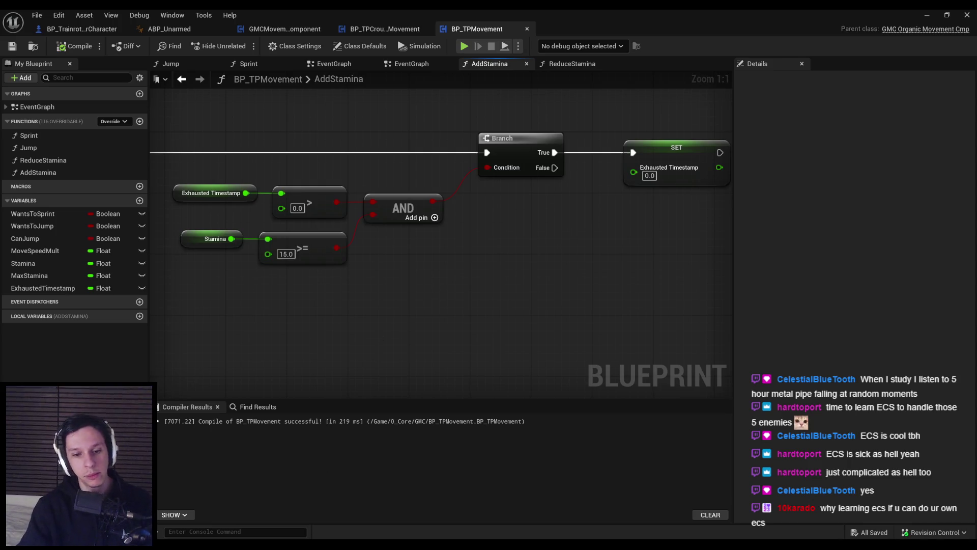
{"action": "mouse_move", "coordinate": [321, 538]}
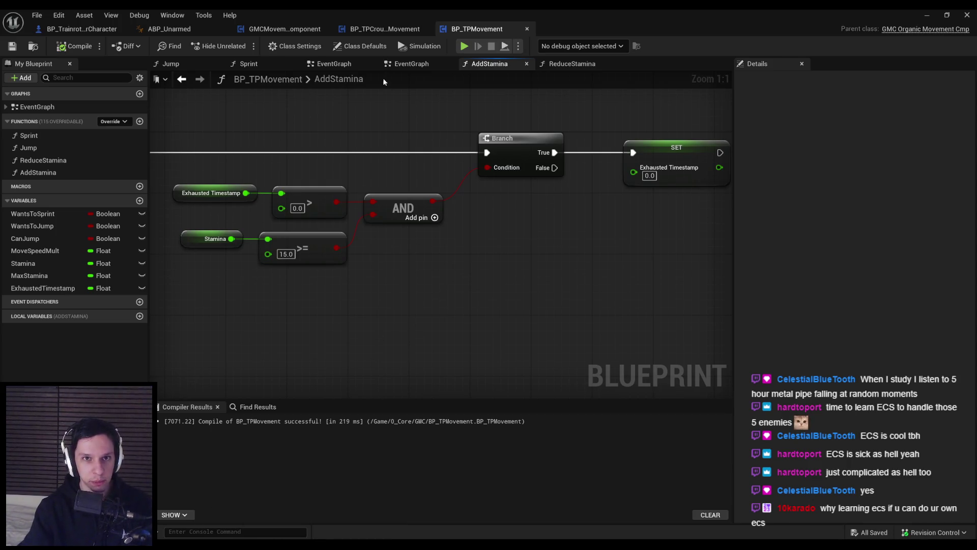
{"action": "left_click", "coordinate": [372, 31]}
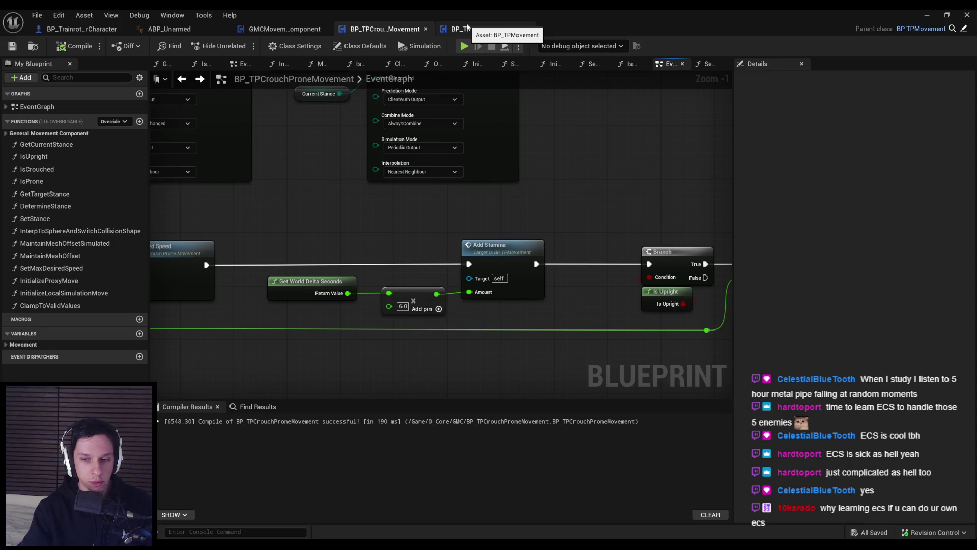
{"action": "left_click", "coordinate": [468, 29]}
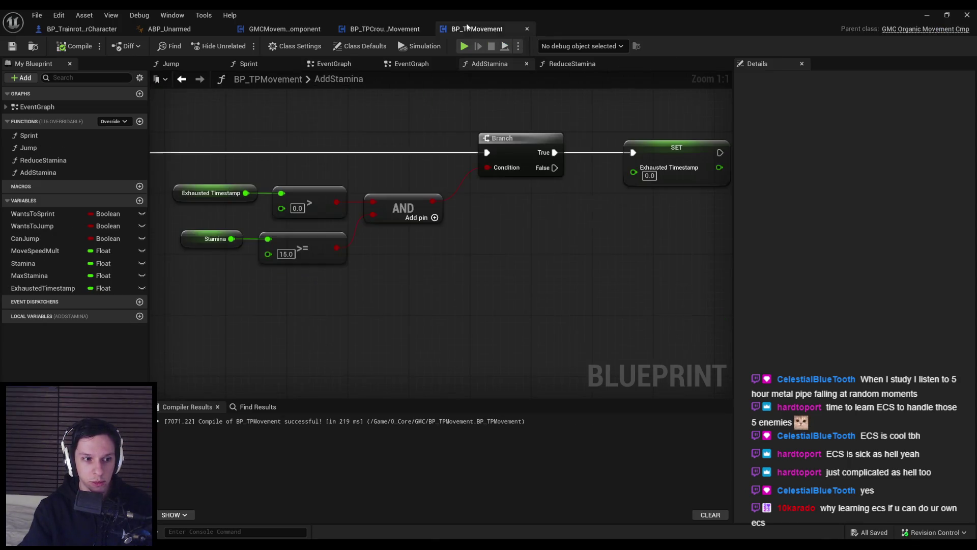
{"action": "left_click", "coordinate": [285, 29]}
{"action": "left_click", "coordinate": [157, 28]}
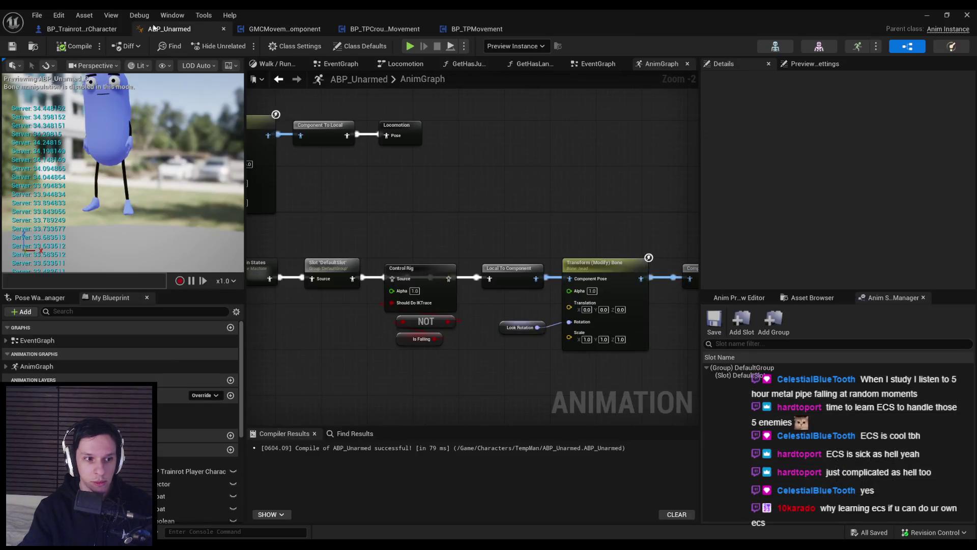
{"action": "left_click", "coordinate": [72, 28]}
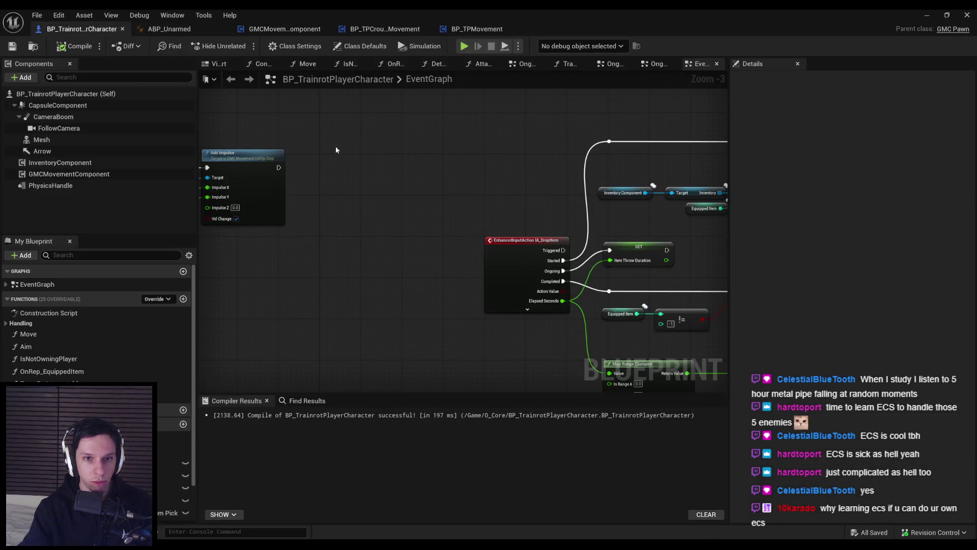
{"action": "left_click", "coordinate": [493, 29]}
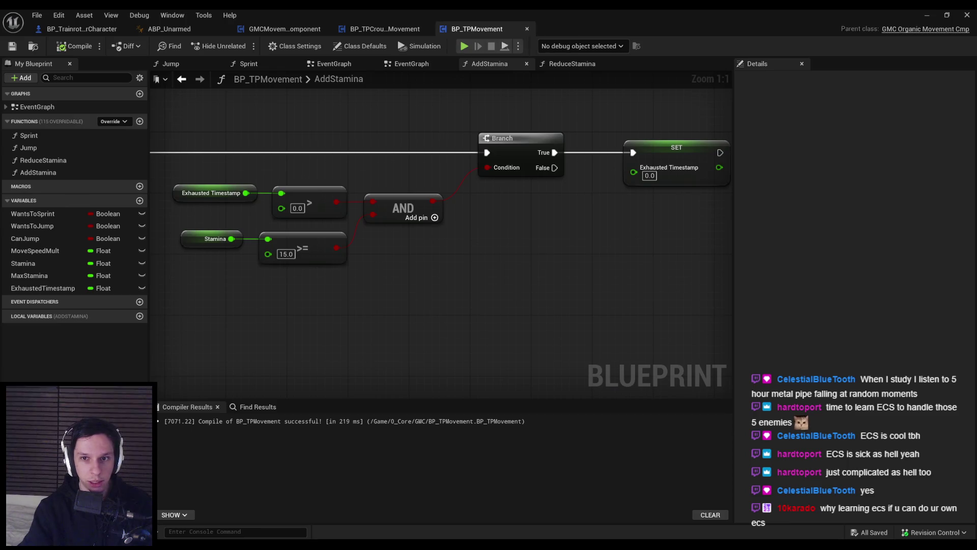
{"action": "scroll", "coordinate": [357, 229], "scroll_direction": "down", "scroll_amount": 2}
{"action": "scroll", "coordinate": [451, 184], "scroll_direction": "up", "scroll_amount": 2}
{"action": "left_click", "coordinate": [451, 184]}
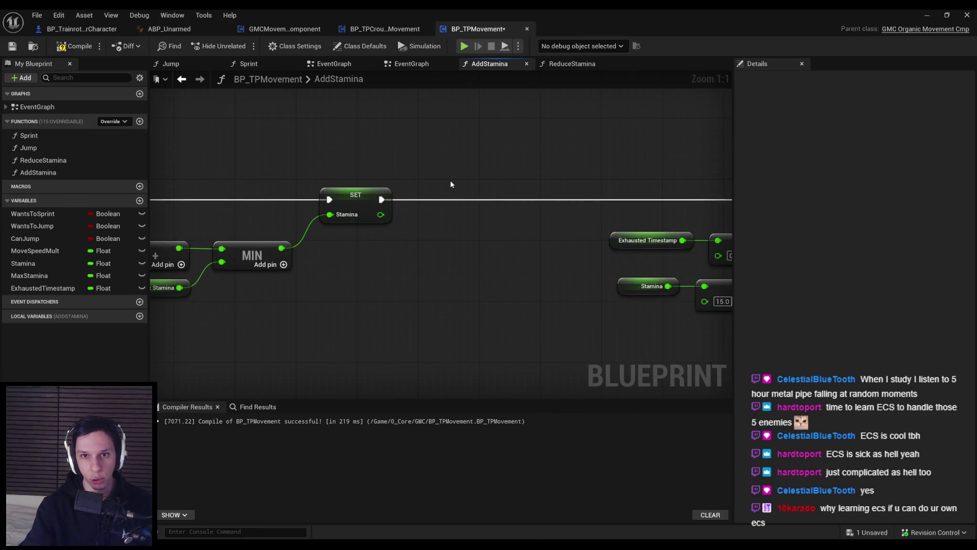
Delete the debug Print String and its conversion node from ReduceStamina, then compile and save
{"action": "scroll", "coordinate": [451, 153], "scroll_direction": "down", "scroll_amount": 3}
{"action": "left_click", "coordinate": [545, 63]}
{"action": "left_click_drag", "start_coordinate": [430, 237], "coordinate": [352, 166]}
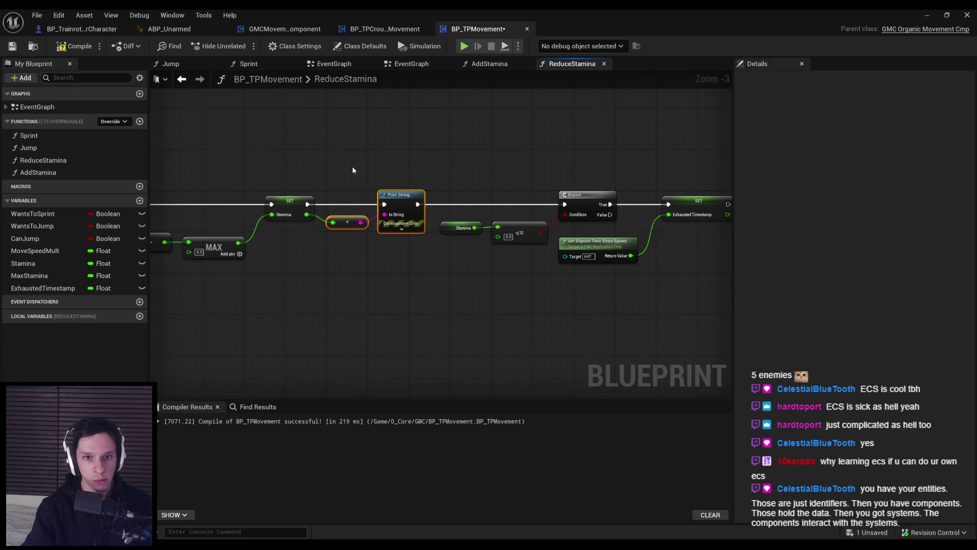
{"action": "key", "text": "Delete"}
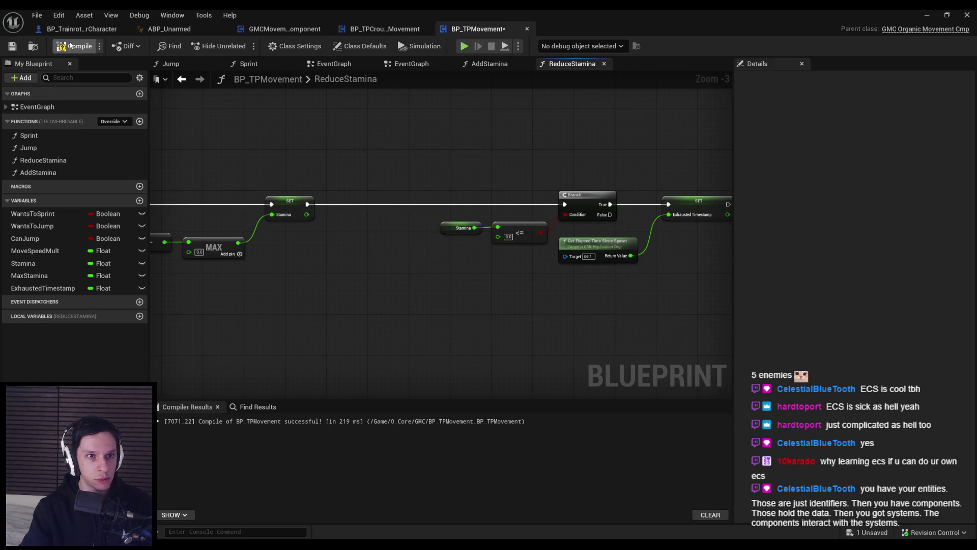
{"action": "left_click", "coordinate": [74, 45]}
{"action": "left_click", "coordinate": [13, 46]}
Close the gap by moving the Stamina check, Branch and SET nodes, save, and go to BP_TrainrotPlayerCharacter
{"action": "left_click_drag", "start_coordinate": [293, 185], "coordinate": [581, 303]}
{"action": "left_click_drag", "start_coordinate": [432, 250], "coordinate": [492, 246]}
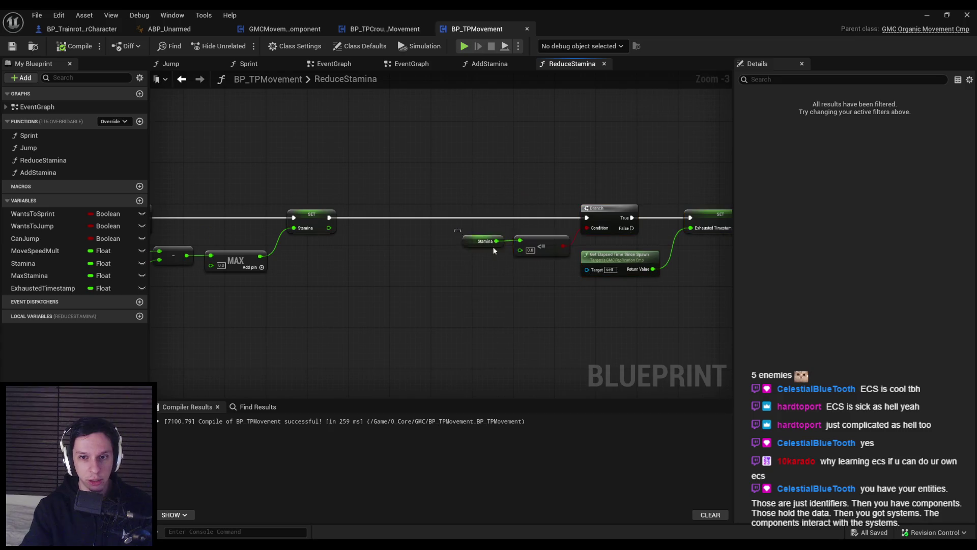
{"action": "left_click_drag", "start_coordinate": [438, 217], "coordinate": [423, 218]}
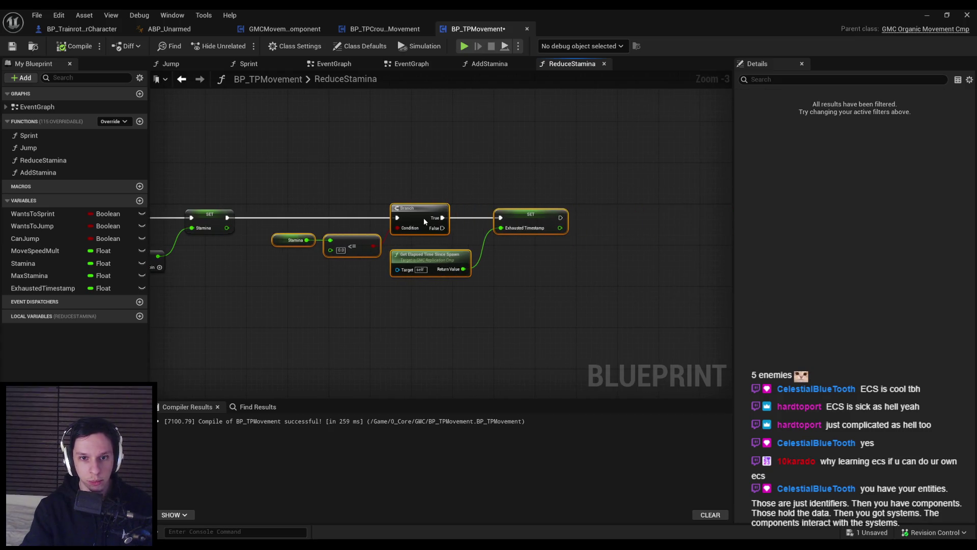
{"action": "left_click", "coordinate": [235, 172]}
{"action": "key", "text": "ctrl+s"}
{"action": "left_click", "coordinate": [111, 32]}
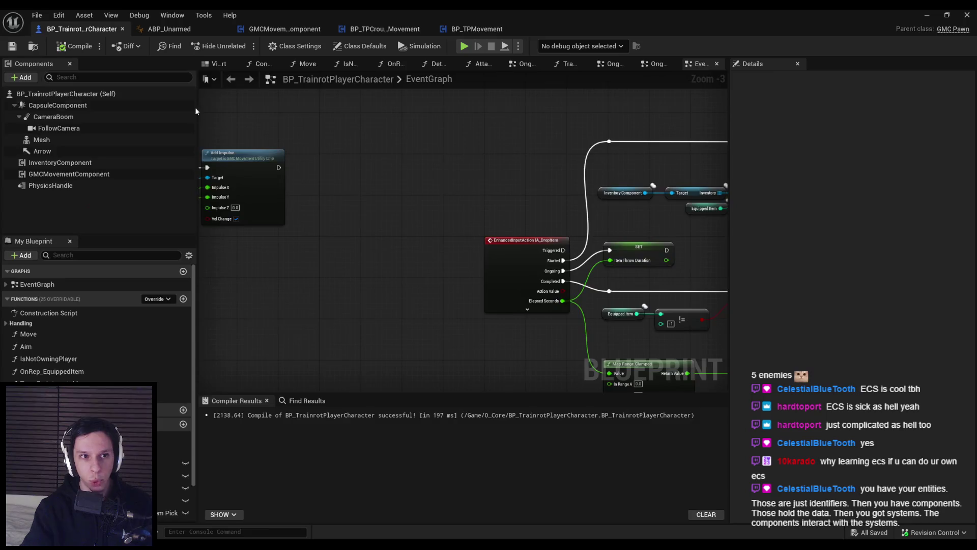
Check the PlayerHUD variable's type in BP_TrainrotPlayerController, then put that blueprint away
{"action": "left_click", "coordinate": [927, 15]}
{"action": "scroll", "coordinate": [286, 448], "scroll_direction": "down", "scroll_amount": 1}
{"action": "double_click", "coordinate": [283, 463]}
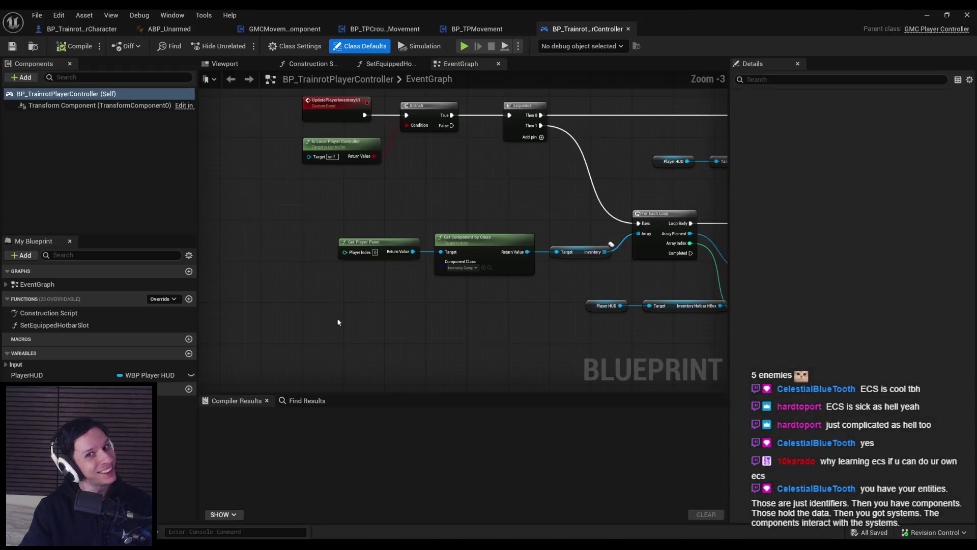
{"action": "left_click", "coordinate": [28, 376]}
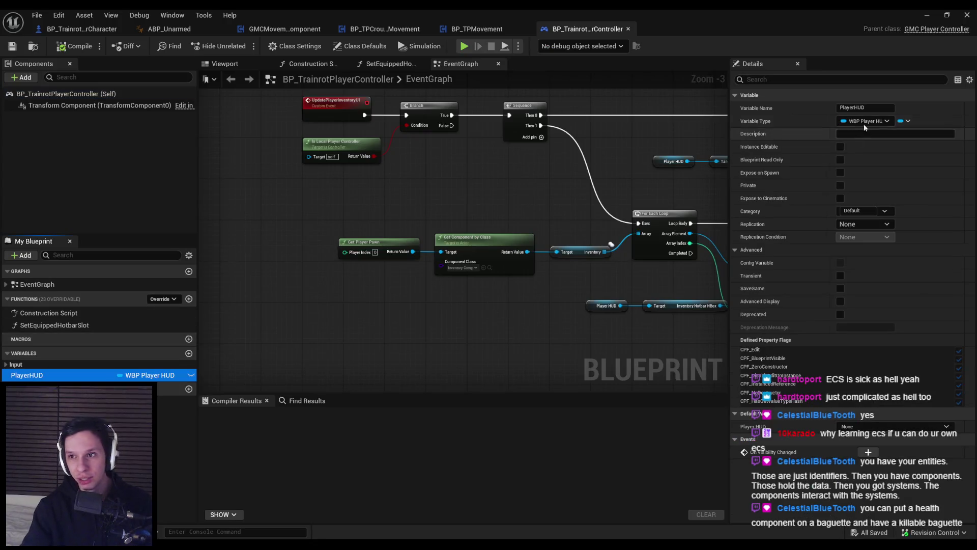
{"action": "left_click", "coordinate": [973, 13]}
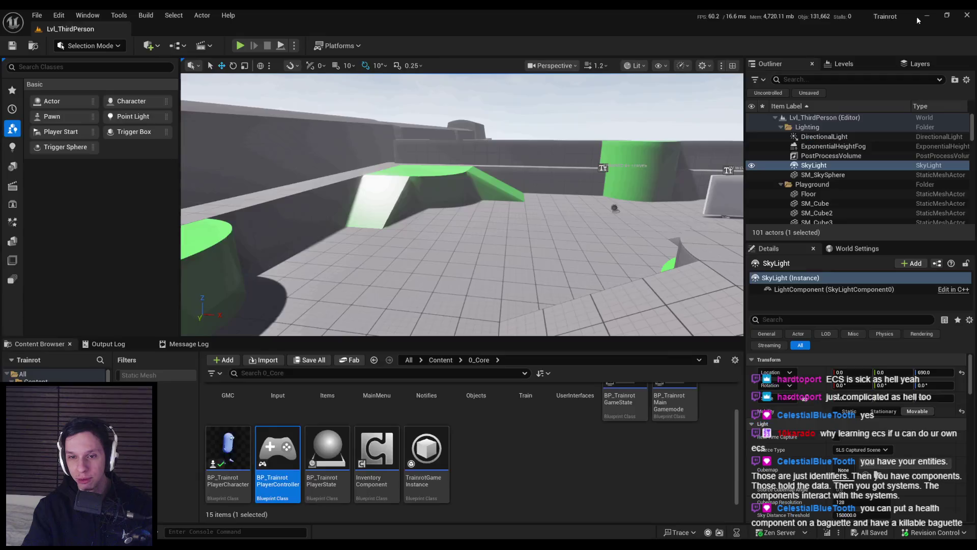
Open WBP_PlayerHUD from the UserInterfaces folder in the Content Browser
{"action": "scroll", "coordinate": [387, 458], "scroll_direction": "up", "scroll_amount": 1}
{"action": "double_click", "coordinate": [571, 418]}
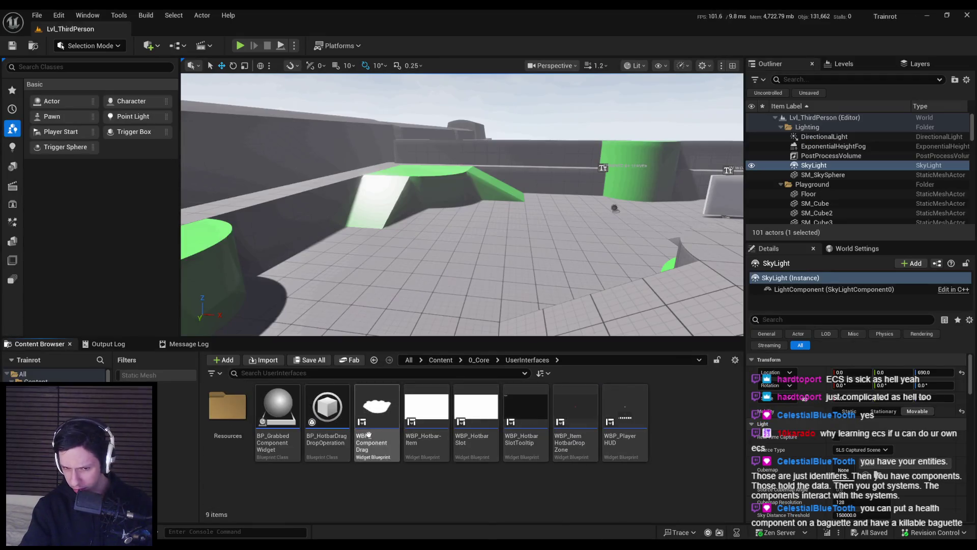
{"action": "left_click", "coordinate": [636, 404]}
{"action": "double_click", "coordinate": [636, 404]}
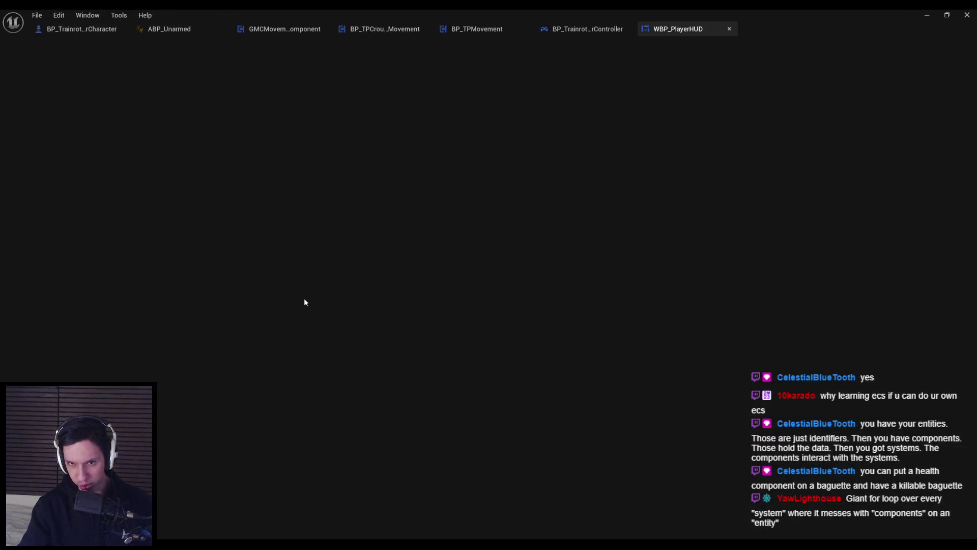
Select the green ThrowStrengthPBar progress bar to show its Details, adjusting the canvas zoom
{"action": "left_click", "coordinate": [450, 257]}
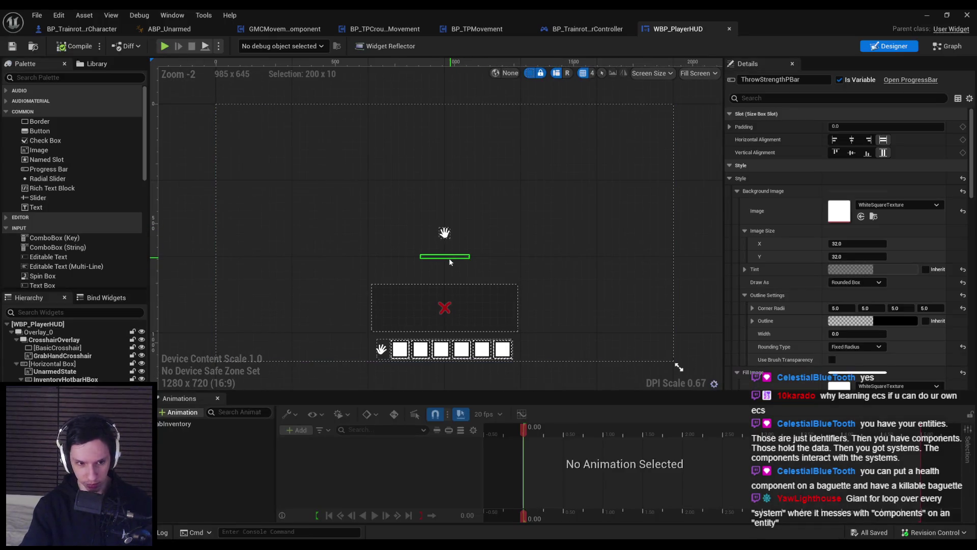
{"action": "scroll", "coordinate": [429, 280], "scroll_direction": "up", "scroll_amount": 2}
{"action": "scroll", "coordinate": [430, 277], "scroll_direction": "down", "scroll_amount": 2}
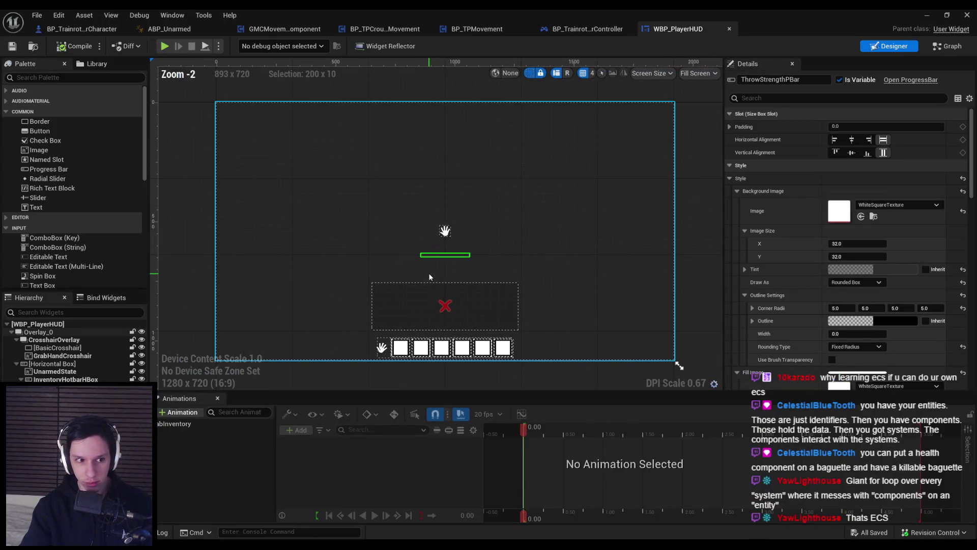
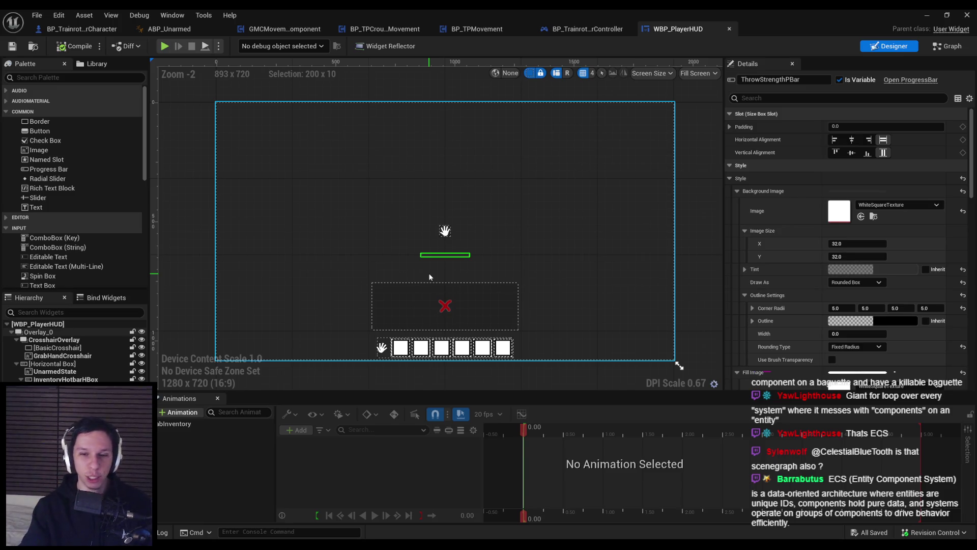
Paste a copy of the size-boxed ThrowStrengthPBar into the HUD hierarchy
{"action": "scroll", "coordinate": [429, 277], "scroll_direction": "up", "scroll_amount": 1}
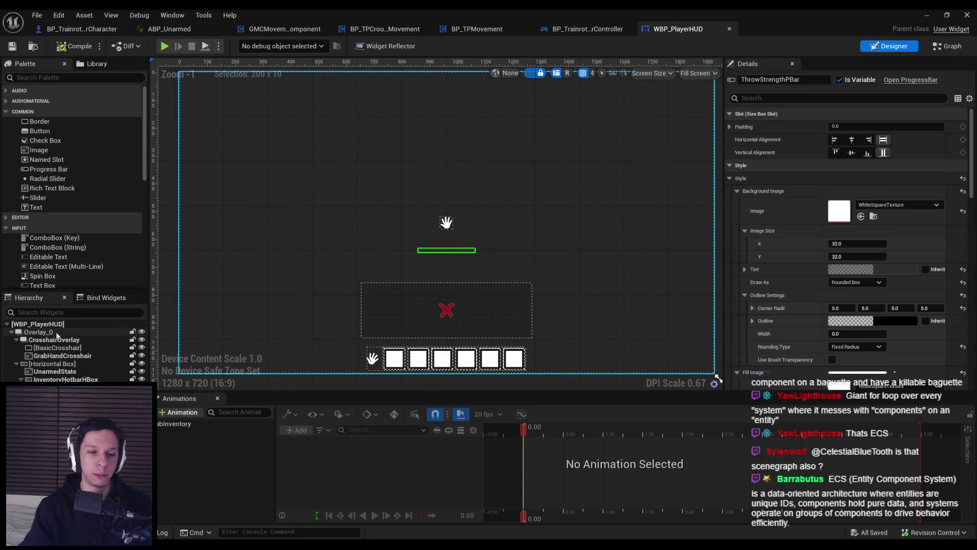
{"action": "mouse_move", "coordinate": [392, 249]}
{"action": "left_mouse_down"}
{"action": "mouse_move", "coordinate": [373, 232]}
{"action": "mouse_move", "coordinate": [356, 180]}
{"action": "left_mouse_up"}
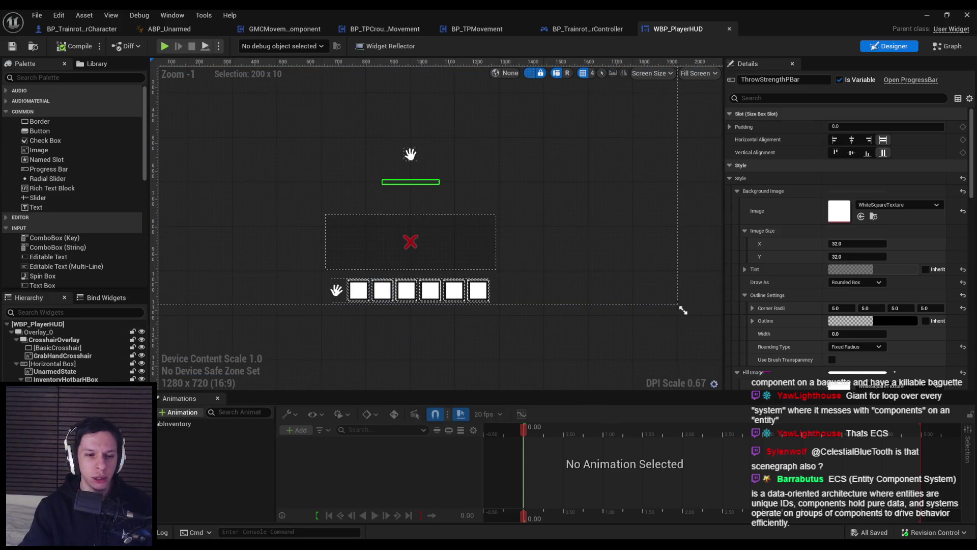
{"action": "key", "text": "Escape"}
{"action": "key", "text": "ctrl+z"}
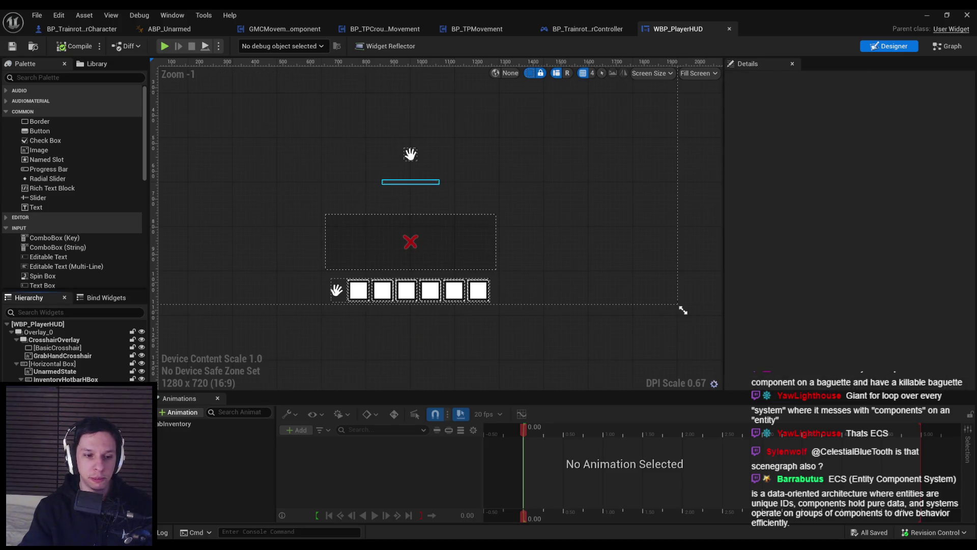
{"action": "key", "text": "ctrl+z"}
{"action": "key", "text": "ctrl+z"}
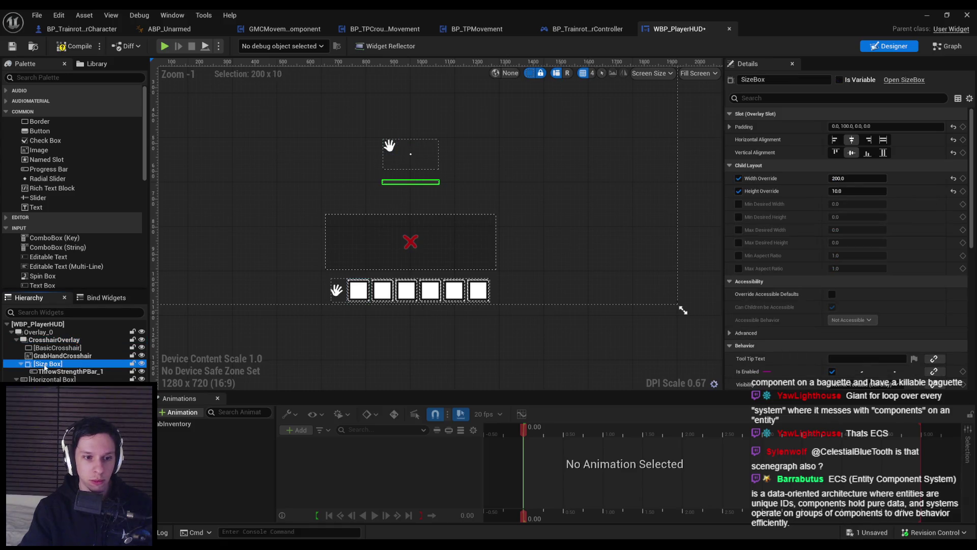
Rename the copied size box to StaminaSizebox and its progress bar to StaminaPBar
{"action": "left_click", "coordinate": [45, 365]}
{"action": "type", "text": "StaminaSizebox"}
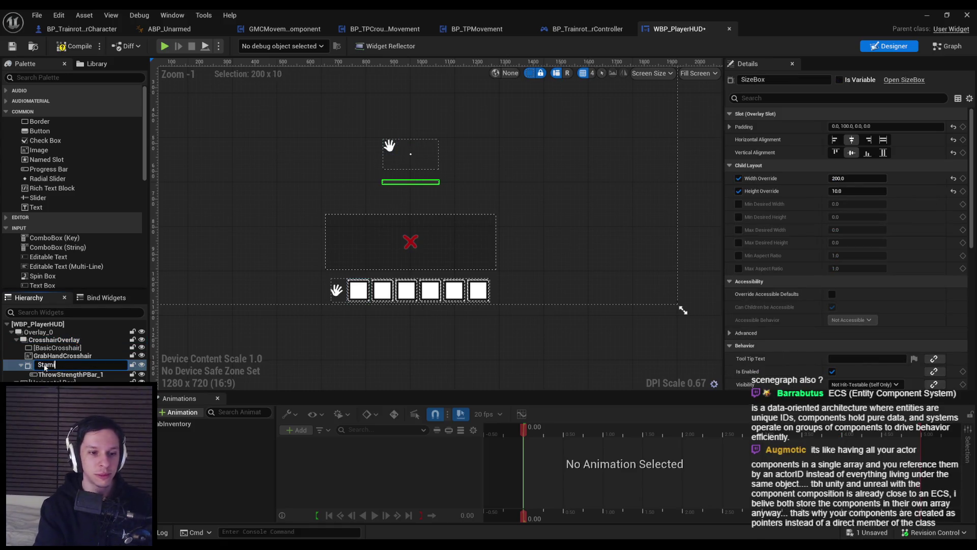
{"action": "key", "text": "Return"}
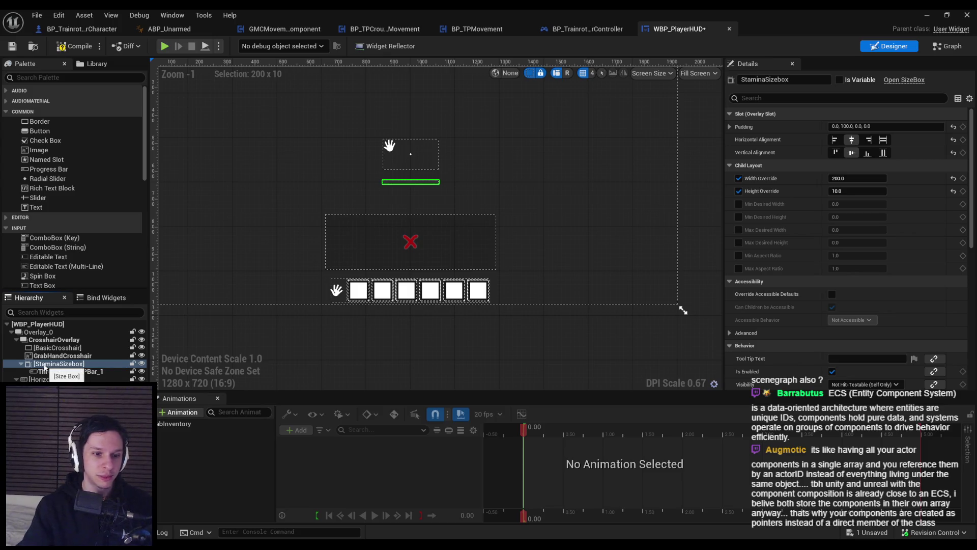
{"action": "double_click", "coordinate": [61, 373]}
{"action": "type", "text": "Stami"}
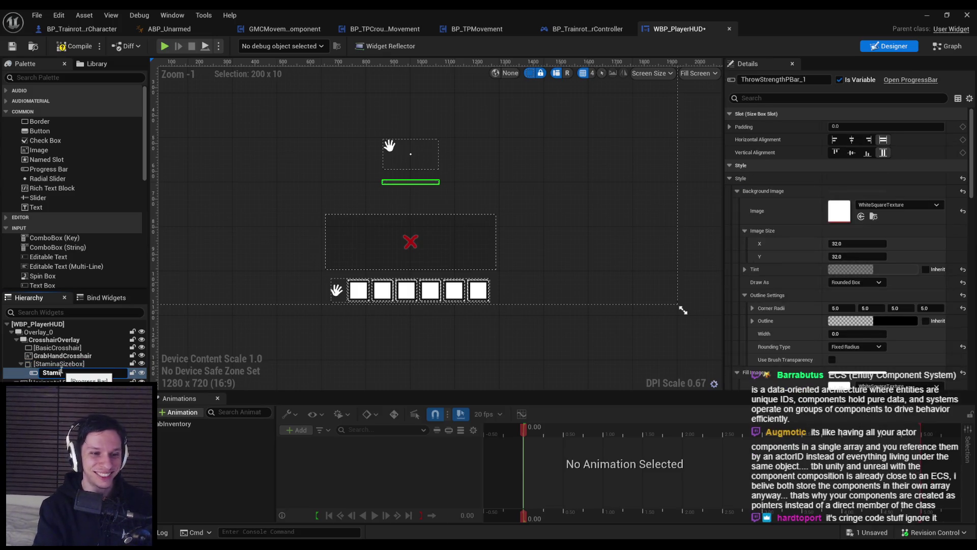
{"action": "type", "text": "naPBar"}
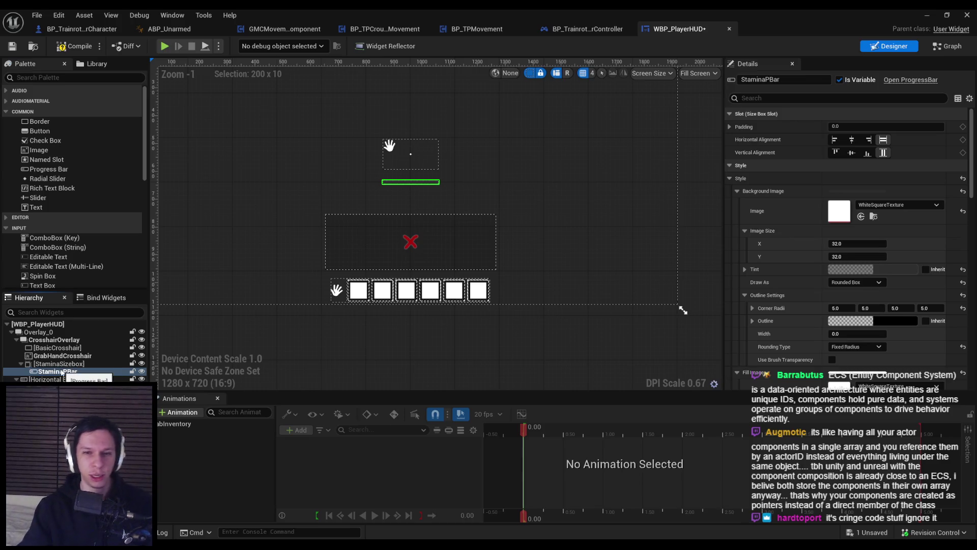
{"action": "left_click", "coordinate": [65, 364]}
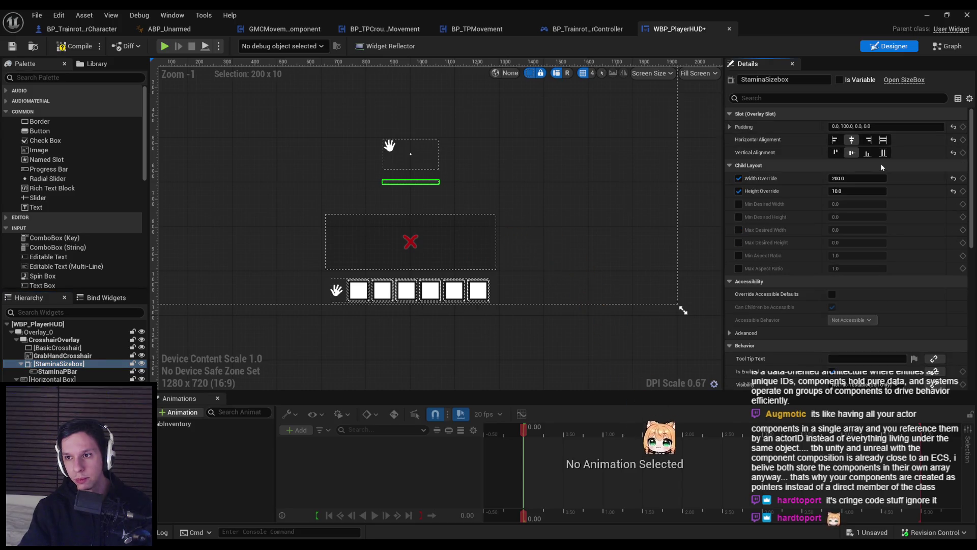
Align the stamina size box to the bottom with 0 top padding
{"action": "left_click", "coordinate": [868, 152]}
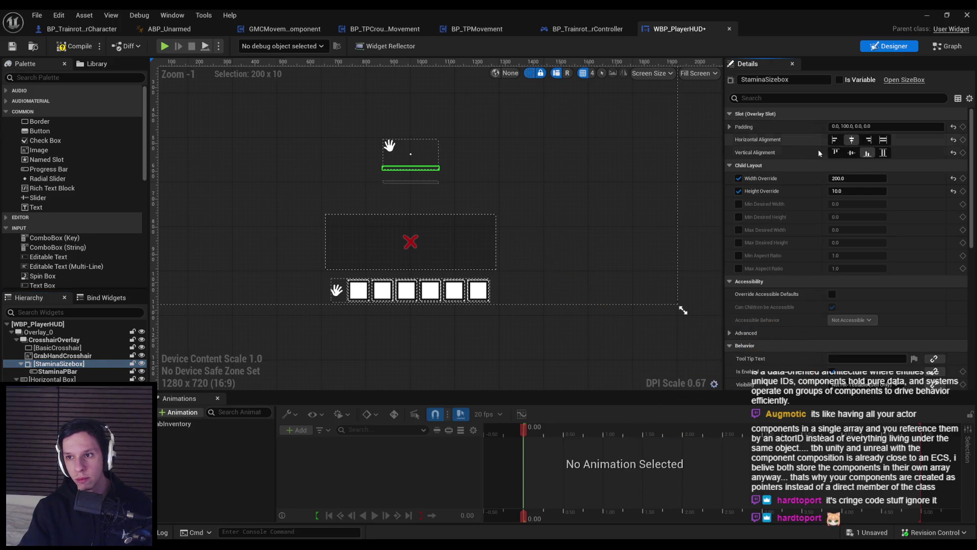
{"action": "left_click", "coordinate": [867, 154]}
{"action": "left_click", "coordinate": [867, 154]}
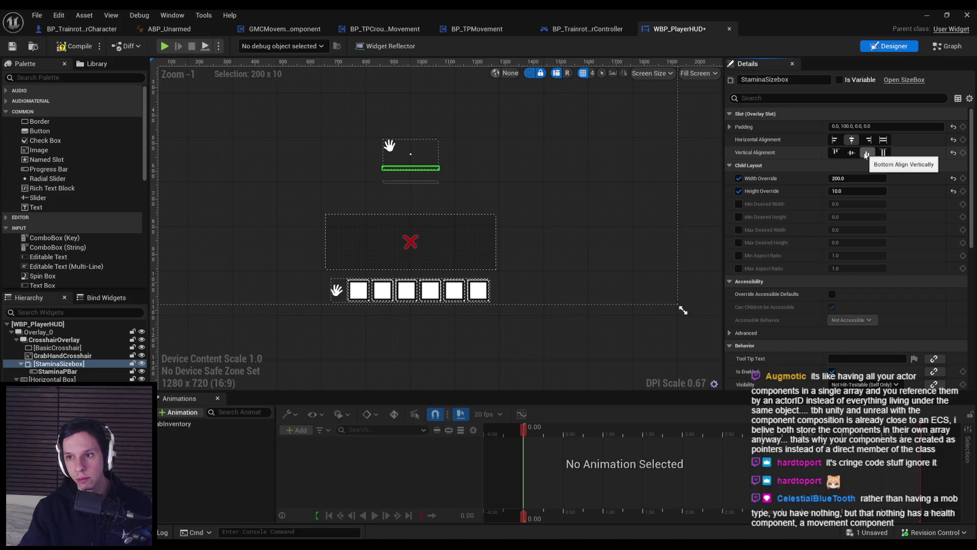
{"action": "left_click", "coordinate": [729, 127]}
{"action": "left_click", "coordinate": [859, 153]}
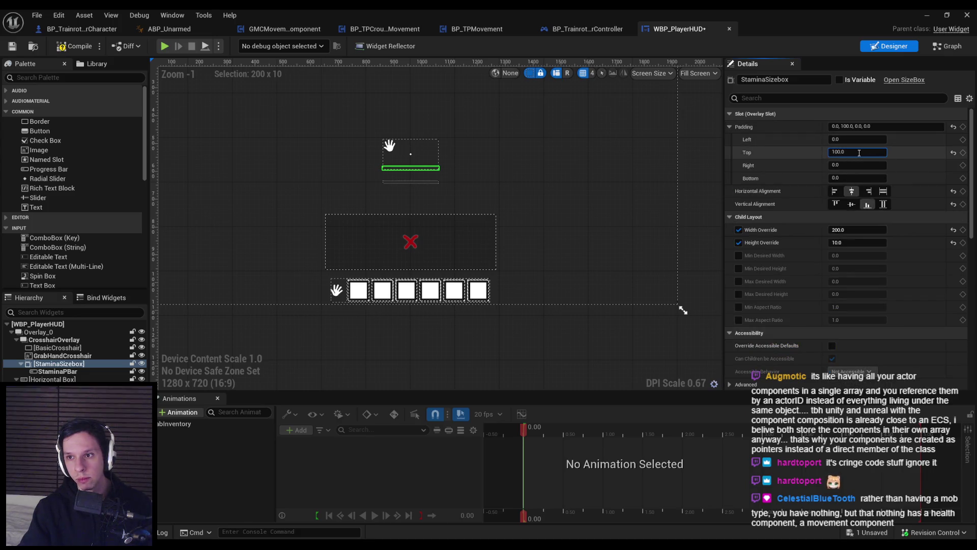
{"action": "type", "text": "0"}
{"action": "key", "text": "Return"}
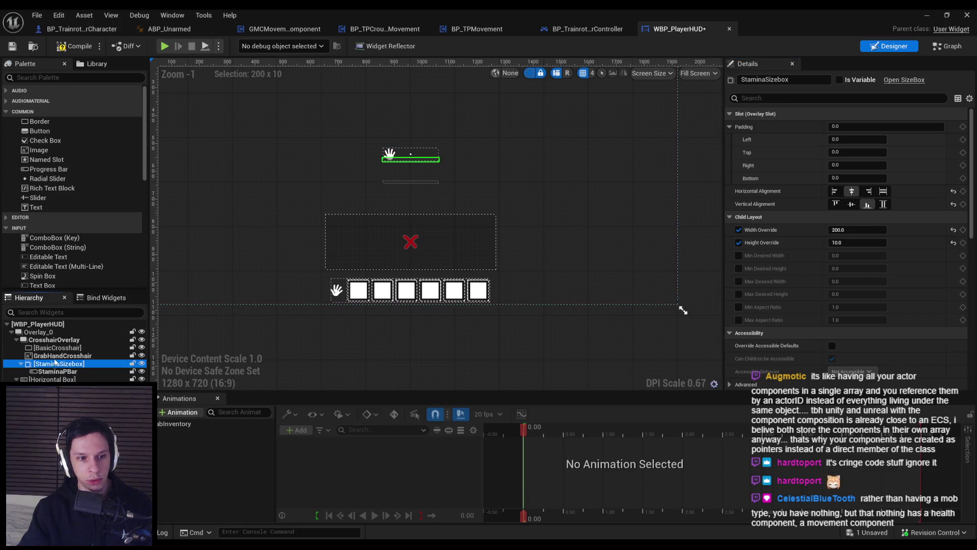
Move StaminaSizebox from the crosshair overlay into Overlay_0 and save the HUD
{"action": "left_click_drag", "start_coordinate": [55, 363], "coordinate": [46, 338]}
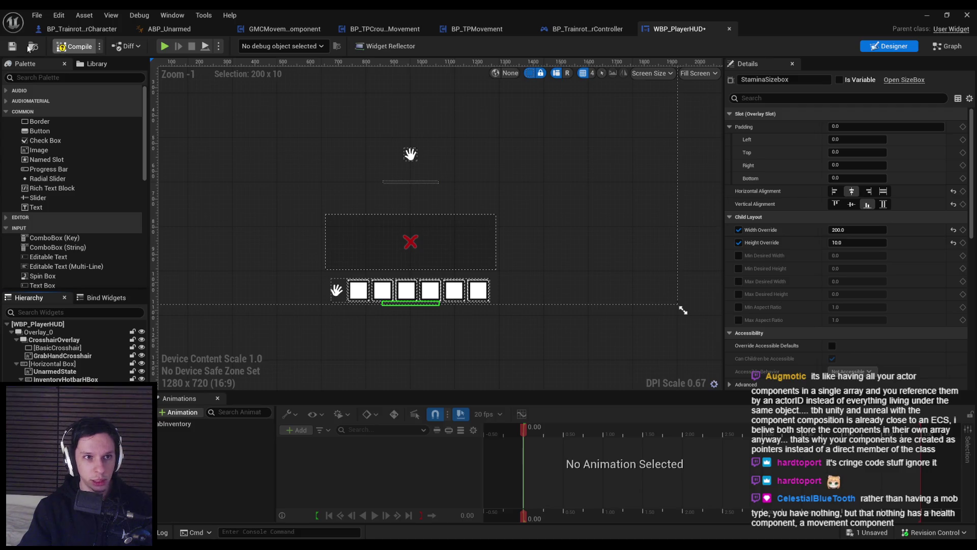
{"action": "left_click", "coordinate": [12, 46]}
{"action": "type", "text": "350"}
{"action": "key", "text": "Return"}
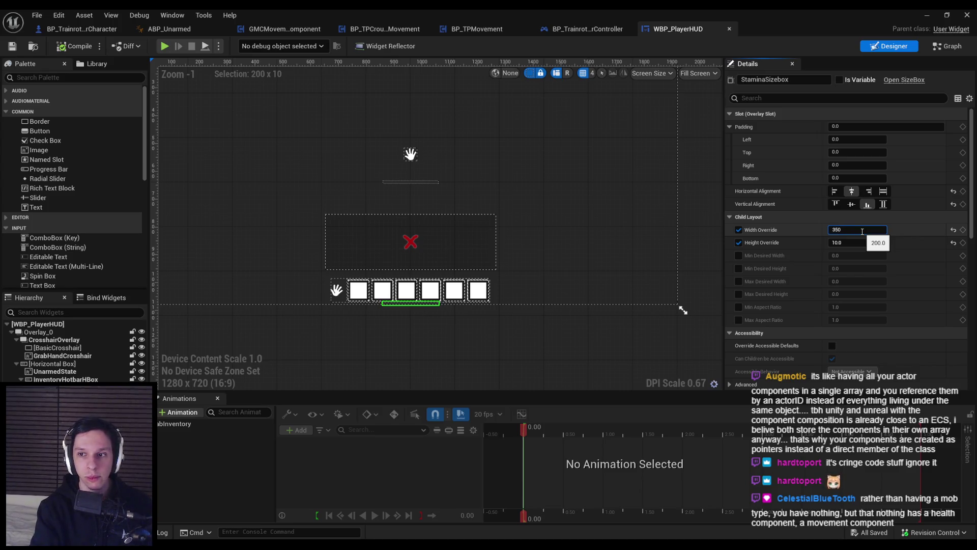
Set StaminaSizebox's width override to 350 and height override to 16
{"action": "key", "text": "Return"}
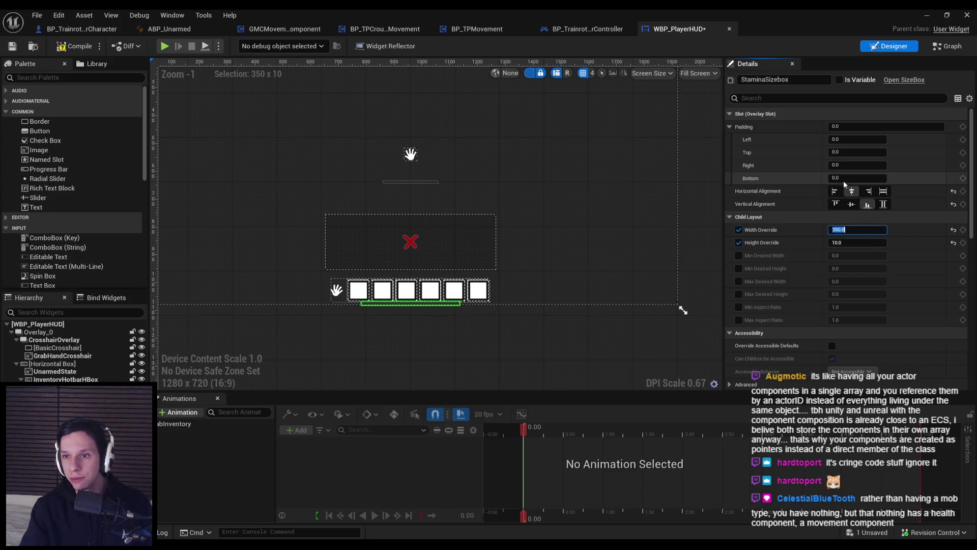
{"action": "left_click", "coordinate": [841, 244]}
{"action": "type", "text": "16"}
{"action": "key", "text": "Return"}
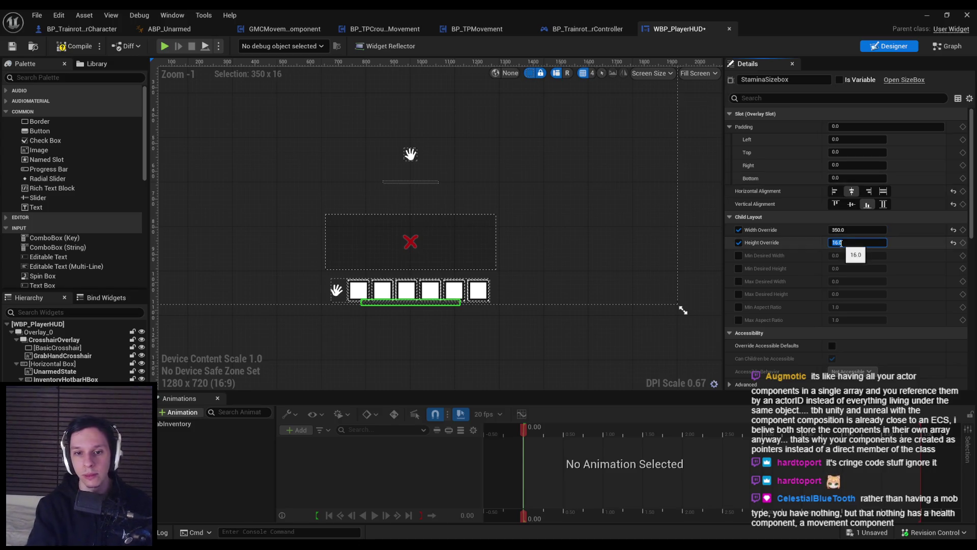
{"action": "scroll", "coordinate": [401, 314], "scroll_direction": "up", "scroll_amount": 15}
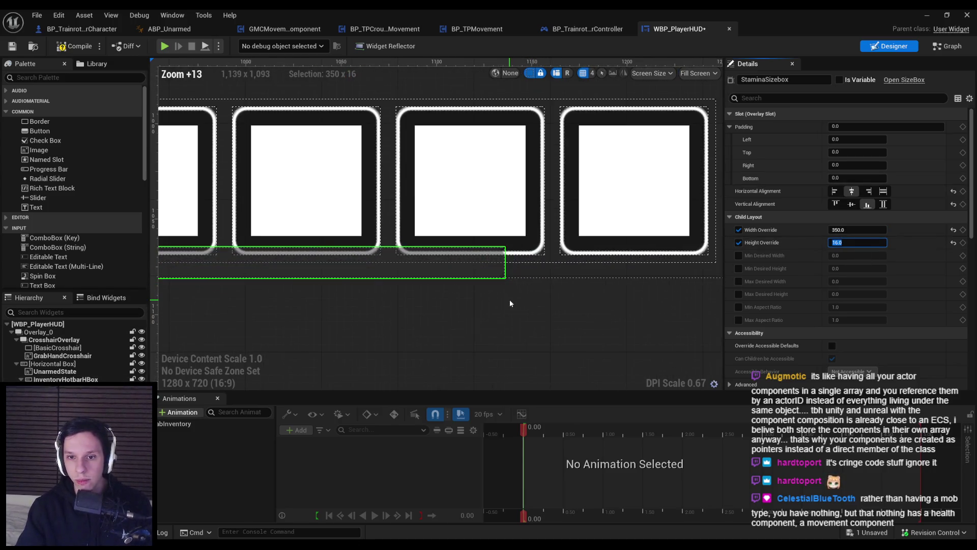
{"action": "scroll", "coordinate": [501, 289], "scroll_direction": "up", "scroll_amount": 1}
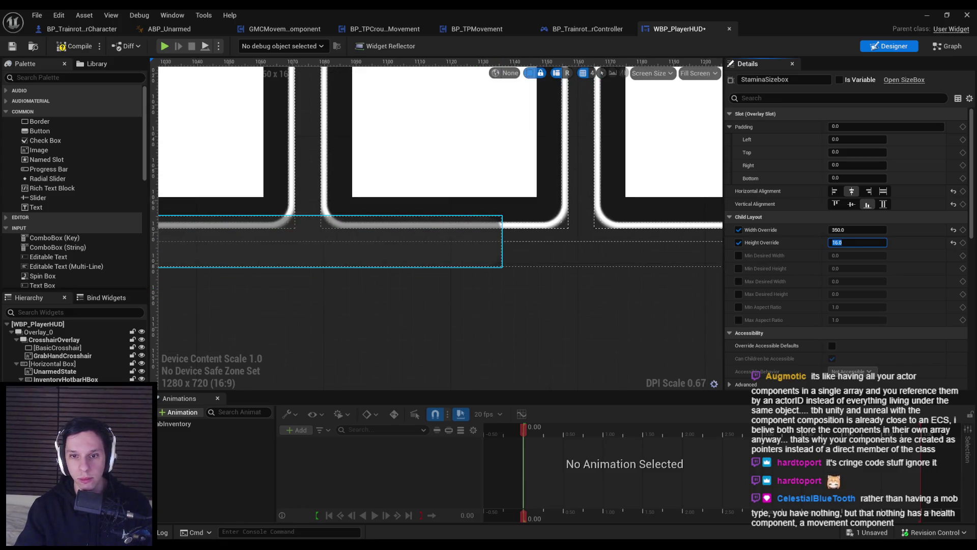
{"action": "scroll", "coordinate": [472, 334], "scroll_direction": "down", "scroll_amount": 4}
{"action": "left_click", "coordinate": [444, 305]}
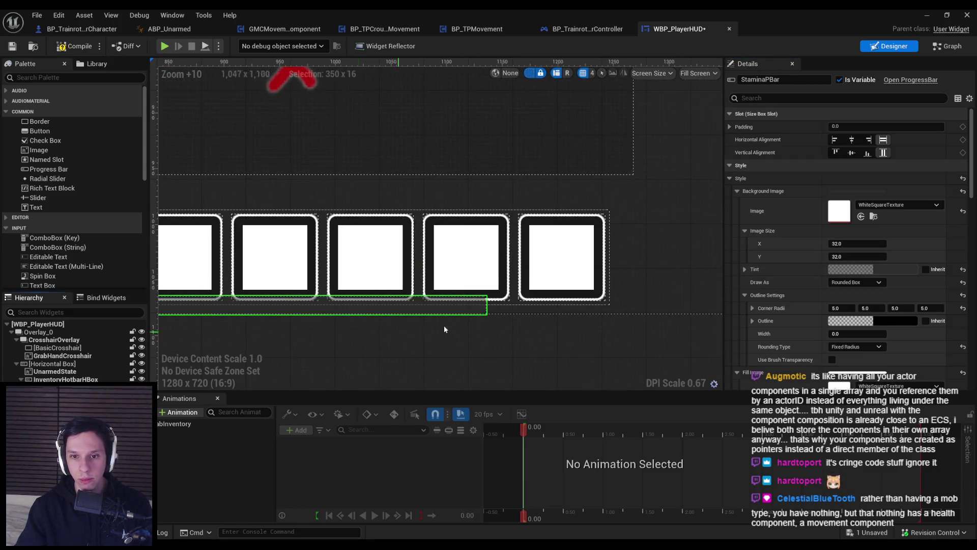
Set the stamina bar background rounding type to Half Height Radius
{"action": "scroll", "coordinate": [641, 324], "scroll_direction": "up", "scroll_amount": 5}
{"action": "scroll", "coordinate": [856, 293], "scroll_direction": "down", "scroll_amount": 3}
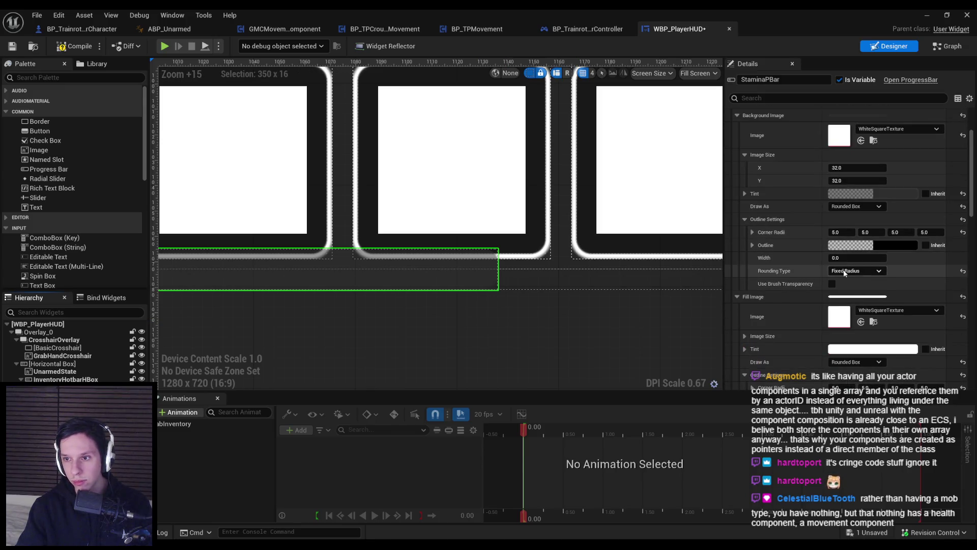
{"action": "left_click", "coordinate": [858, 271]}
{"action": "left_click", "coordinate": [848, 291]}
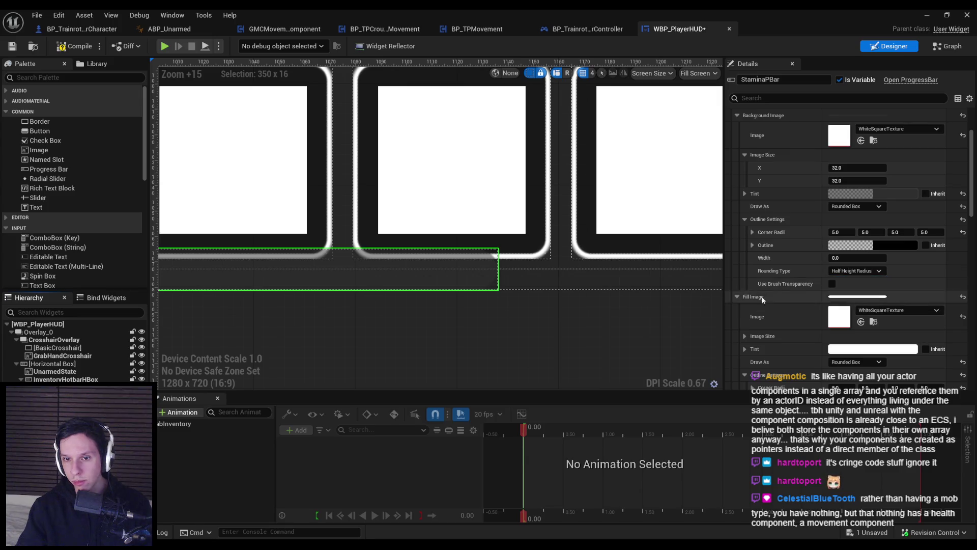
Drag the stamina bar's Percent preview to about 0.3
{"action": "scroll", "coordinate": [441, 279], "scroll_direction": "up", "scroll_amount": 3}
{"action": "scroll", "coordinate": [441, 278], "scroll_direction": "down", "scroll_amount": 5}
{"action": "scroll", "coordinate": [847, 319], "scroll_direction": "down", "scroll_amount": 3}
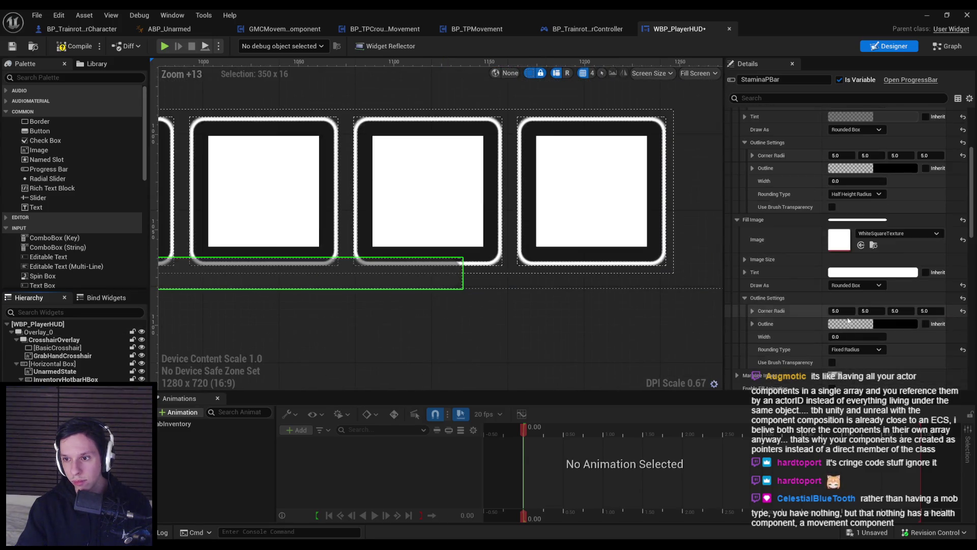
{"action": "scroll", "coordinate": [835, 357], "scroll_direction": "down", "scroll_amount": 3}
{"action": "scroll", "coordinate": [819, 340], "scroll_direction": "down", "scroll_amount": 2}
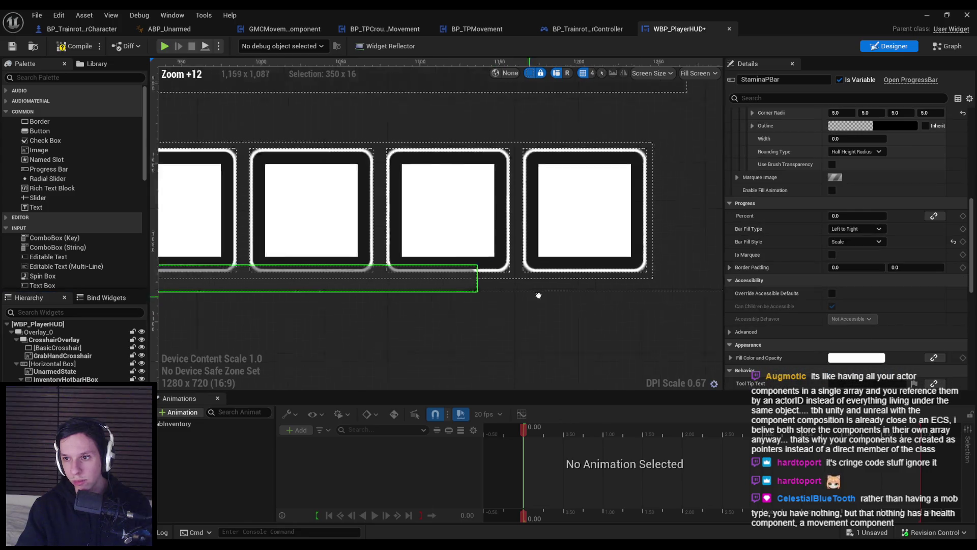
{"action": "scroll", "coordinate": [583, 291], "scroll_direction": "down", "scroll_amount": 7}
{"action": "left_click_drag", "start_coordinate": [845, 216], "coordinate": [860, 216]}
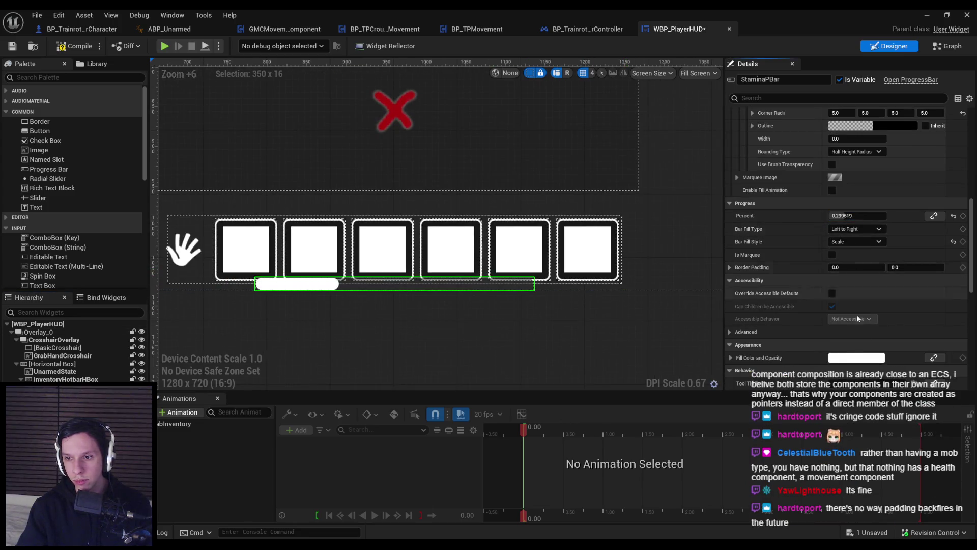
{"action": "scroll", "coordinate": [820, 346], "scroll_direction": "down", "scroll_amount": 2}
Pick a lime yellow-green fill colour for StaminaPBar and save the widget
{"action": "left_click", "coordinate": [848, 328]}
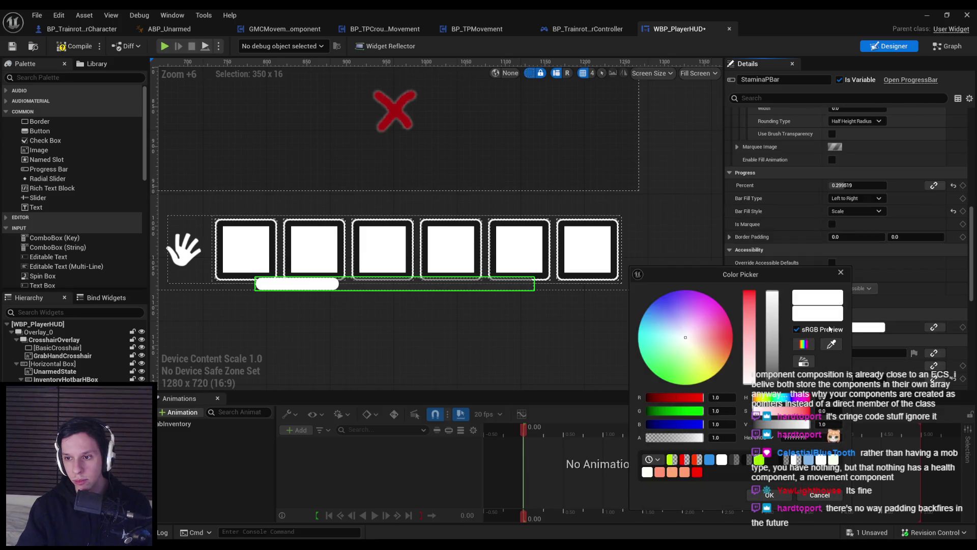
{"action": "left_click", "coordinate": [672, 460]}
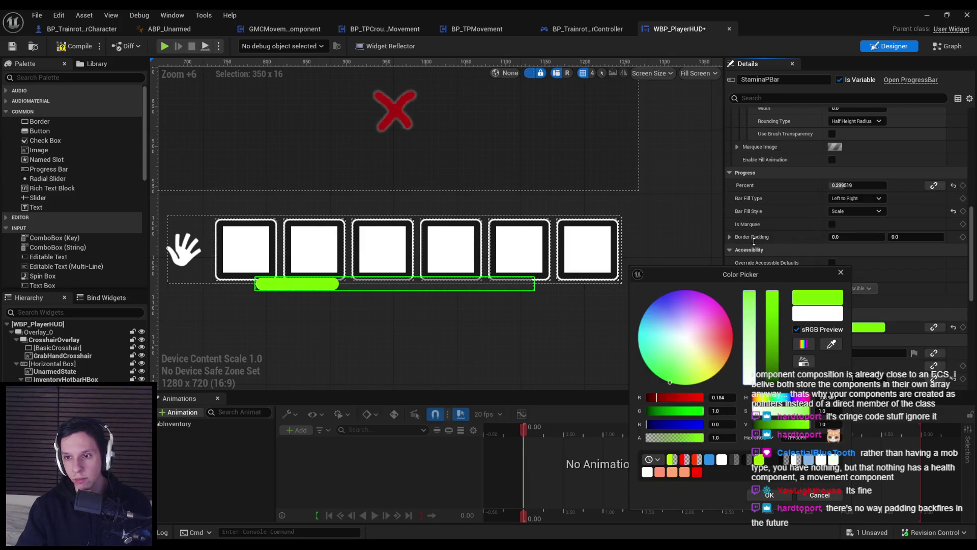
{"action": "left_click", "coordinate": [641, 354]}
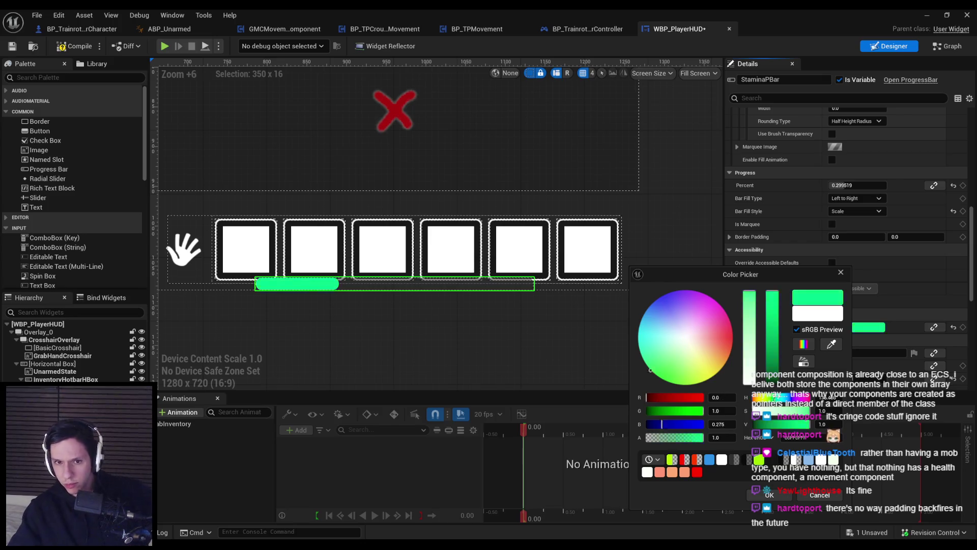
{"action": "mouse_move", "coordinate": [640, 354]}
{"action": "left_mouse_down"}
{"action": "mouse_move", "coordinate": [728, 358]}
{"action": "mouse_move", "coordinate": [710, 377]}
{"action": "mouse_move", "coordinate": [671, 386]}
{"action": "mouse_move", "coordinate": [640, 353]}
{"action": "mouse_move", "coordinate": [649, 307]}
{"action": "left_mouse_up"}
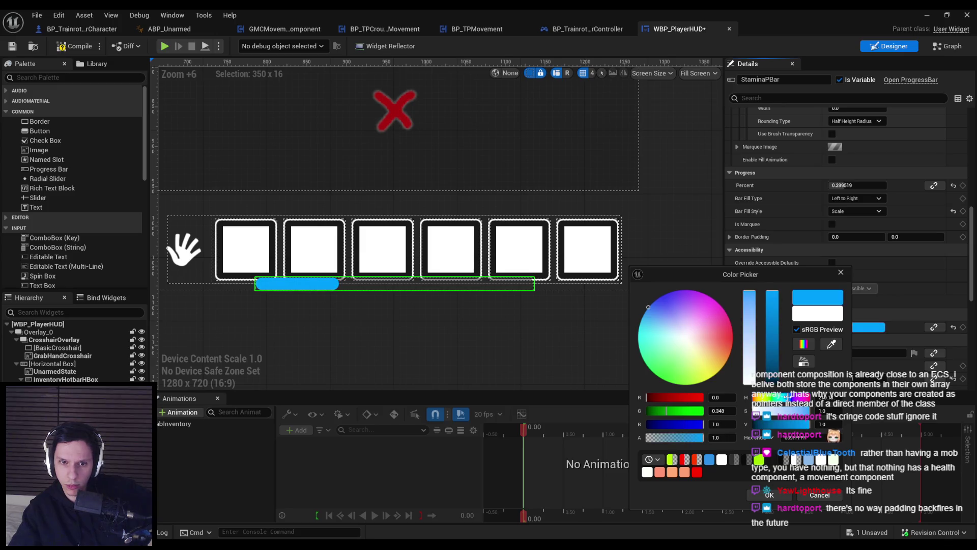
{"action": "left_click_drag", "start_coordinate": [789, 396], "coordinate": [769, 398]}
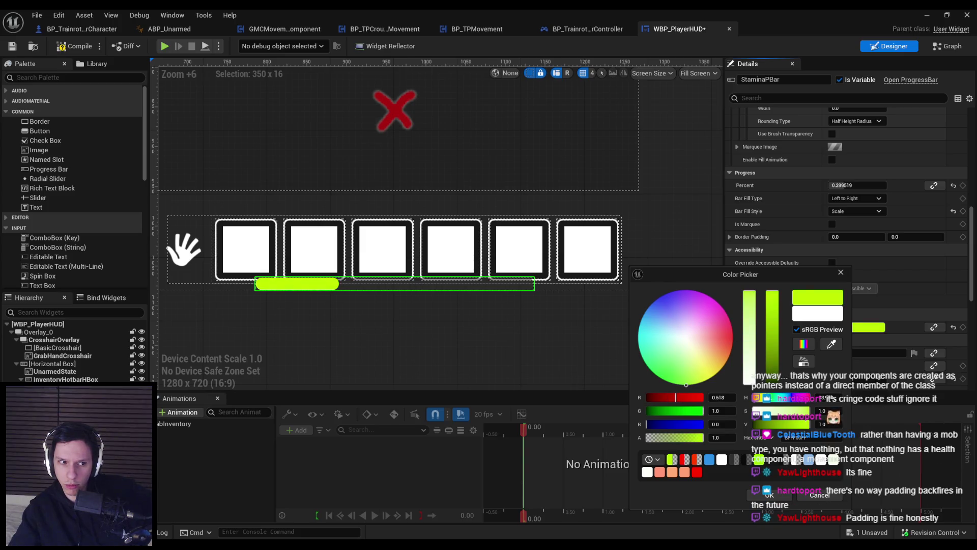
{"action": "left_click", "coordinate": [769, 495]}
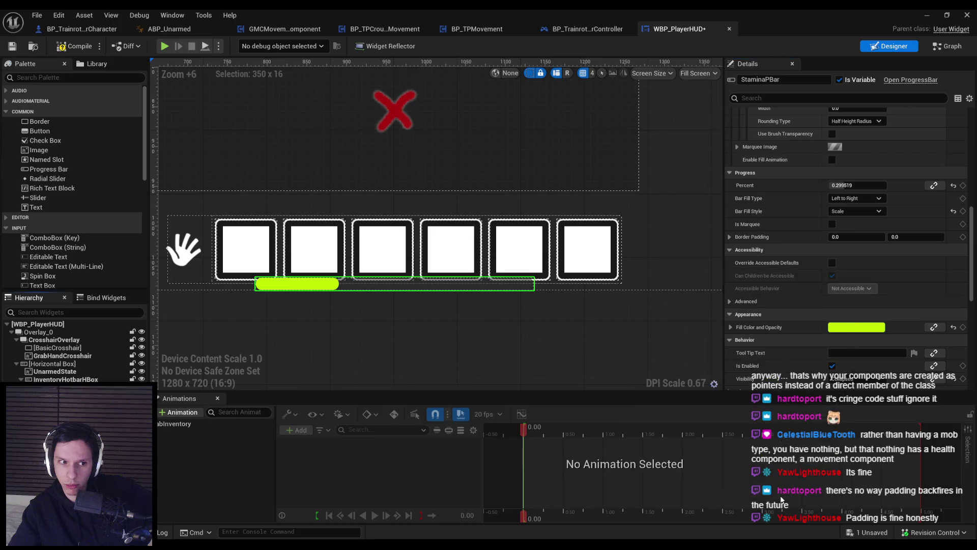
{"action": "left_click", "coordinate": [74, 45]}
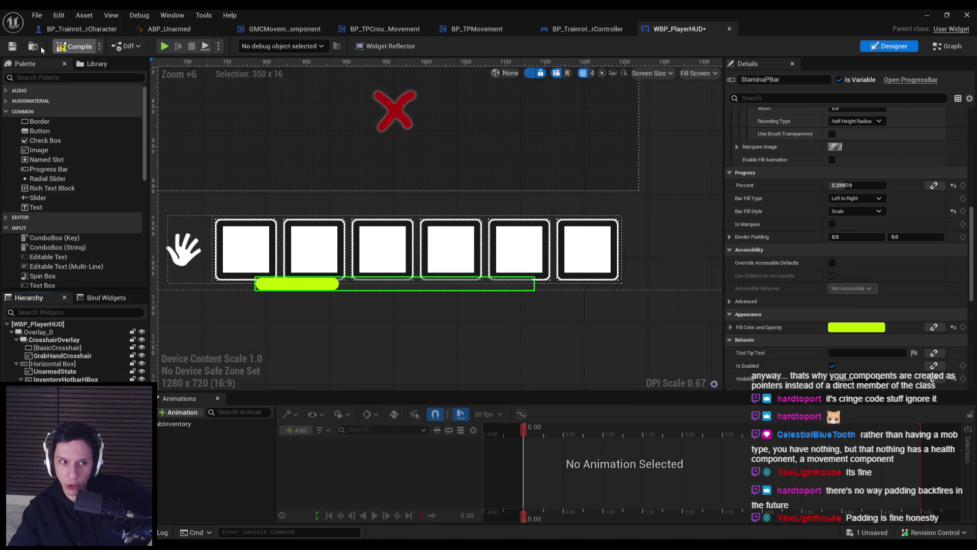
Try 120 bottom padding on the progress bar, then revert it to 0
{"action": "left_click", "coordinate": [12, 46]}
{"action": "scroll", "coordinate": [808, 264], "scroll_direction": "up", "scroll_amount": 10}
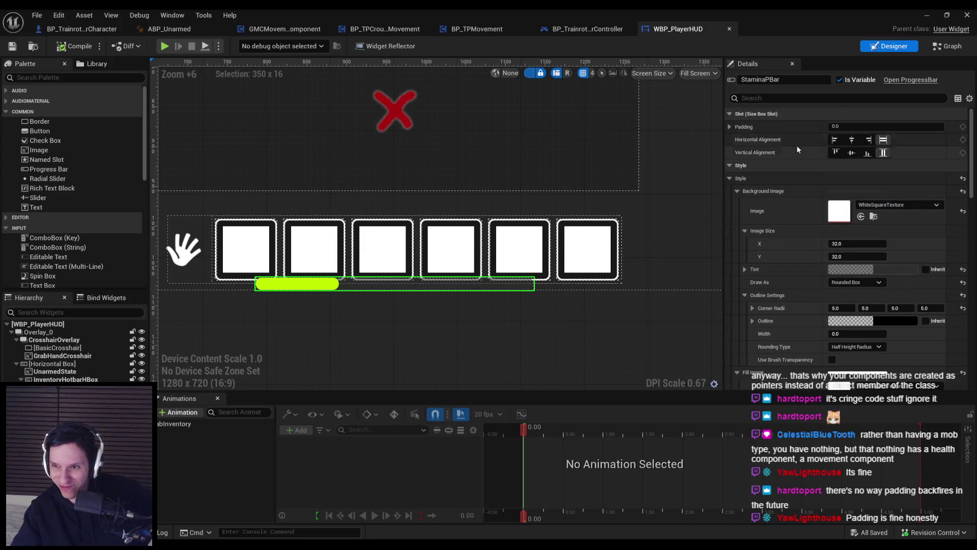
{"action": "left_click", "coordinate": [729, 127]}
{"action": "left_click", "coordinate": [864, 178]}
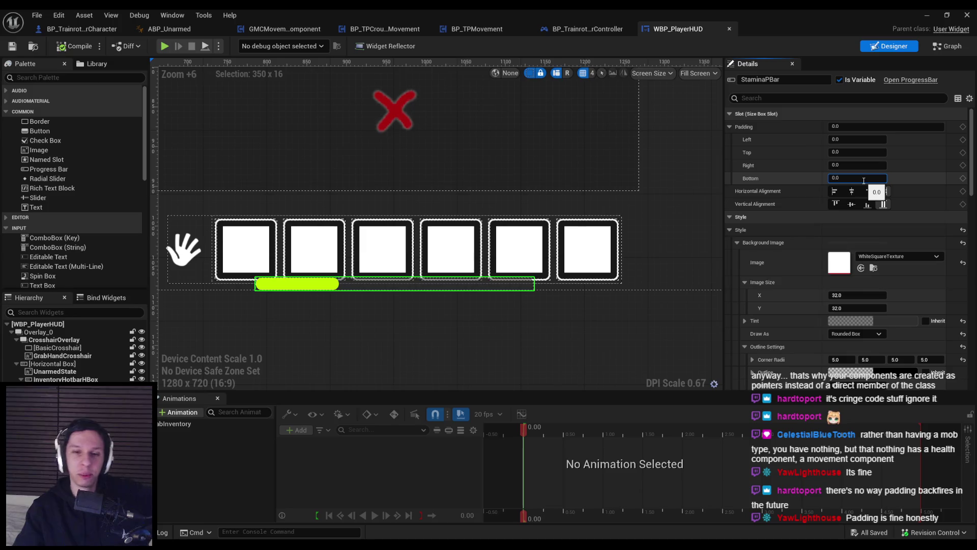
{"action": "type", "text": "120"}
{"action": "key", "text": "Return"}
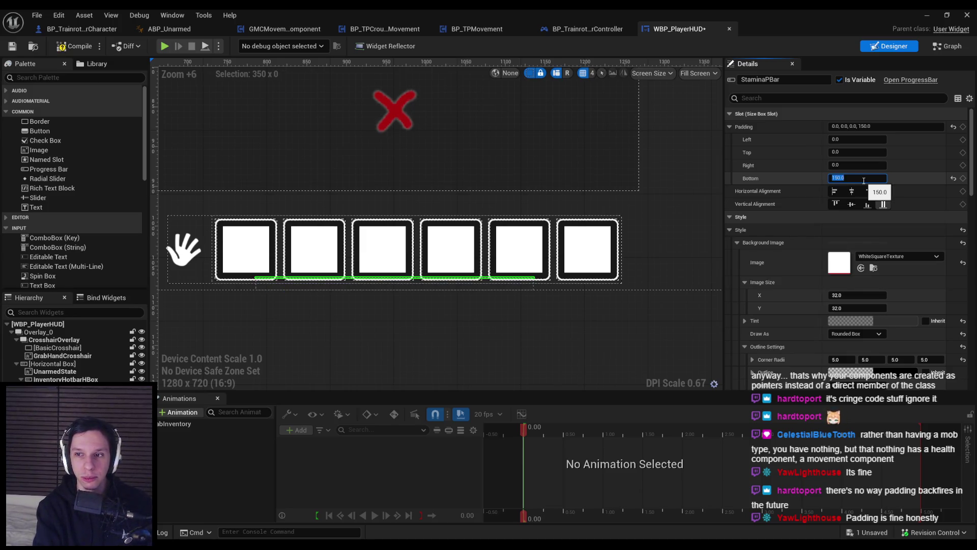
{"action": "type", "text": "0"}
{"action": "key", "text": "Return"}
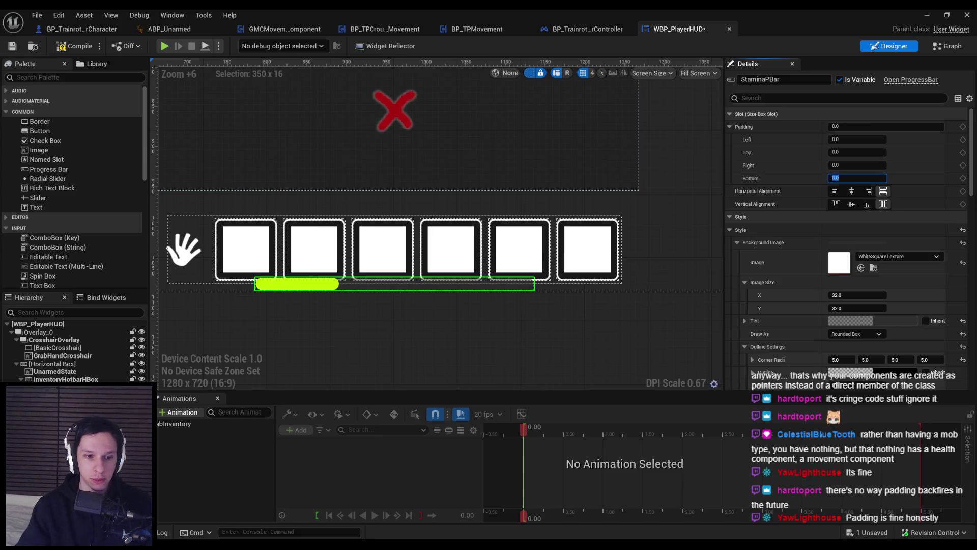
Give StaminaSizebox 130 bottom padding, lifting the bar above the hotbar
{"action": "left_click", "coordinate": [394, 284]}
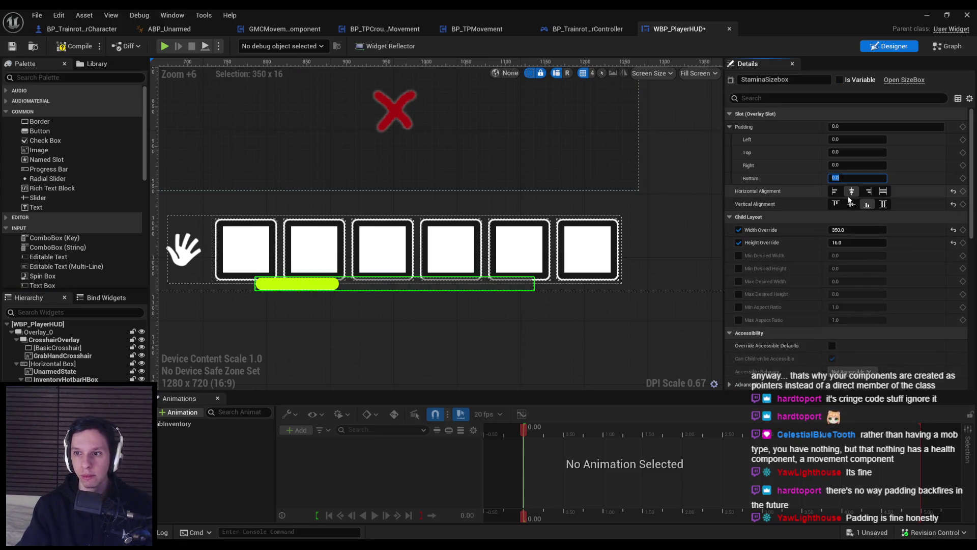
{"action": "type", "text": "120"}
{"action": "key", "text": "Return"}
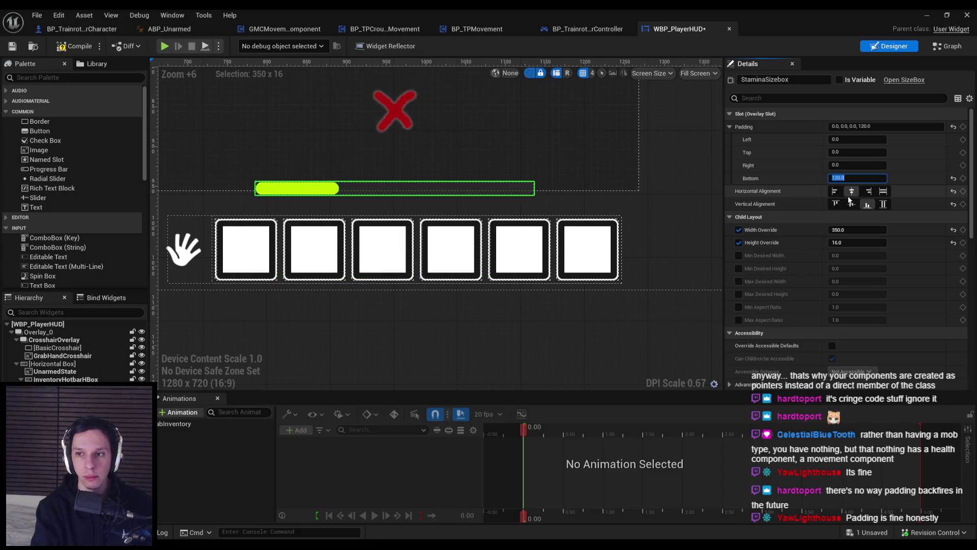
{"action": "key", "text": "Escape"}
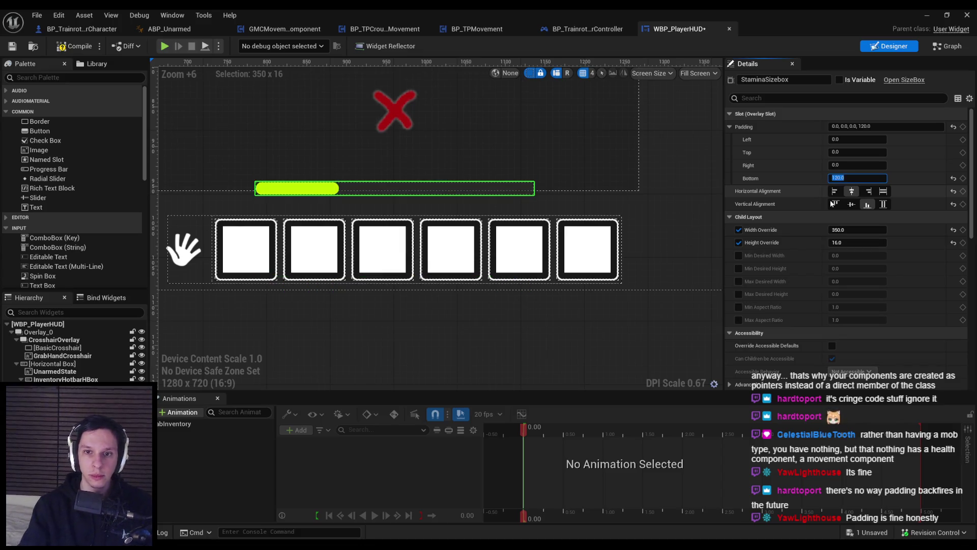
{"action": "scroll", "coordinate": [377, 352], "scroll_direction": "down", "scroll_amount": 5}
{"action": "left_click", "coordinate": [377, 353]}
{"action": "scroll", "coordinate": [377, 353], "scroll_direction": "down", "scroll_amount": 4}
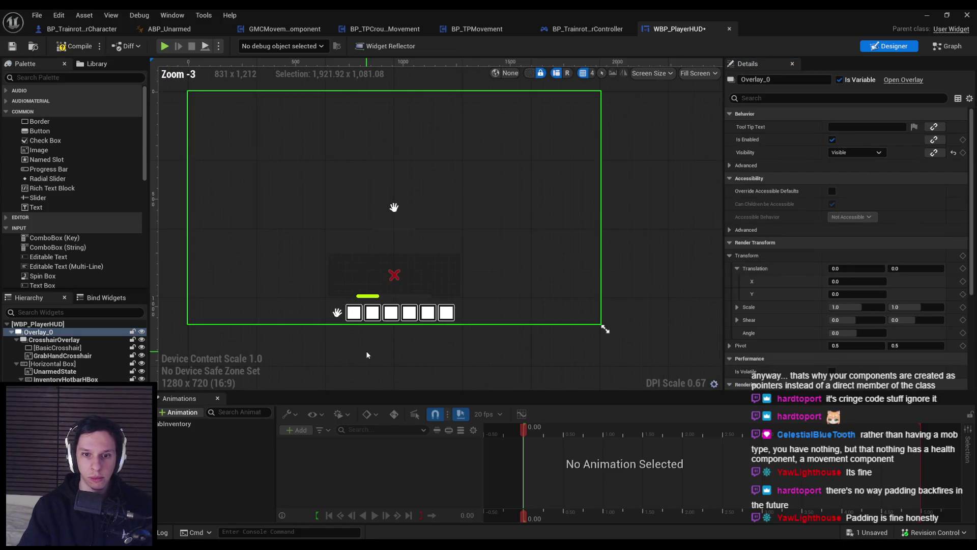
{"action": "scroll", "coordinate": [364, 355], "scroll_direction": "up", "scroll_amount": 1}
{"action": "left_click", "coordinate": [377, 289]}
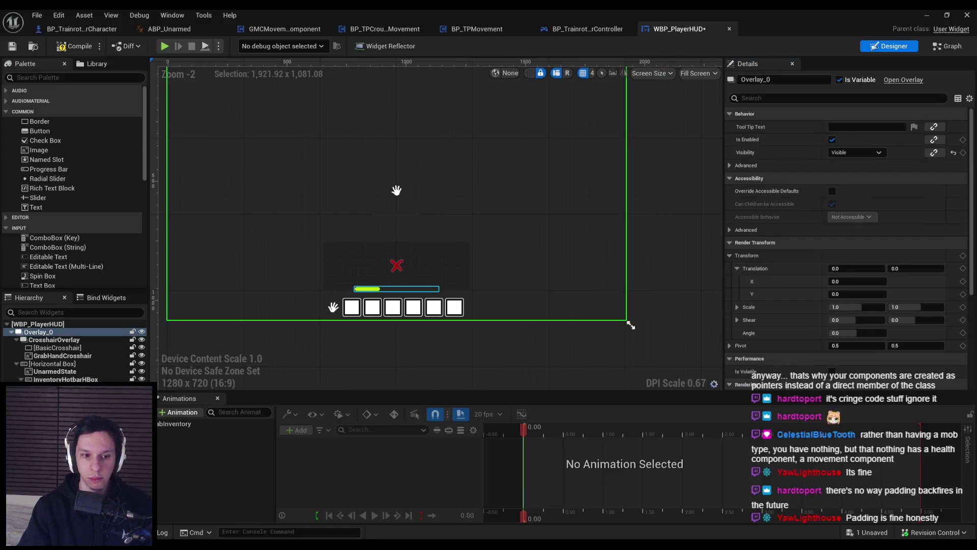
{"action": "left_click", "coordinate": [847, 180]}
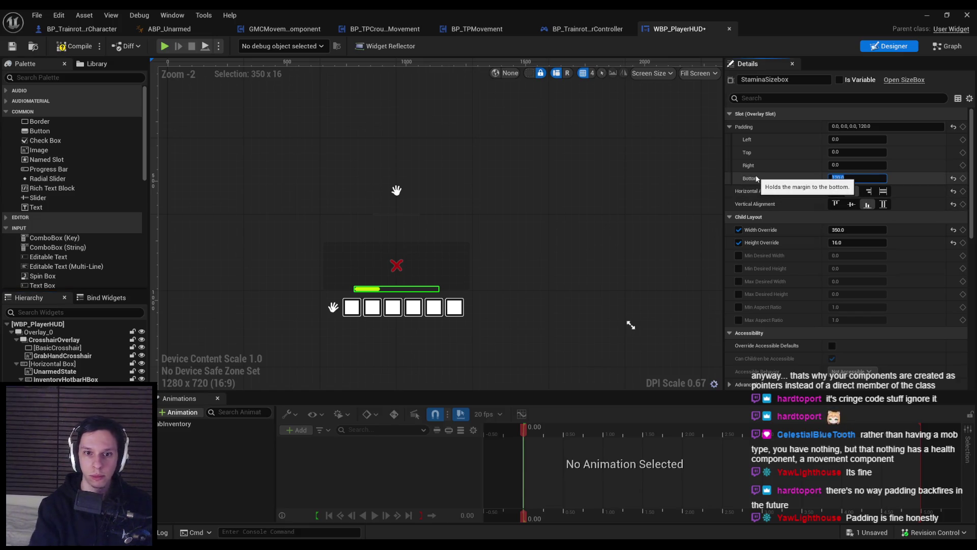
{"action": "type", "text": "150"}
{"action": "key", "text": "Return"}
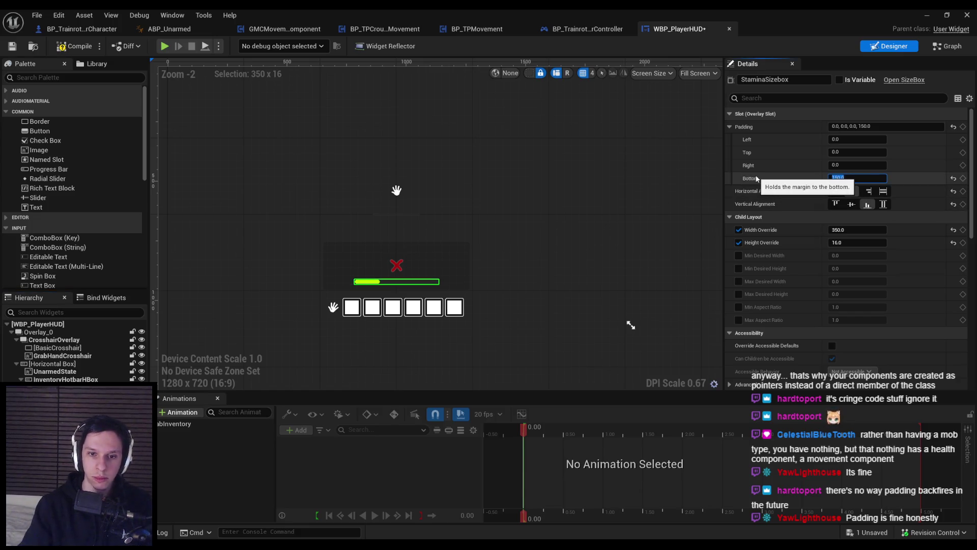
{"action": "type", "text": "130"}
{"action": "key", "text": "Return"}
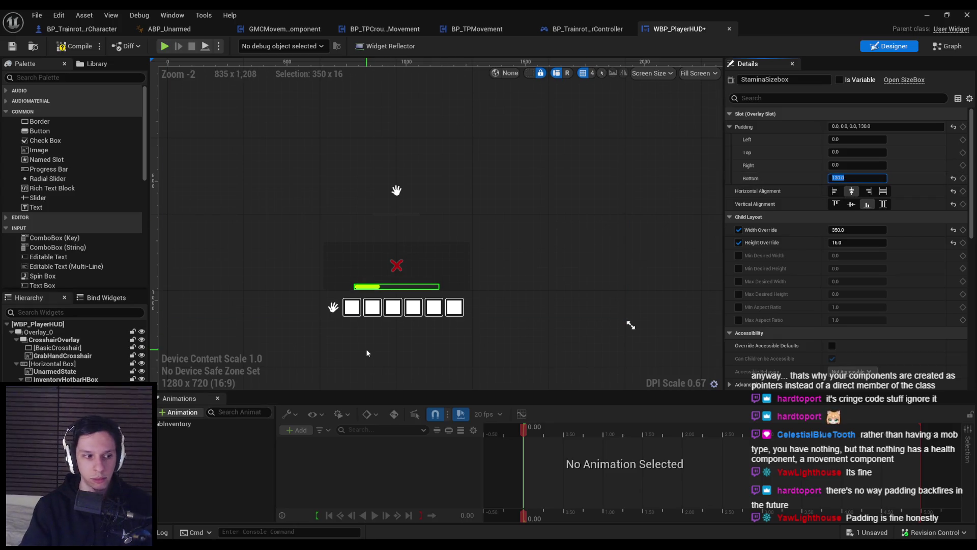
Set the stamina progress bar's preview Percent to about 0.39
{"action": "left_click", "coordinate": [366, 349]}
{"action": "scroll", "coordinate": [351, 325], "scroll_direction": "up", "scroll_amount": 4}
{"action": "scroll", "coordinate": [356, 298], "scroll_direction": "up", "scroll_amount": 4}
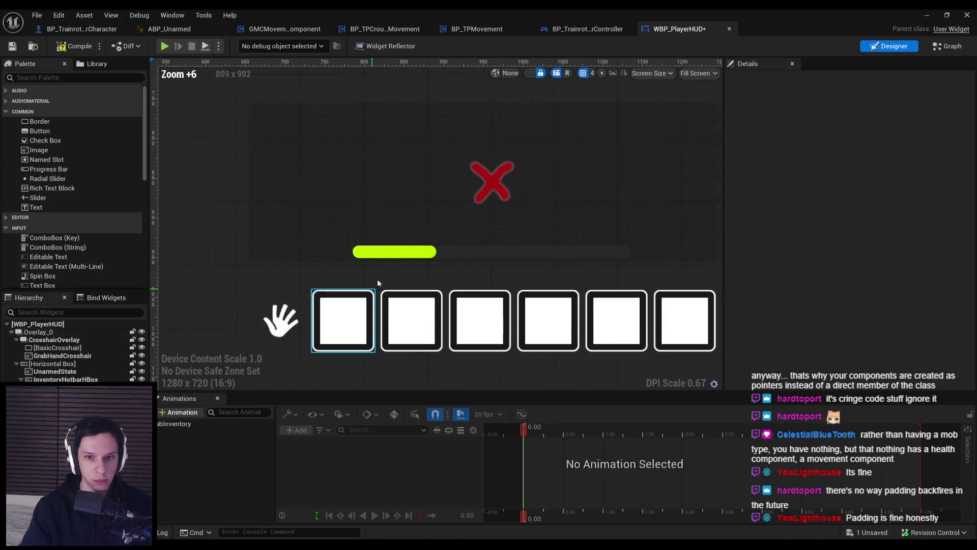
{"action": "left_click", "coordinate": [402, 251]}
{"action": "scroll", "coordinate": [841, 248], "scroll_direction": "down", "scroll_amount": 5}
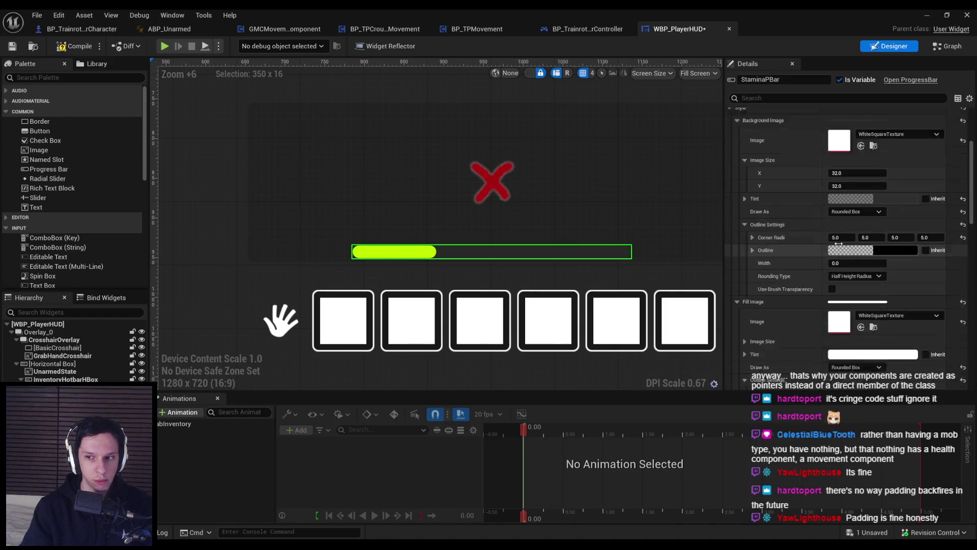
{"action": "mouse_move", "coordinate": [842, 236]}
{"action": "left_mouse_down"}
{"action": "mouse_move", "coordinate": [830, 237]}
{"action": "mouse_move", "coordinate": [858, 237]}
{"action": "left_mouse_up"}
Try the Fill from Center and Fill from Center Horizontal fill types, previewing the bar full
{"action": "left_click", "coordinate": [853, 250]}
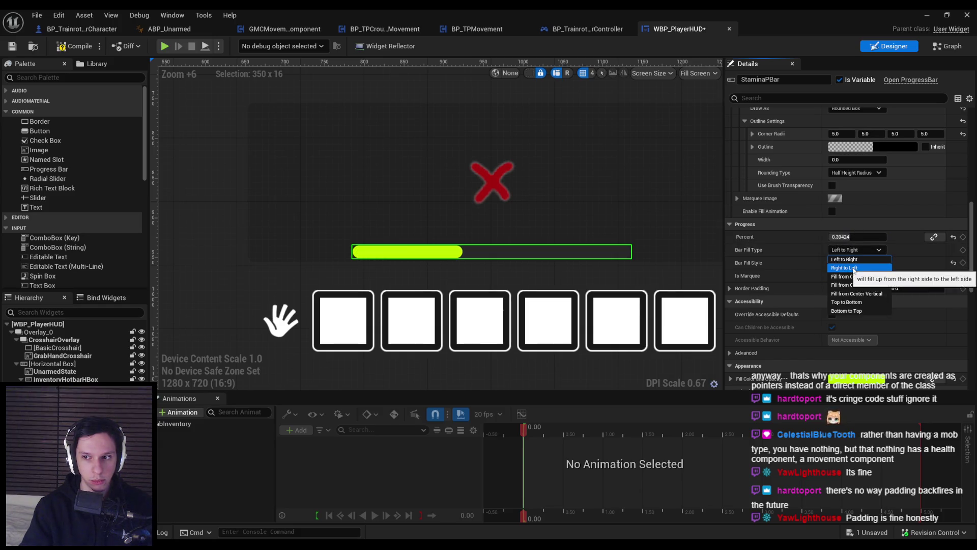
{"action": "left_click", "coordinate": [855, 276]}
{"action": "left_click", "coordinate": [858, 249]}
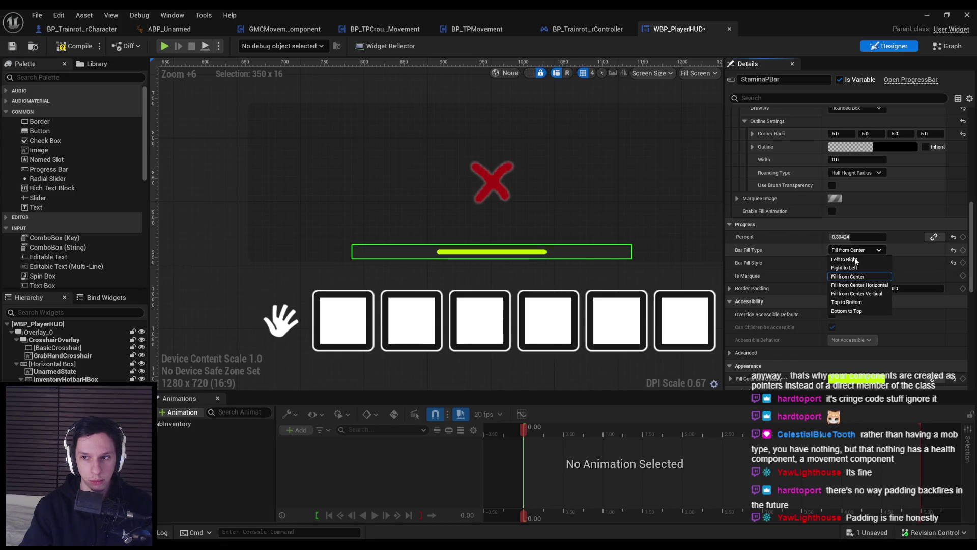
{"action": "left_click", "coordinate": [857, 285]}
{"action": "mouse_move", "coordinate": [859, 237]}
{"action": "left_mouse_down"}
{"action": "mouse_move", "coordinate": [888, 237]}
{"action": "mouse_move", "coordinate": [830, 237]}
{"action": "mouse_move", "coordinate": [887, 237]}
{"action": "mouse_move", "coordinate": [831, 236]}
{"action": "mouse_move", "coordinate": [860, 237]}
{"action": "mouse_move", "coordinate": [831, 237]}
{"action": "mouse_move", "coordinate": [863, 239]}
{"action": "mouse_move", "coordinate": [867, 255]}
{"action": "left_mouse_up"}
{"action": "scroll", "coordinate": [506, 266], "scroll_direction": "up", "scroll_amount": 10}
Try the Mask bar fill style, then return to Scale
{"action": "left_click", "coordinate": [865, 262]}
{"action": "left_click", "coordinate": [858, 277]}
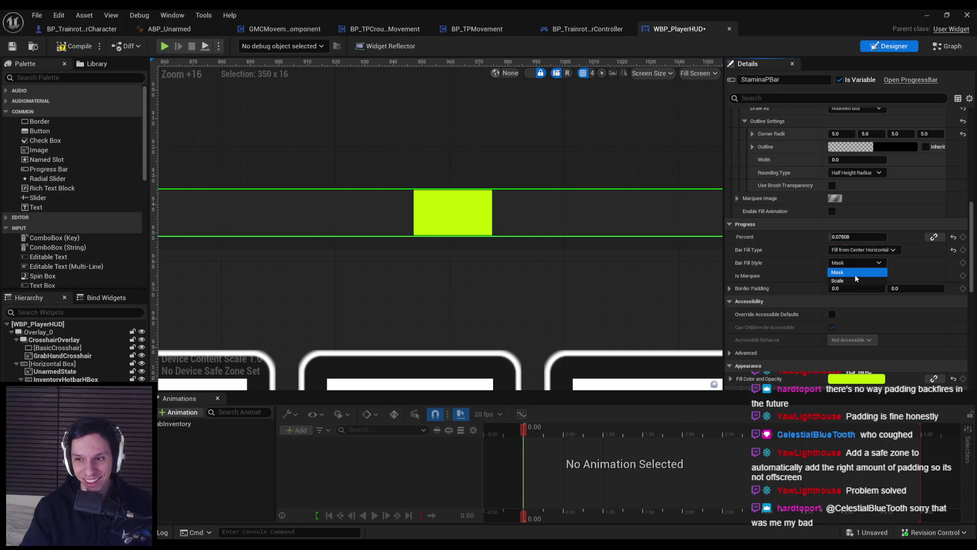
{"action": "left_click", "coordinate": [855, 263]}
{"action": "left_click", "coordinate": [841, 270]}
Try vertical and top-to-bottom fills, then settle on Left to Right at about 0.18
{"action": "left_click", "coordinate": [866, 249]}
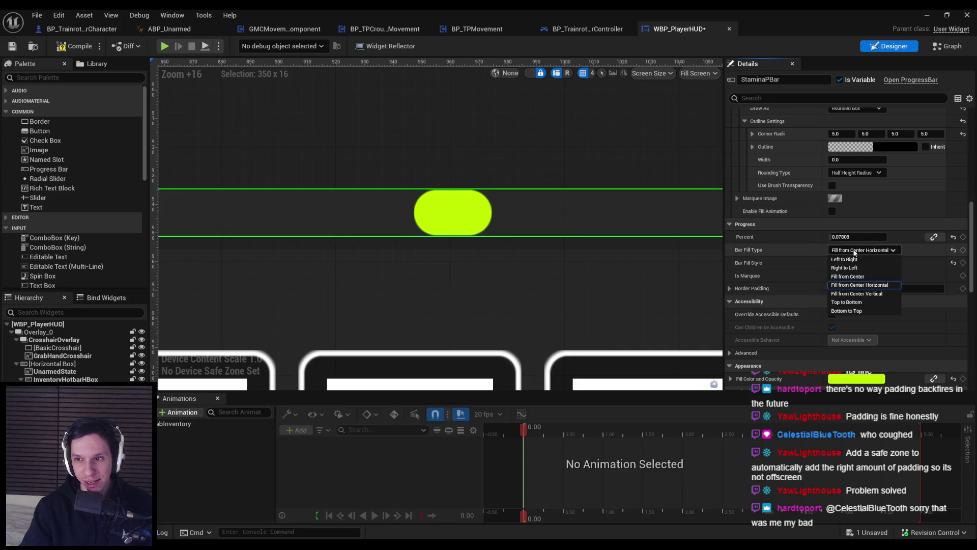
{"action": "left_click", "coordinate": [858, 294]}
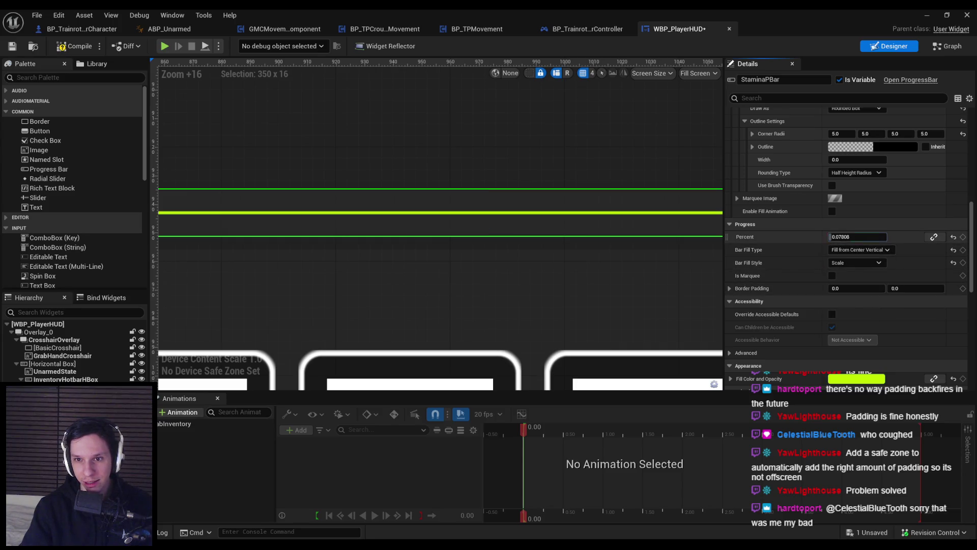
{"action": "left_click_drag", "start_coordinate": [858, 237], "coordinate": [875, 236]}
{"action": "left_click", "coordinate": [856, 249]}
{"action": "left_click", "coordinate": [855, 304]}
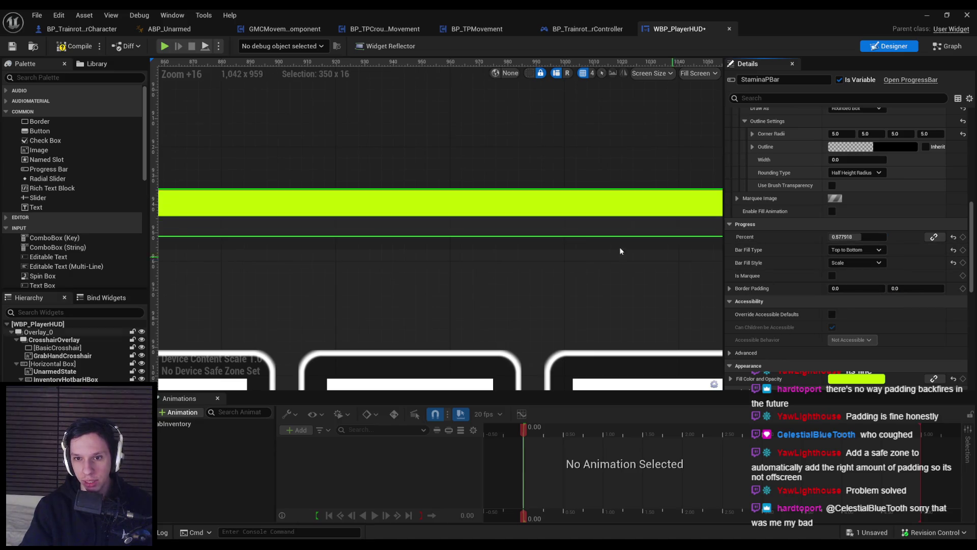
{"action": "scroll", "coordinate": [585, 244], "scroll_direction": "down", "scroll_amount": 7}
{"action": "mouse_move", "coordinate": [858, 237]}
{"action": "left_mouse_down"}
{"action": "mouse_move", "coordinate": [883, 237]}
{"action": "mouse_move", "coordinate": [845, 237]}
{"action": "left_mouse_up"}
{"action": "left_click", "coordinate": [855, 250]}
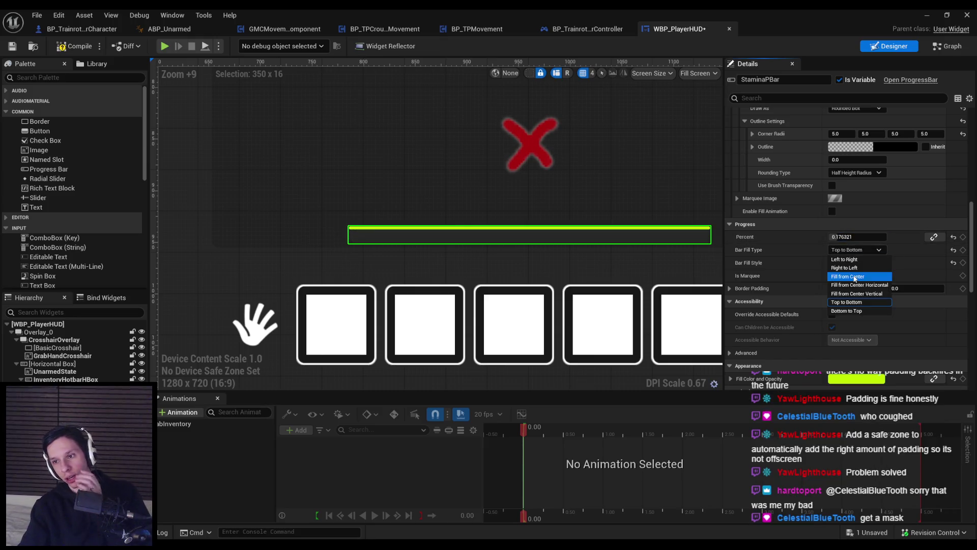
{"action": "left_click", "coordinate": [847, 260]}
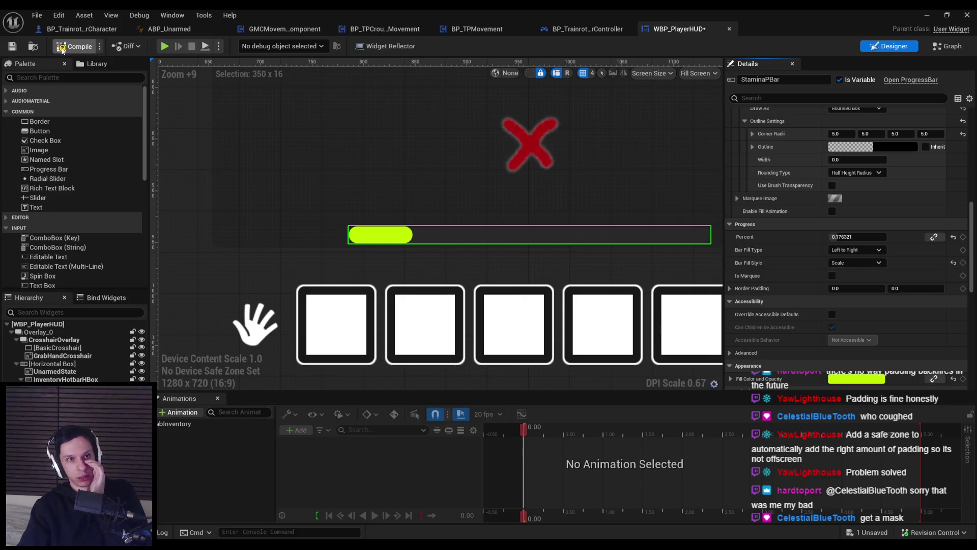
Reset the stamina bar's preview Percent to 0 and compile the HUD
{"action": "left_click", "coordinate": [74, 46]}
{"action": "left_click", "coordinate": [953, 236]}
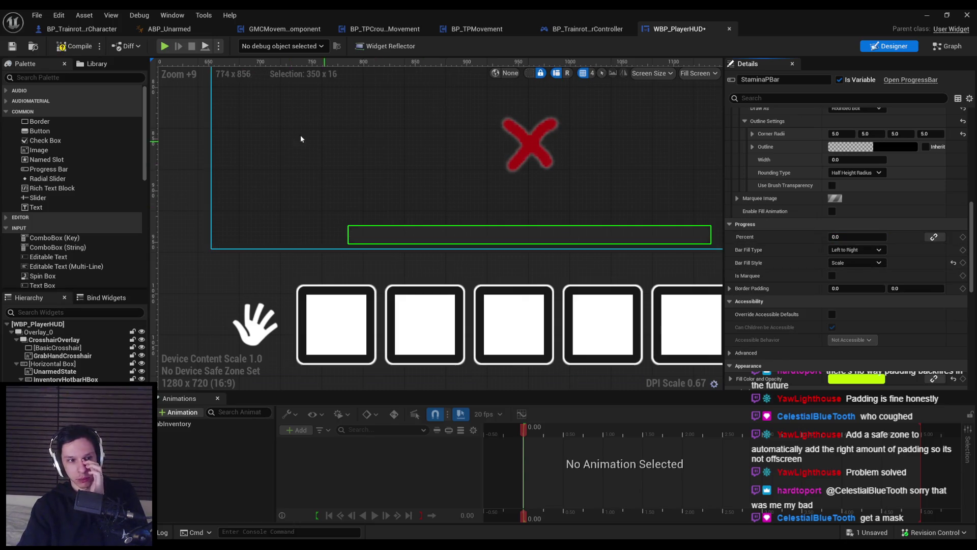
{"action": "left_click", "coordinate": [75, 48]}
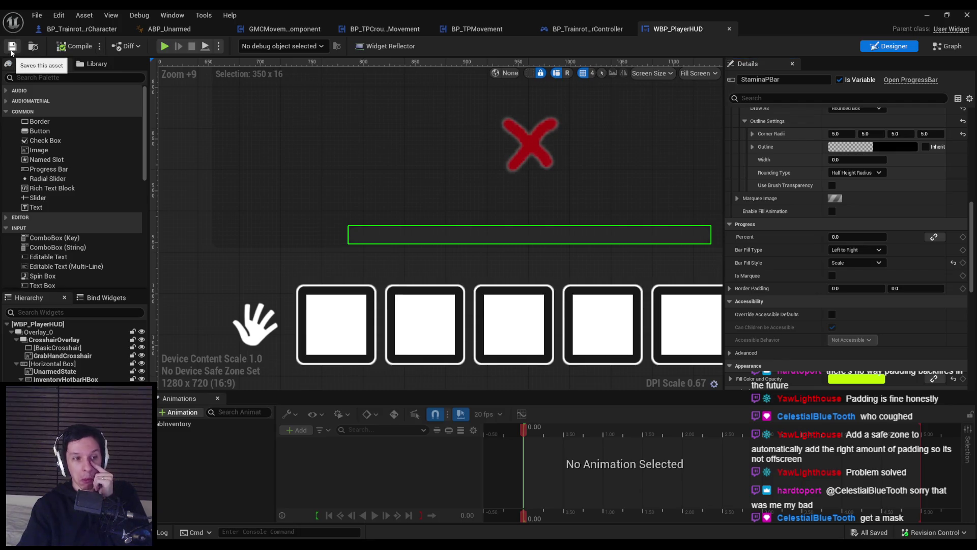
{"action": "scroll", "coordinate": [270, 130], "scroll_direction": "down", "scroll_amount": 4}
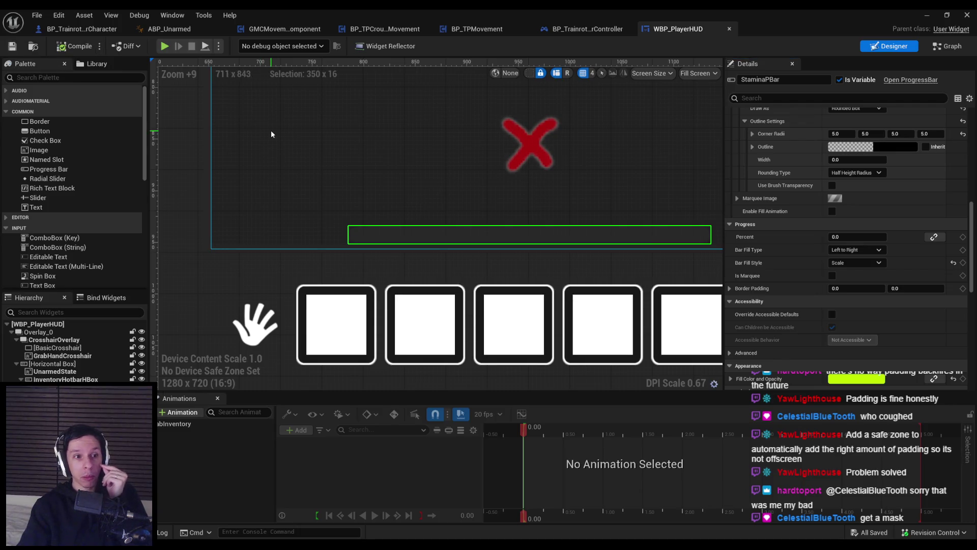
{"action": "scroll", "coordinate": [238, 197], "scroll_direction": "down", "scroll_amount": 2}
{"action": "scroll", "coordinate": [237, 198], "scroll_direction": "down", "scroll_amount": 2}
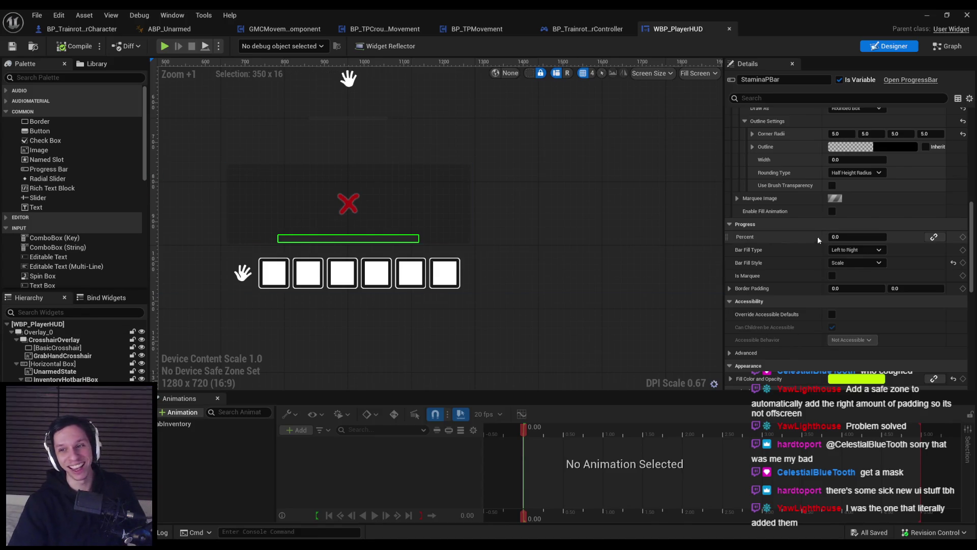
Leave the fill direction unchanged and minimise the HUD editor to view the running game
{"action": "left_click", "coordinate": [856, 250]}
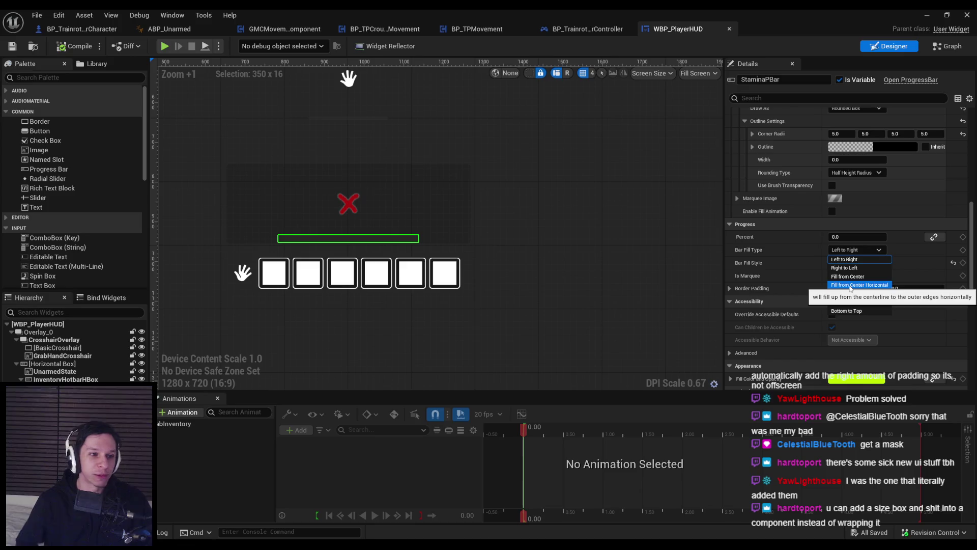
{"action": "left_click", "coordinate": [773, 252]}
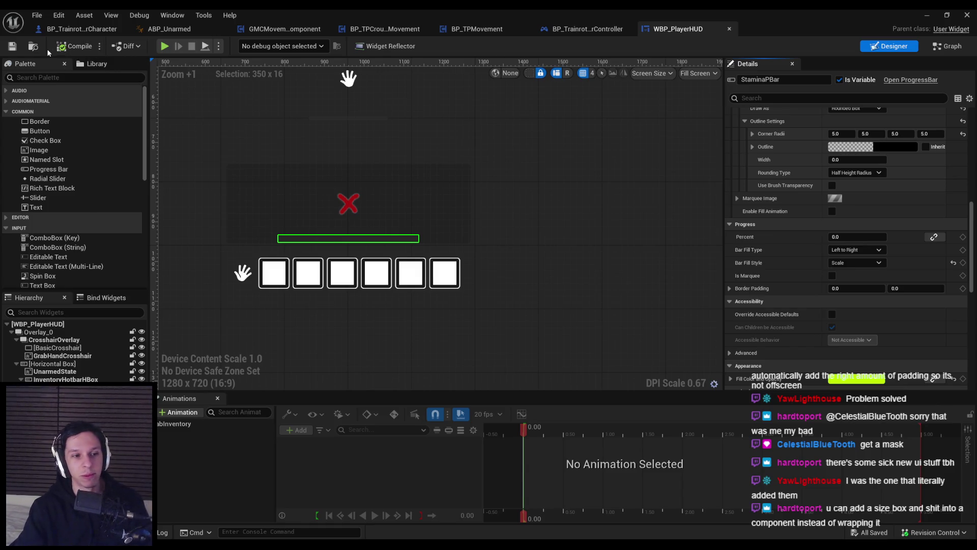
{"action": "left_click", "coordinate": [929, 19]}
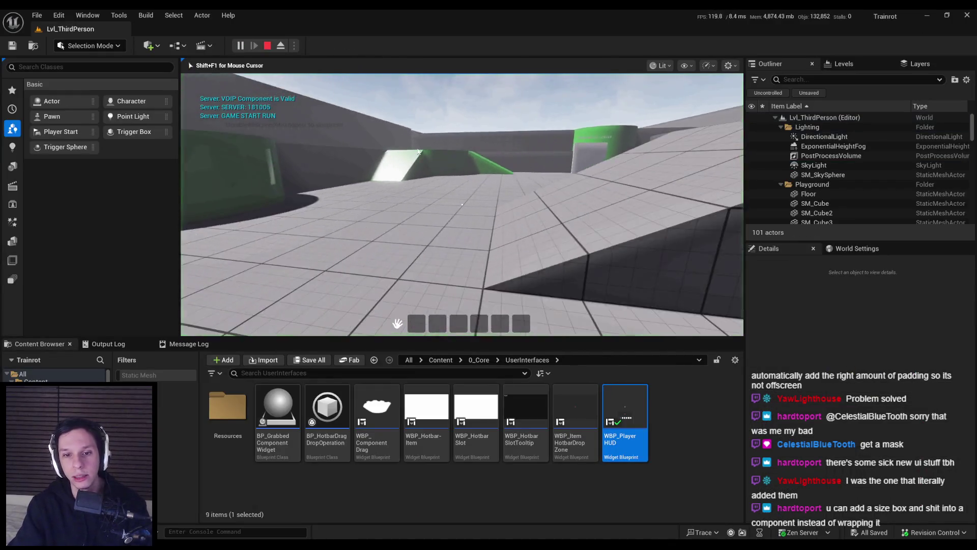
Set StaminaPBar's visibility to Not Hit-Testable (Self Only)
{"action": "double_click", "coordinate": [625, 412]}
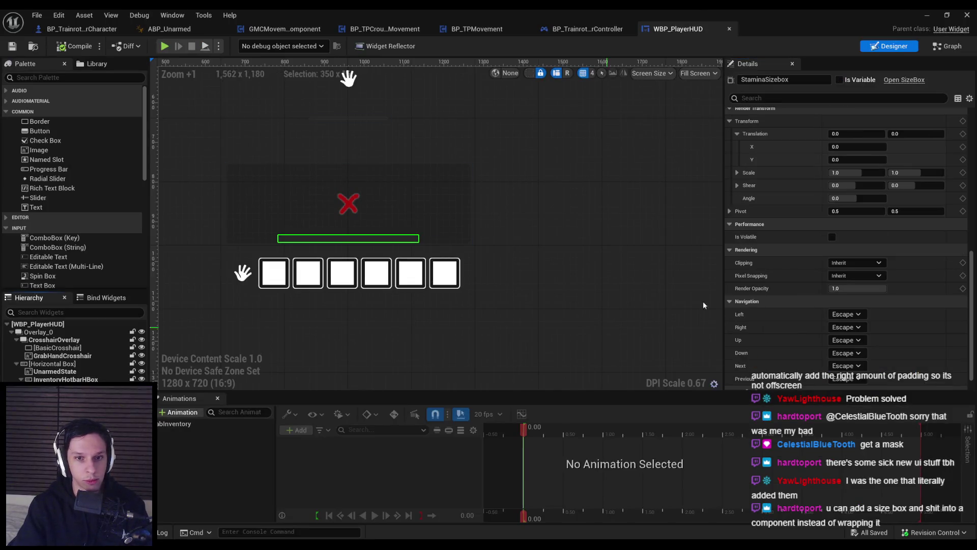
{"action": "scroll", "coordinate": [973, 290], "scroll_direction": "down", "scroll_amount": 1}
{"action": "scroll", "coordinate": [843, 281], "scroll_direction": "up", "scroll_amount": 5}
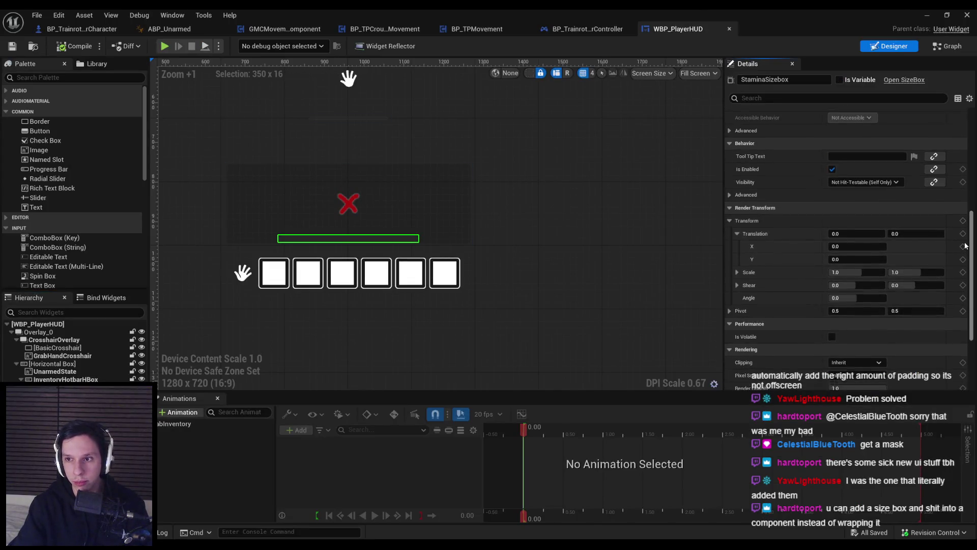
{"action": "scroll", "coordinate": [843, 281], "scroll_direction": "up", "scroll_amount": 2}
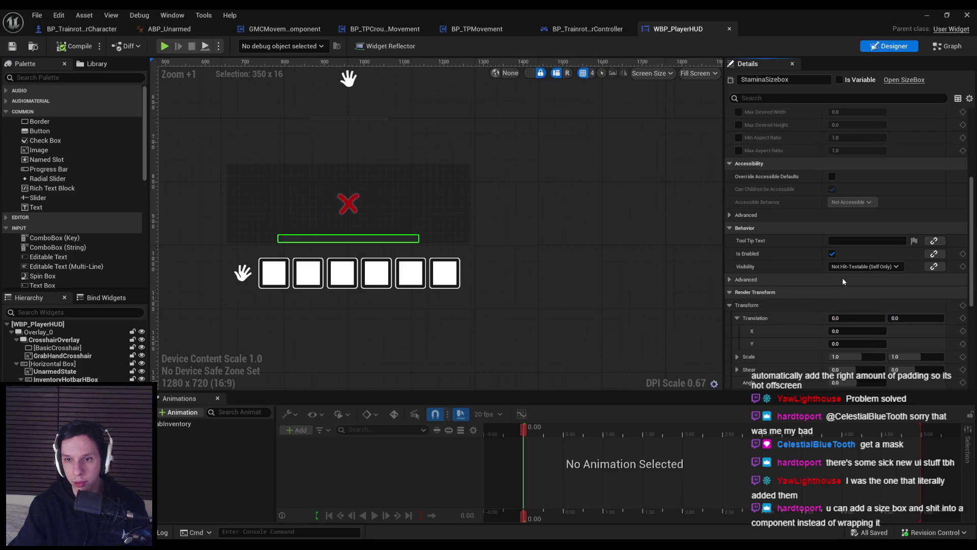
{"action": "left_click", "coordinate": [348, 238]}
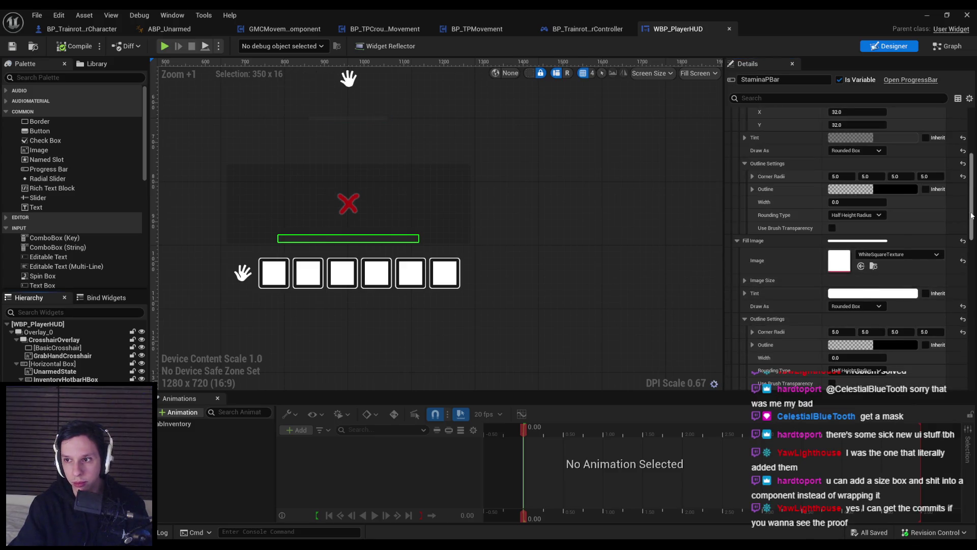
{"action": "scroll", "coordinate": [883, 259], "scroll_direction": "up", "scroll_amount": 2}
{"action": "left_click", "coordinate": [868, 248]}
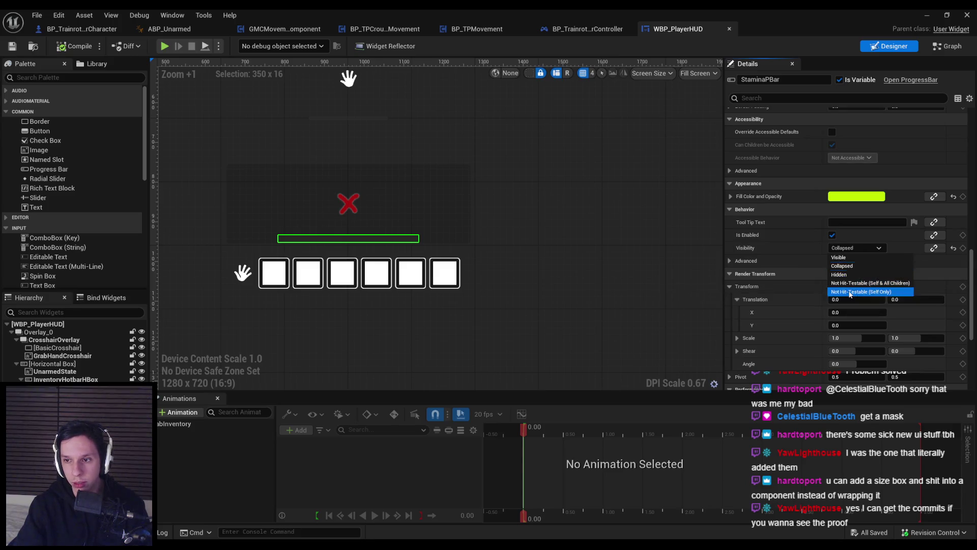
{"action": "left_click", "coordinate": [850, 292]}
Compile and save WBP_PlayerHUD, then start playing the level
{"action": "key", "text": "F7"}
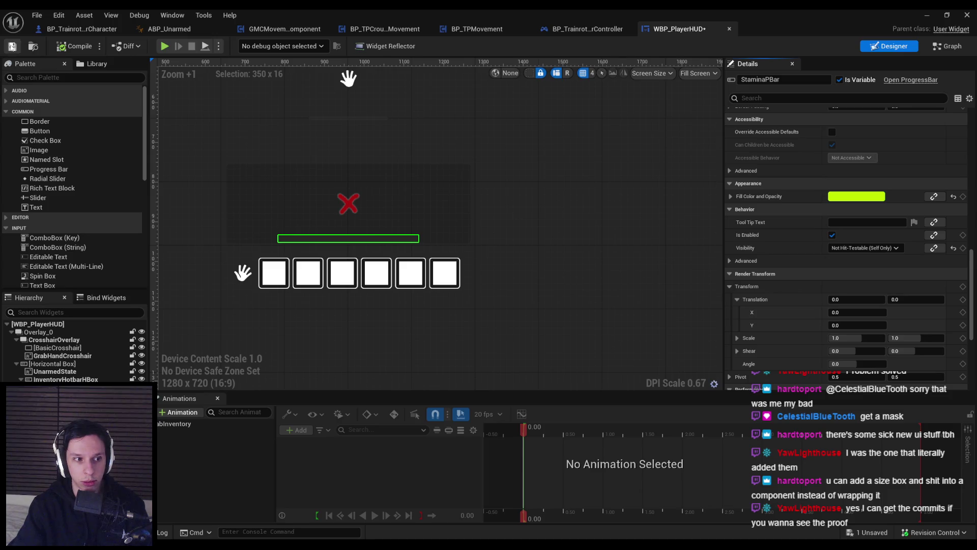
{"action": "left_click", "coordinate": [13, 47]}
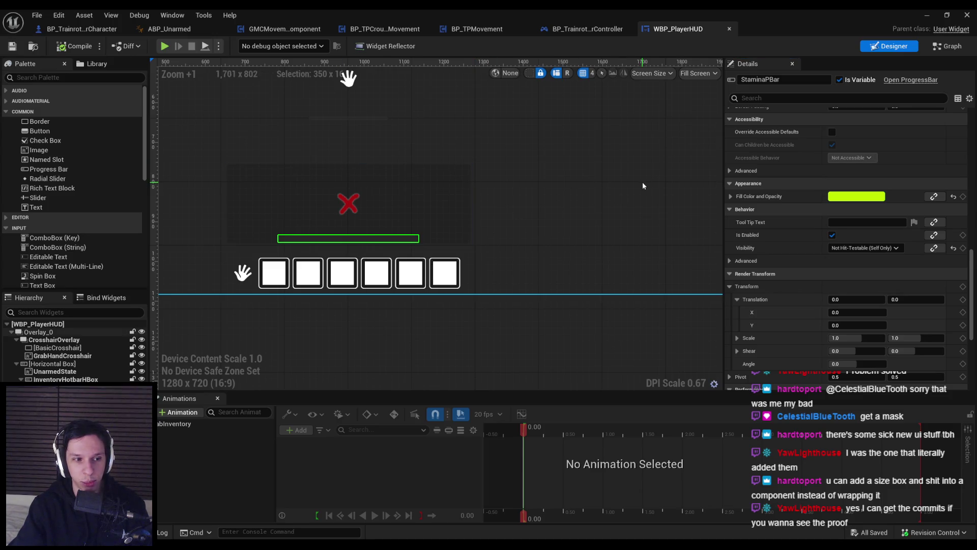
{"action": "left_click", "coordinate": [927, 14]}
{"action": "left_click", "coordinate": [240, 45]}
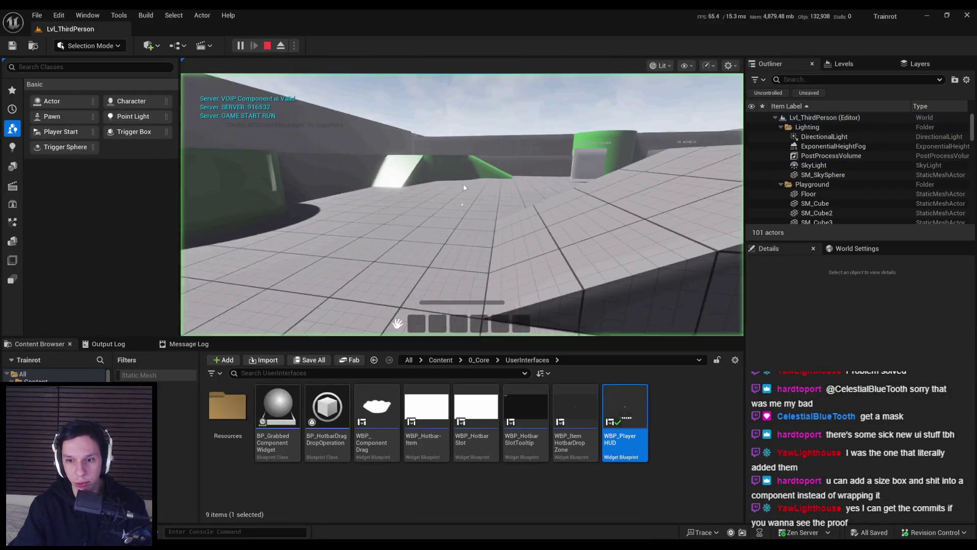
Set the stamina bar's default Percent to 1.0, then compile and save the HUD
{"action": "key", "text": "Escape"}
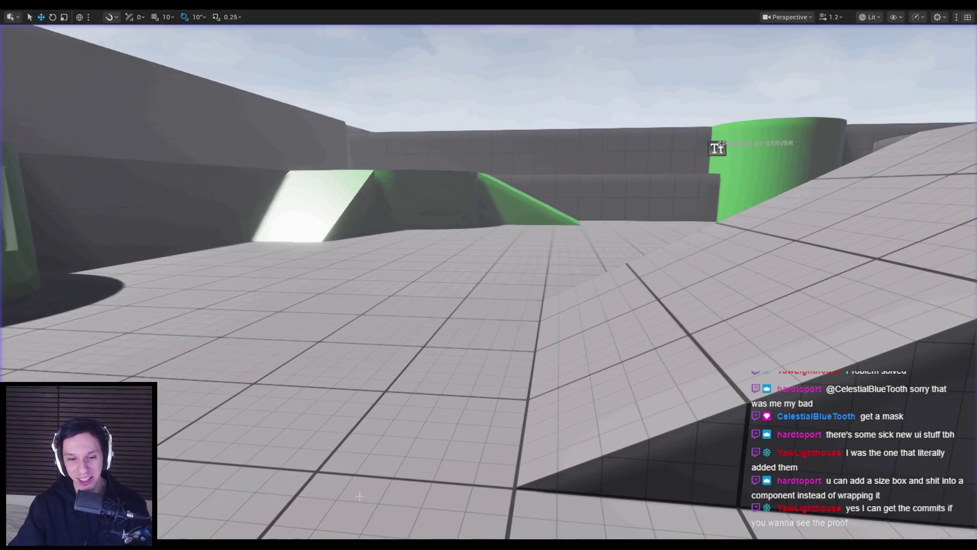
{"action": "key", "text": "alt+Tab"}
{"action": "scroll", "coordinate": [884, 289], "scroll_direction": "up", "scroll_amount": 5}
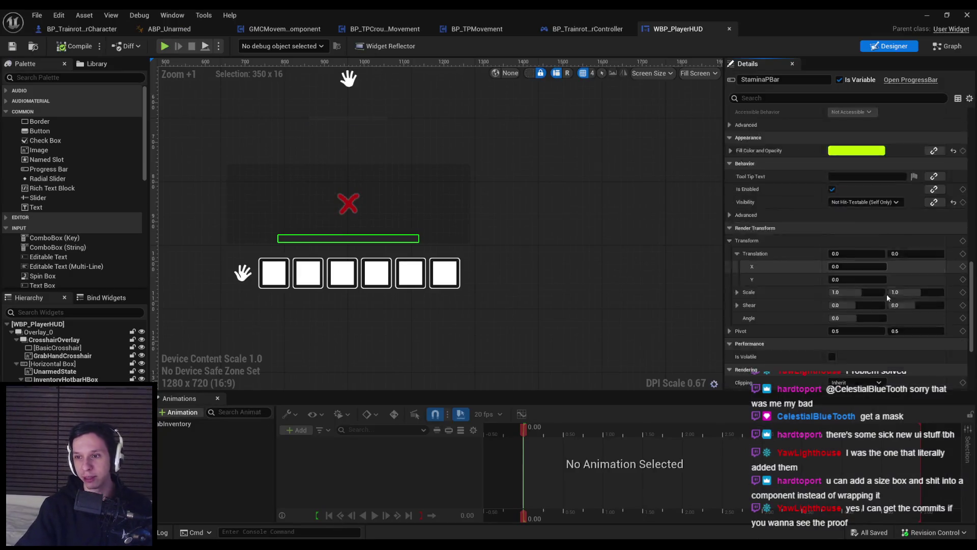
{"action": "scroll", "coordinate": [885, 289], "scroll_direction": "up", "scroll_amount": 4}
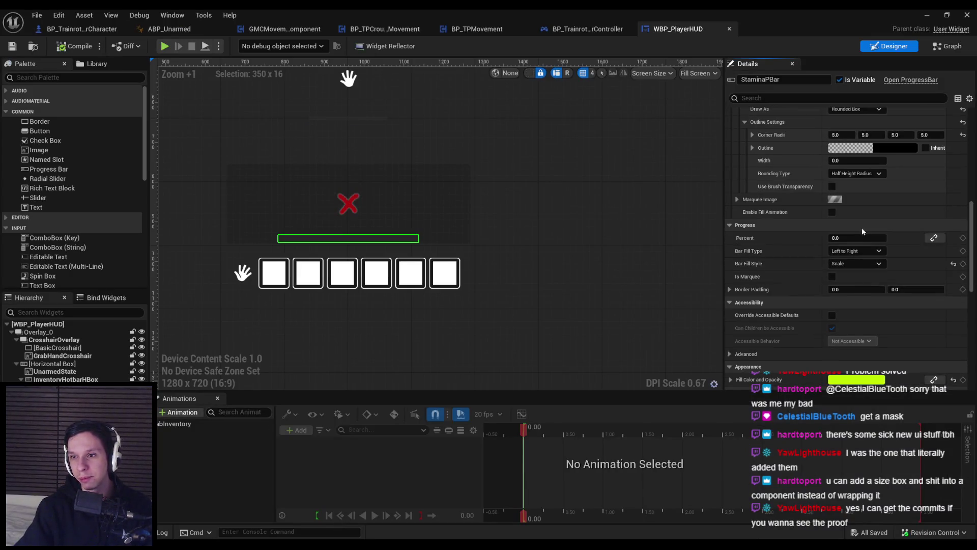
{"action": "left_click_drag", "start_coordinate": [840, 238], "coordinate": [888, 238]}
{"action": "left_click", "coordinate": [62, 47]}
{"action": "left_click", "coordinate": [12, 47]}
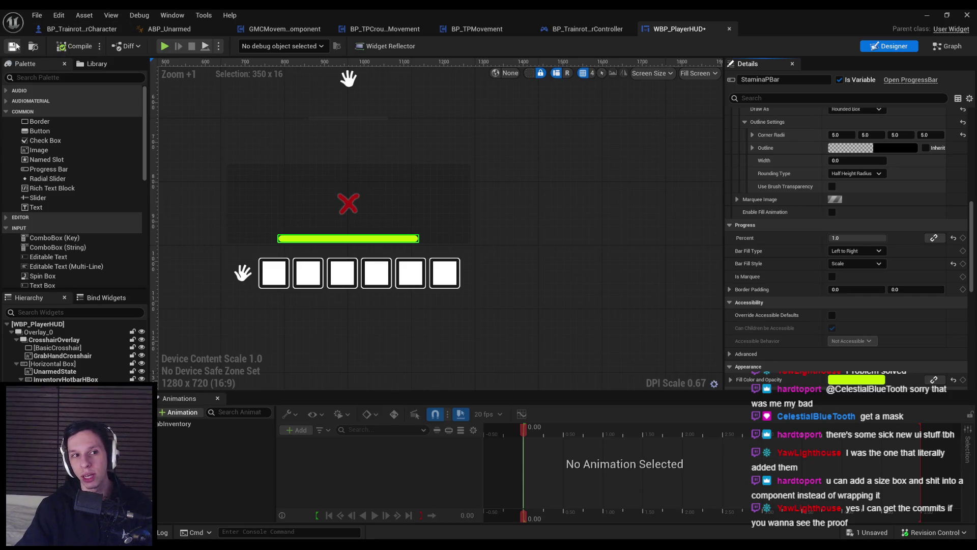
{"action": "left_click", "coordinate": [928, 16]}
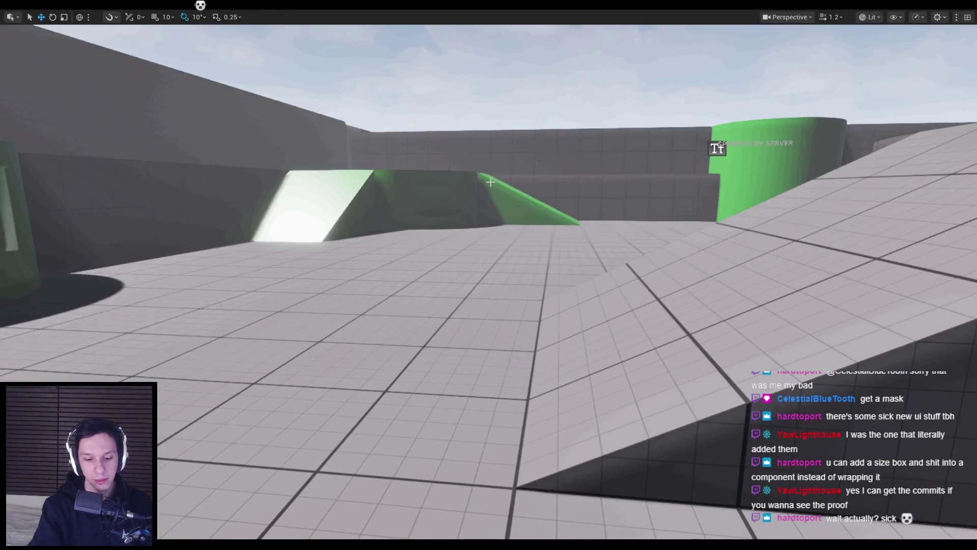
Playtest by walking into the pit, past the sphere, and picking up the cube
{"action": "key", "text": "w"}
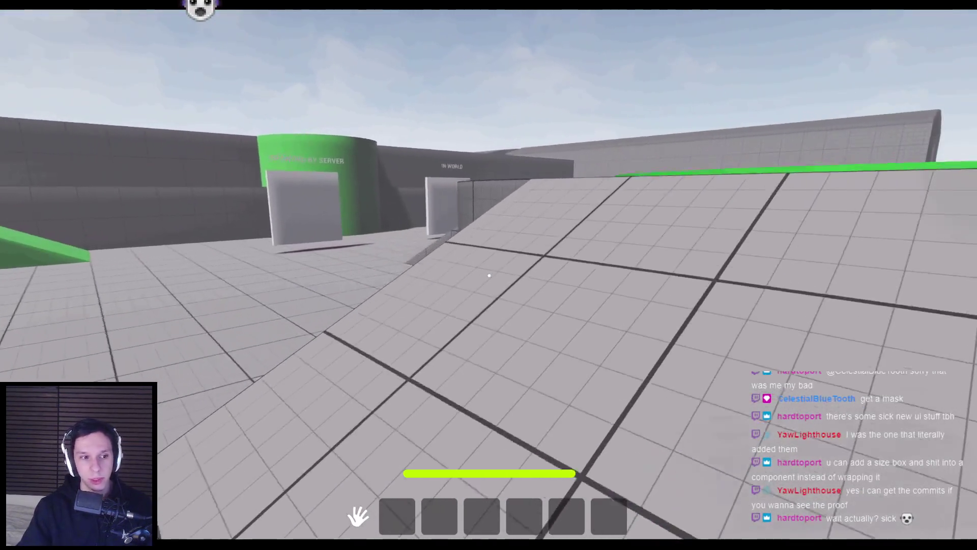
{"action": "key", "text": "w"}
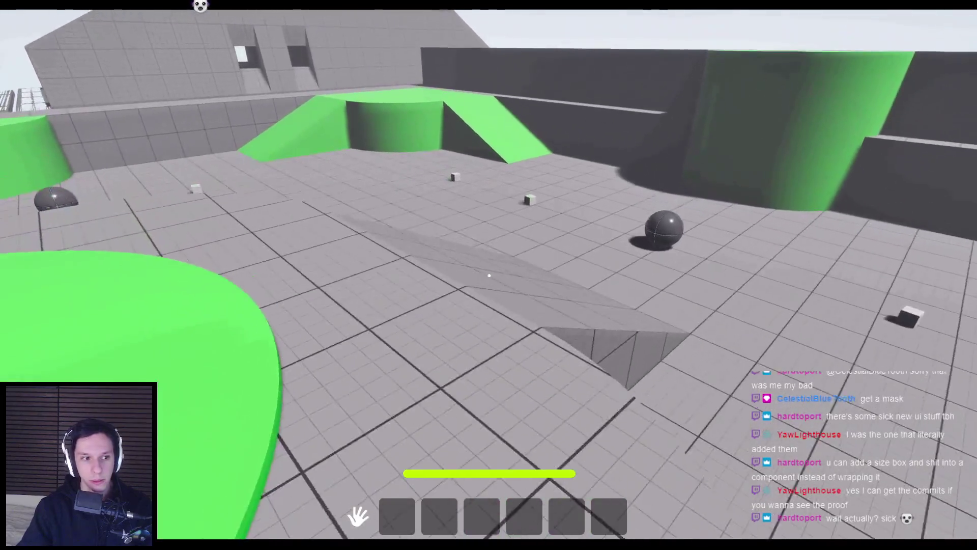
{"action": "key", "text": "w"}
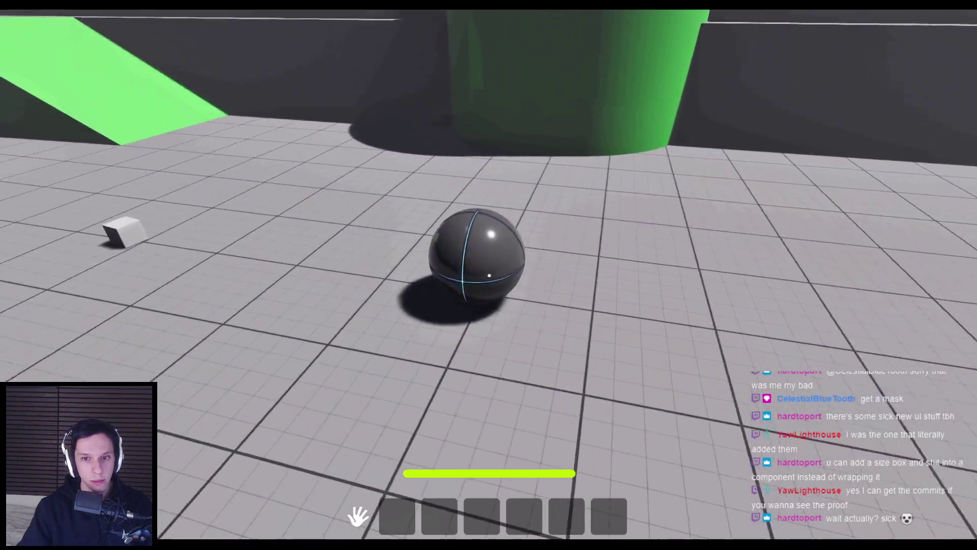
{"action": "key", "text": "w"}
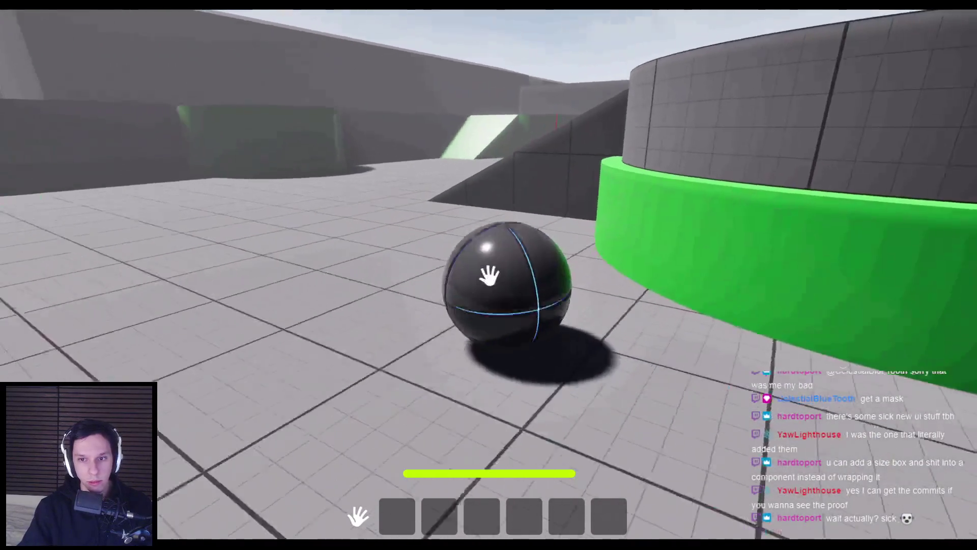
{"action": "key", "text": "w"}
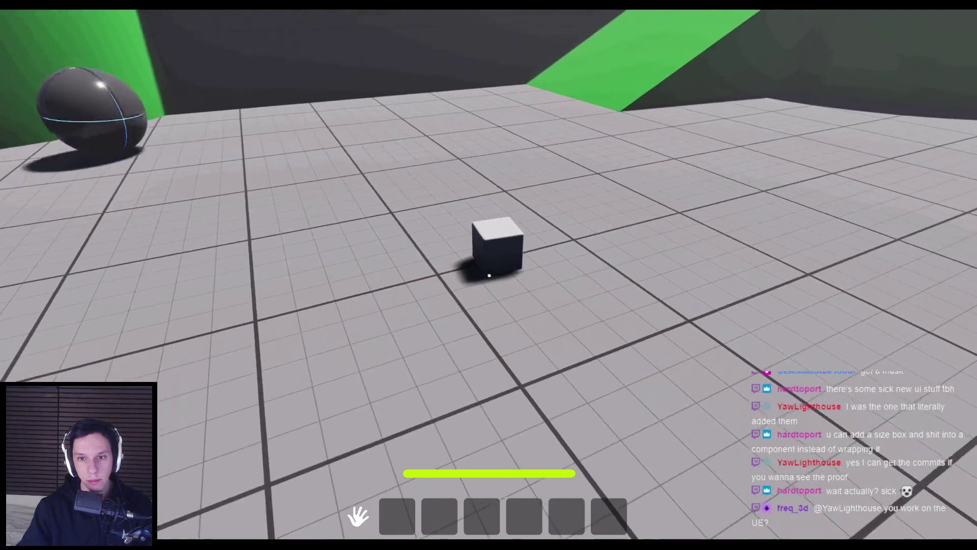
{"action": "left_click", "coordinate": [489, 276]}
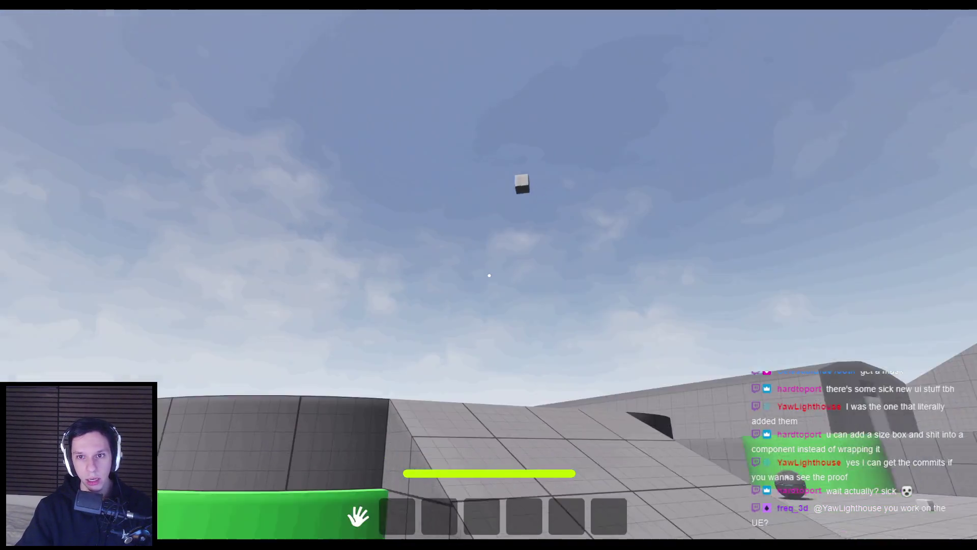
Run across the green disc, ramps and walkways, then stop play and return to the HUD editor
{"action": "key", "text": "w"}
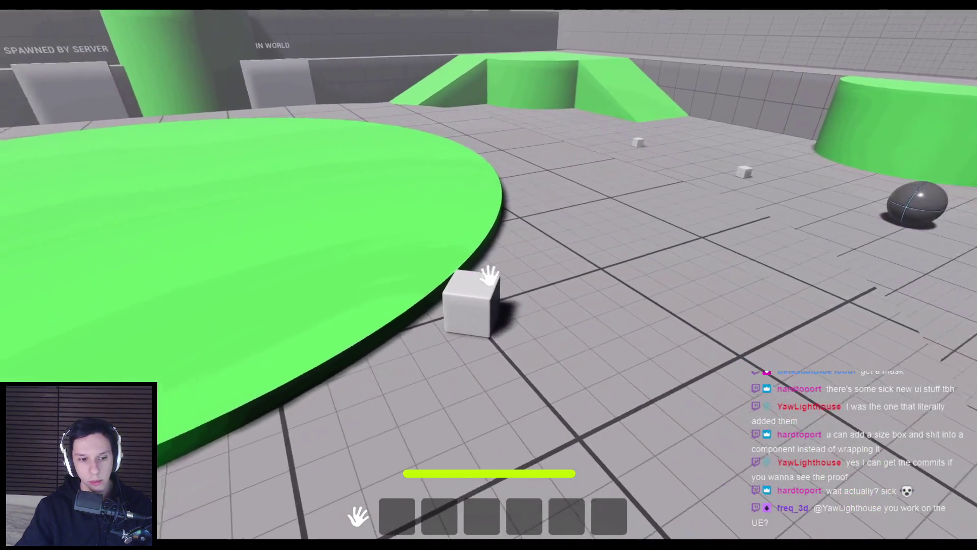
{"action": "key", "text": "w"}
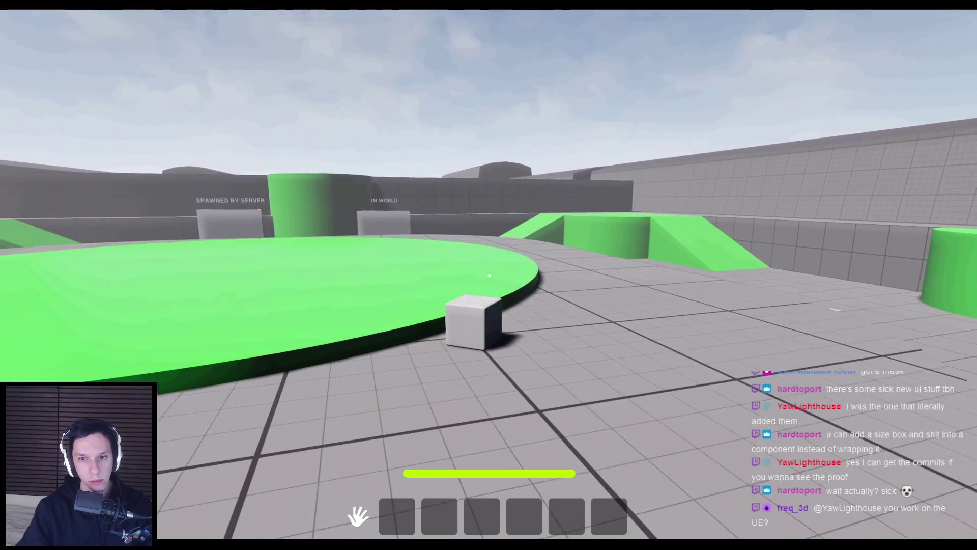
{"action": "key", "text": "w"}
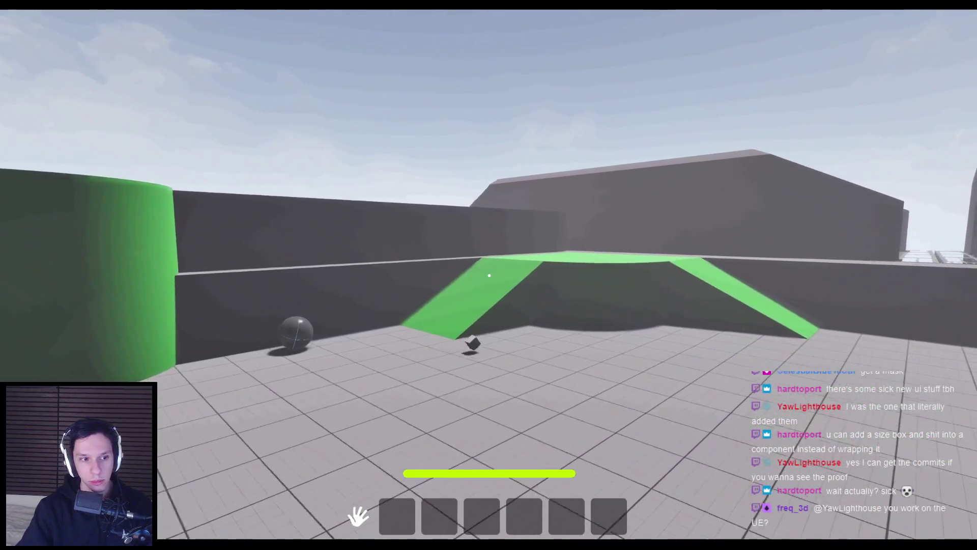
{"action": "key", "text": "w"}
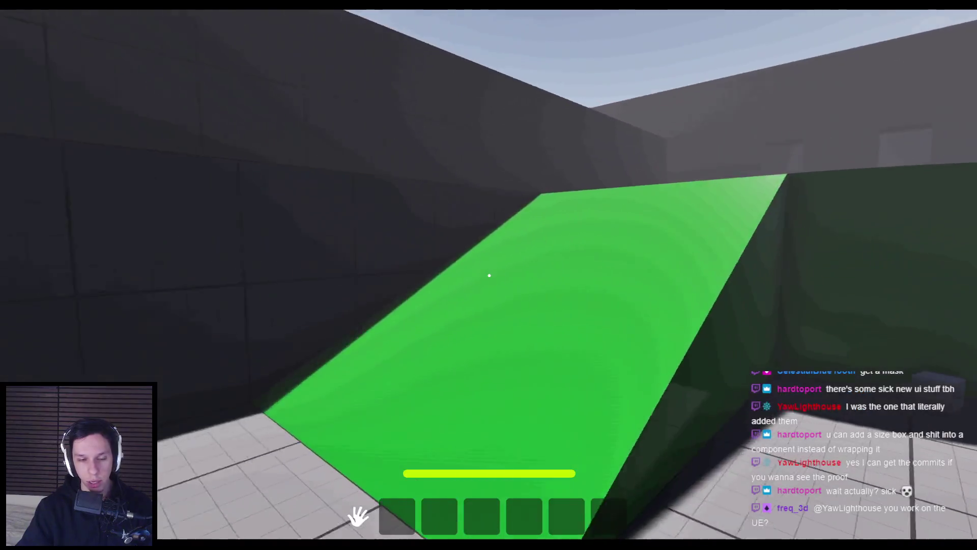
{"action": "key", "text": "w"}
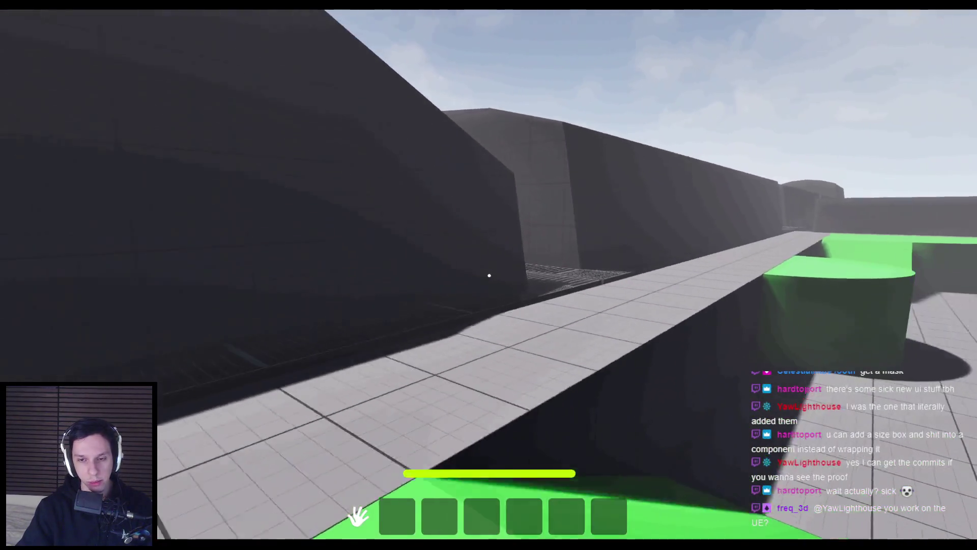
{"action": "key", "text": "w"}
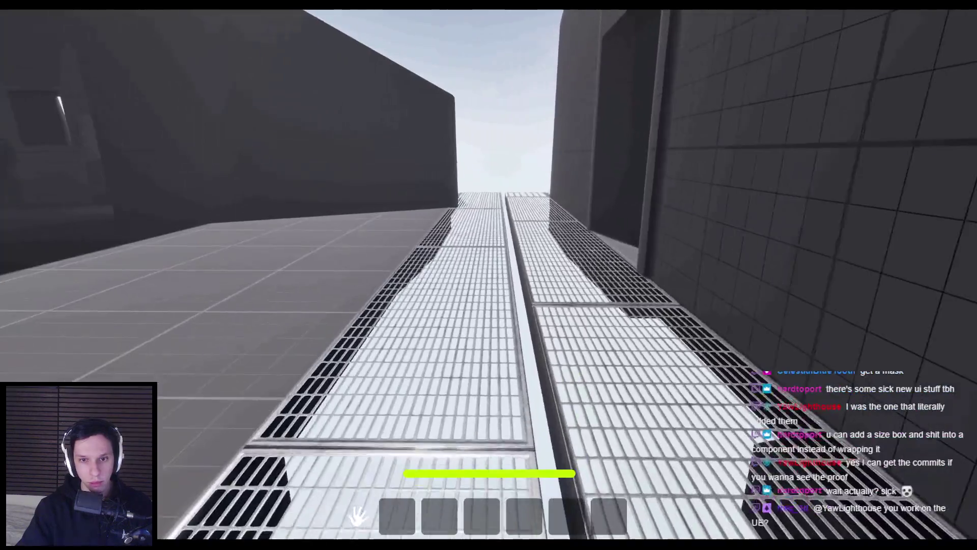
{"action": "key", "text": "w"}
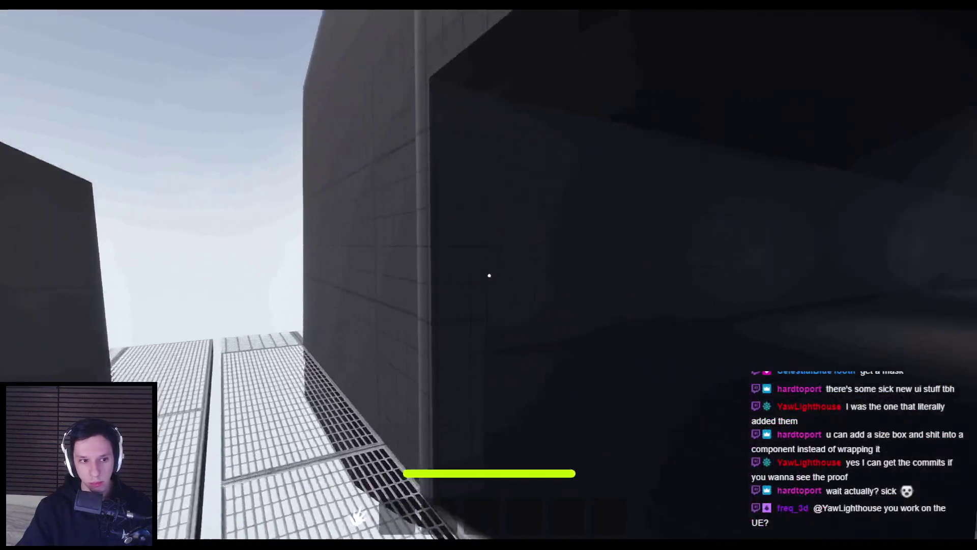
{"action": "key", "text": "w"}
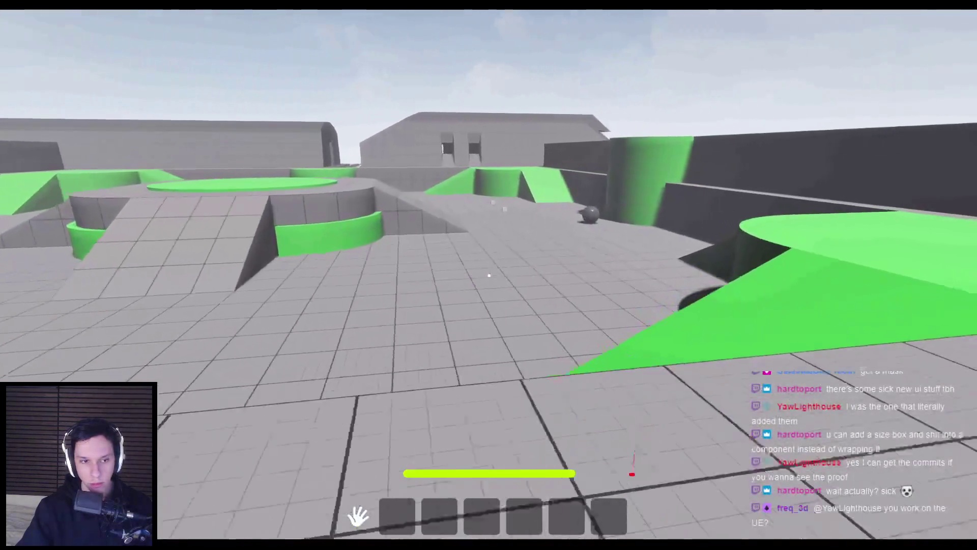
{"action": "key", "text": "w"}
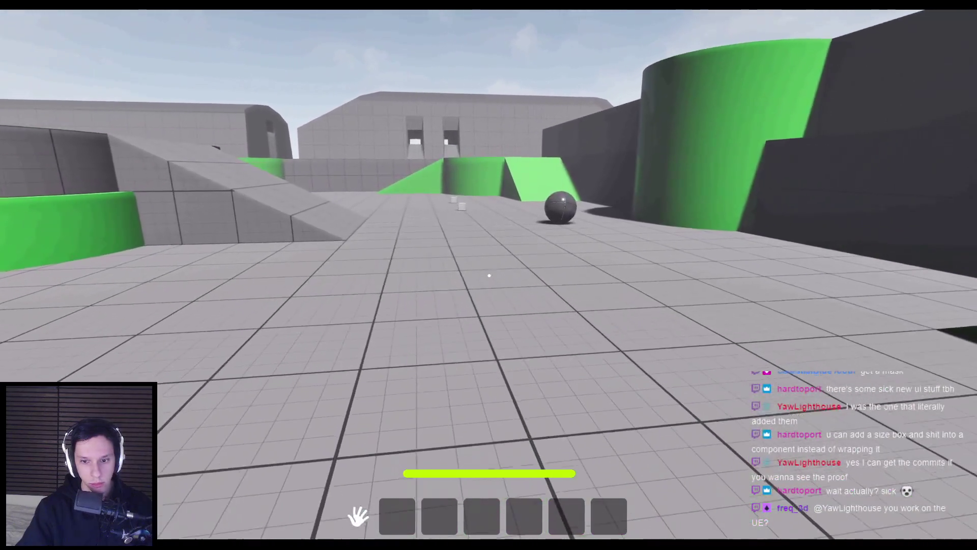
{"action": "key", "text": "Escape"}
{"action": "left_click", "coordinate": [351, 501]}
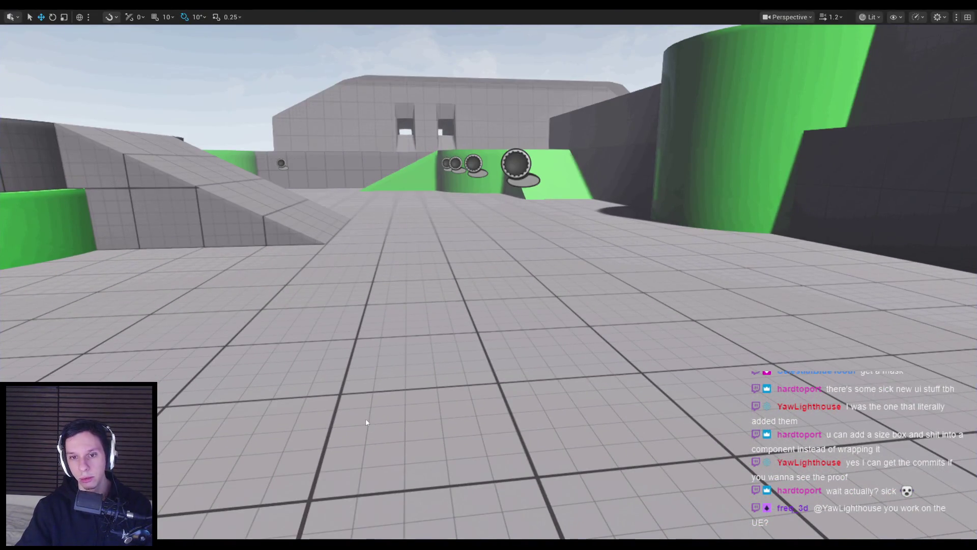
In the HUD EventGraph, duplicate the Pawn Ref getter and place it right of the Clamp node
{"action": "left_click", "coordinate": [936, 46]}
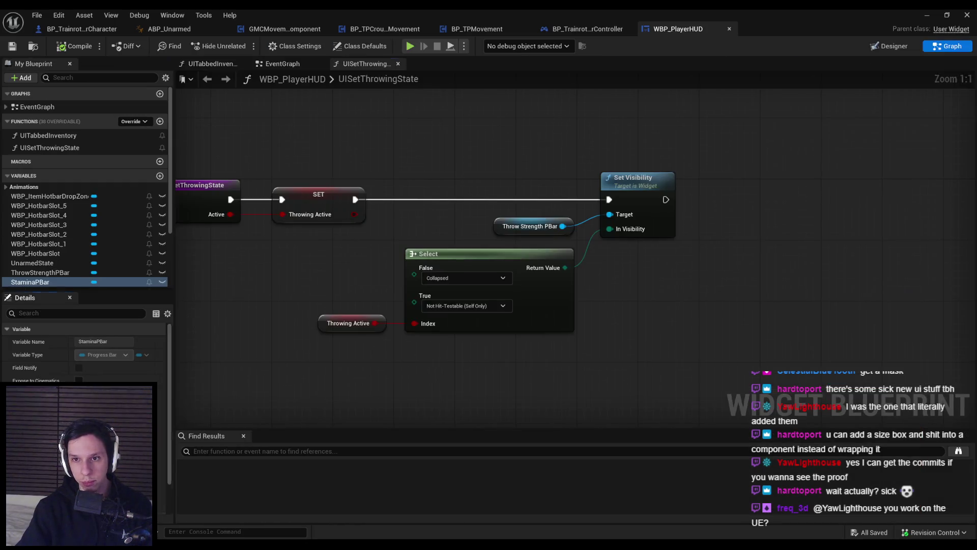
{"action": "left_click", "coordinate": [278, 63]}
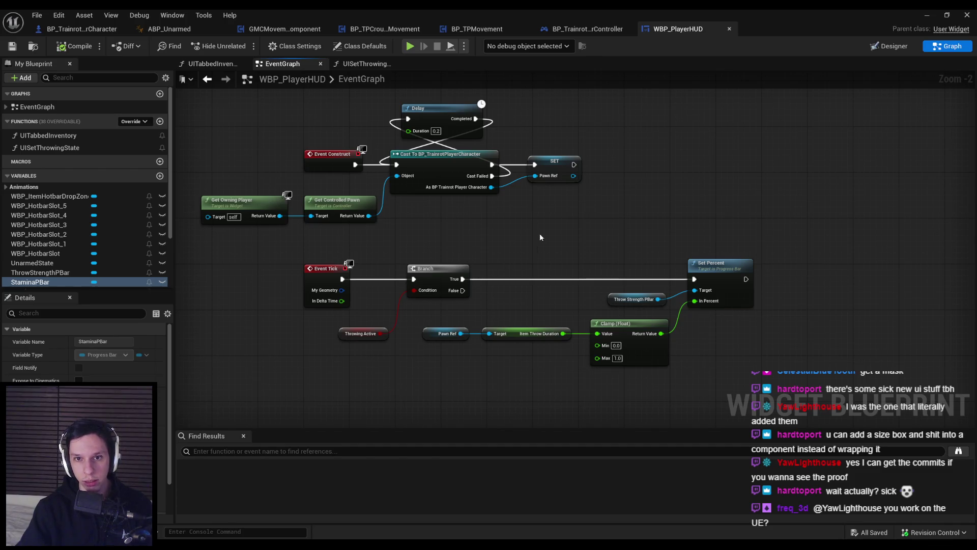
{"action": "left_click_drag", "start_coordinate": [569, 206], "coordinate": [355, 171]}
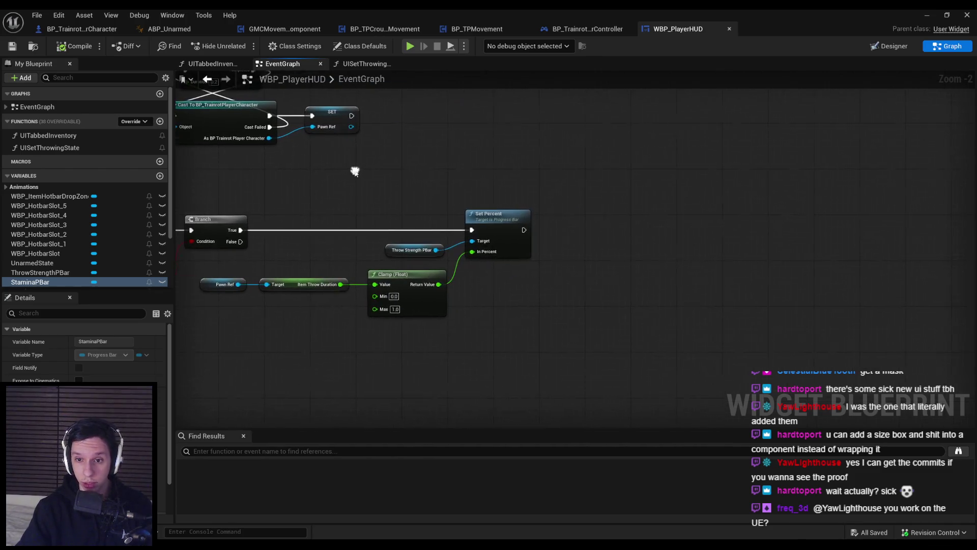
{"action": "left_click", "coordinate": [224, 284]}
{"action": "key", "text": "ctrl+c"}
{"action": "key", "text": "ctrl+v"}
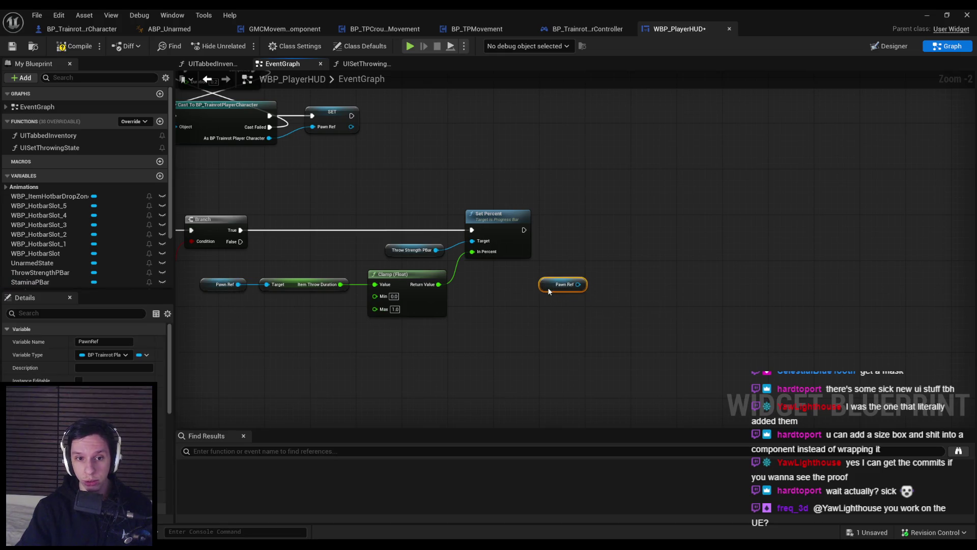
{"action": "left_click_drag", "start_coordinate": [566, 319], "coordinate": [333, 307]}
From Pawn Ref, get the GMCMovement Component and add Get Stamina and Get Max Stamina
{"action": "mouse_move", "coordinate": [578, 284]}
{"action": "left_mouse_down"}
{"action": "mouse_move", "coordinate": [502, 274]}
{"action": "mouse_move", "coordinate": [533, 276]}
{"action": "left_mouse_up"}
{"action": "type", "text": "get movem"}
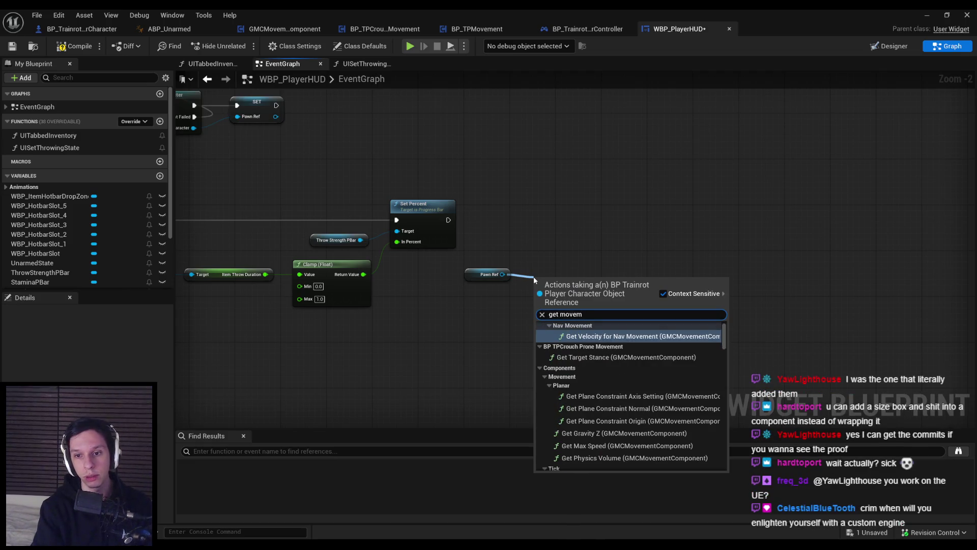
{"action": "type", "text": "ent compon"}
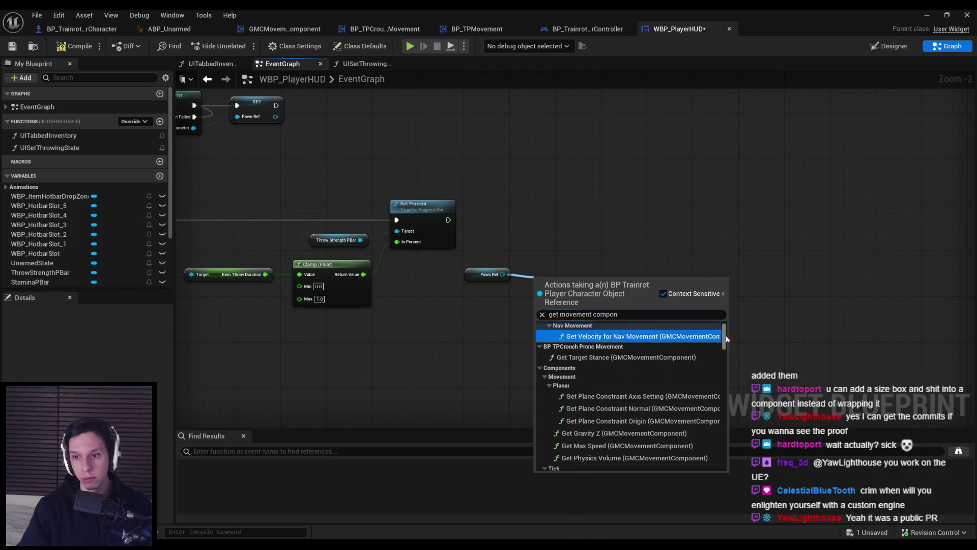
{"action": "scroll", "coordinate": [641, 457], "scroll_direction": "down", "scroll_amount": 5}
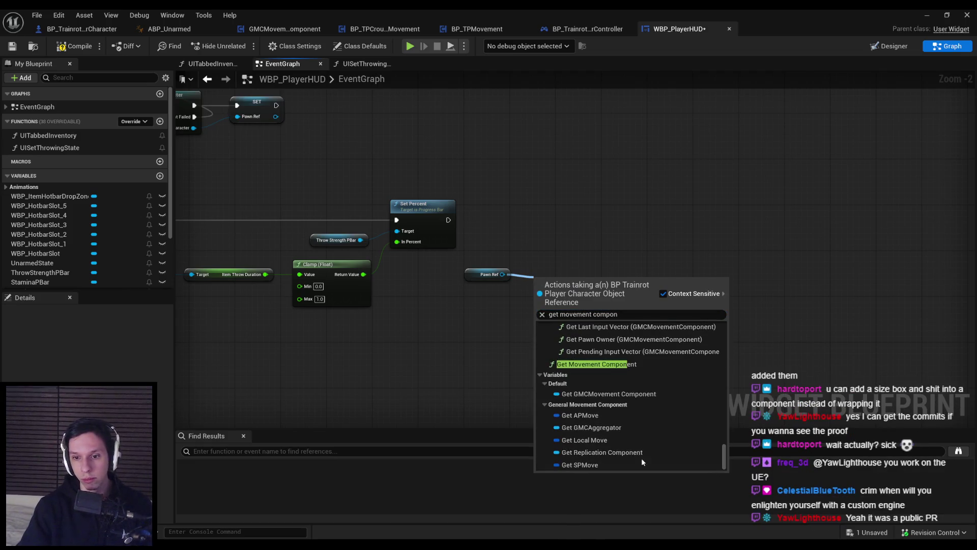
{"action": "left_click", "coordinate": [603, 394]}
{"action": "mouse_move", "coordinate": [571, 280]}
{"action": "left_mouse_down"}
{"action": "mouse_move", "coordinate": [565, 274]}
{"action": "mouse_move", "coordinate": [651, 277]}
{"action": "left_mouse_up"}
{"action": "type", "text": "get stamina"}
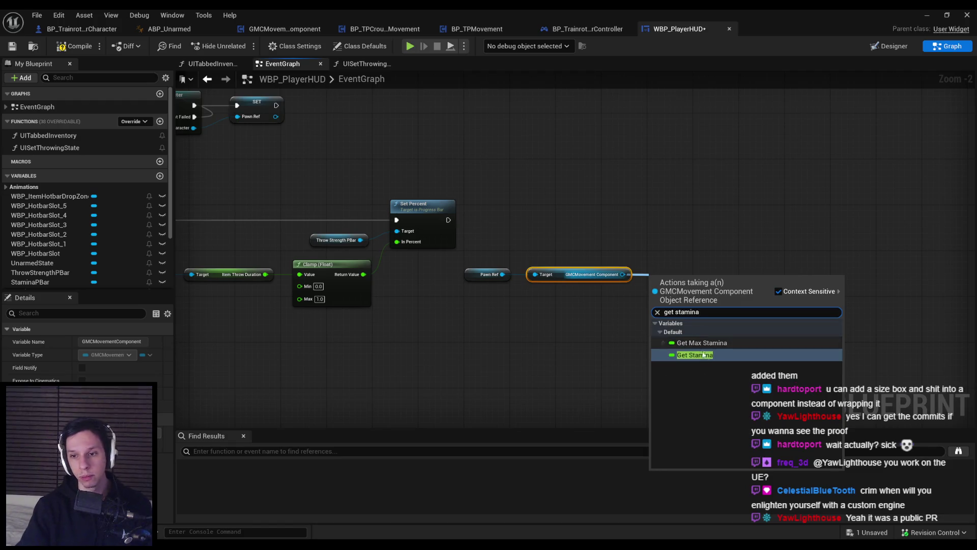
{"action": "key", "text": "Return"}
{"action": "left_click_drag", "start_coordinate": [622, 274], "coordinate": [679, 298]}
{"action": "type", "text": "get max stamina"}
{"action": "key", "text": "Return"}
{"action": "left_click", "coordinate": [693, 324]}
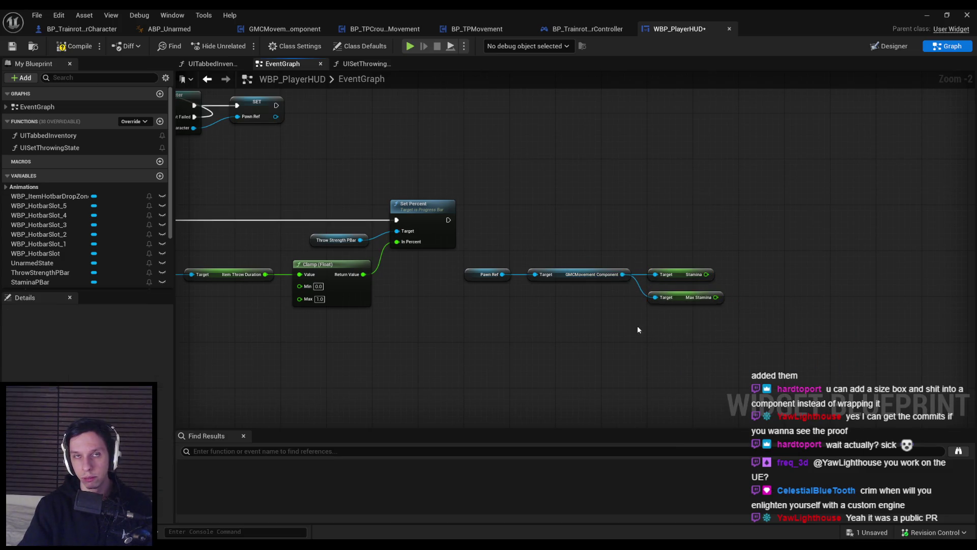
Add a divide node computing Stamina / Max Stamina and align the five nodes
{"action": "key", "text": "super"}
{"action": "type", "text": "calc"}
{"action": "key", "text": "Return"}
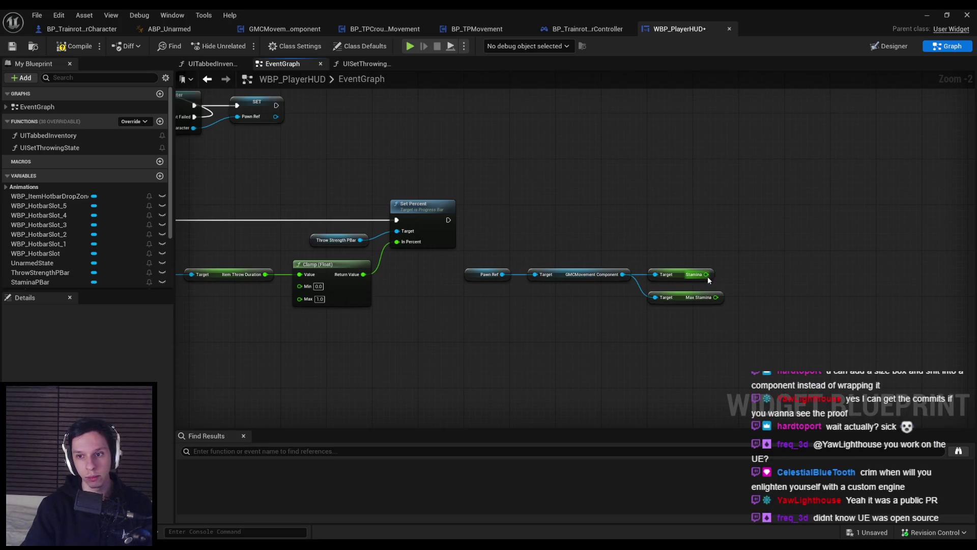
{"action": "mouse_move", "coordinate": [708, 278]}
{"action": "left_mouse_down"}
{"action": "mouse_move", "coordinate": [739, 276]}
{"action": "mouse_move", "coordinate": [703, 302]}
{"action": "left_mouse_up"}
{"action": "type", "text": "/"}
{"action": "key", "text": "Return"}
{"action": "scroll", "coordinate": [769, 283], "scroll_direction": "up", "scroll_amount": 2}
{"action": "left_click", "coordinate": [636, 244]}
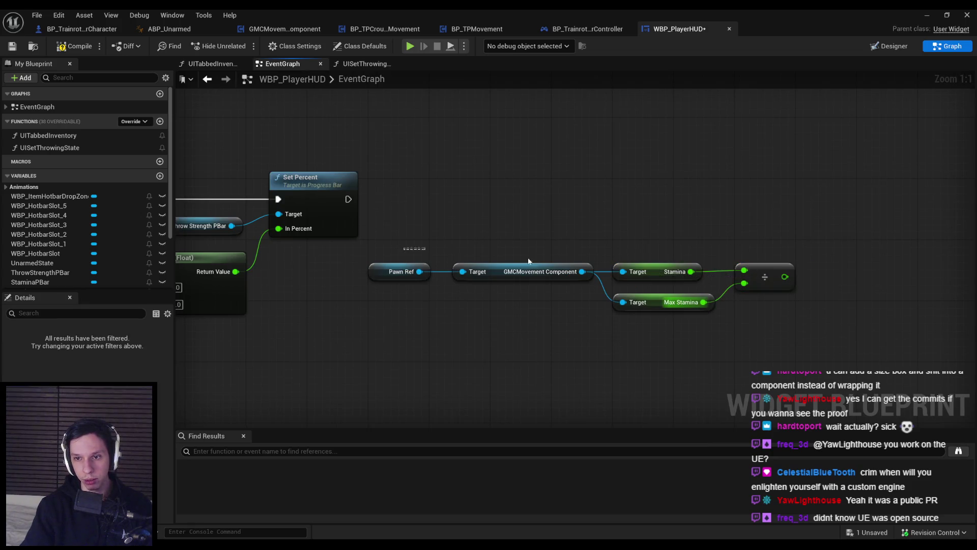
{"action": "left_click_drag", "start_coordinate": [656, 272], "coordinate": [669, 271]}
{"action": "left_click_drag", "start_coordinate": [792, 338], "coordinate": [408, 251]}
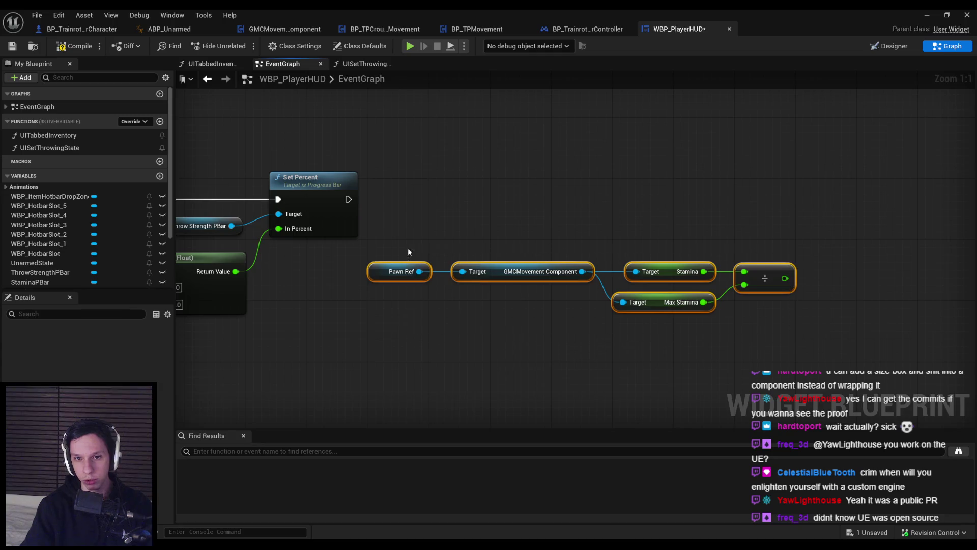
{"action": "left_click", "coordinate": [459, 307]}
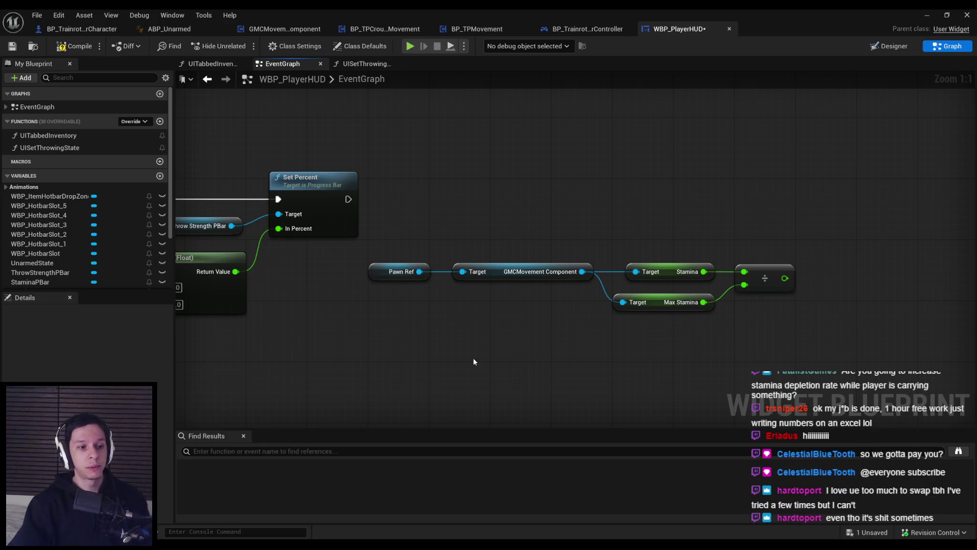
Add a Stamina PBar getter and a Set Percent node off it
{"action": "left_click_drag", "start_coordinate": [777, 327], "coordinate": [645, 381]}
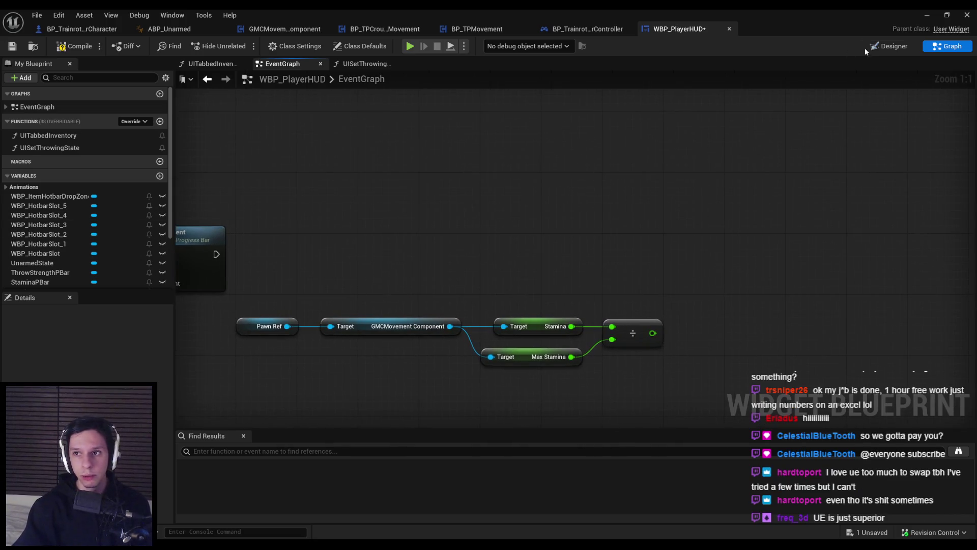
{"action": "scroll", "coordinate": [84, 208], "scroll_direction": "down", "scroll_amount": 1}
{"action": "scroll", "coordinate": [84, 208], "scroll_direction": "down", "scroll_amount": 2}
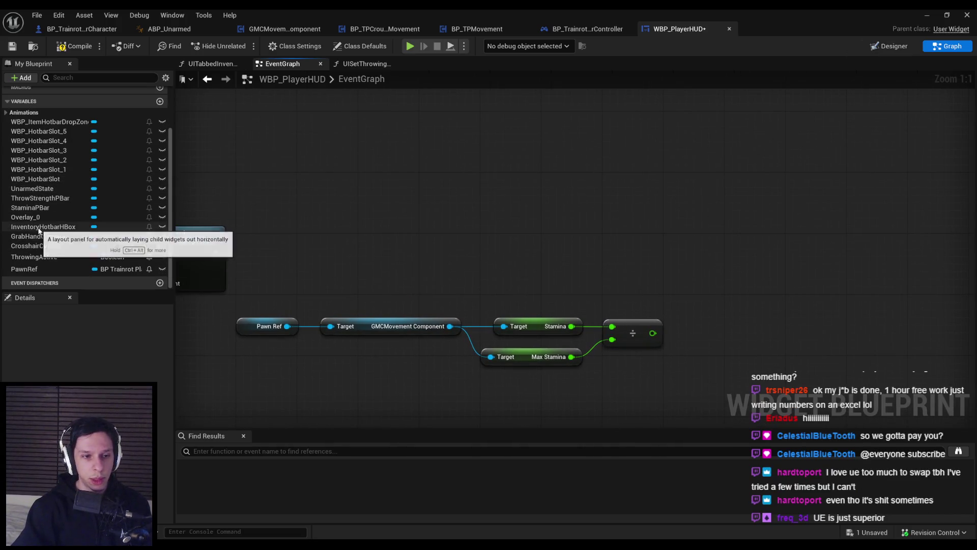
{"action": "mouse_move", "coordinate": [30, 208]}
{"action": "left_mouse_down"}
{"action": "mouse_move", "coordinate": [627, 278]}
{"action": "mouse_move", "coordinate": [618, 262]}
{"action": "mouse_move", "coordinate": [618, 272]}
{"action": "left_mouse_up"}
{"action": "left_click", "coordinate": [621, 270]}
{"action": "mouse_move", "coordinate": [653, 272]}
{"action": "left_mouse_down"}
{"action": "mouse_move", "coordinate": [676, 276]}
{"action": "mouse_move", "coordinate": [710, 225]}
{"action": "mouse_move", "coordinate": [217, 254]}
{"action": "left_mouse_up"}
{"action": "type", "text": "set perc"}
{"action": "key", "text": "Return"}
Chain Set Percent after the throw strength update and feed the stamina fraction into In Percent
{"action": "left_click_drag", "start_coordinate": [733, 256], "coordinate": [740, 263]}
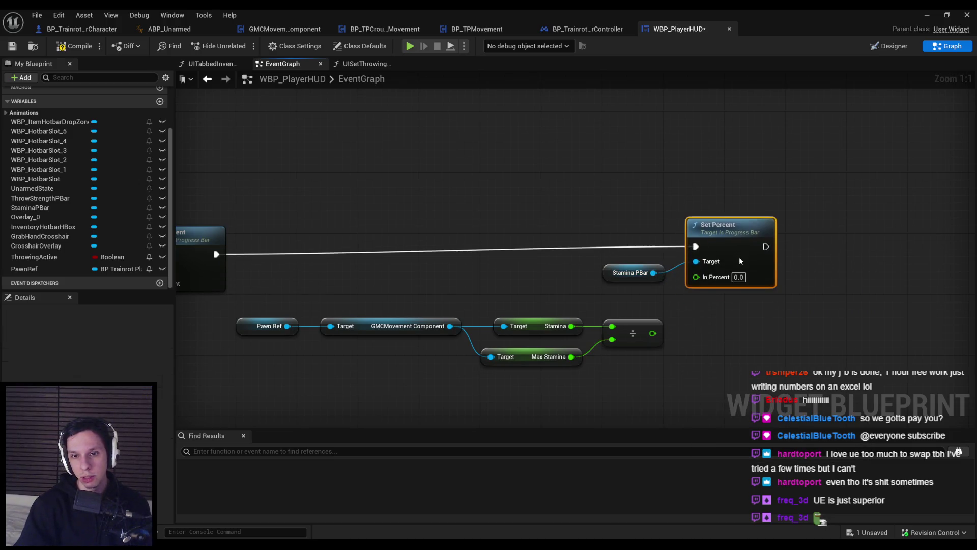
{"action": "left_click", "coordinate": [628, 247]}
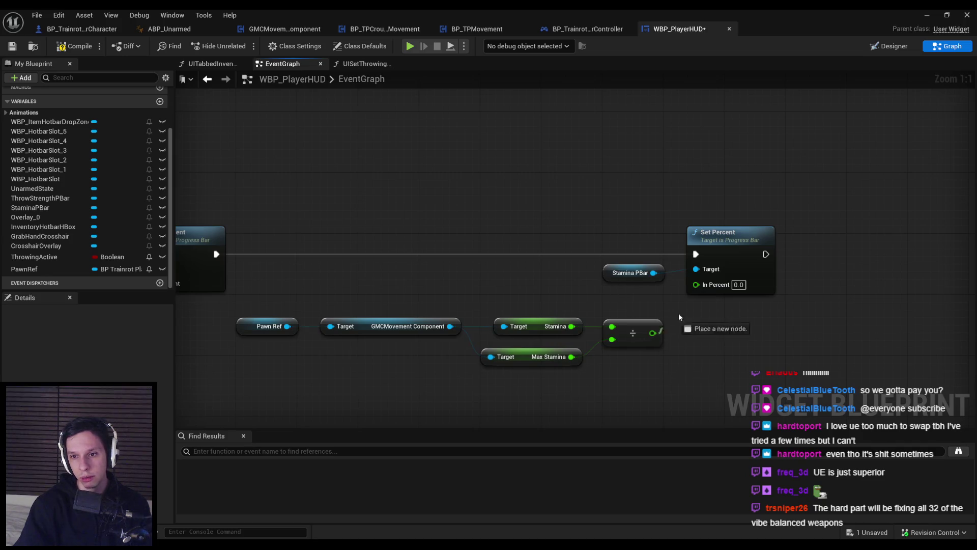
{"action": "left_click_drag", "start_coordinate": [653, 333], "coordinate": [696, 284]}
{"action": "mouse_move", "coordinate": [667, 367]}
{"action": "left_mouse_down"}
{"action": "mouse_move", "coordinate": [301, 301]}
{"action": "mouse_move", "coordinate": [235, 303]}
{"action": "left_mouse_up"}
{"action": "left_click_drag", "start_coordinate": [543, 364], "coordinate": [543, 341]}
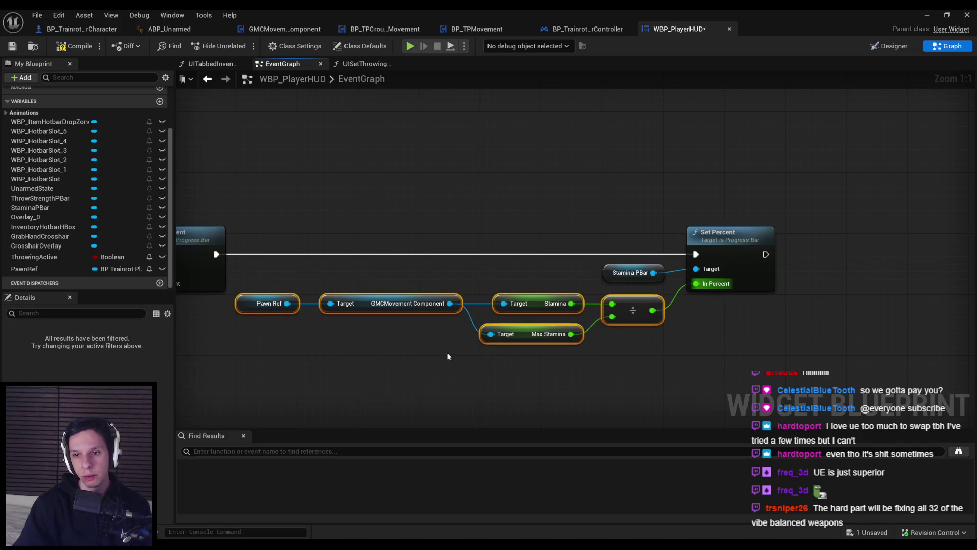
{"action": "left_click_drag", "start_coordinate": [267, 303], "coordinate": [276, 302]}
{"action": "left_click", "coordinate": [279, 322]}
{"action": "mouse_move", "coordinate": [342, 366]}
{"action": "left_mouse_down"}
{"action": "mouse_move", "coordinate": [305, 311]}
{"action": "mouse_move", "coordinate": [333, 304]}
{"action": "left_mouse_up"}
{"action": "left_click", "coordinate": [336, 331]}
Compile the WBP_PlayerHUD widget blueprint
{"action": "left_click", "coordinate": [74, 46]}
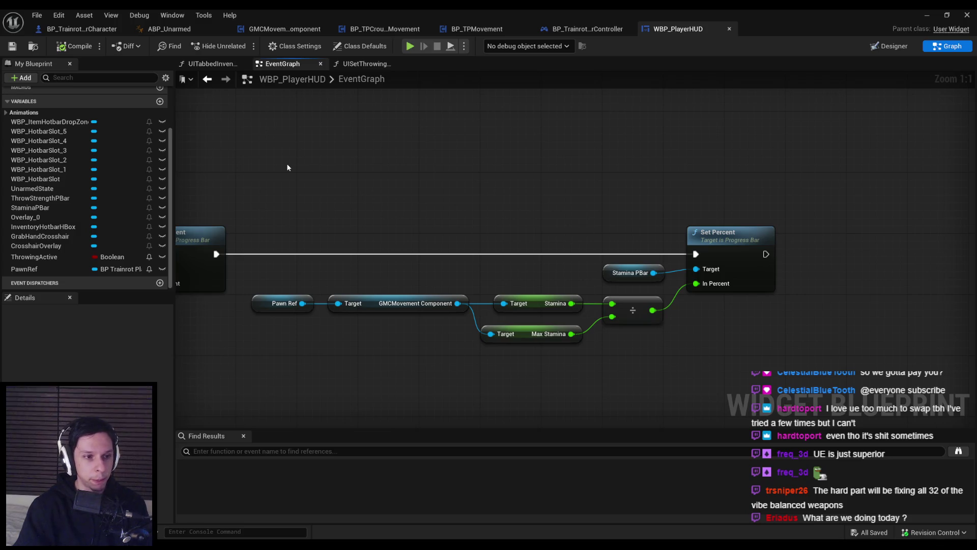
{"action": "left_click_drag", "start_coordinate": [327, 203], "coordinate": [360, 212]}
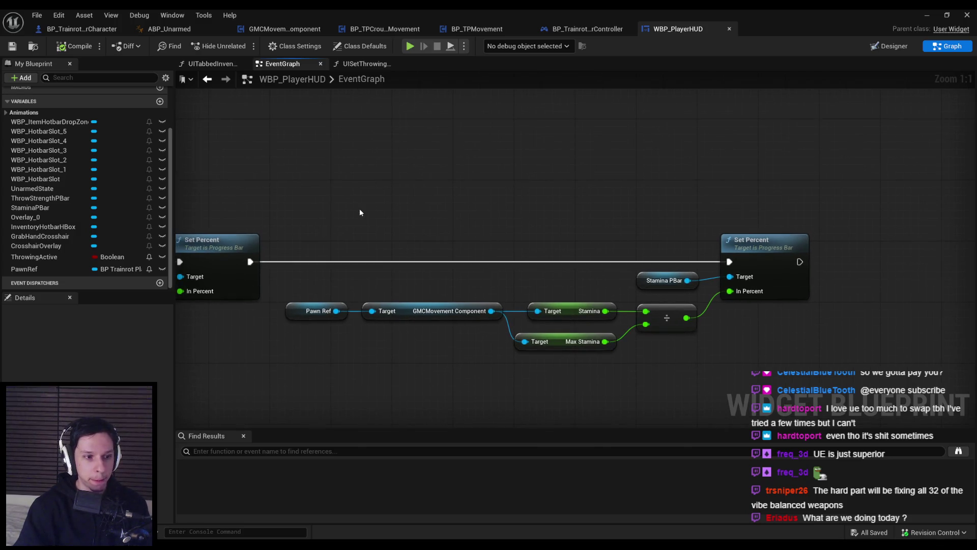
{"action": "left_click", "coordinate": [935, 15]}
{"action": "key", "text": "alt+p"}
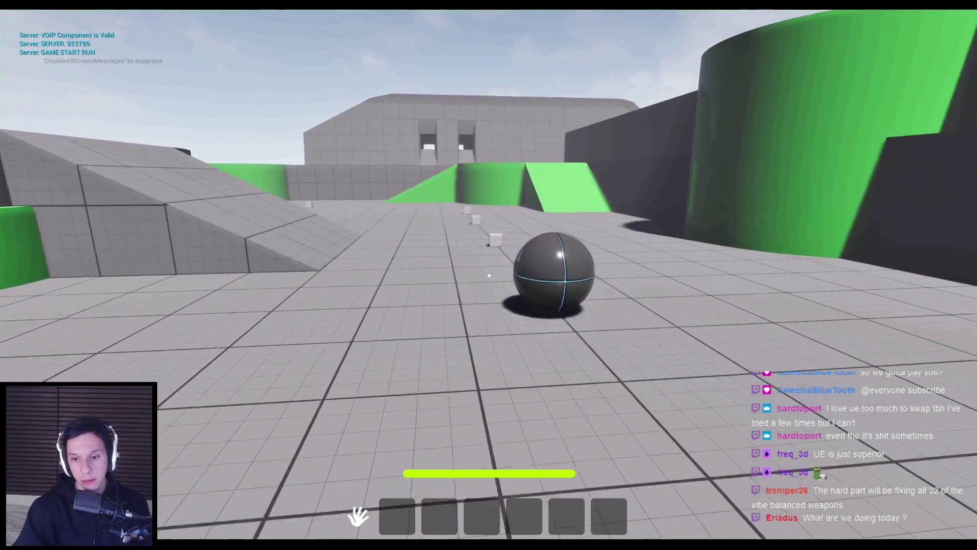
{"action": "key", "text": "w"}
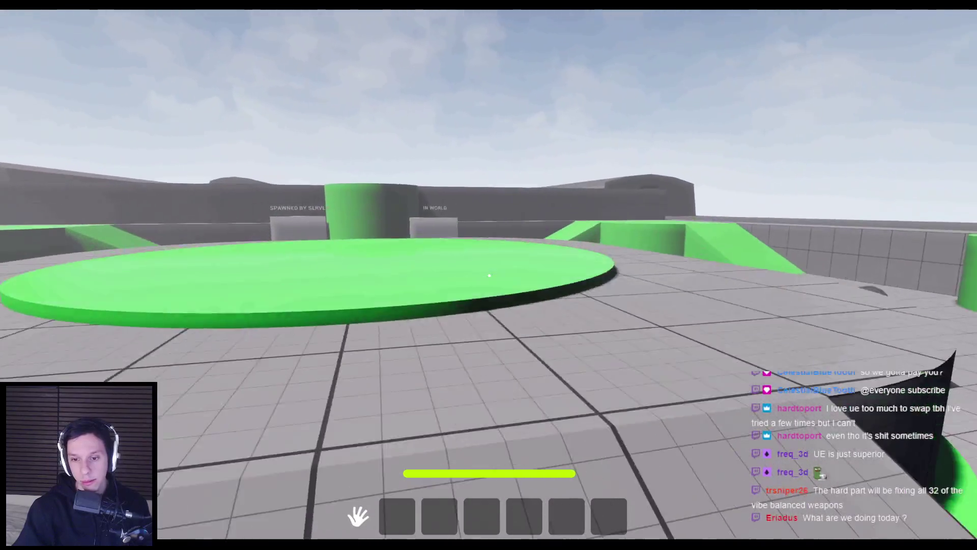
{"action": "key", "text": "w"}
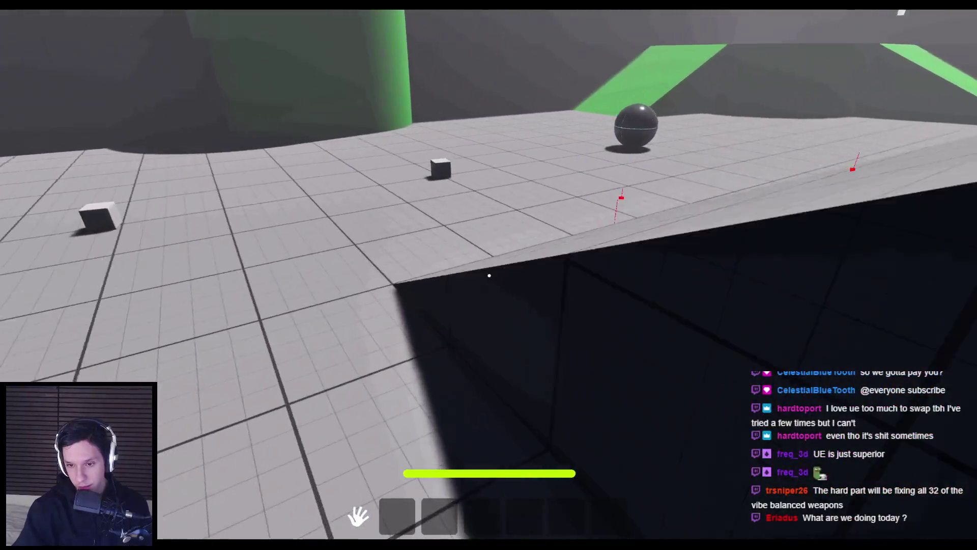
{"action": "key", "text": "Escape"}
{"action": "left_click", "coordinate": [327, 530]}
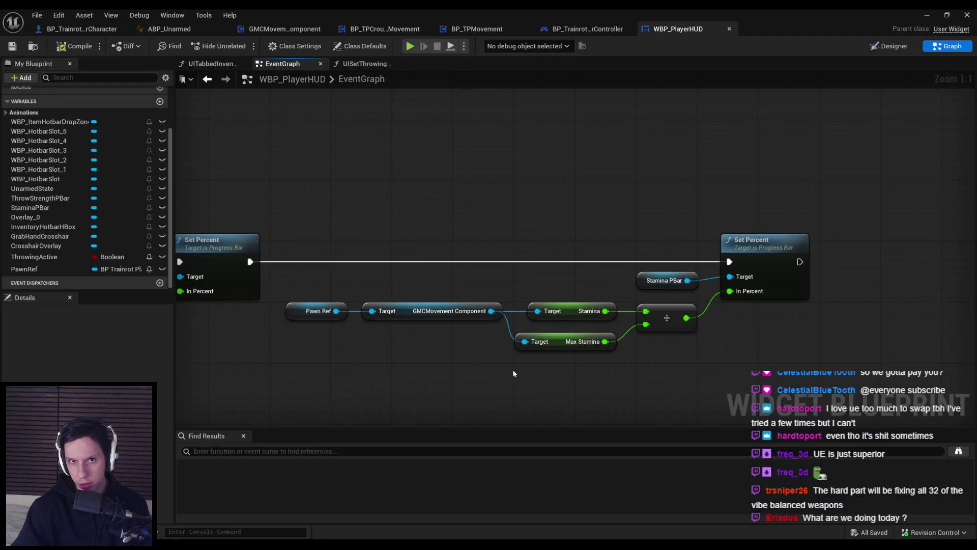
{"action": "left_click", "coordinate": [900, 46]}
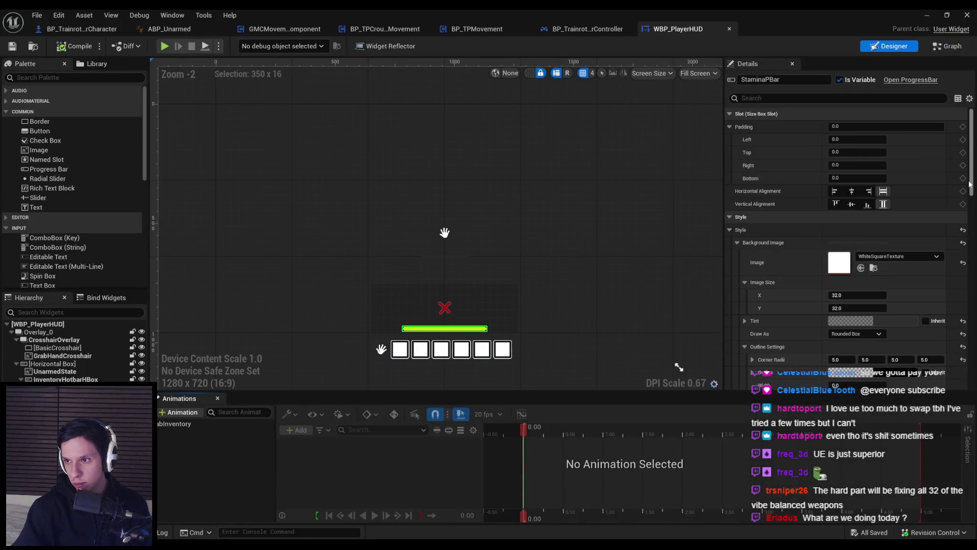
{"action": "left_click_drag", "start_coordinate": [968, 183], "coordinate": [969, 283]}
{"action": "scroll", "coordinate": [847, 248], "scroll_direction": "down", "scroll_amount": 10}
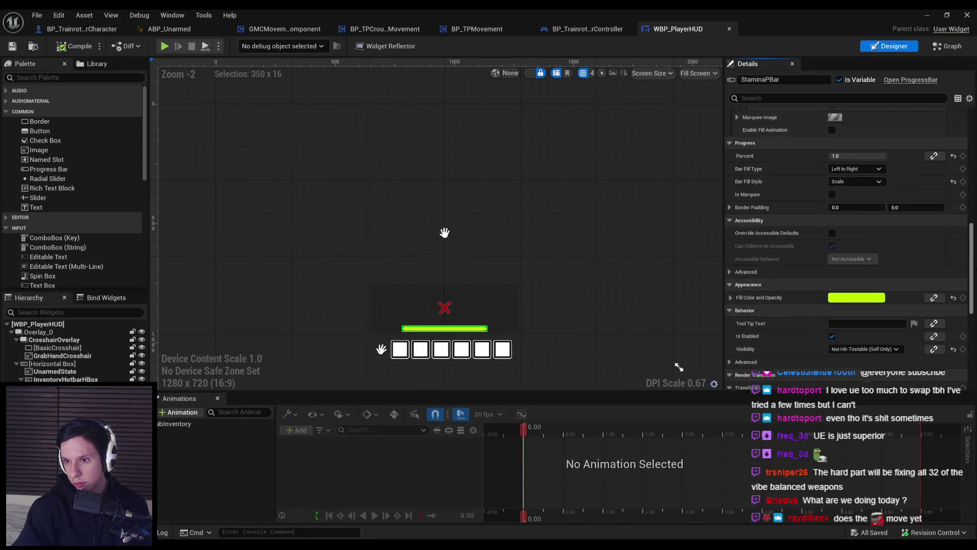
{"action": "scroll", "coordinate": [952, 254], "scroll_direction": "up", "scroll_amount": 8}
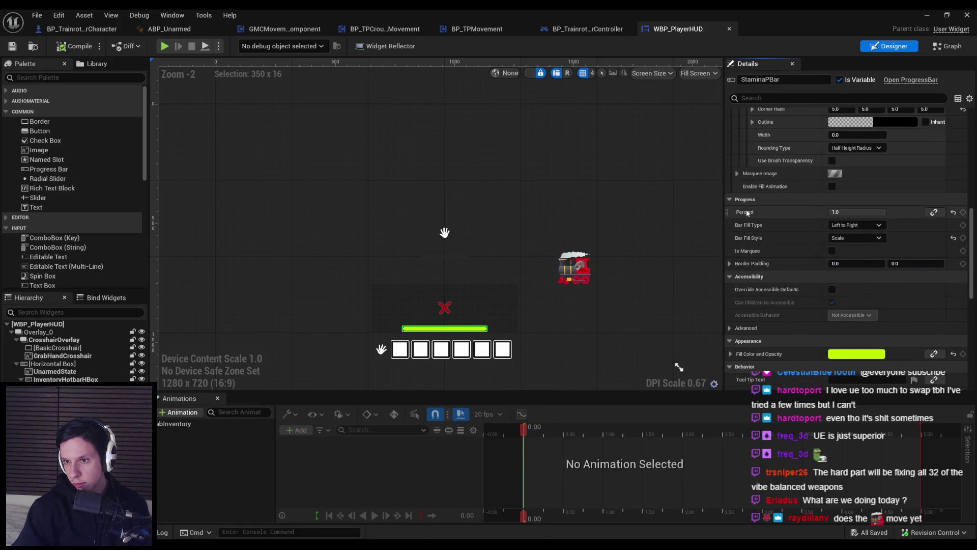
{"action": "mouse_move", "coordinate": [746, 227]}
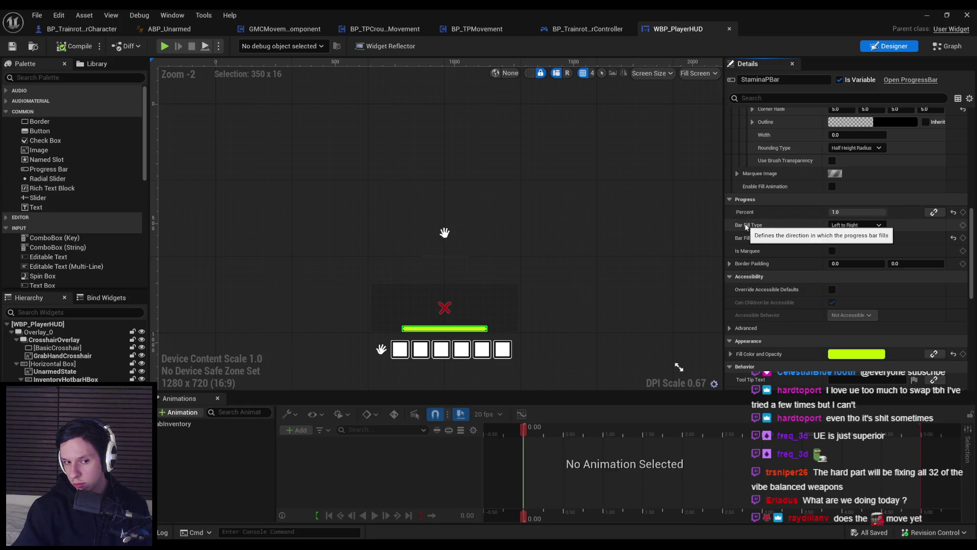
{"action": "left_click", "coordinate": [959, 46]}
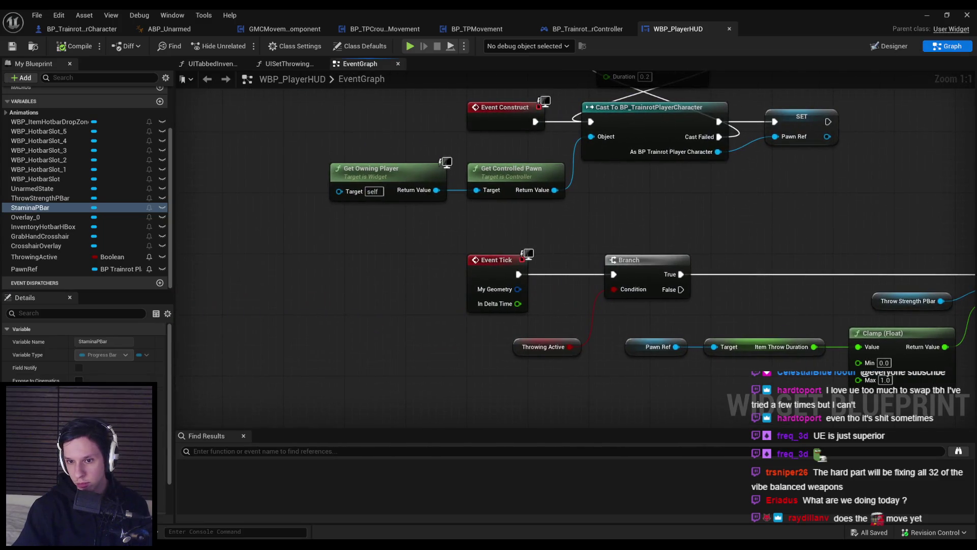
Move the stamina nodes ahead of the Branch, shifting the throw strength nodes right
{"action": "scroll", "coordinate": [529, 174], "scroll_direction": "down", "scroll_amount": 2}
{"action": "left_click_drag", "start_coordinate": [482, 213], "coordinate": [740, 315]}
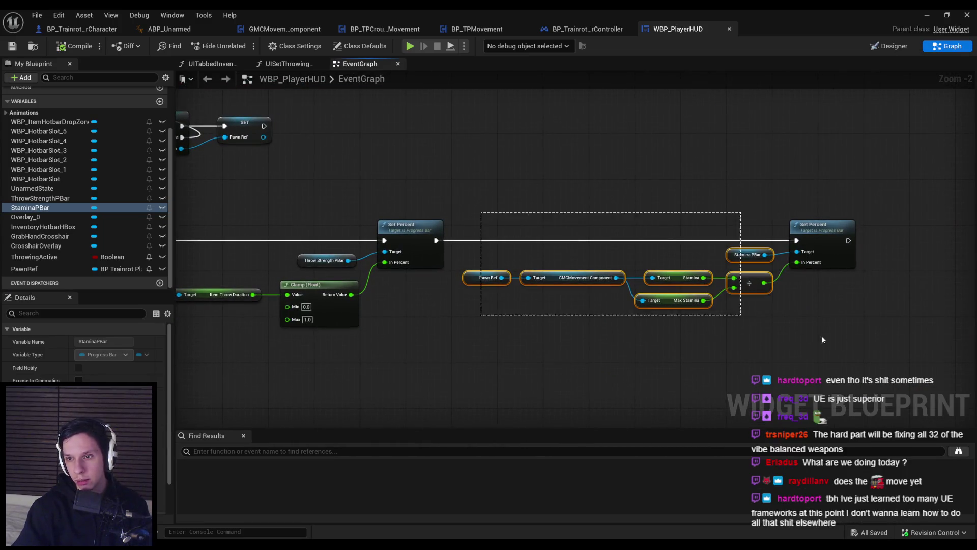
{"action": "key", "text": "Delete"}
{"action": "left_click_drag", "start_coordinate": [407, 213], "coordinate": [824, 338]}
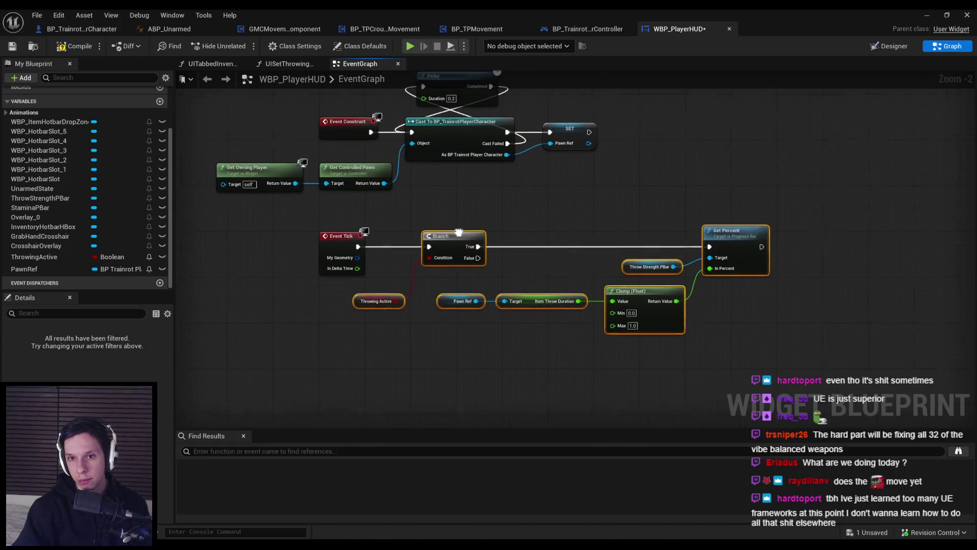
{"action": "left_click_drag", "start_coordinate": [459, 233], "coordinate": [879, 243]}
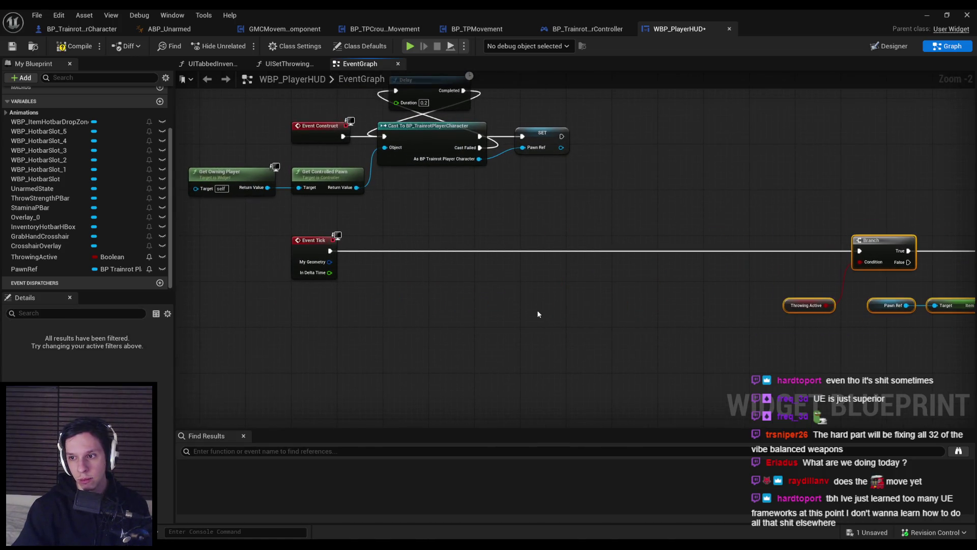
{"action": "key", "text": "ctrl+v"}
{"action": "mouse_move", "coordinate": [643, 277]}
{"action": "left_mouse_down"}
{"action": "mouse_move", "coordinate": [728, 249]}
{"action": "mouse_move", "coordinate": [763, 256]}
{"action": "left_mouse_up"}
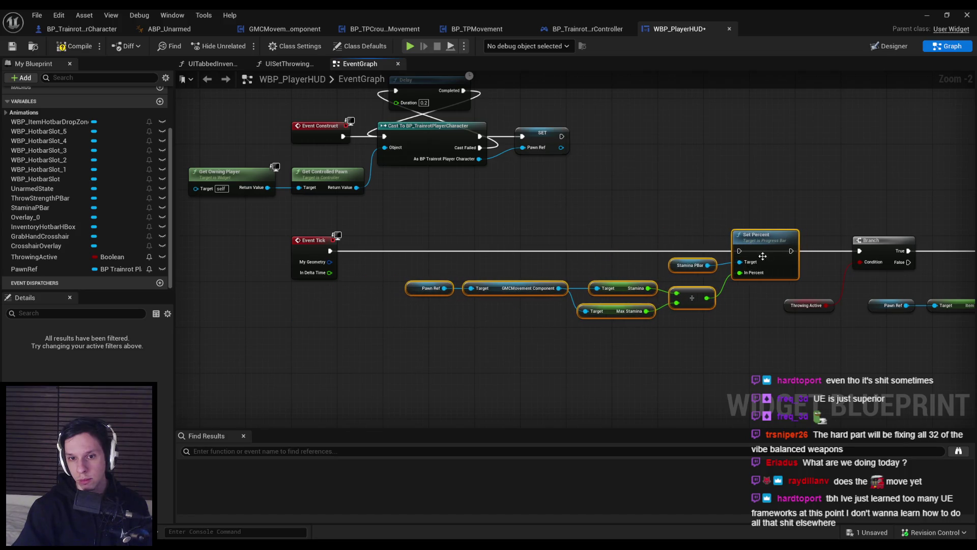
Make Pawn Ref a validated get, wire Tick → Is Valid → stamina Set Percent → Branch, and compile
{"action": "left_click", "coordinate": [430, 288]}
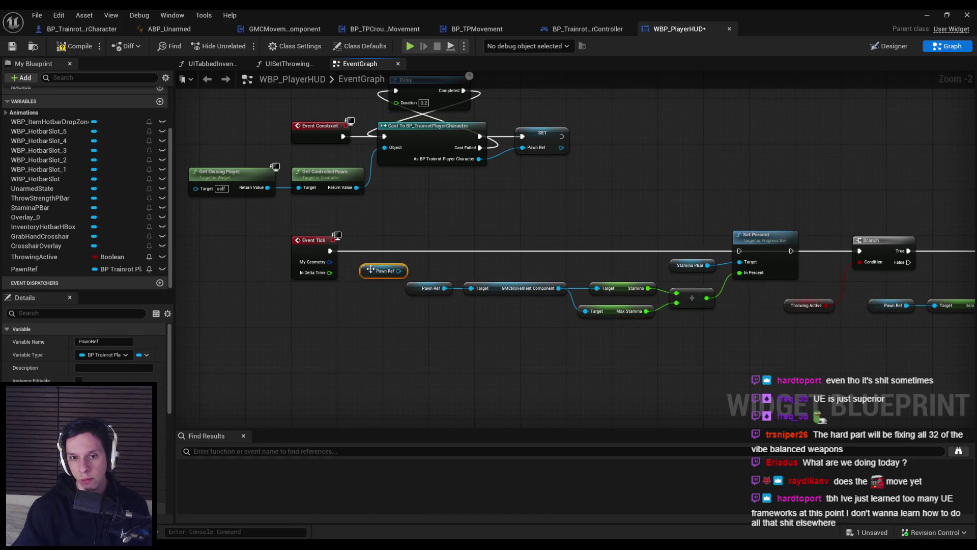
{"action": "right_click", "coordinate": [430, 289]}
{"action": "left_click", "coordinate": [403, 499]}
{"action": "mouse_move", "coordinate": [374, 270]}
{"action": "left_mouse_down"}
{"action": "mouse_move", "coordinate": [380, 242]}
{"action": "mouse_move", "coordinate": [358, 251]}
{"action": "mouse_move", "coordinate": [739, 251]}
{"action": "left_mouse_up"}
{"action": "left_click_drag", "start_coordinate": [299, 239], "coordinate": [975, 405]}
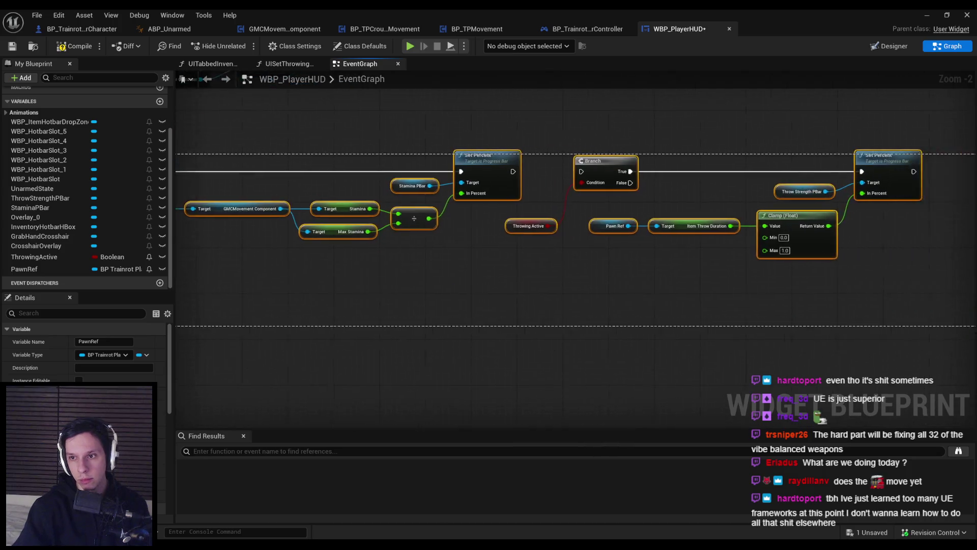
{"action": "left_click_drag", "start_coordinate": [520, 171], "coordinate": [589, 172]}
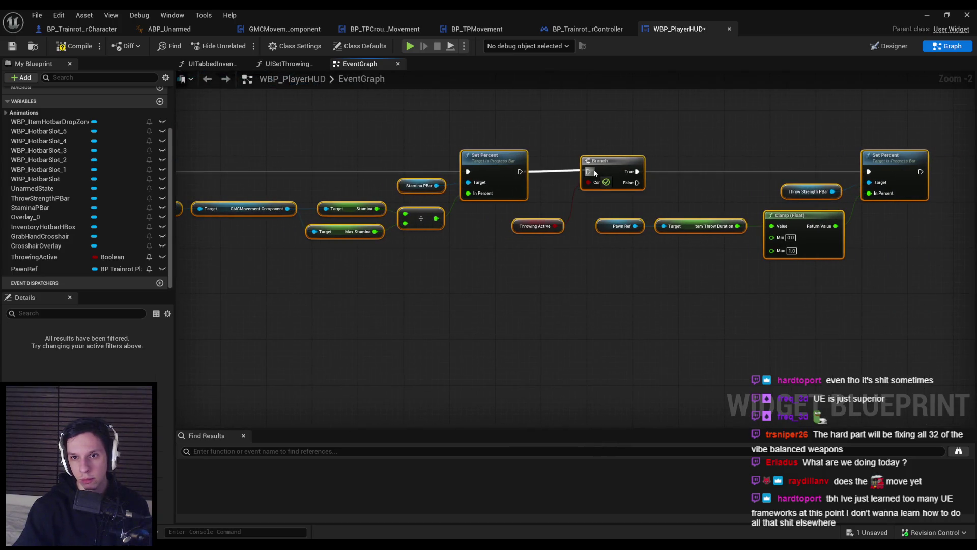
{"action": "left_click", "coordinate": [73, 46]}
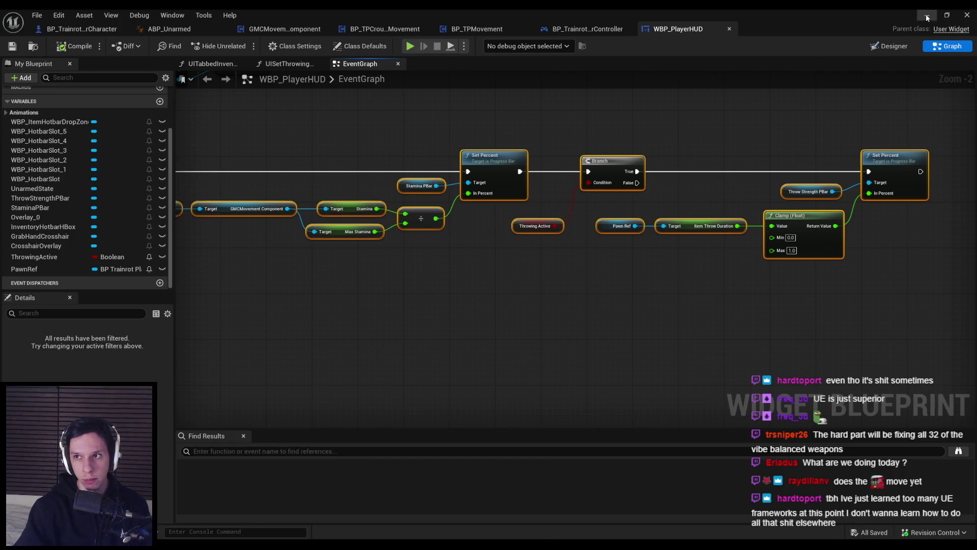
{"action": "left_click", "coordinate": [927, 16]}
Playtest the level, sprinting and walking to watch the stamina bar drain and refill
{"action": "key", "text": "alt+p"}
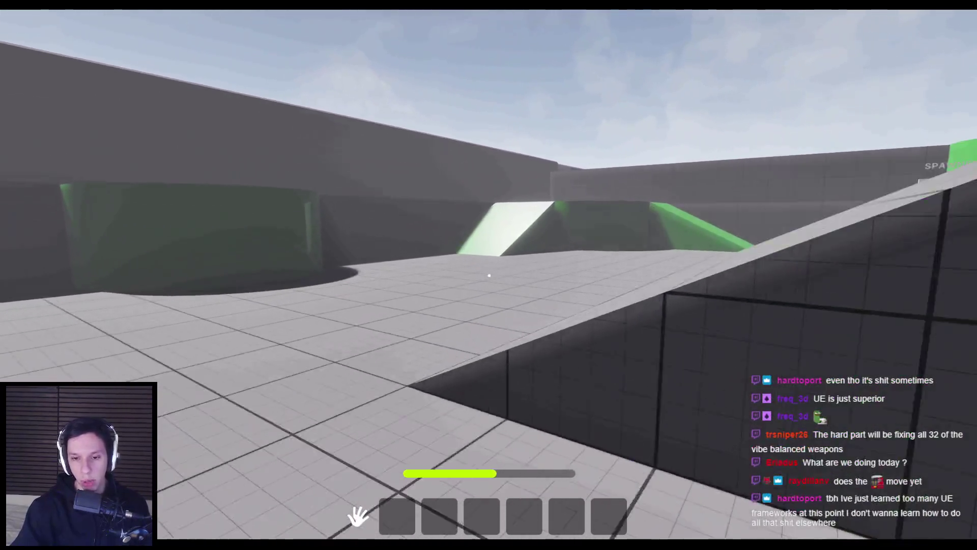
{"action": "key", "text": "w"}
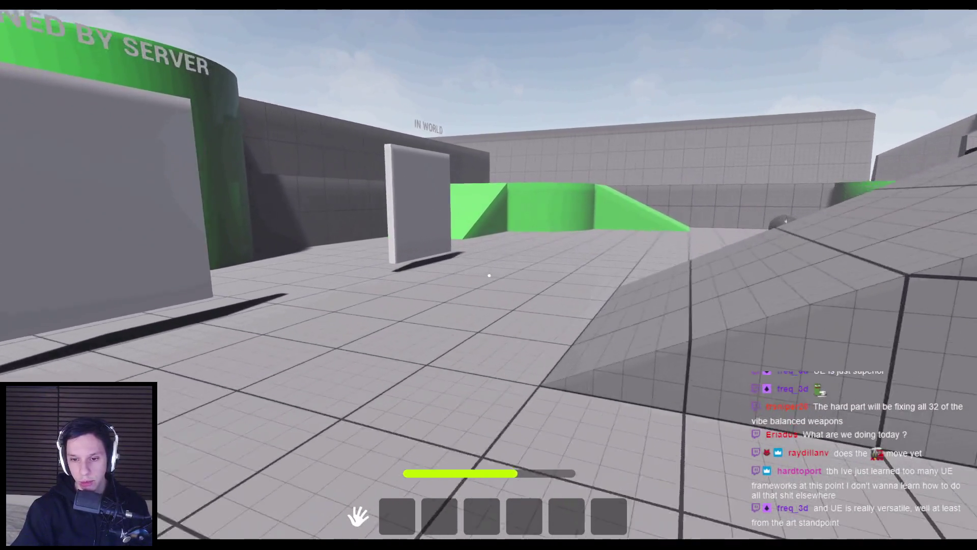
{"action": "key", "text": "w"}
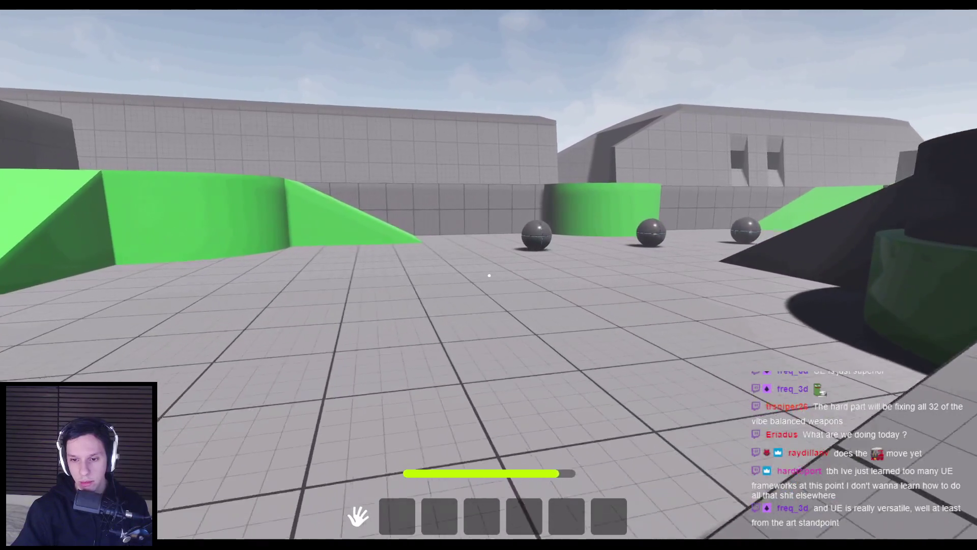
{"action": "key", "text": "w"}
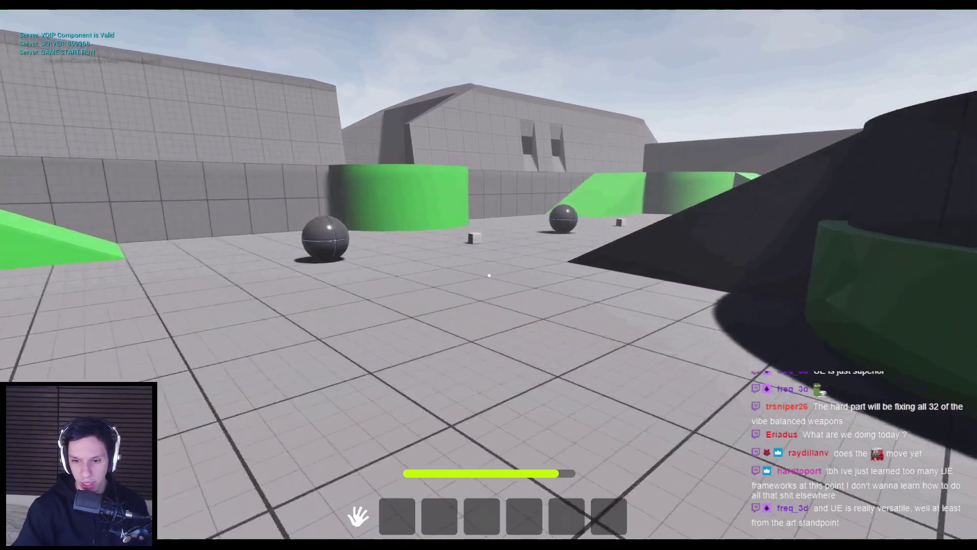
{"action": "key", "text": "w"}
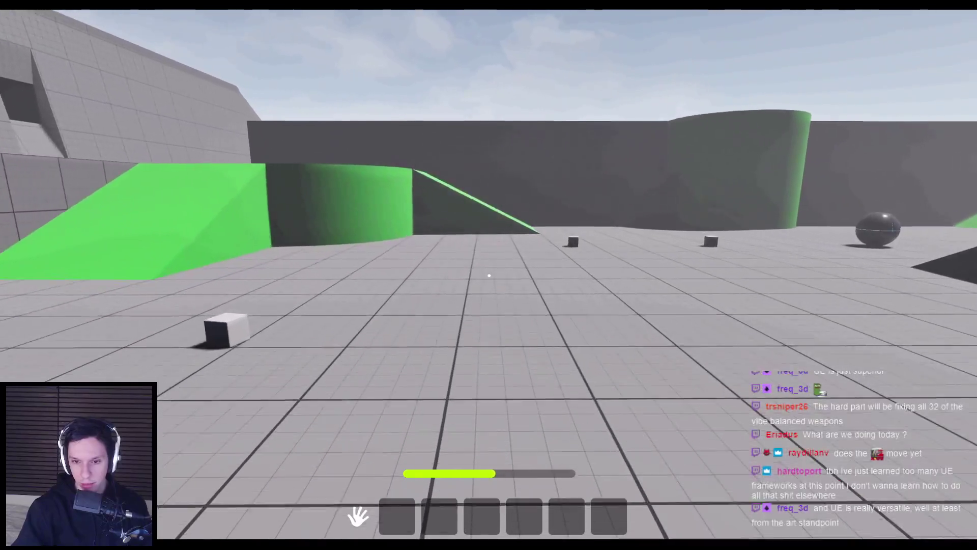
{"action": "key", "text": "w"}
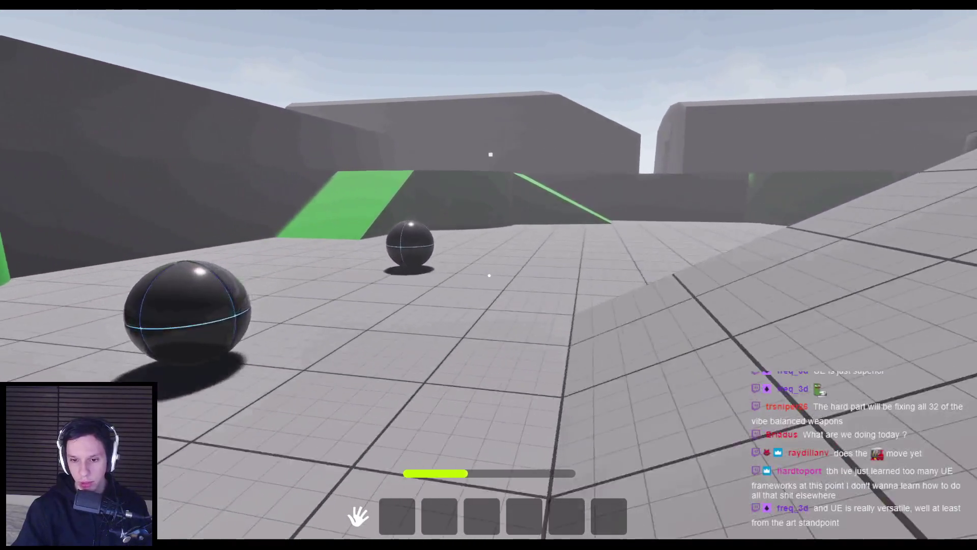
{"action": "key", "text": "w"}
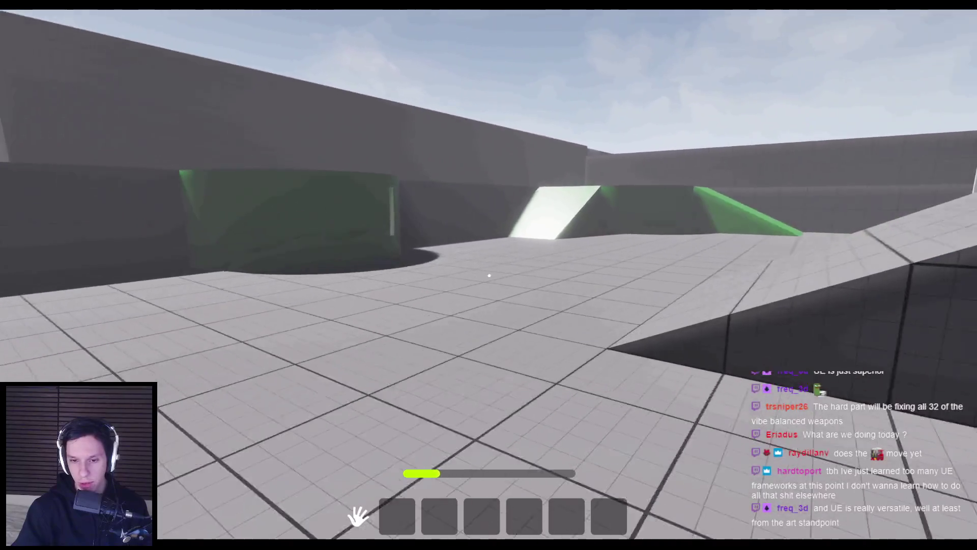
{"action": "key", "text": "w"}
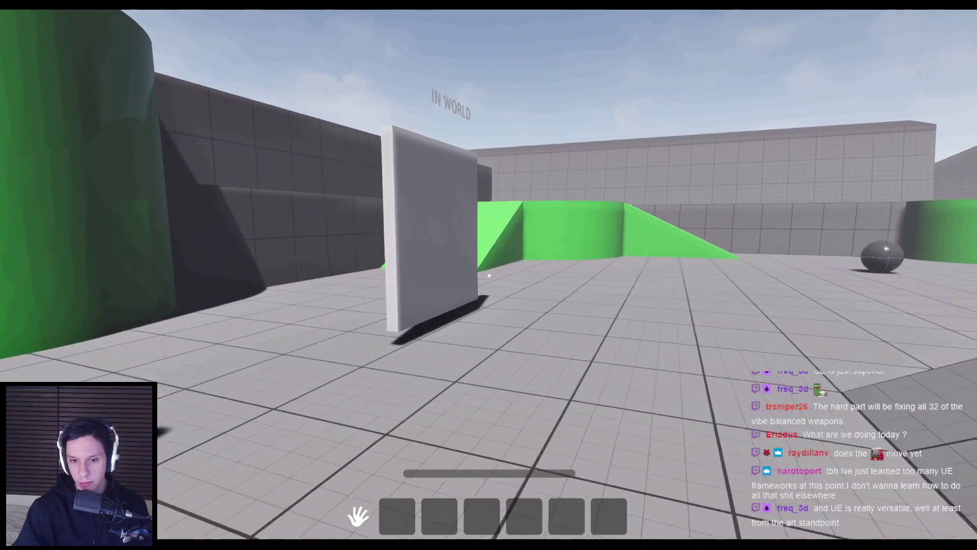
{"action": "key", "text": "w"}
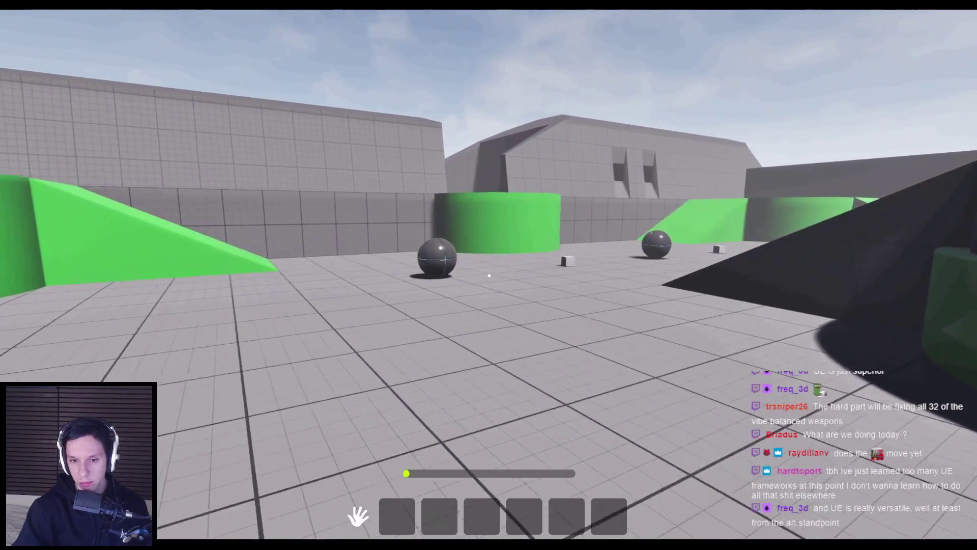
{"action": "key", "text": "w"}
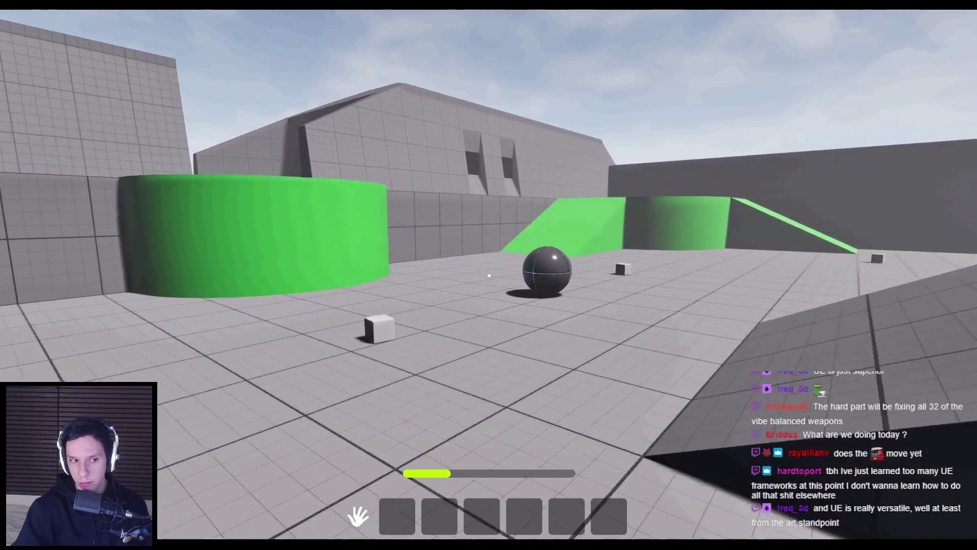
{"action": "key", "text": "w"}
{"action": "key", "text": "w"}
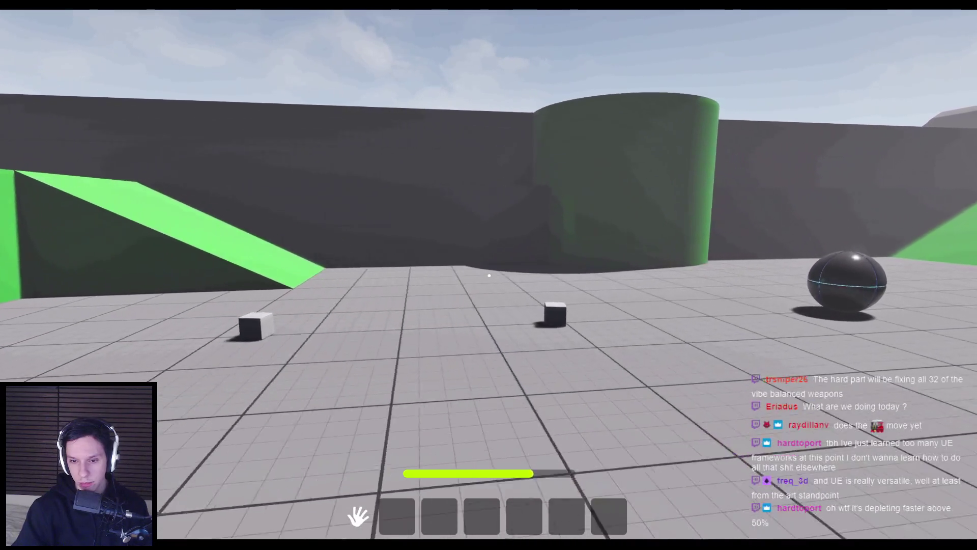
{"action": "key", "text": "w"}
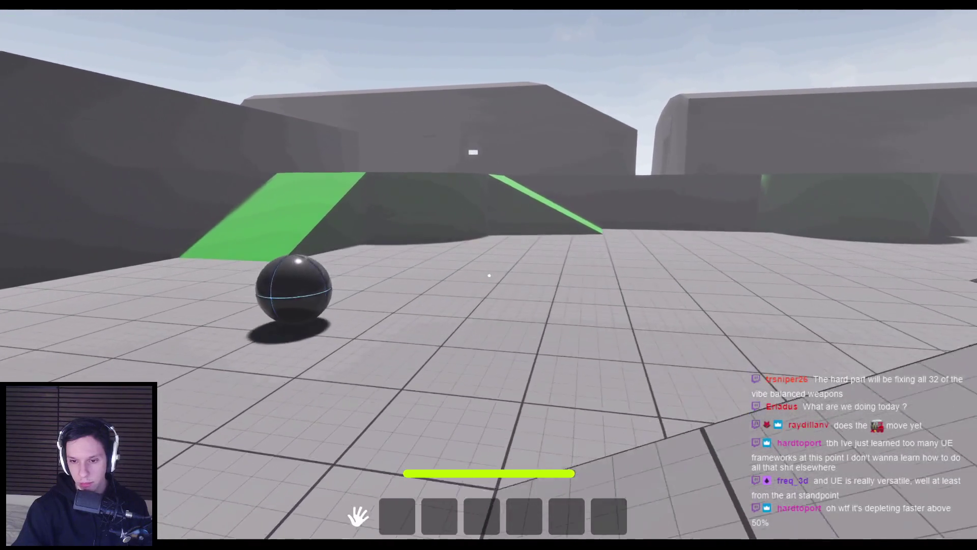
{"action": "key", "text": "shift+w"}
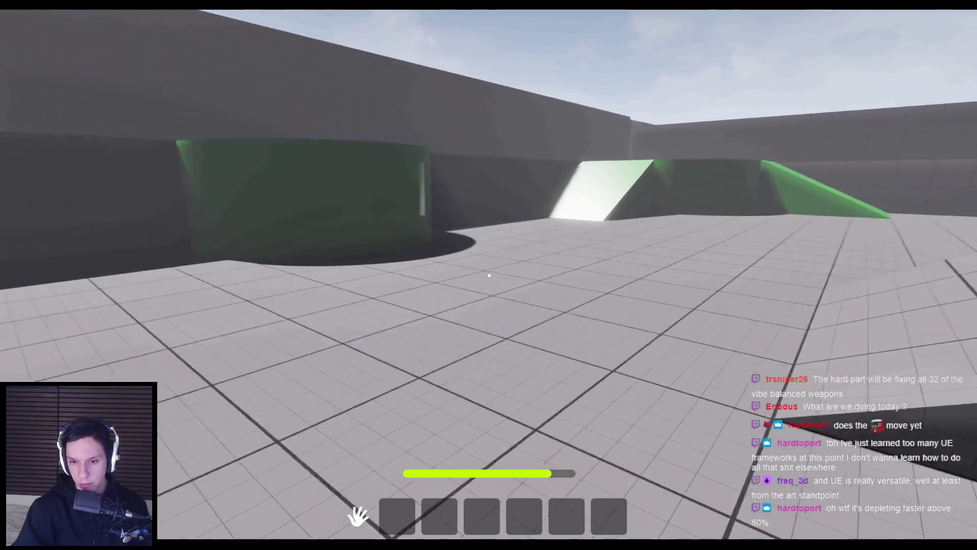
{"action": "key", "text": "shift+w"}
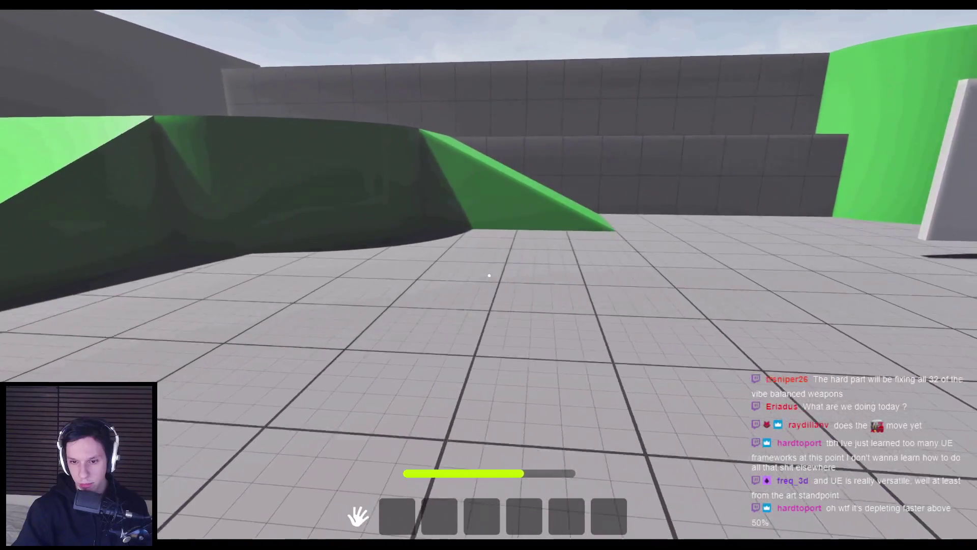
{"action": "key", "text": "shift+w"}
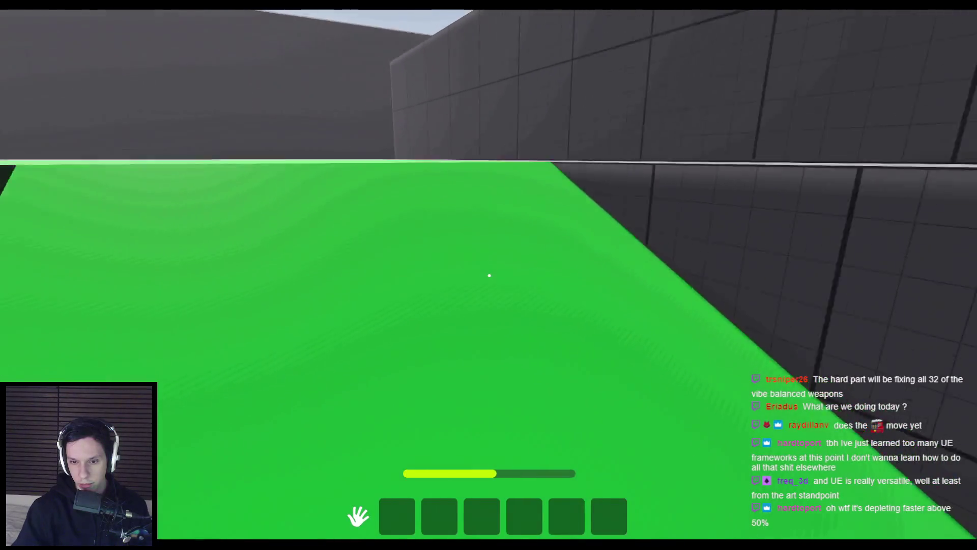
{"action": "key", "text": "shift+w"}
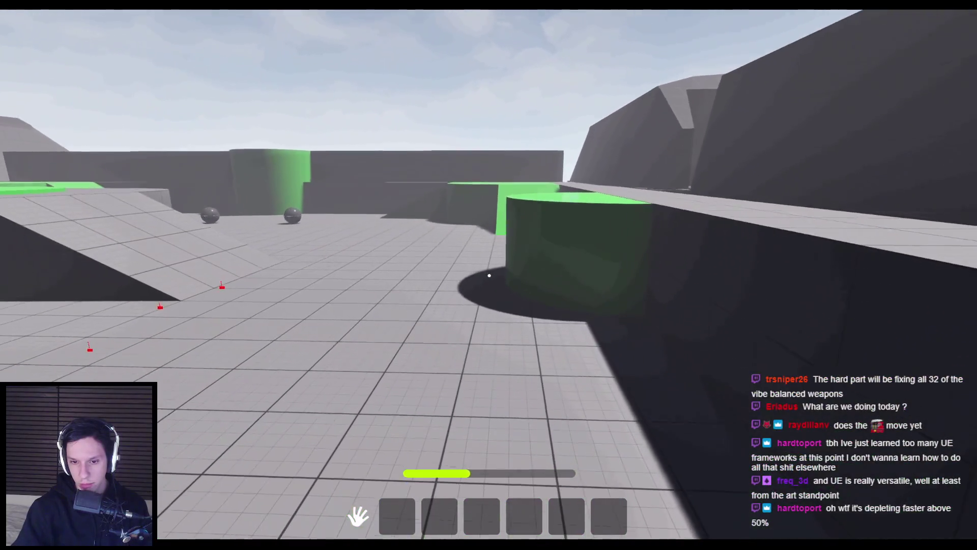
{"action": "key", "text": "Escape"}
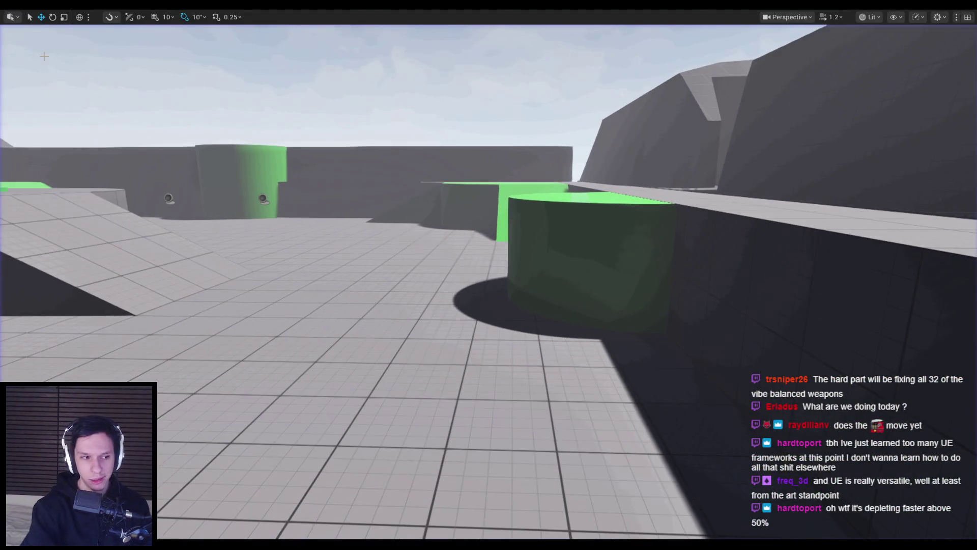
Relaunch the playtest, sprint until stamina is empty, let it refill, then return to the HUD graph
{"action": "key", "text": "alt+p"}
{"action": "key", "text": "shift+w"}
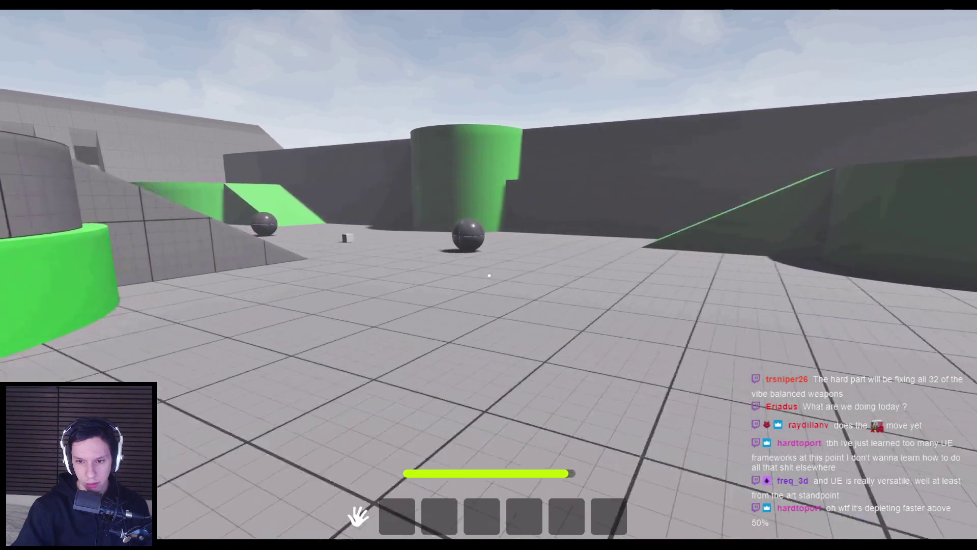
{"action": "key", "text": "shift+w"}
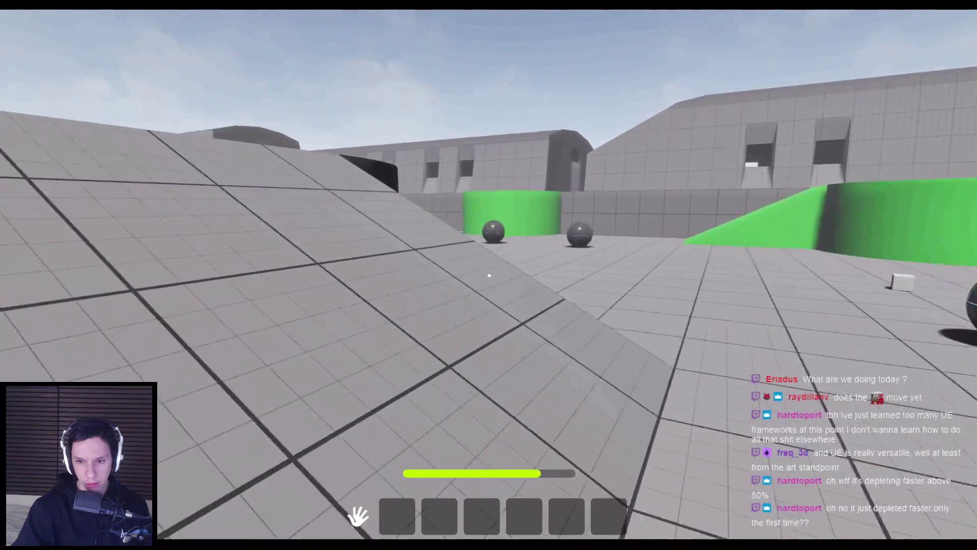
{"action": "key", "text": "w"}
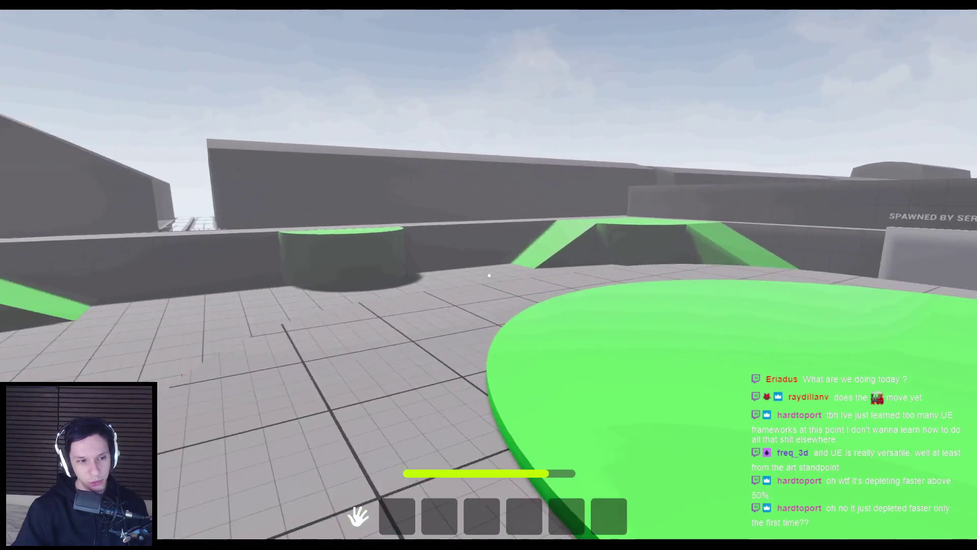
{"action": "key", "text": "w"}
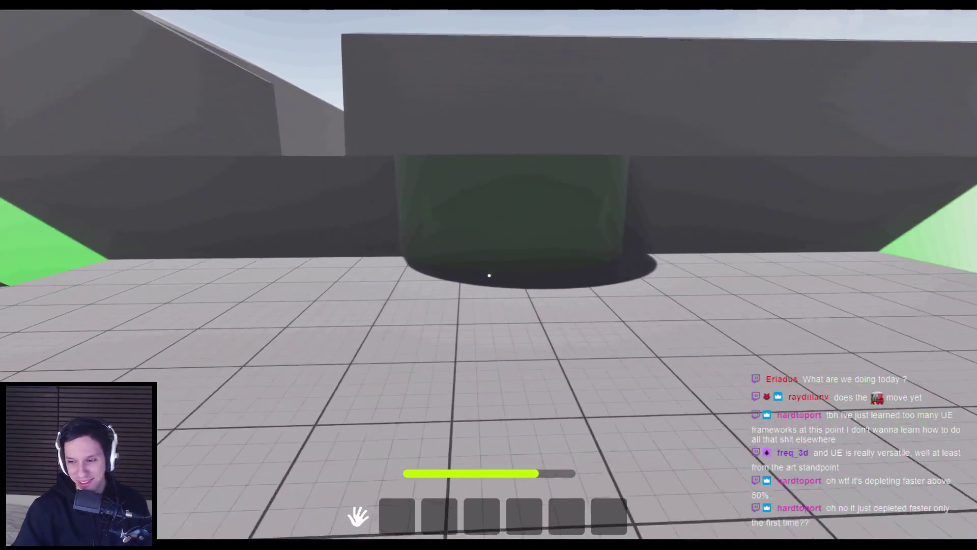
{"action": "key", "text": "w"}
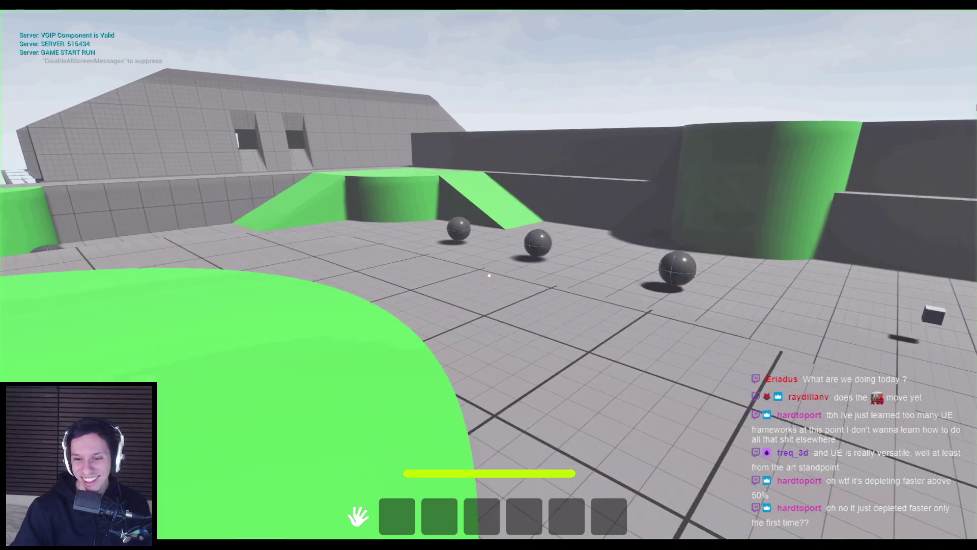
{"action": "key", "text": "w"}
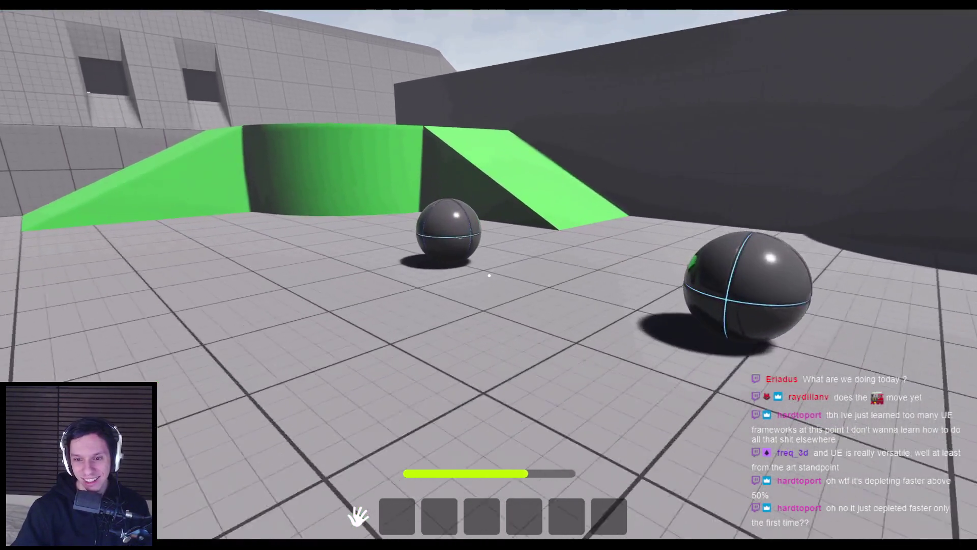
{"action": "key", "text": "w"}
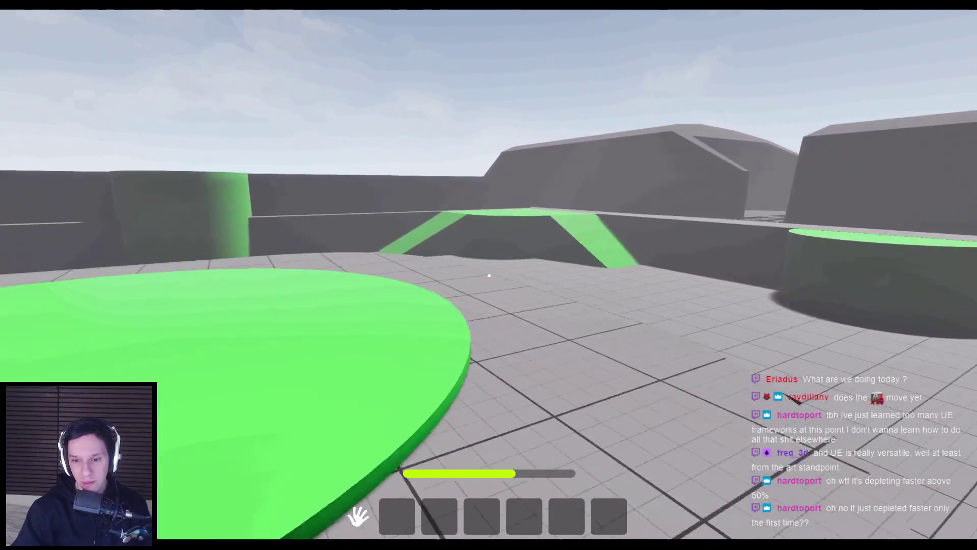
{"action": "key", "text": "shift+w"}
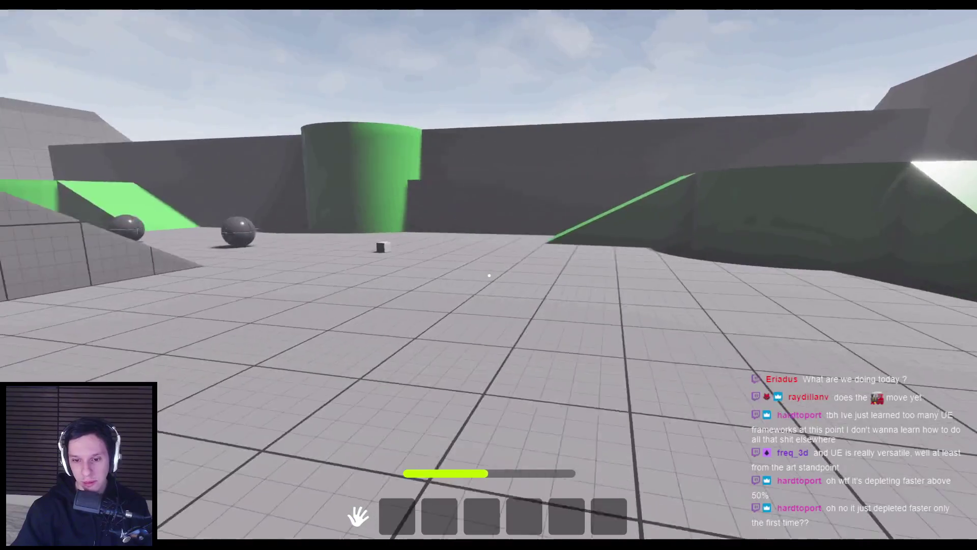
{"action": "key", "text": "shift+w"}
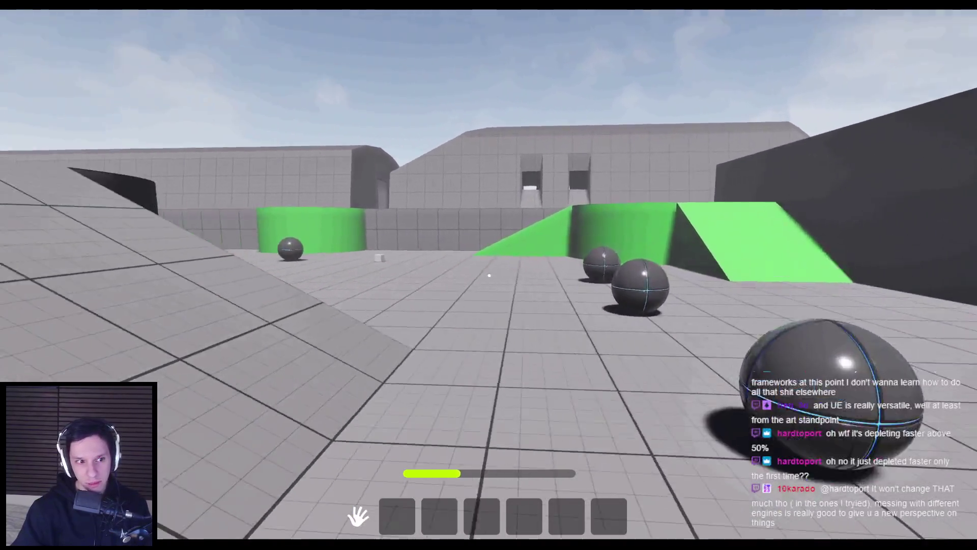
{"action": "key", "text": "shift+w"}
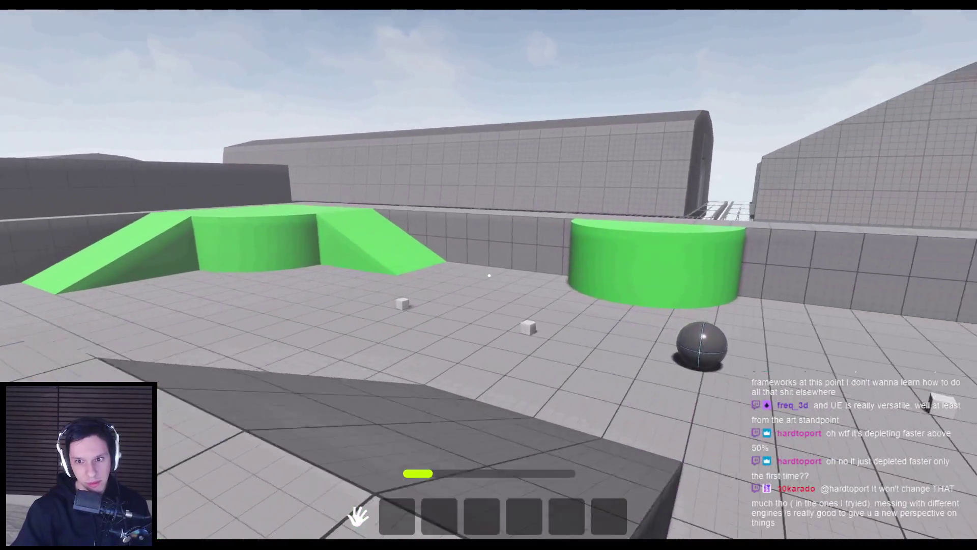
{"action": "key", "text": "shift+w"}
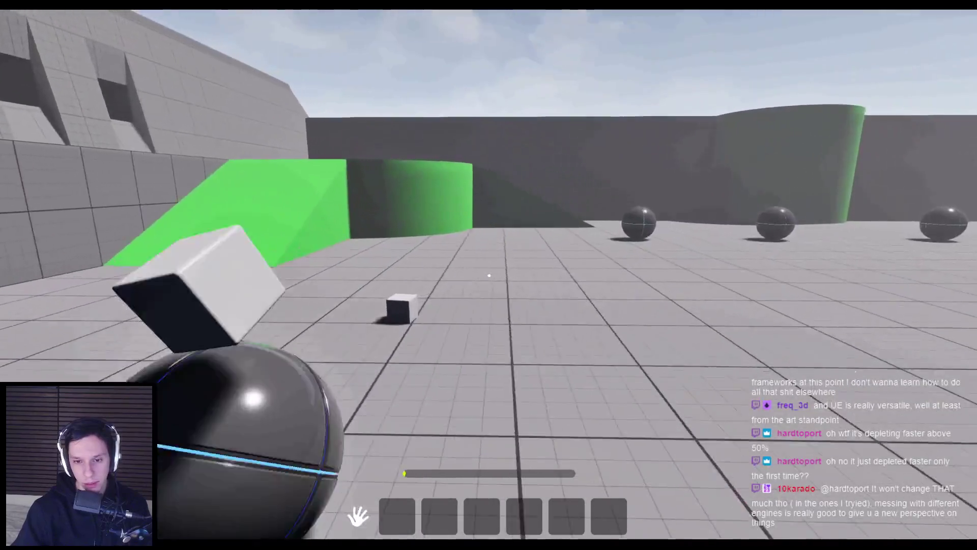
{"action": "key", "text": "shift+w"}
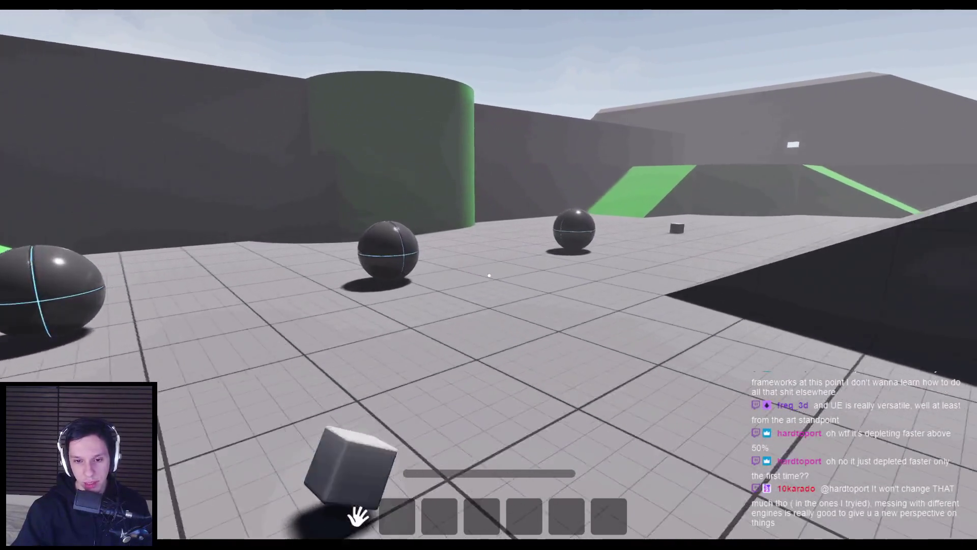
{"action": "key", "text": "w"}
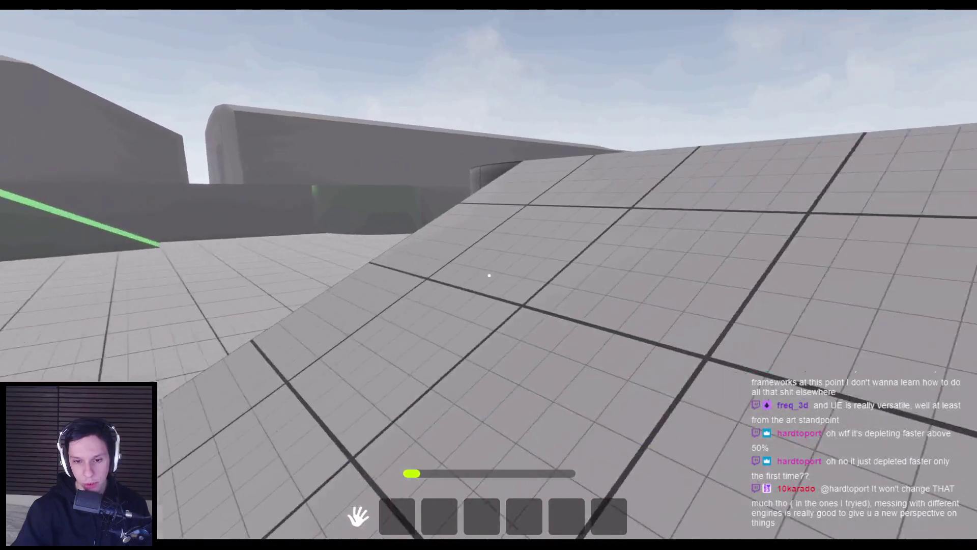
{"action": "key", "text": "w"}
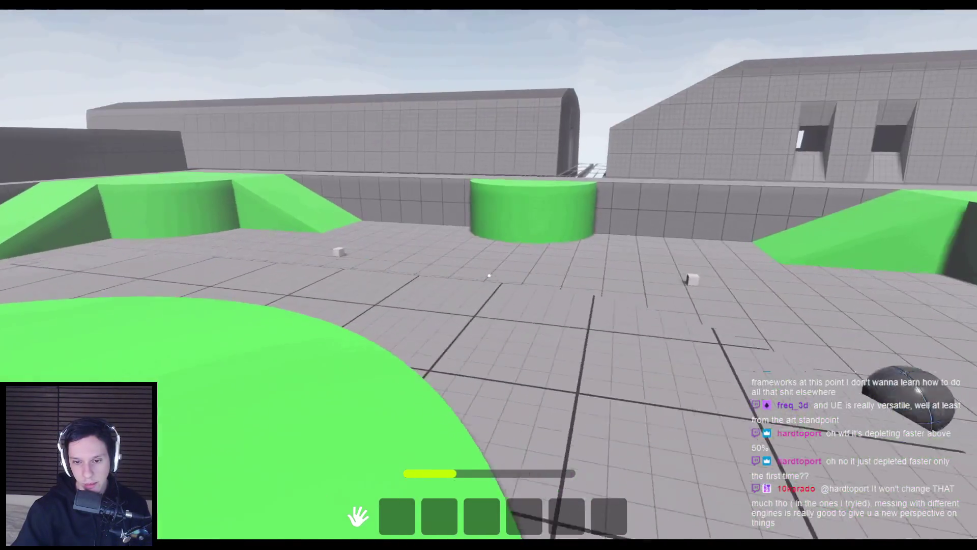
{"action": "key", "text": "w"}
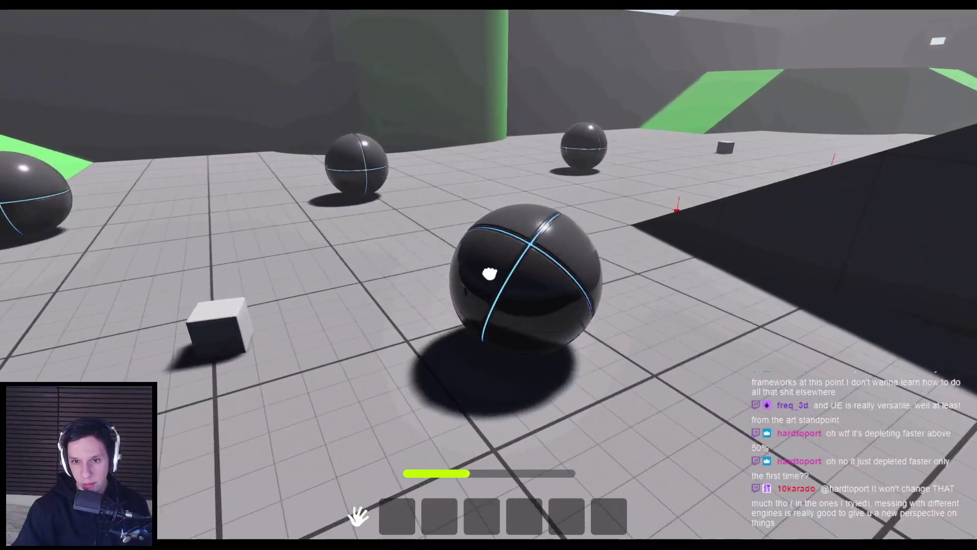
{"action": "key", "text": "w"}
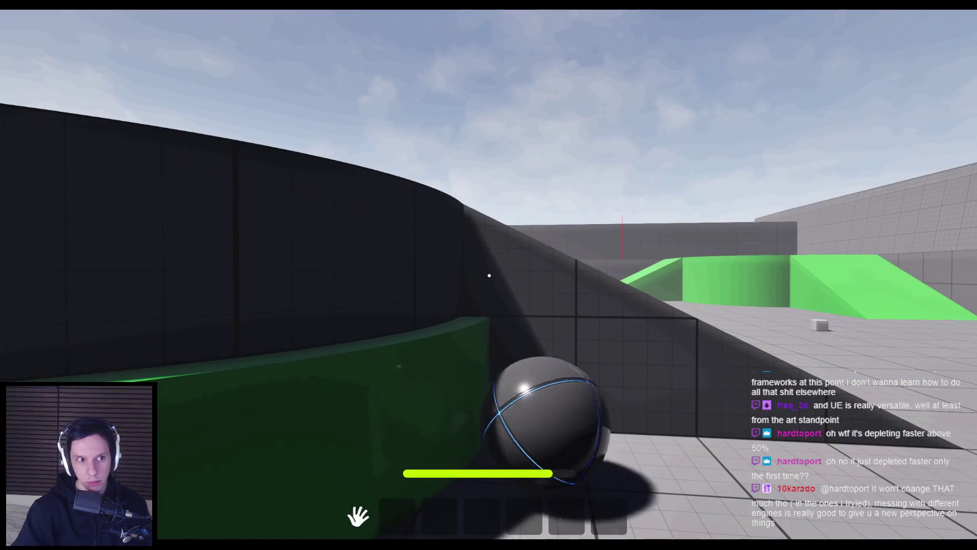
{"action": "key", "text": "Escape"}
{"action": "key", "text": "alt+Tab"}
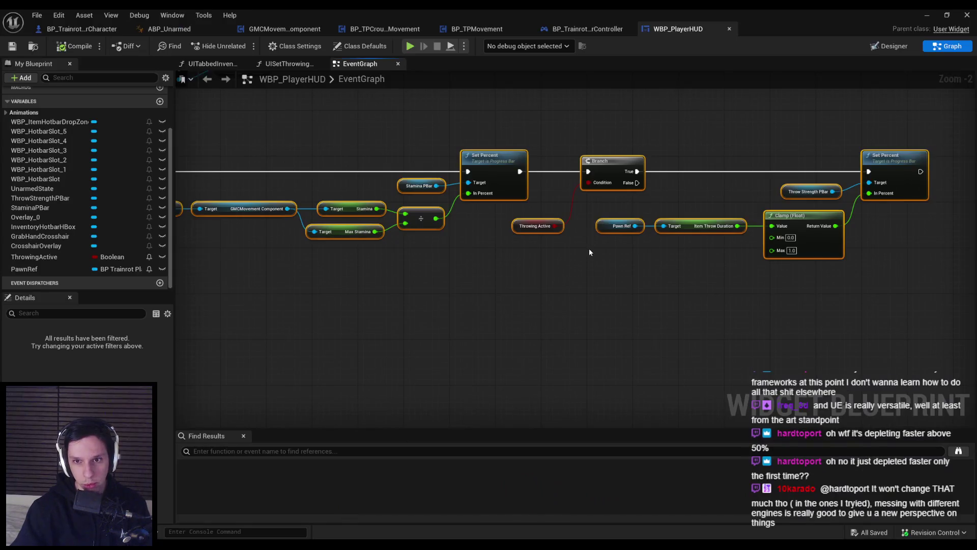
Shift the Branch, Clamp and throw strength Set Percent nodes left, then go to BP_TPMovement's ReduceStamina
{"action": "left_click_drag", "start_coordinate": [768, 133], "coordinate": [584, 152]}
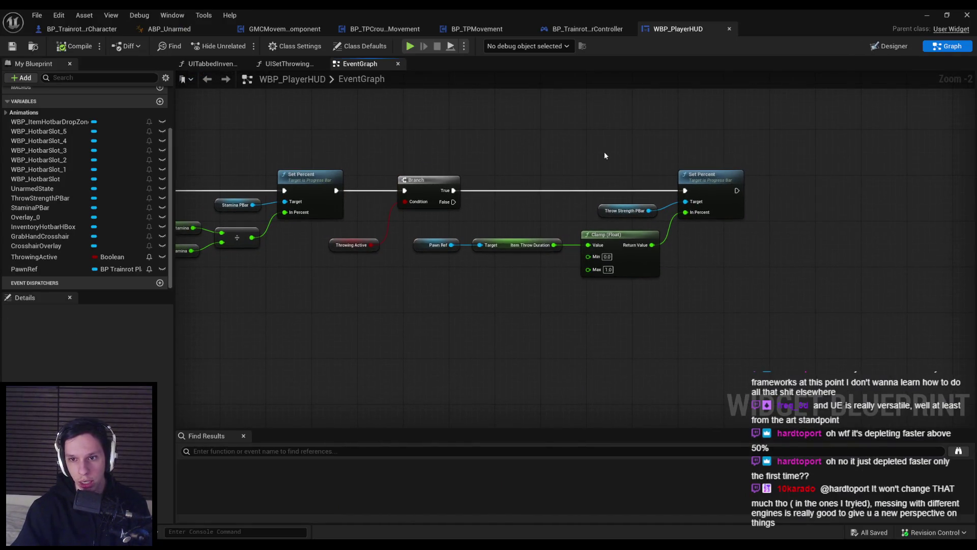
{"action": "scroll", "coordinate": [645, 228], "scroll_direction": "down", "scroll_amount": 2}
{"action": "left_click_drag", "start_coordinate": [621, 180], "coordinate": [878, 252]}
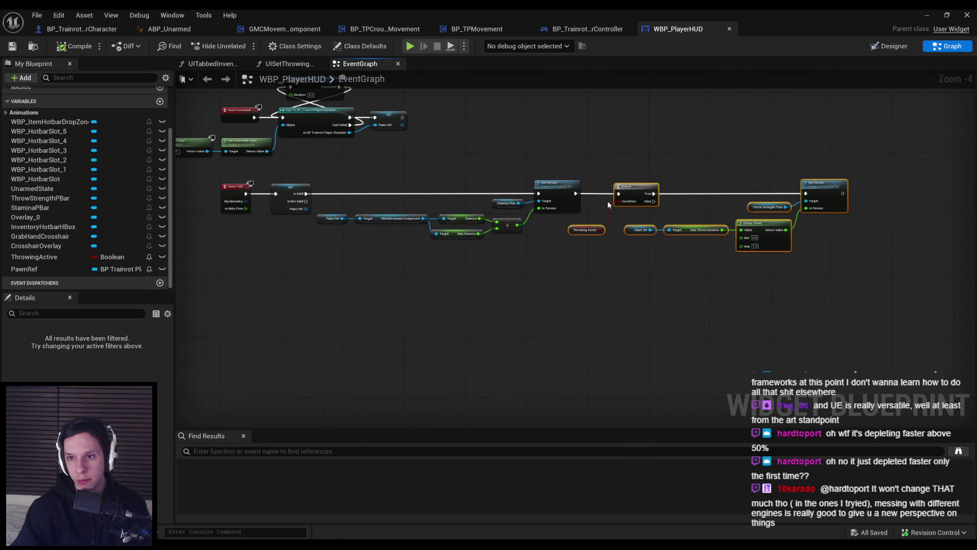
{"action": "scroll", "coordinate": [527, 238], "scroll_direction": "up", "scroll_amount": 2}
{"action": "left_click_drag", "start_coordinate": [526, 239], "coordinate": [510, 239]}
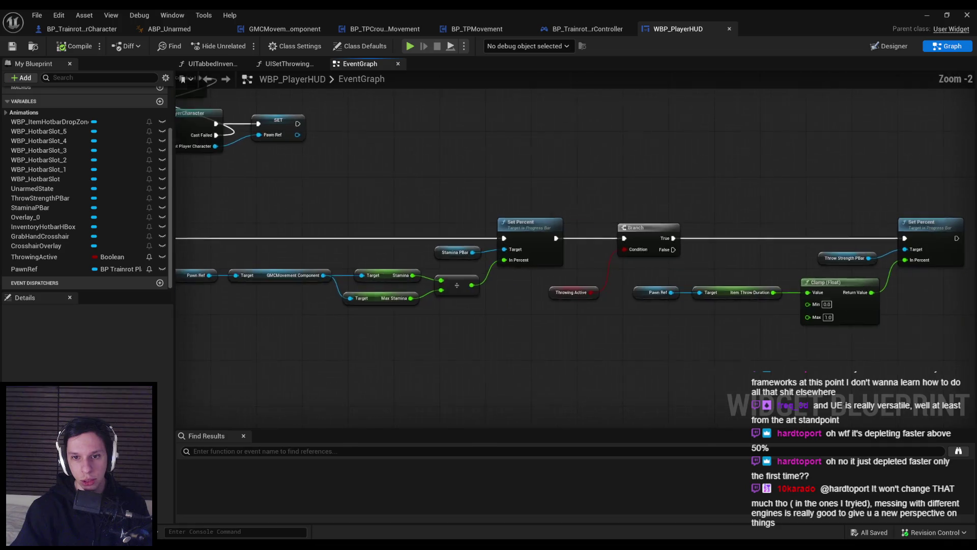
{"action": "left_click_drag", "start_coordinate": [375, 191], "coordinate": [369, 192]}
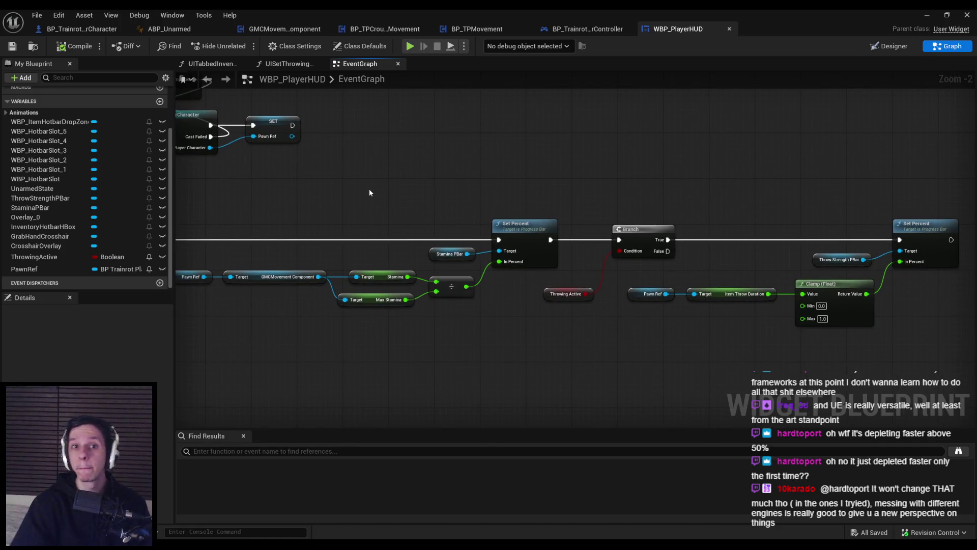
{"action": "left_click", "coordinate": [477, 29]}
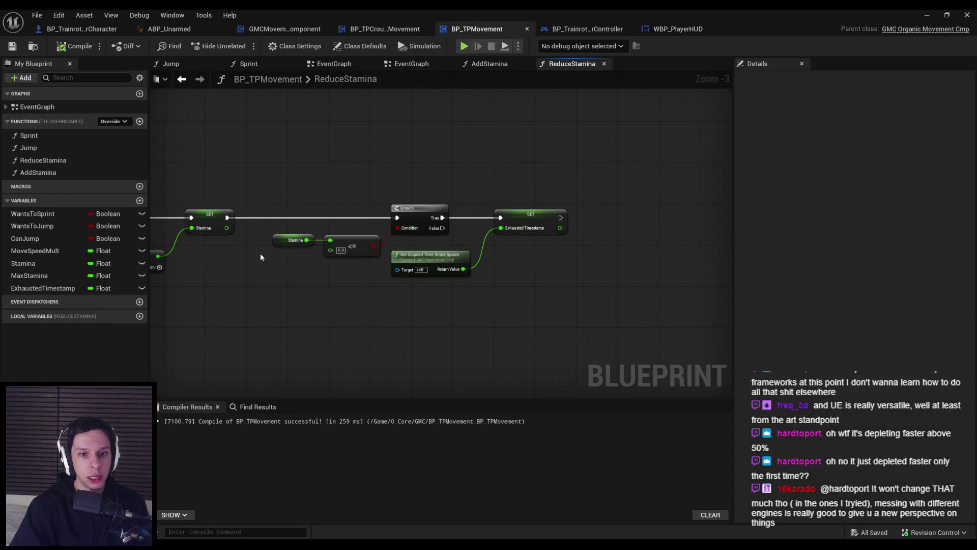
Create two event dispatchers named ExhaustedBegin and ExhaustedEnd in BP_TPMovement
{"action": "scroll", "coordinate": [260, 257], "scroll_direction": "down", "scroll_amount": 1}
{"action": "scroll", "coordinate": [399, 305], "scroll_direction": "up", "scroll_amount": 1}
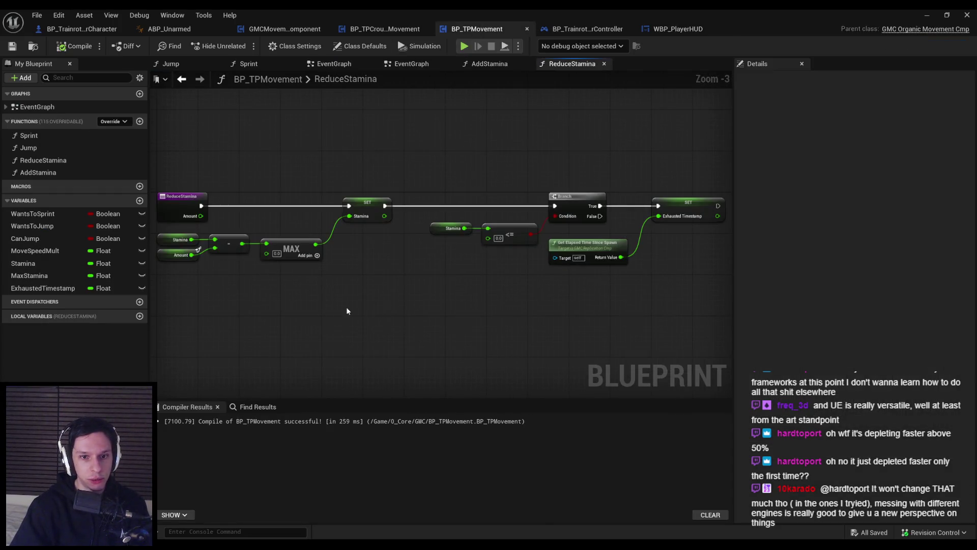
{"action": "left_click_drag", "start_coordinate": [348, 311], "coordinate": [510, 300]}
{"action": "left_click_drag", "start_coordinate": [598, 240], "coordinate": [311, 274]}
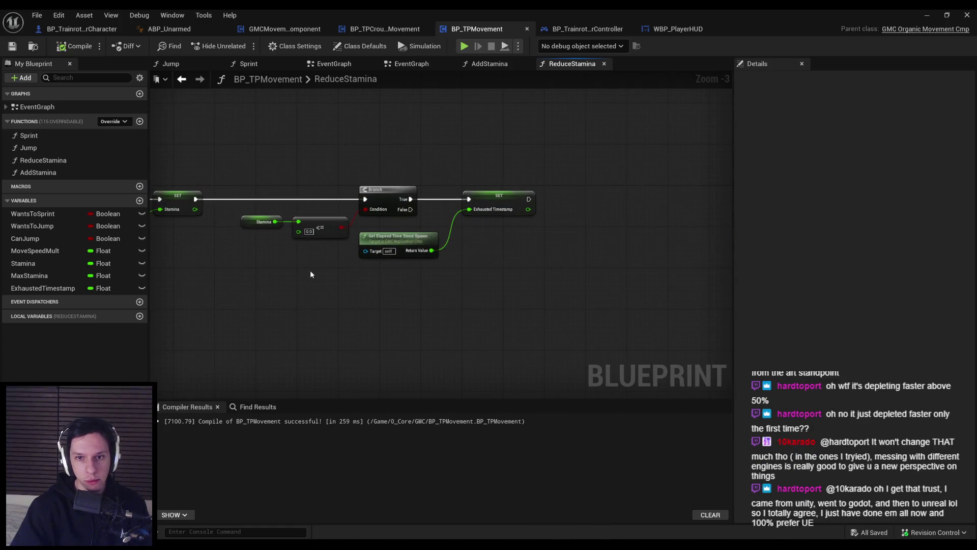
{"action": "left_click", "coordinate": [139, 302]}
{"action": "type", "text": "ExhaustedBegin"}
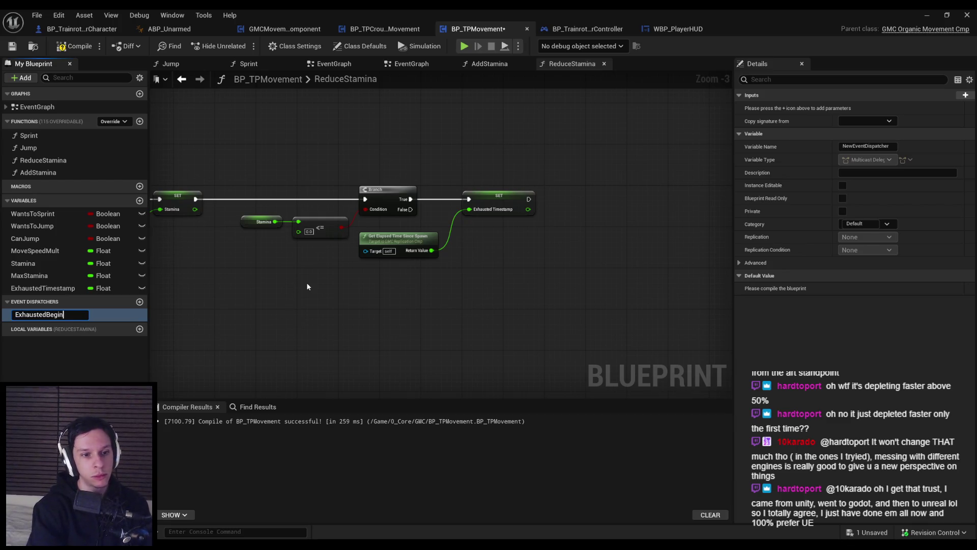
{"action": "key", "text": "Return"}
{"action": "left_click", "coordinate": [139, 302]}
{"action": "type", "text": "Exhauste"}
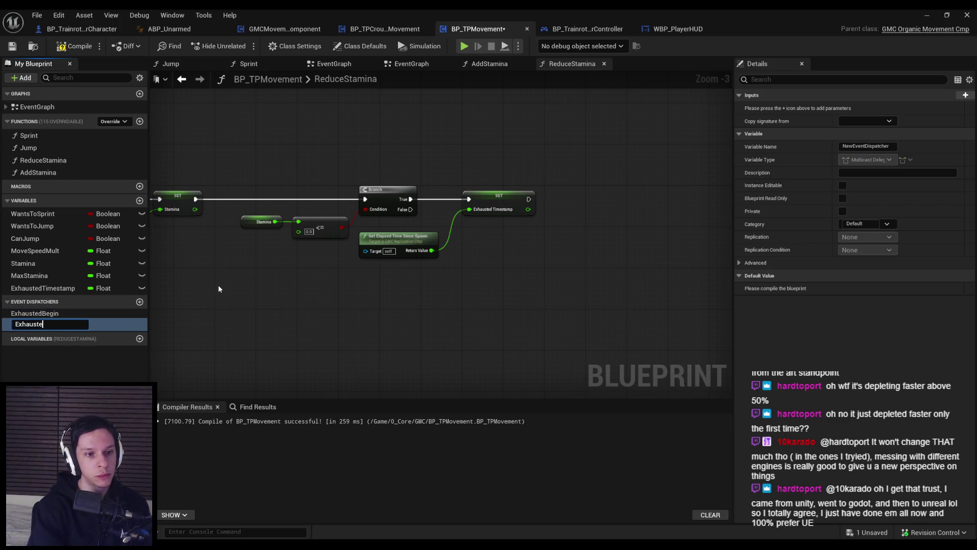
{"action": "type", "text": "dEnd"}
{"action": "key", "text": "Return"}
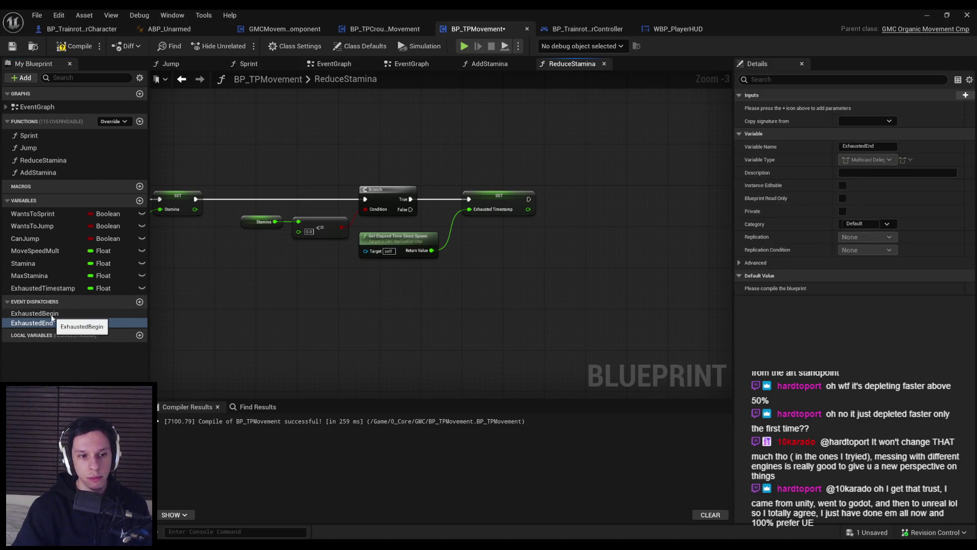
Call ExhaustedBegin in ReduceStamina right after the Exhausted Timestamp SET
{"action": "mouse_move", "coordinate": [51, 314]}
{"action": "left_mouse_down"}
{"action": "mouse_move", "coordinate": [561, 203]}
{"action": "mouse_move", "coordinate": [561, 192]}
{"action": "mouse_move", "coordinate": [567, 204]}
{"action": "left_mouse_up"}
{"action": "left_click", "coordinate": [579, 214]}
{"action": "scroll", "coordinate": [579, 220], "scroll_direction": "up", "scroll_amount": 4}
{"action": "left_click", "coordinate": [552, 278]}
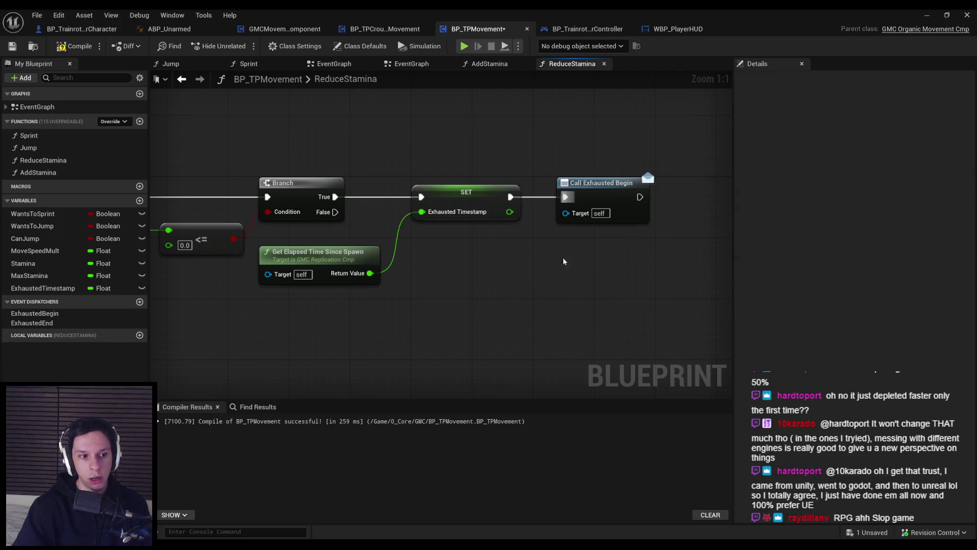
{"action": "key", "text": "alt+Left"}
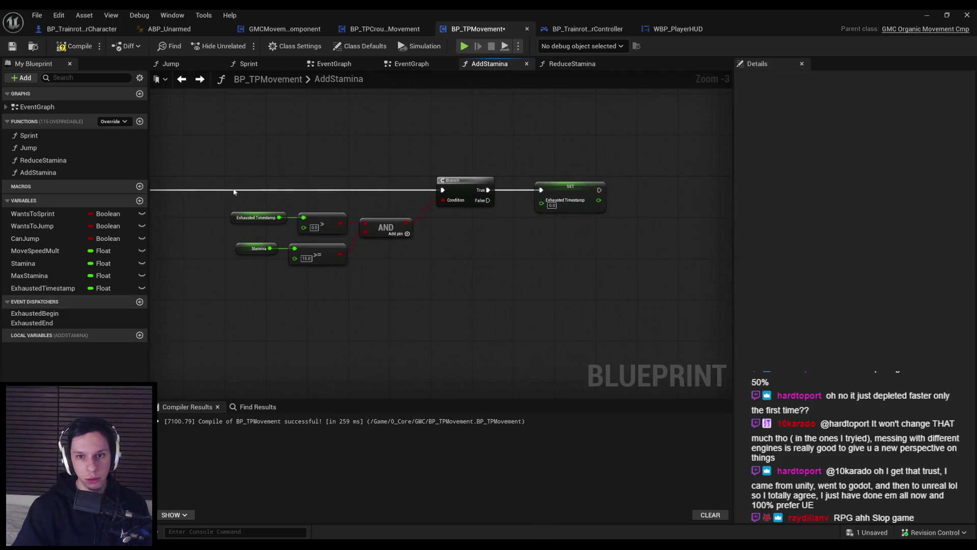
Call ExhaustedEnd in AddStamina after the timestamp reset and compile BP_TPMovement
{"action": "mouse_move", "coordinate": [226, 305]}
{"action": "left_mouse_down"}
{"action": "mouse_move", "coordinate": [626, 172]}
{"action": "mouse_move", "coordinate": [457, 197]}
{"action": "left_mouse_up"}
{"action": "mouse_move", "coordinate": [32, 323]}
{"action": "left_mouse_down"}
{"action": "mouse_move", "coordinate": [665, 236]}
{"action": "mouse_move", "coordinate": [641, 200]}
{"action": "mouse_move", "coordinate": [650, 197]}
{"action": "mouse_move", "coordinate": [529, 193]}
{"action": "mouse_move", "coordinate": [542, 209]}
{"action": "left_mouse_up"}
{"action": "left_click", "coordinate": [649, 209]}
{"action": "left_click", "coordinate": [555, 280]}
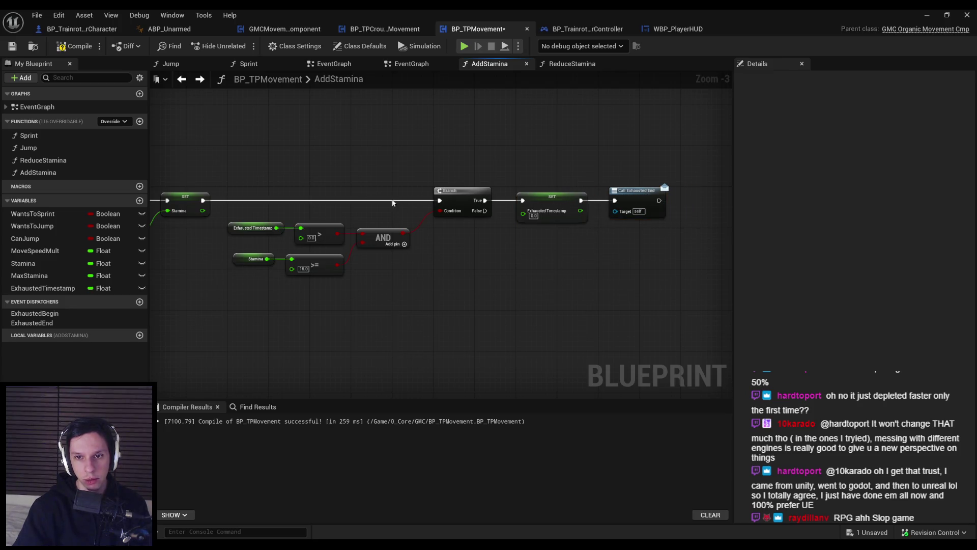
{"action": "left_click", "coordinate": [71, 46]}
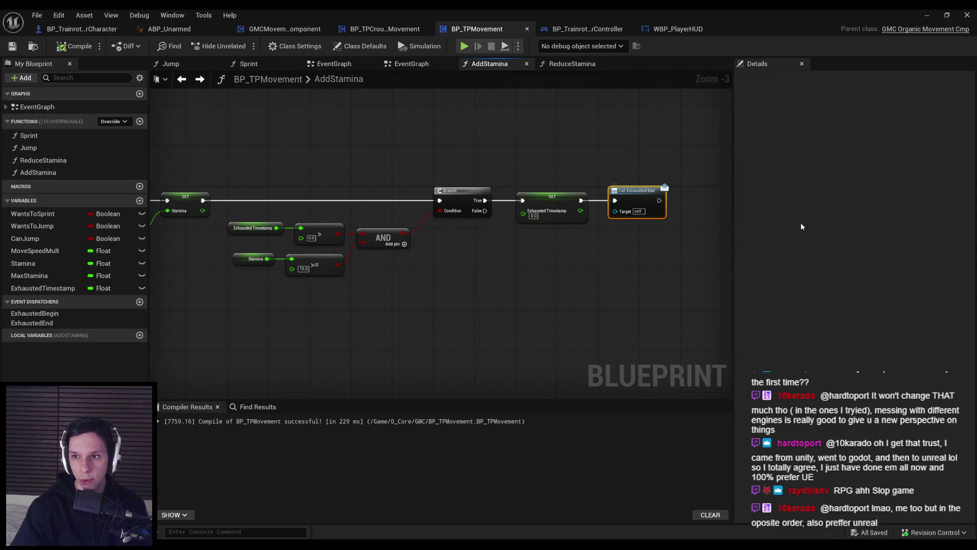
Review the ExhaustedBegin and ExhaustedEnd dispatcher settings and save BP_TPMovement
{"action": "left_click", "coordinate": [43, 313]}
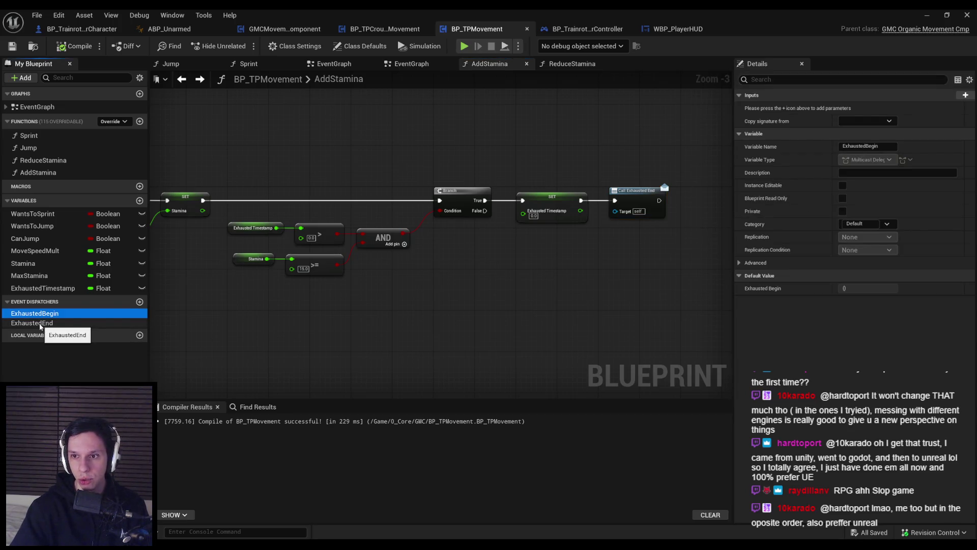
{"action": "left_click", "coordinate": [40, 323]}
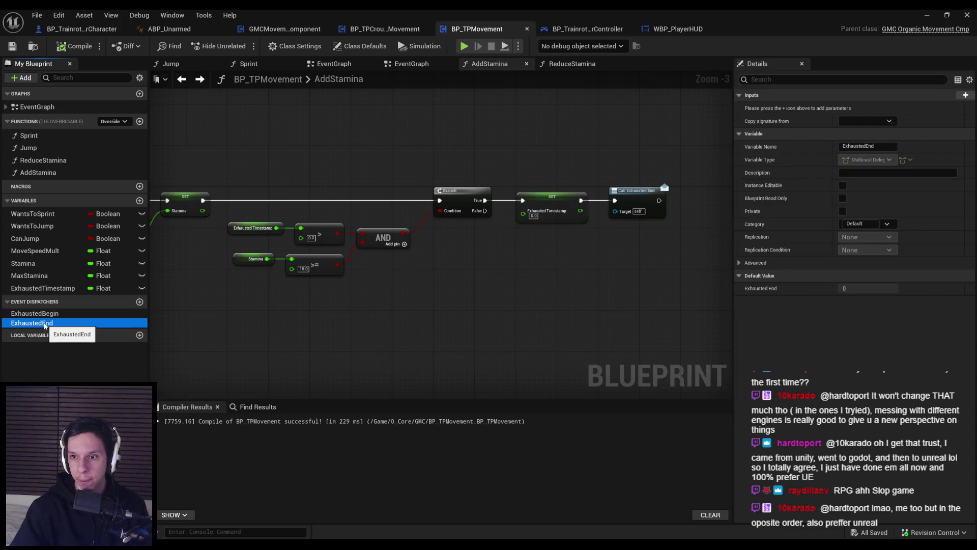
{"action": "left_click", "coordinate": [739, 263]}
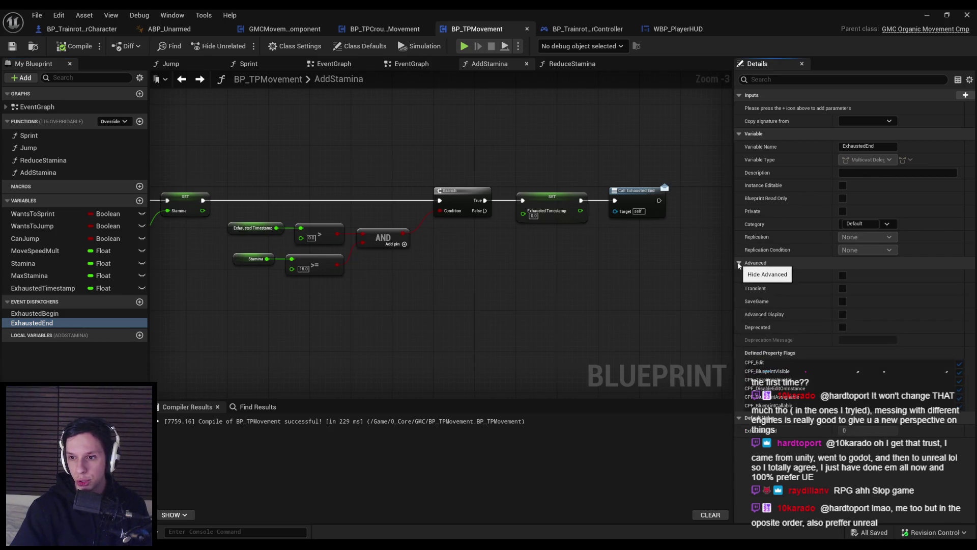
{"action": "left_click", "coordinate": [739, 263]}
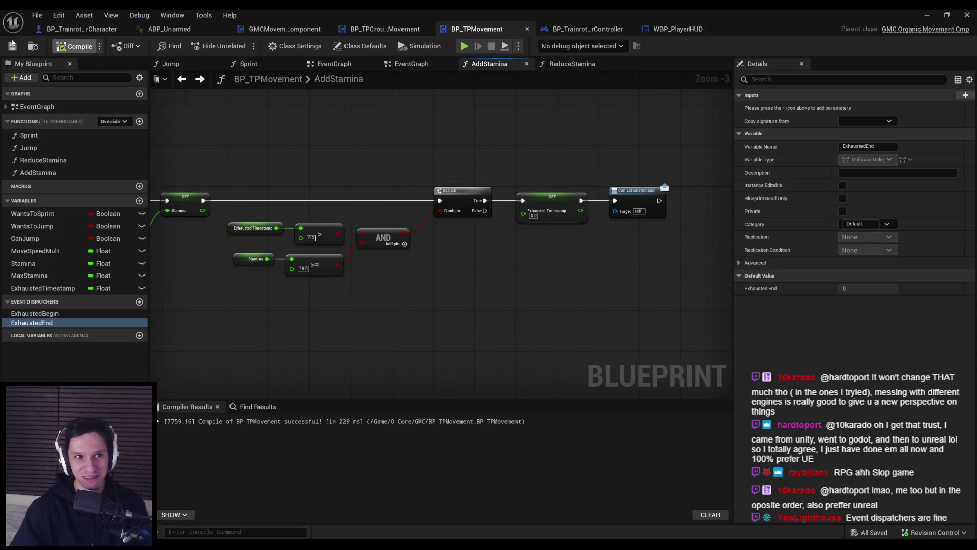
{"action": "left_click", "coordinate": [11, 44]}
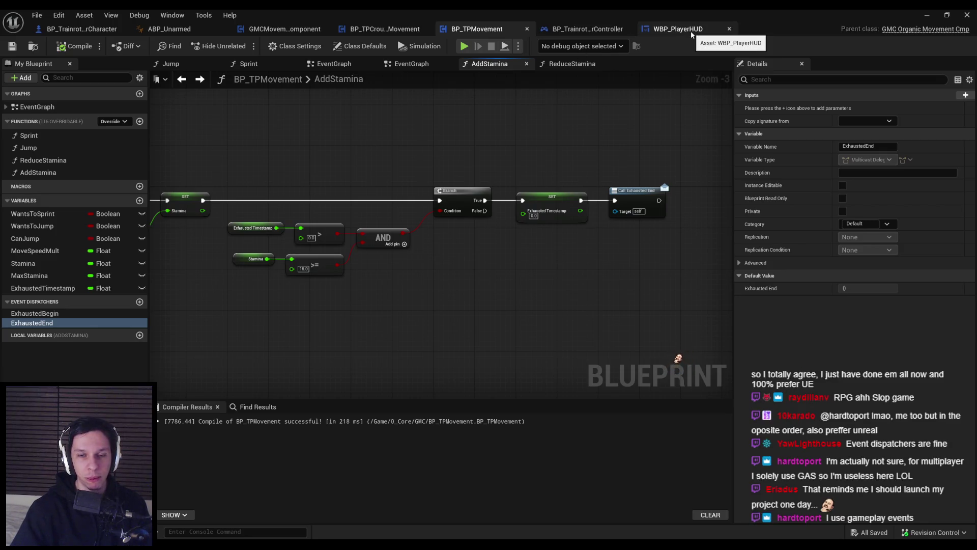
{"action": "left_click", "coordinate": [677, 29]}
Move the Event Tick row of nodes down to make room below Event Construct
{"action": "left_click_drag", "start_coordinate": [267, 291], "coordinate": [511, 273]}
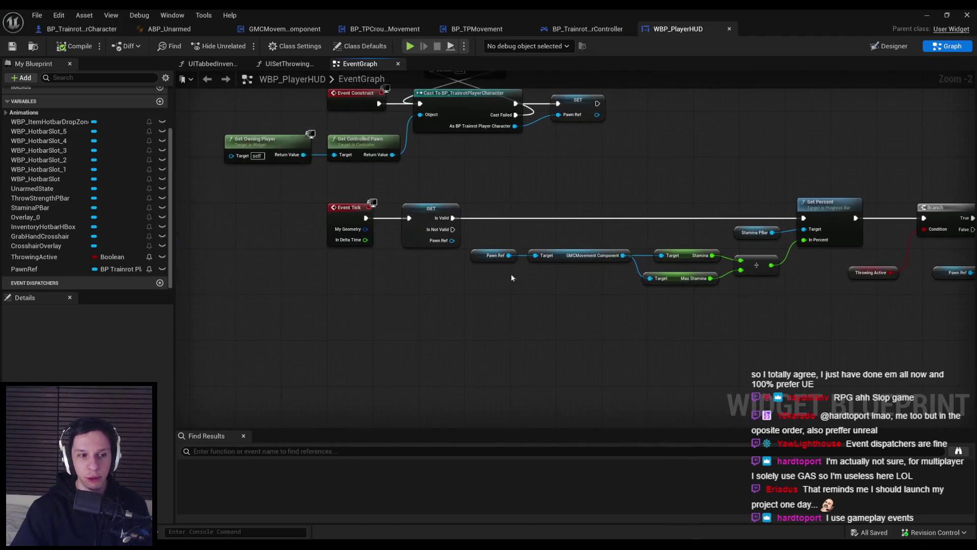
{"action": "scroll", "coordinate": [417, 262], "scroll_direction": "up", "scroll_amount": 1}
{"action": "left_click_drag", "start_coordinate": [418, 262], "coordinate": [605, 241]}
{"action": "scroll", "coordinate": [578, 341], "scroll_direction": "down", "scroll_amount": 3}
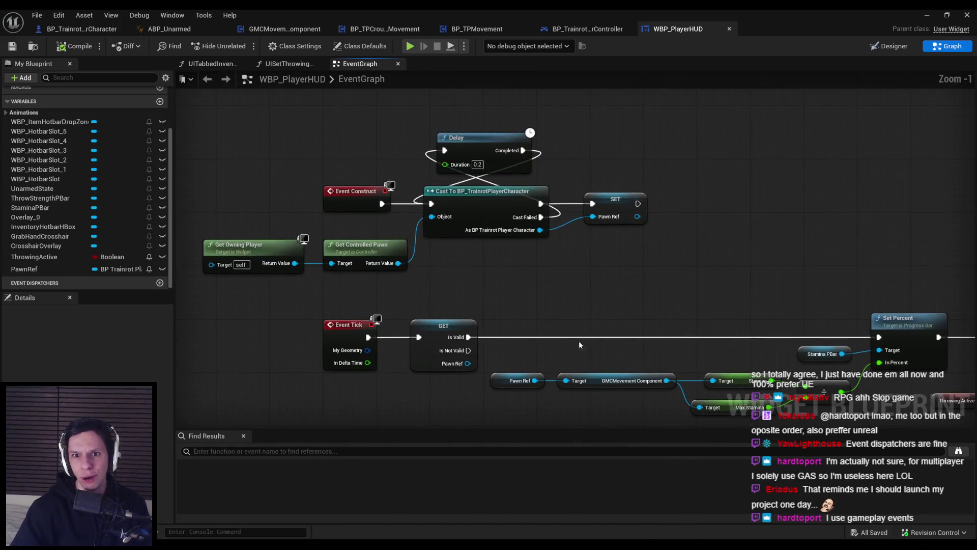
{"action": "left_click_drag", "start_coordinate": [194, 239], "coordinate": [329, 258]}
{"action": "left_click_drag", "start_coordinate": [463, 284], "coordinate": [886, 360]}
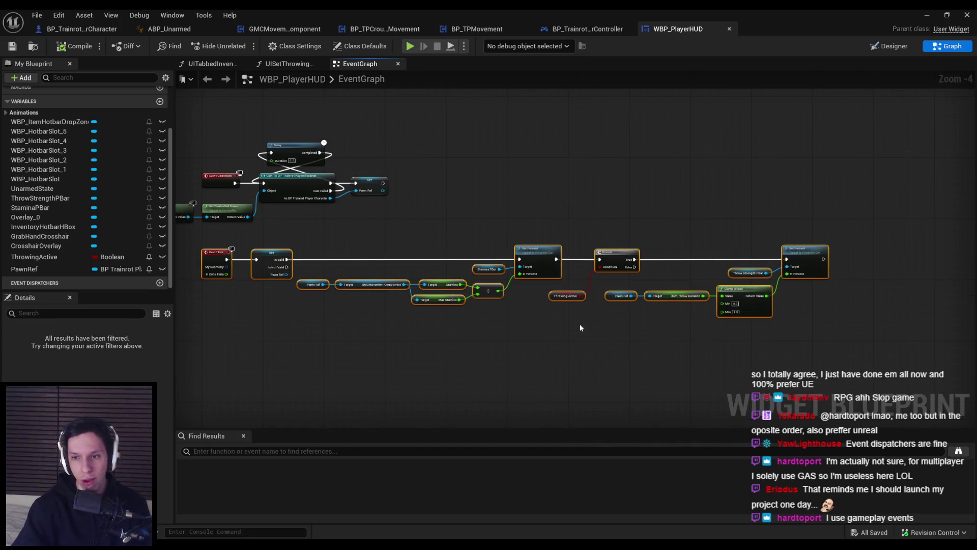
{"action": "scroll", "coordinate": [468, 244], "scroll_direction": "up", "scroll_amount": 3}
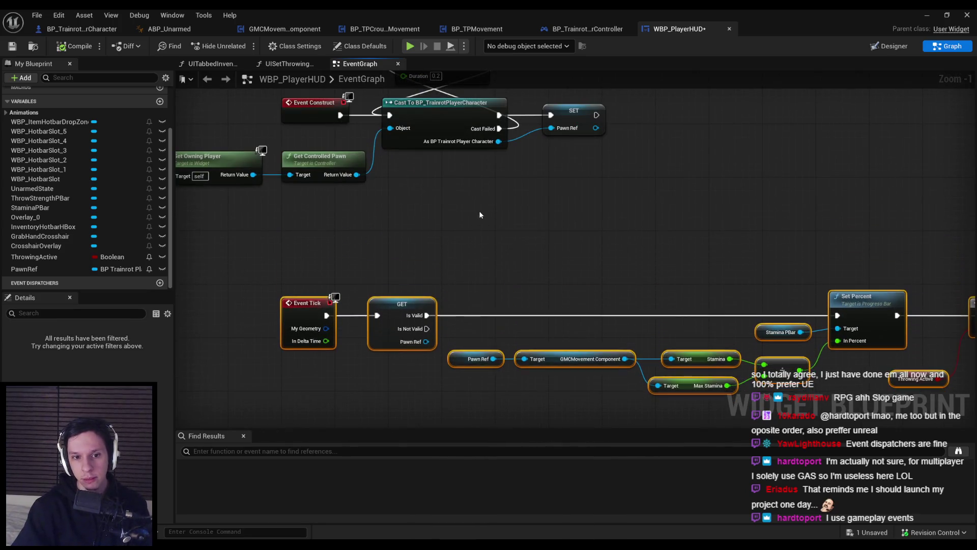
{"action": "left_click", "coordinate": [473, 214]}
Add a GMCMovement Component getter off the stored Pawn Ref
{"action": "mouse_move", "coordinate": [473, 215]}
{"action": "left_mouse_down"}
{"action": "mouse_move", "coordinate": [454, 187]}
{"action": "mouse_move", "coordinate": [497, 204]}
{"action": "left_mouse_up"}
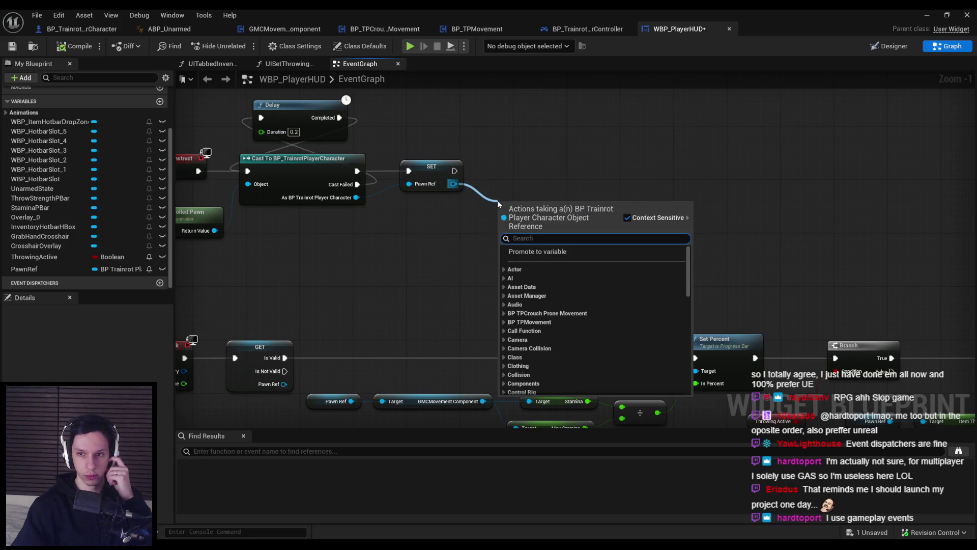
{"action": "type", "text": "get"}
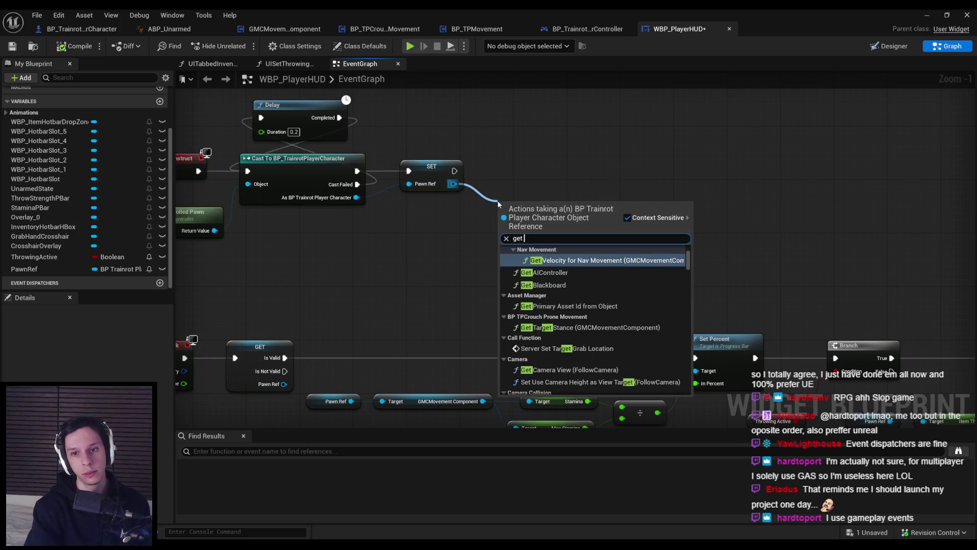
{"action": "type", "text": " m"}
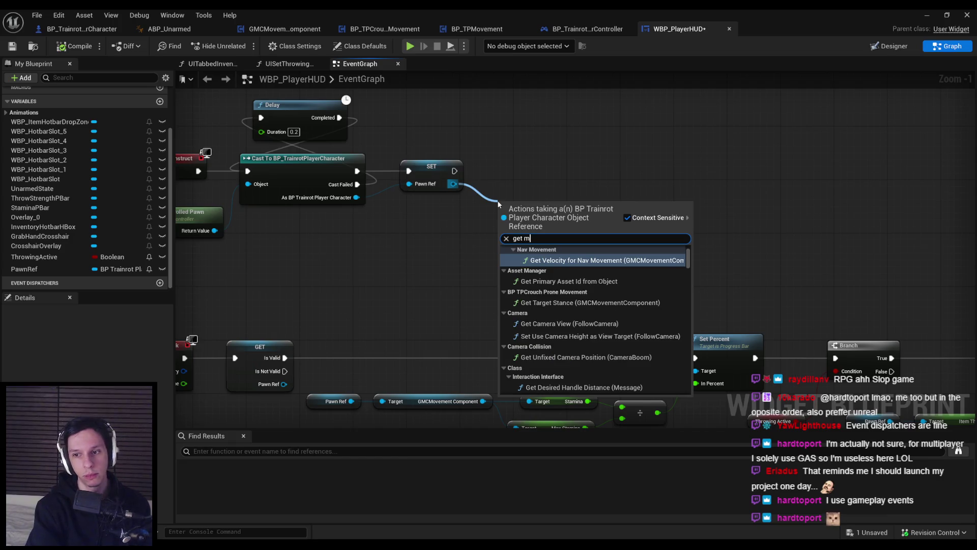
{"action": "type", "text": "ovement cpom"}
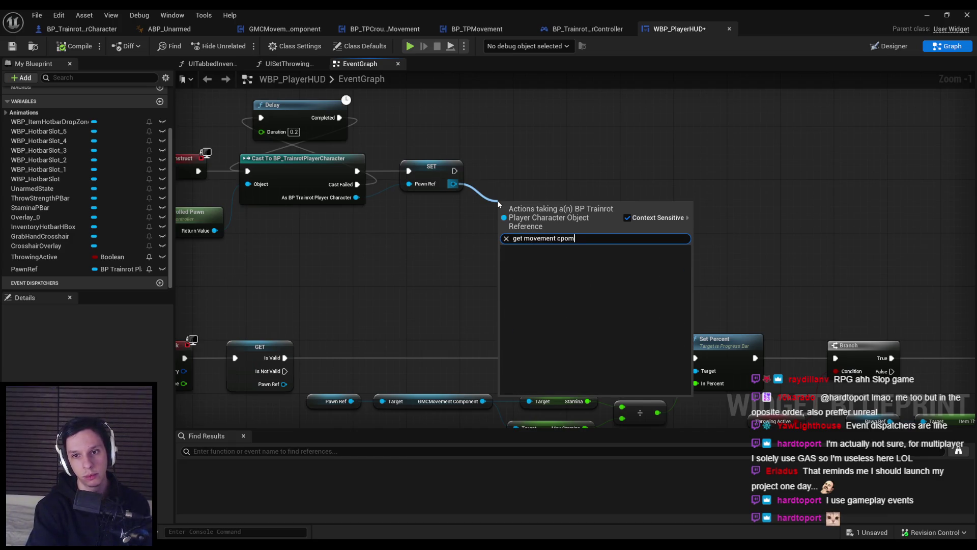
{"action": "key", "text": "BackSpace"}
{"action": "key", "text": "BackSpace"}
{"action": "key", "text": "BackSpace"}
{"action": "type", "text": "o"}
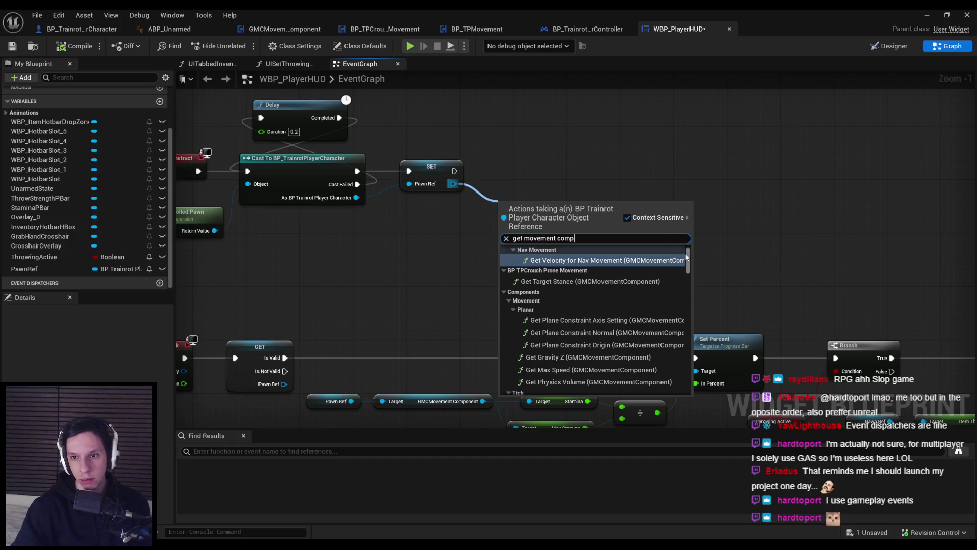
{"action": "left_click_drag", "start_coordinate": [686, 257], "coordinate": [688, 385]}
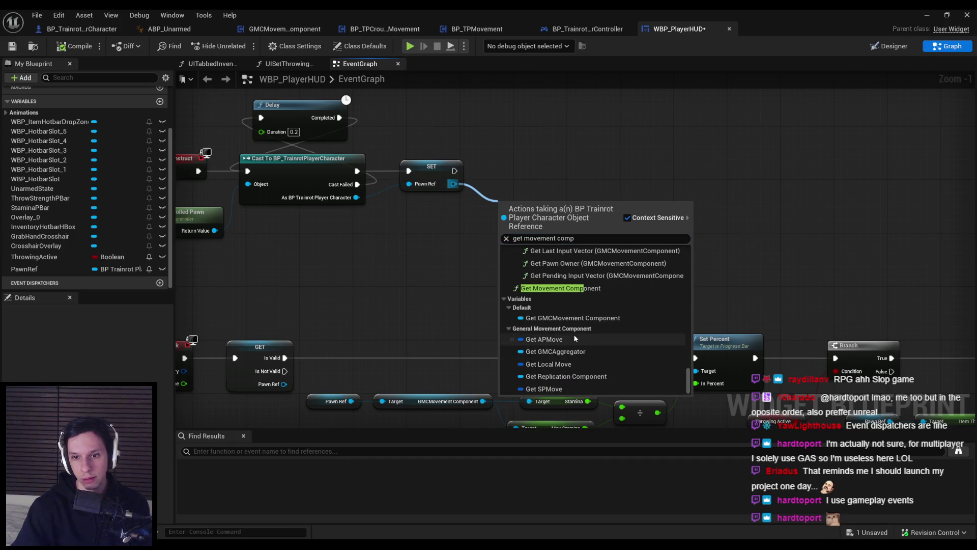
{"action": "left_click", "coordinate": [573, 318]}
Add Bind Event to Exhausted Begin and Exhausted End nodes, chained after SET
{"action": "left_click_drag", "start_coordinate": [597, 201], "coordinate": [630, 192]}
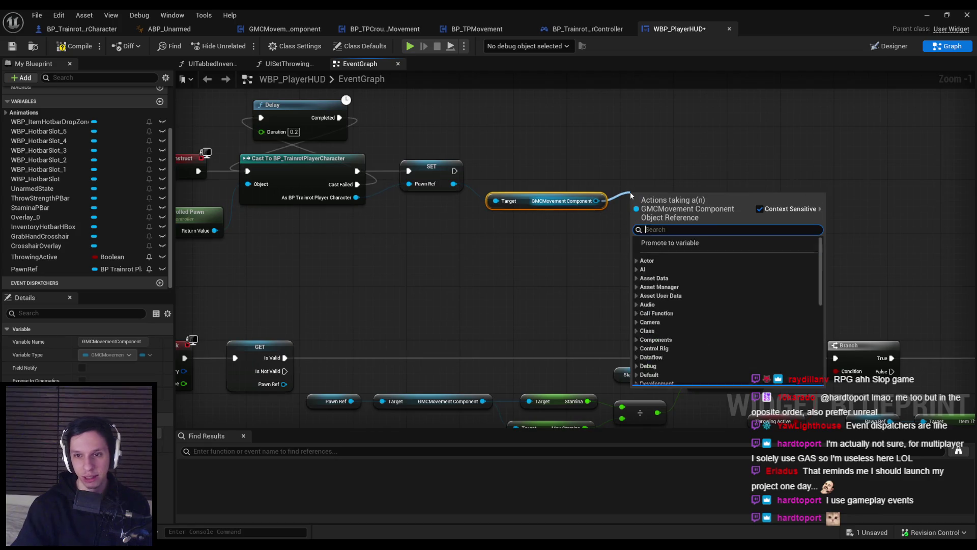
{"action": "type", "text": "bind"}
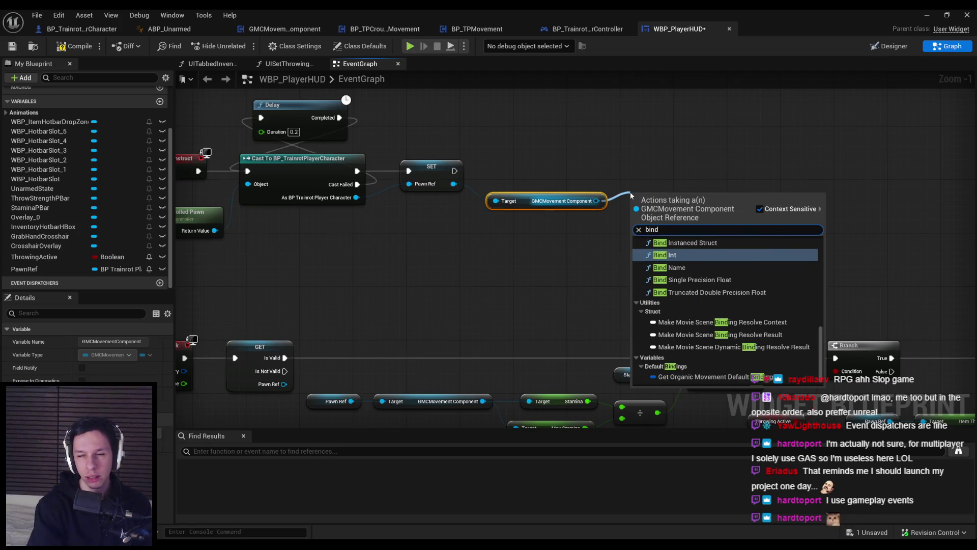
{"action": "type", "text": " begin"}
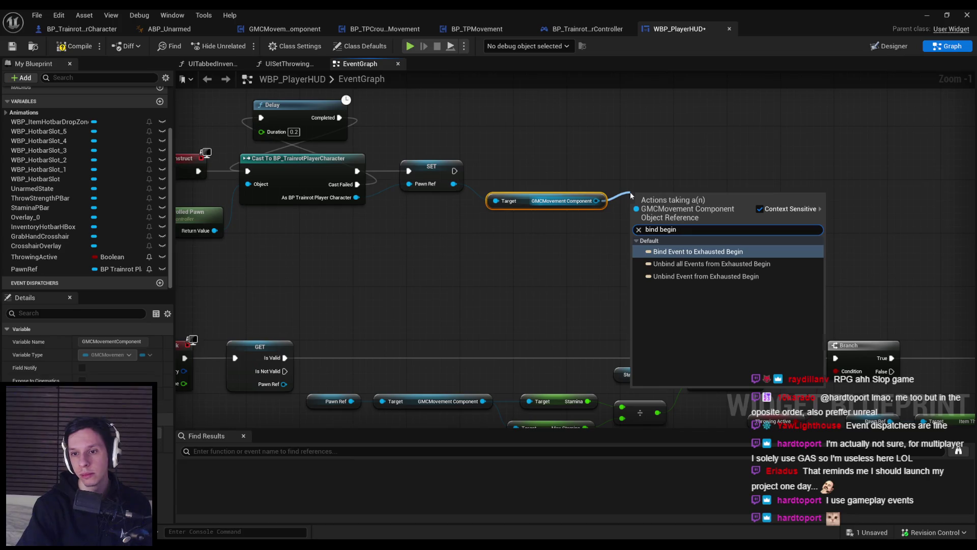
{"action": "key", "text": "Return"}
{"action": "mouse_move", "coordinate": [682, 186]}
{"action": "left_mouse_down"}
{"action": "mouse_move", "coordinate": [682, 152]}
{"action": "mouse_move", "coordinate": [476, 182]}
{"action": "mouse_move", "coordinate": [454, 171]}
{"action": "left_mouse_up"}
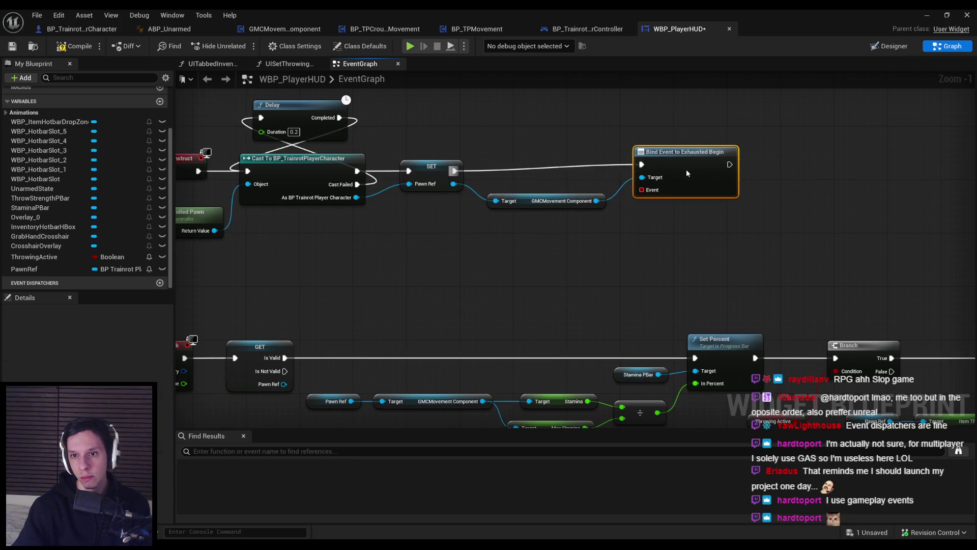
{"action": "left_click_drag", "start_coordinate": [684, 152], "coordinate": [678, 158]}
{"action": "mouse_move", "coordinate": [542, 205]}
{"action": "left_mouse_down"}
{"action": "mouse_move", "coordinate": [534, 232]}
{"action": "mouse_move", "coordinate": [541, 145]}
{"action": "mouse_move", "coordinate": [744, 134]}
{"action": "mouse_move", "coordinate": [779, 157]}
{"action": "mouse_move", "coordinate": [723, 172]}
{"action": "left_mouse_up"}
{"action": "type", "text": "bind end"}
{"action": "key", "text": "Return"}
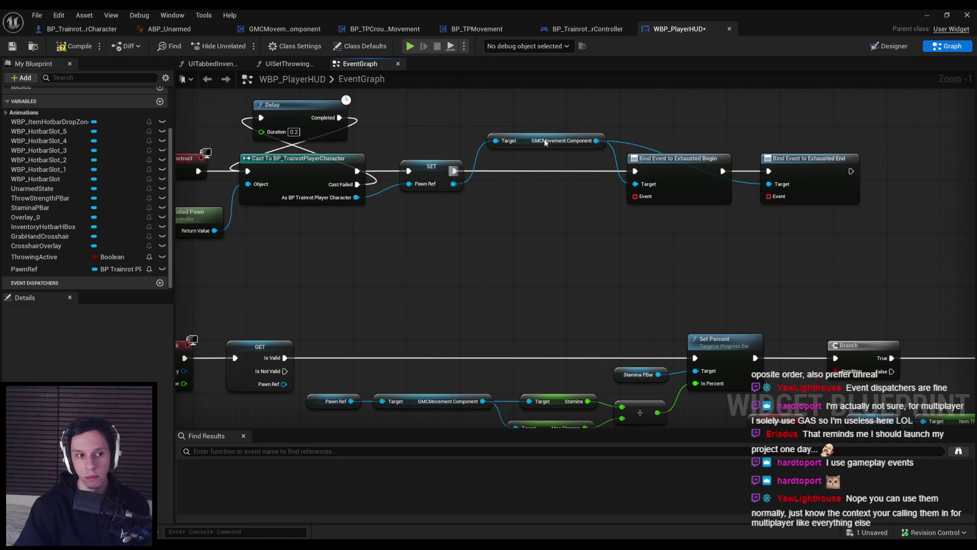
{"action": "left_click_drag", "start_coordinate": [549, 209], "coordinate": [457, 255]}
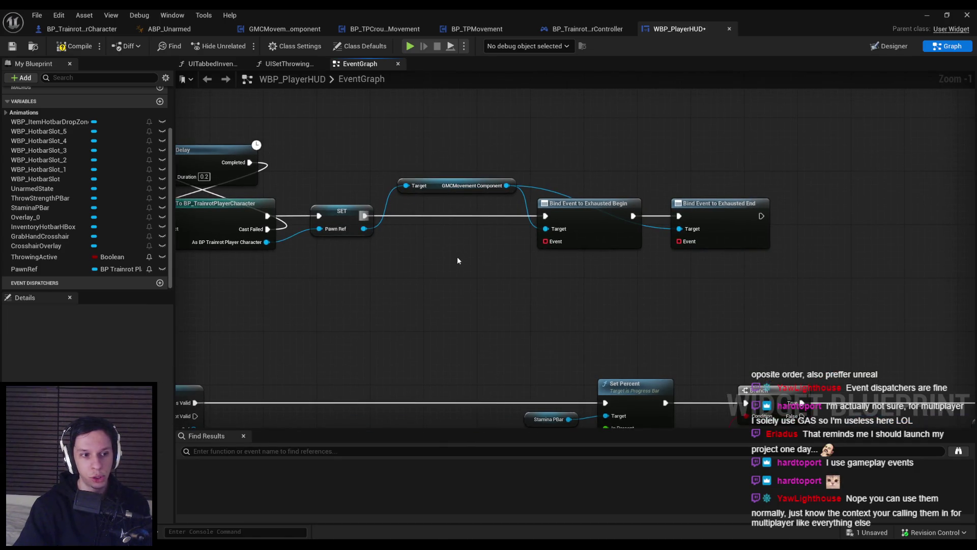
Add a reroute point on the Target wire, align the component node, and compile
{"action": "scroll", "coordinate": [594, 133], "scroll_direction": "up", "scroll_amount": 1}
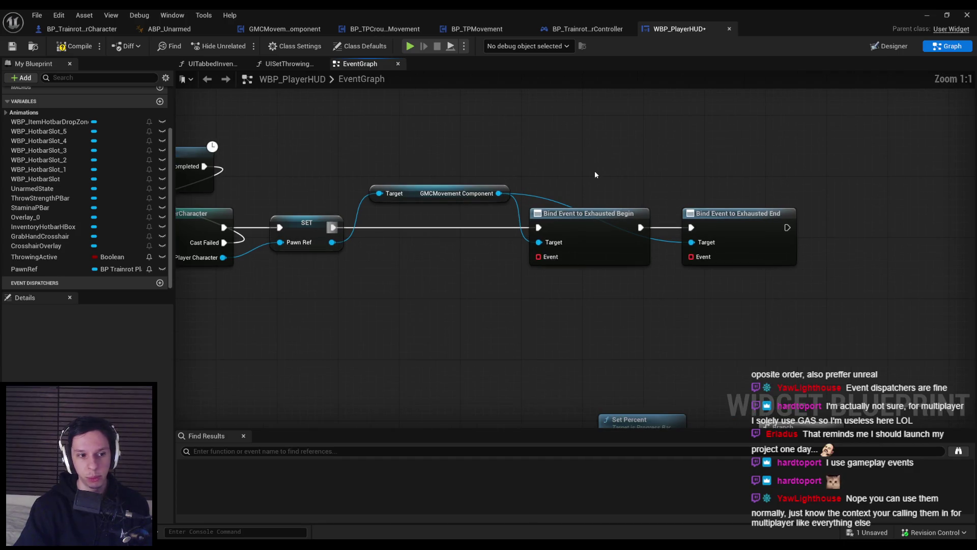
{"action": "double_click", "coordinate": [564, 197]}
{"action": "left_click_drag", "start_coordinate": [564, 197], "coordinate": [642, 201]}
{"action": "key", "text": "q"}
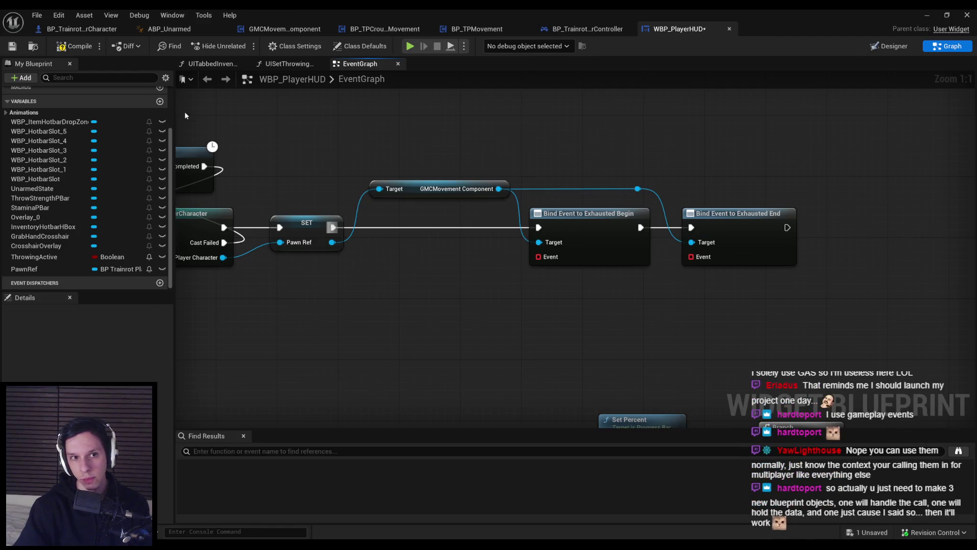
{"action": "left_click", "coordinate": [74, 46]}
Create a custom event named UIStartExhaustion bound to Exhausted Begin's Event pin
{"action": "left_click_drag", "start_coordinate": [539, 256], "coordinate": [444, 300]}
{"action": "type", "text": "custom"}
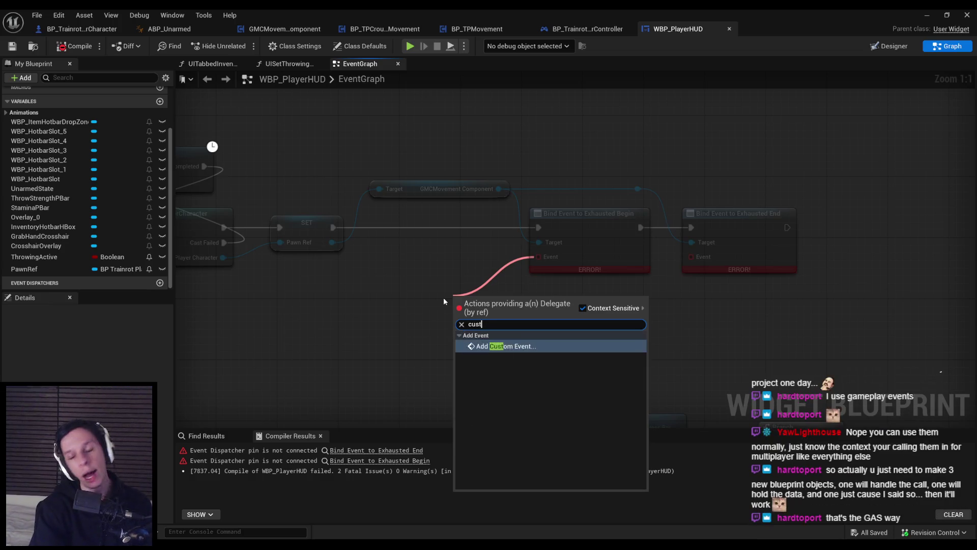
{"action": "key", "text": "BackSpace"}
{"action": "key", "text": "BackSpace"}
{"action": "key", "text": "BackSpace"}
{"action": "type", "text": "custom"}
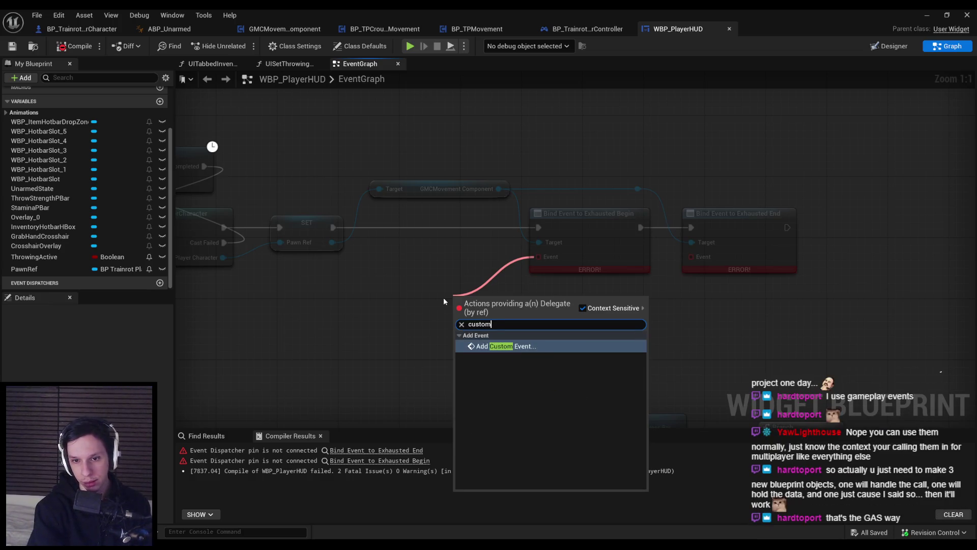
{"action": "key", "text": "Return"}
{"action": "type", "text": "StartExhaustion"}
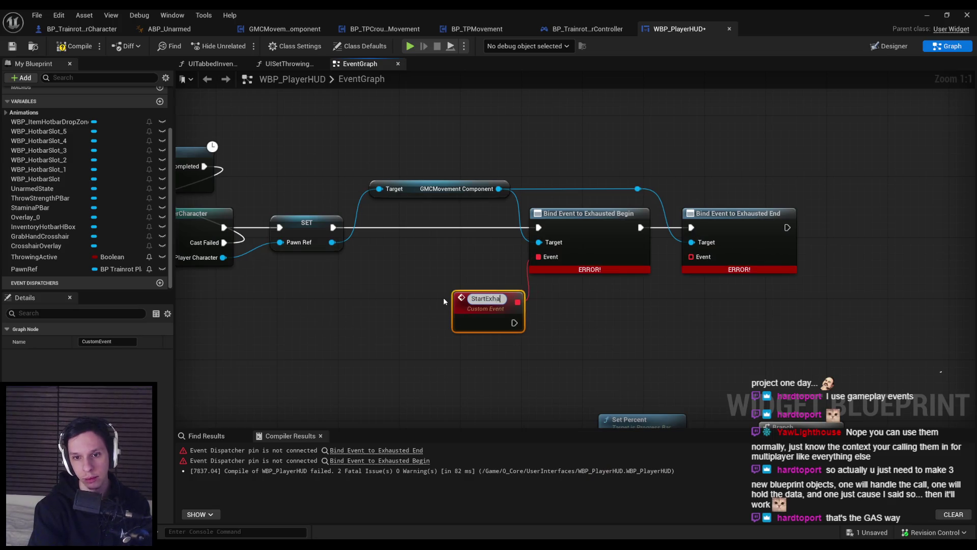
{"action": "key", "text": "Home"}
{"action": "type", "text": "UI"}
{"action": "key", "text": "Return"}
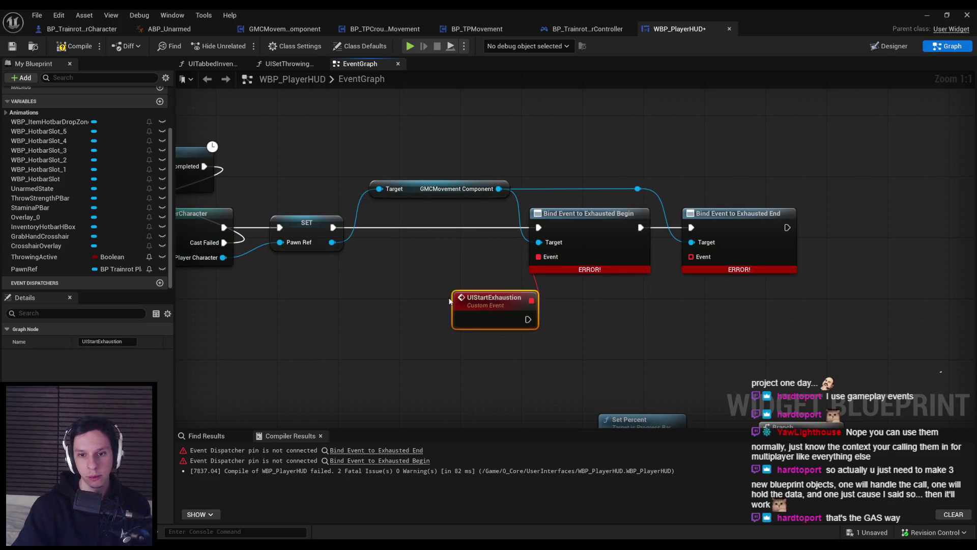
{"action": "left_click_drag", "start_coordinate": [489, 305], "coordinate": [450, 308]}
Rearrange the Exhausted End bind node and UIStartExhaustion event, glancing at the widget layout
{"action": "scroll", "coordinate": [450, 308], "scroll_direction": "down", "scroll_amount": 2}
{"action": "left_click", "coordinate": [473, 215]}
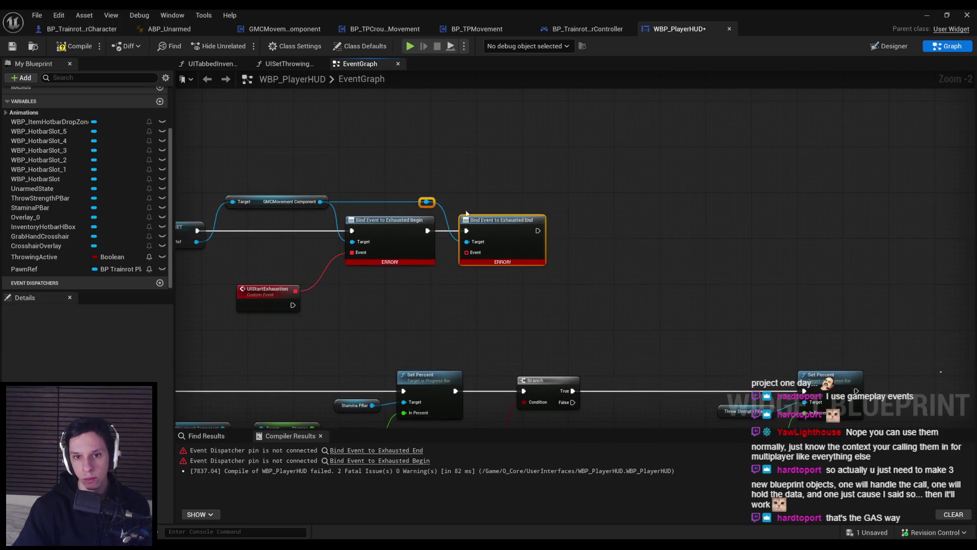
{"action": "left_click_drag", "start_coordinate": [467, 213], "coordinate": [572, 223]}
{"action": "scroll", "coordinate": [432, 307], "scroll_direction": "up", "scroll_amount": 2}
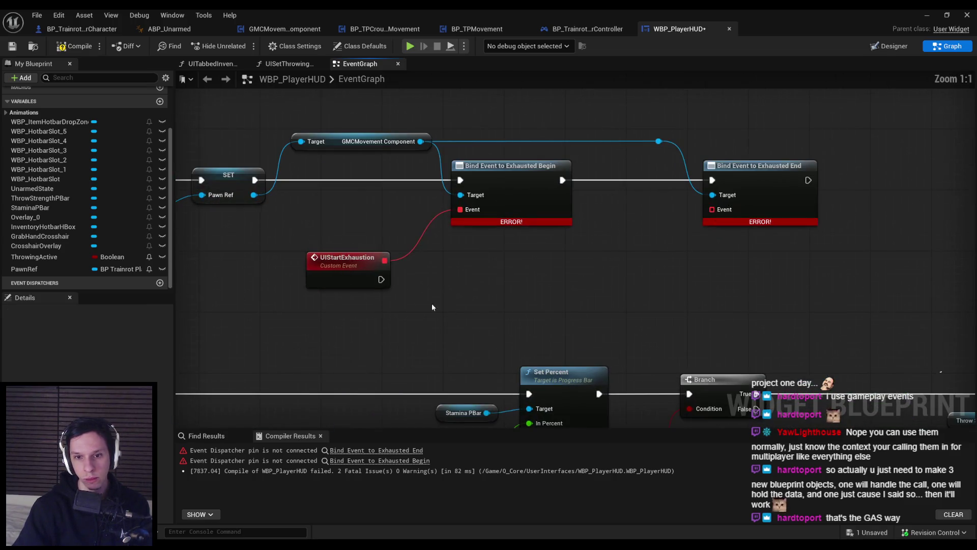
{"action": "left_click_drag", "start_coordinate": [356, 277], "coordinate": [356, 262]}
{"action": "left_click", "coordinate": [892, 46]}
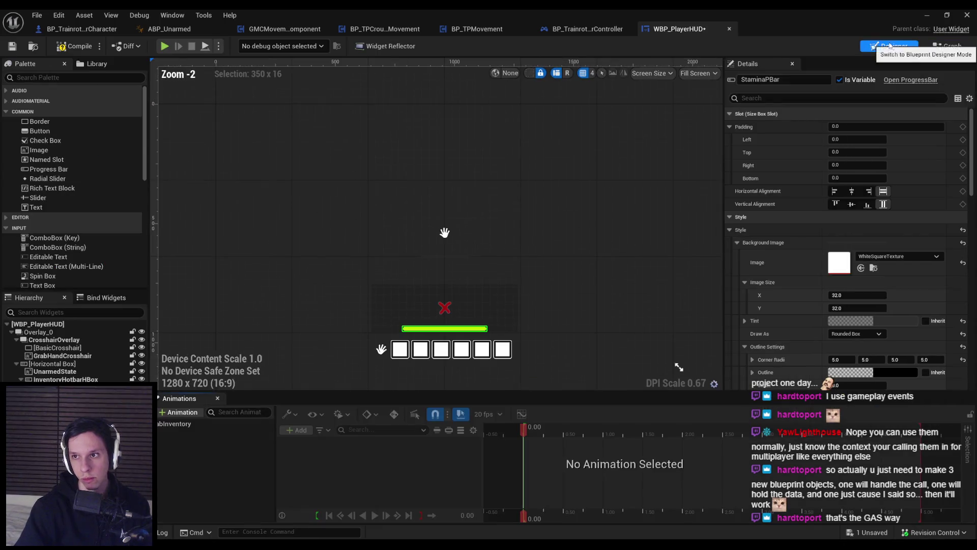
{"action": "left_click", "coordinate": [948, 46]}
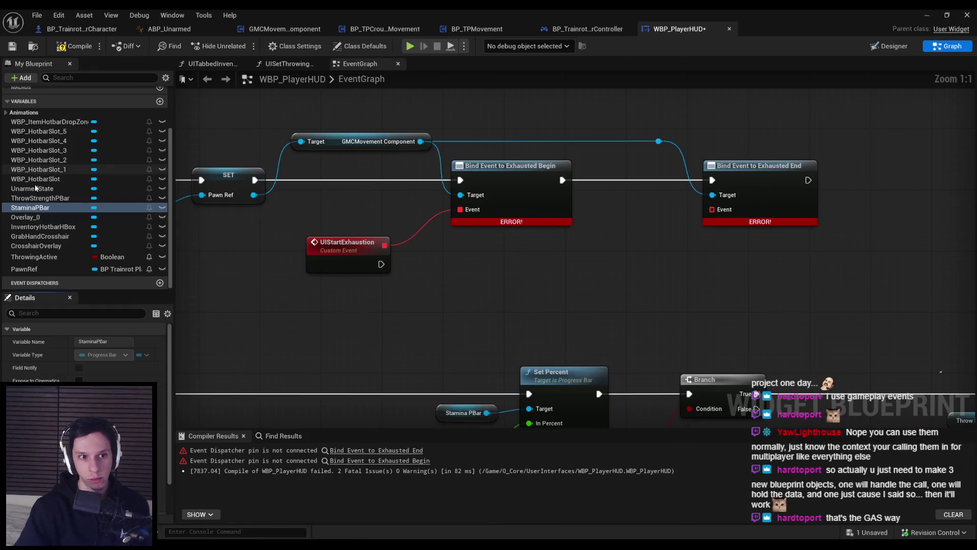
Add a Stamina PBar Set Fill Color and Opacity node run from UIStartExhaustion
{"action": "mouse_move", "coordinate": [342, 321]}
{"action": "left_mouse_down"}
{"action": "mouse_move", "coordinate": [368, 312]}
{"action": "mouse_move", "coordinate": [422, 237]}
{"action": "left_mouse_up"}
{"action": "type", "text": "fill col"}
{"action": "key", "text": "Return"}
{"action": "left_click_drag", "start_coordinate": [381, 263], "coordinate": [430, 264]}
{"action": "left_click_drag", "start_coordinate": [320, 320], "coordinate": [359, 298]}
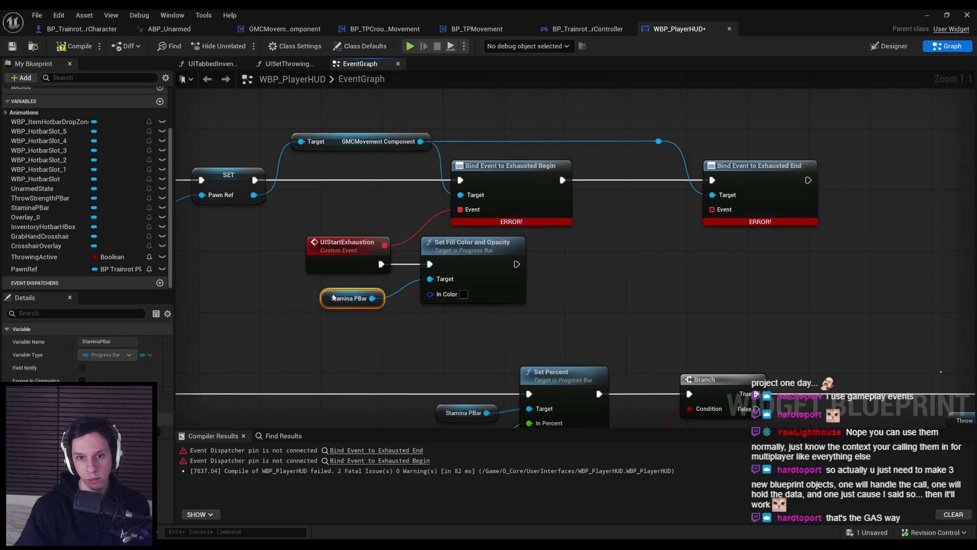
Check the Stamina PBar's current green fill colour in the Designer
{"action": "left_click", "coordinate": [464, 294]}
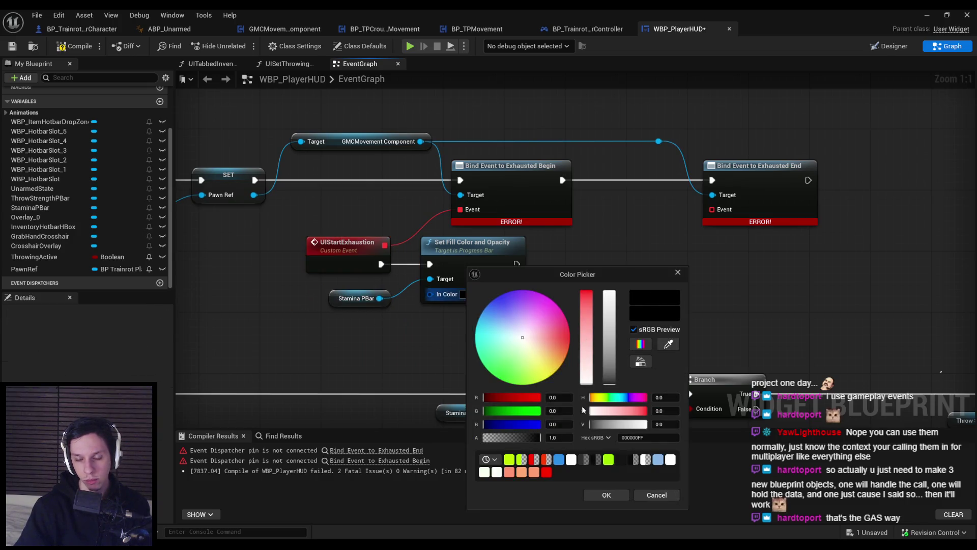
{"action": "left_click", "coordinate": [657, 495]}
{"action": "left_click", "coordinate": [890, 45]}
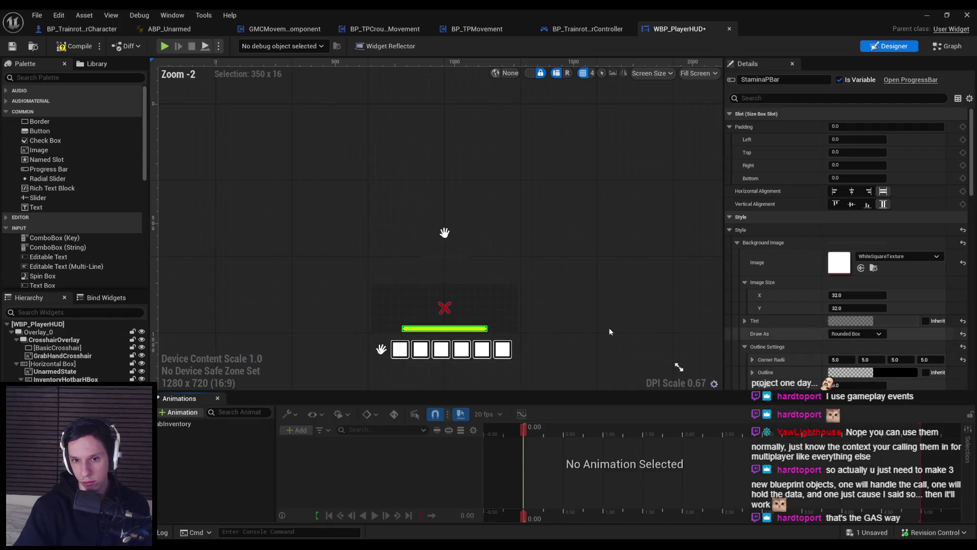
{"action": "scroll", "coordinate": [860, 331], "scroll_direction": "down", "scroll_amount": 10}
{"action": "left_click", "coordinate": [860, 346]}
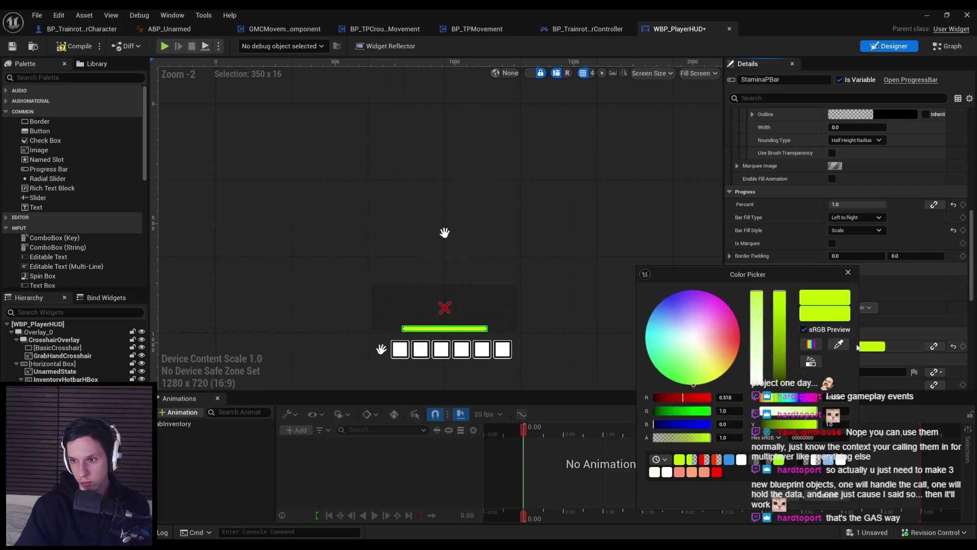
{"action": "left_click", "coordinate": [828, 500]}
{"action": "left_click", "coordinate": [947, 46]}
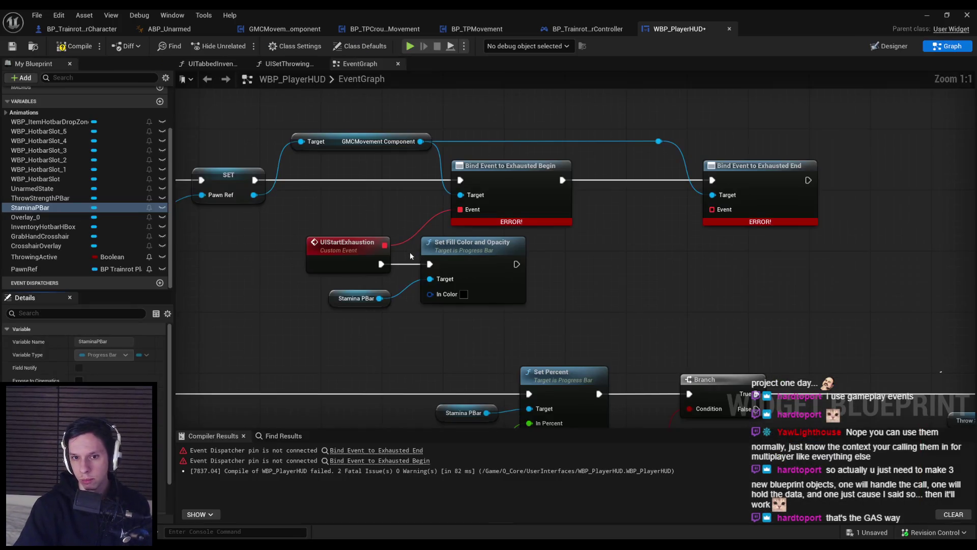
Set the fill node's In Color to red (FF0000FF, slightly adjusted)
{"action": "left_click", "coordinate": [464, 294]}
{"action": "type", "text": "FF0000FF"}
{"action": "key", "text": "Return"}
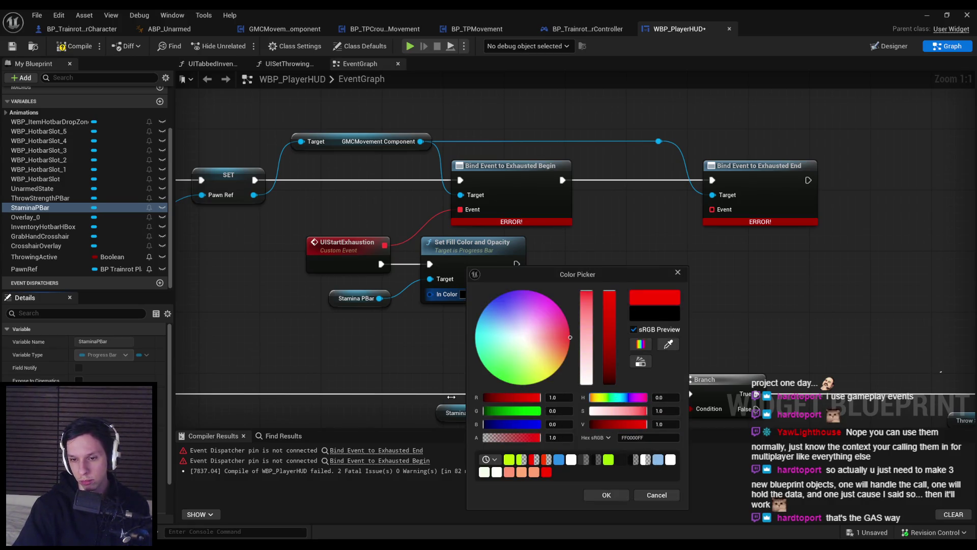
{"action": "left_click_drag", "start_coordinate": [601, 398], "coordinate": [591, 399]}
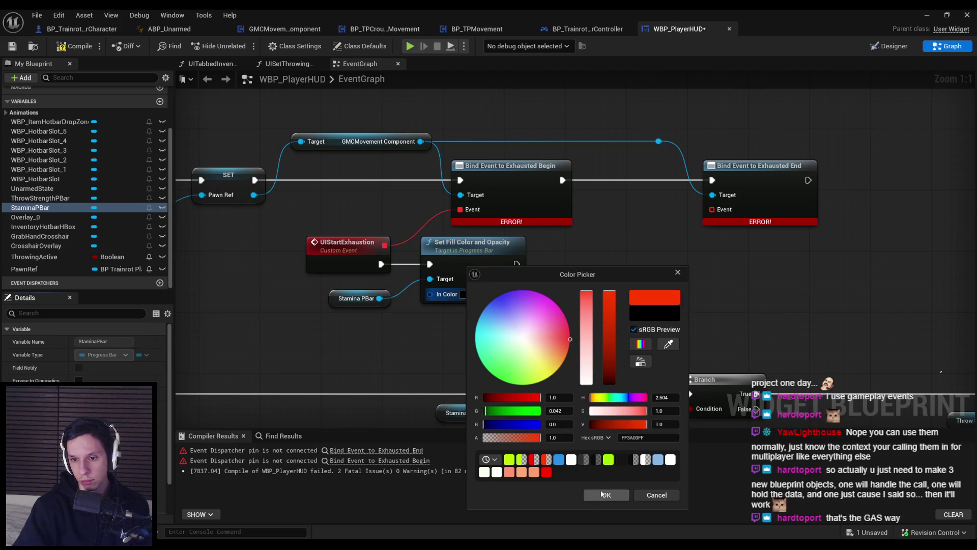
{"action": "left_click", "coordinate": [602, 494]}
Shift the UIStartExhaustion nodes right and drag a wire from Exhausted End's Event pin
{"action": "left_click_drag", "start_coordinate": [424, 344], "coordinate": [348, 246]}
{"action": "left_click_drag", "start_coordinate": [483, 255], "coordinate": [513, 255]}
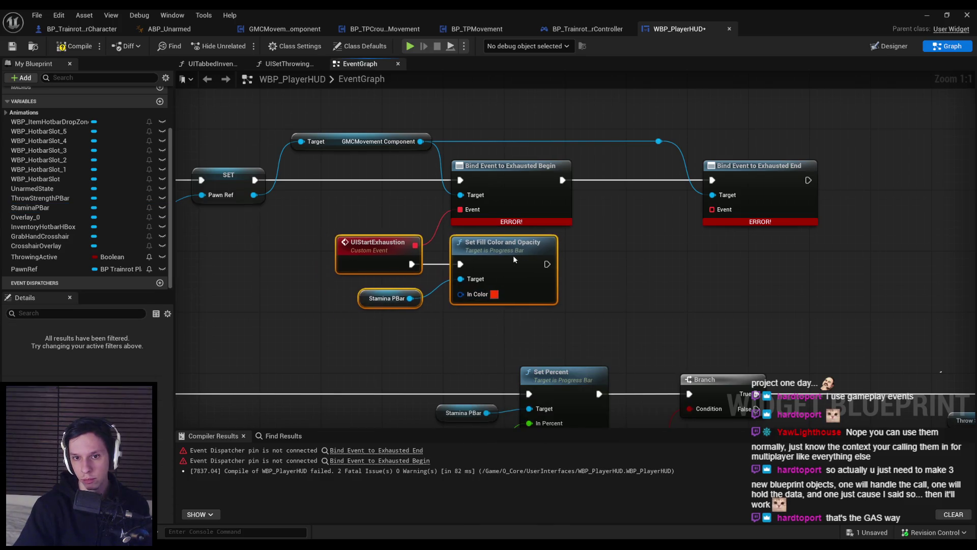
{"action": "left_click", "coordinate": [682, 251]}
{"action": "left_click_drag", "start_coordinate": [712, 209], "coordinate": [658, 265]}
Create a custom event named UIEndExhaustion bound to Exhausted End
{"action": "type", "text": "cust"}
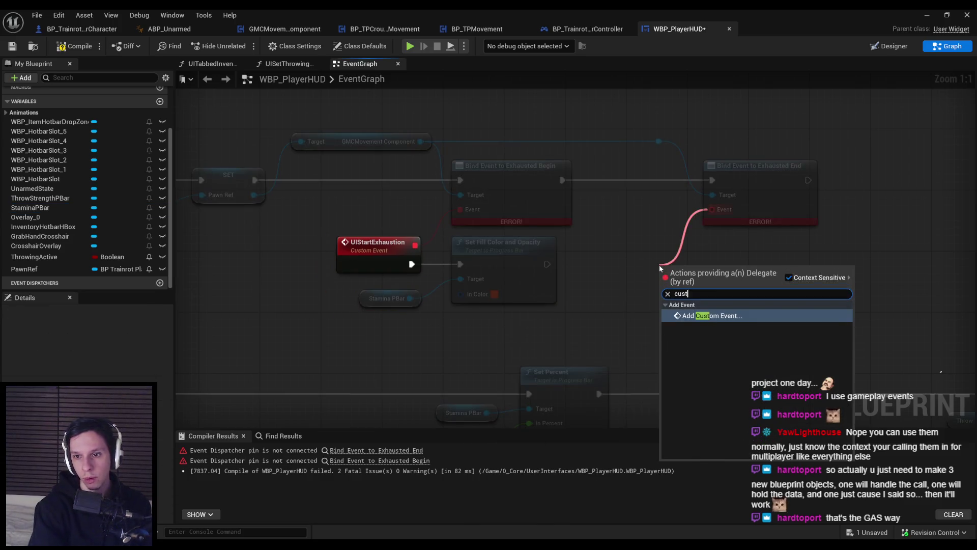
{"action": "key", "text": "Return"}
{"action": "type", "text": "UIEndExhausition"}
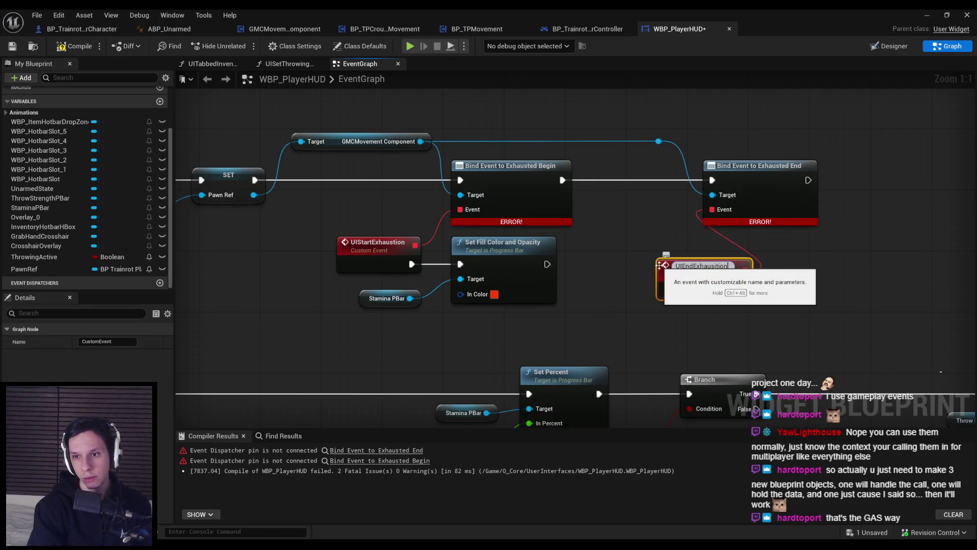
{"action": "key", "text": "Return"}
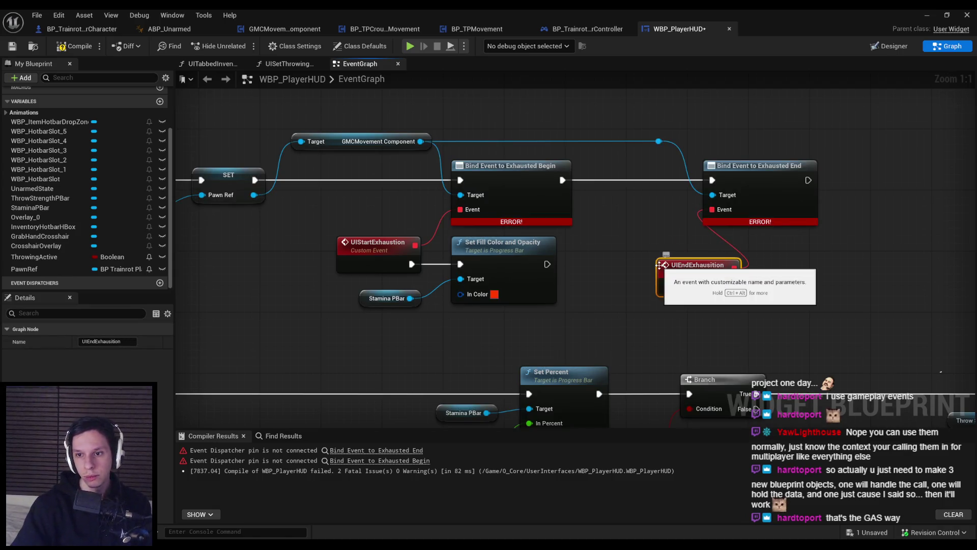
{"action": "double_click", "coordinate": [712, 265]}
{"action": "key", "text": "BackSpace"}
{"action": "key", "text": "BackSpace"}
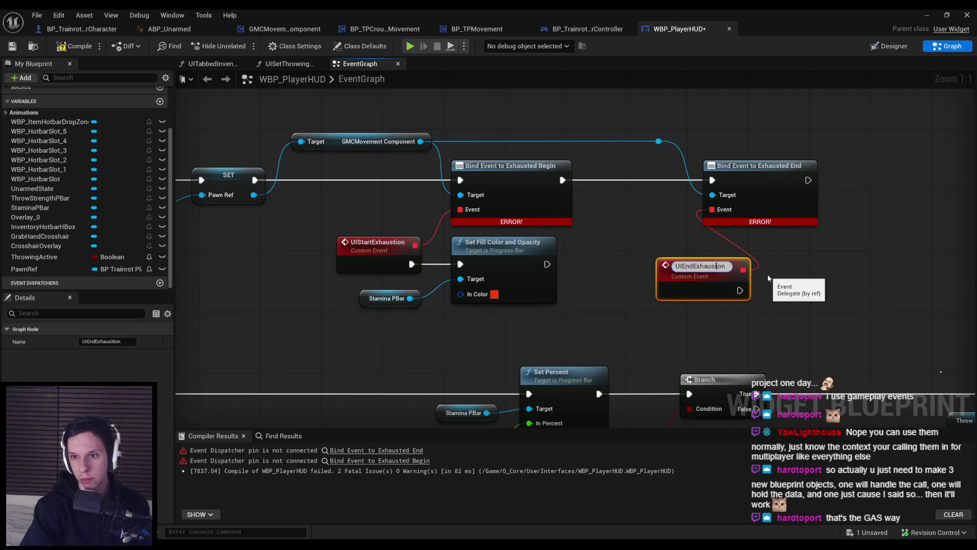
{"action": "type", "text": "t"}
{"action": "key", "text": "Return"}
{"action": "mouse_move", "coordinate": [712, 279]}
{"action": "left_mouse_down"}
{"action": "mouse_move", "coordinate": [651, 260]}
{"action": "mouse_move", "coordinate": [664, 262]}
{"action": "left_mouse_up"}
Copy the Stamina PBar fill colour nodes and wire the copy from UIEndExhaustion
{"action": "left_click_drag", "start_coordinate": [532, 328], "coordinate": [415, 287]}
{"action": "key", "text": "ctrl+c"}
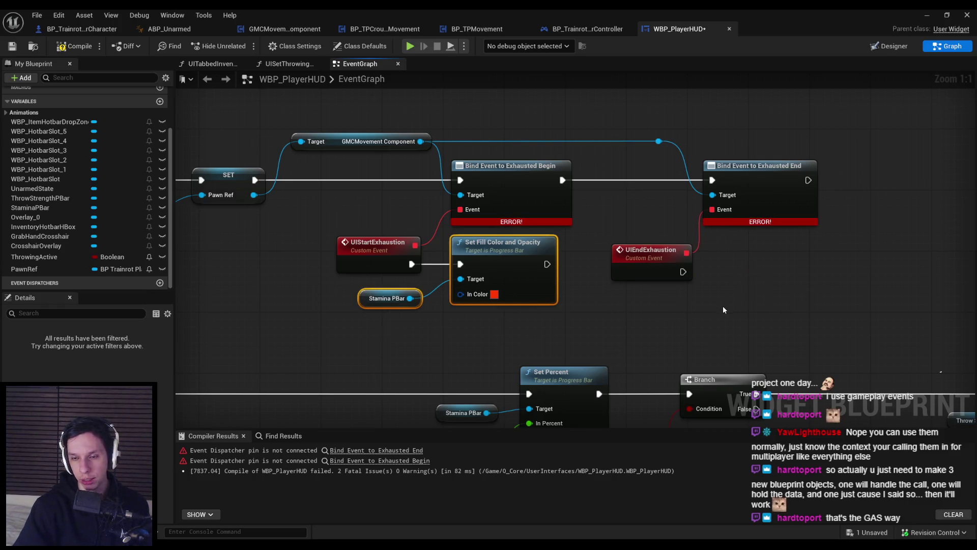
{"action": "key", "text": "ctrl+v"}
{"action": "left_click_drag", "start_coordinate": [765, 279], "coordinate": [684, 271]}
{"action": "mouse_move", "coordinate": [833, 279]}
{"action": "left_mouse_down"}
{"action": "mouse_move", "coordinate": [754, 266]}
{"action": "mouse_move", "coordinate": [781, 271]}
{"action": "left_mouse_up"}
{"action": "left_click", "coordinate": [652, 252], "text": "ctrl"}
{"action": "left_click_drag", "start_coordinate": [651, 252], "coordinate": [652, 244]}
{"action": "left_click_drag", "start_coordinate": [868, 333], "coordinate": [336, 270]}
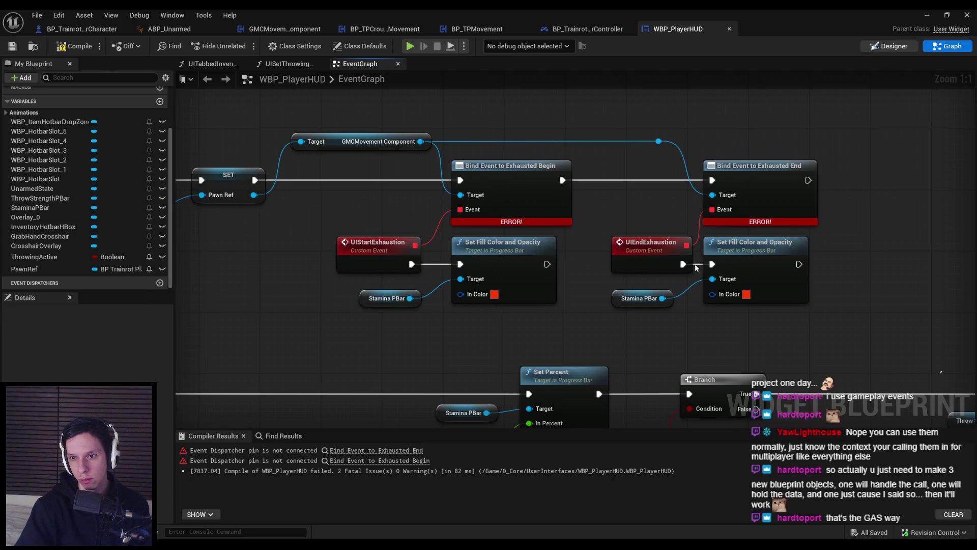
Set the copied fill node's In Color to lime BFFF00FF, matching the bar's default green
{"action": "left_click", "coordinate": [891, 45]}
{"action": "scroll", "coordinate": [855, 254], "scroll_direction": "down", "scroll_amount": 10}
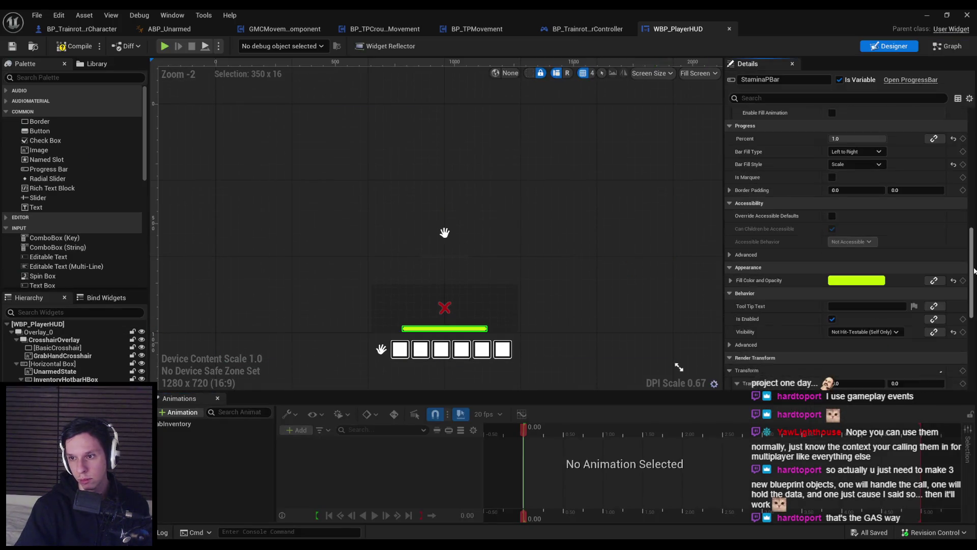
{"action": "left_click", "coordinate": [875, 293]}
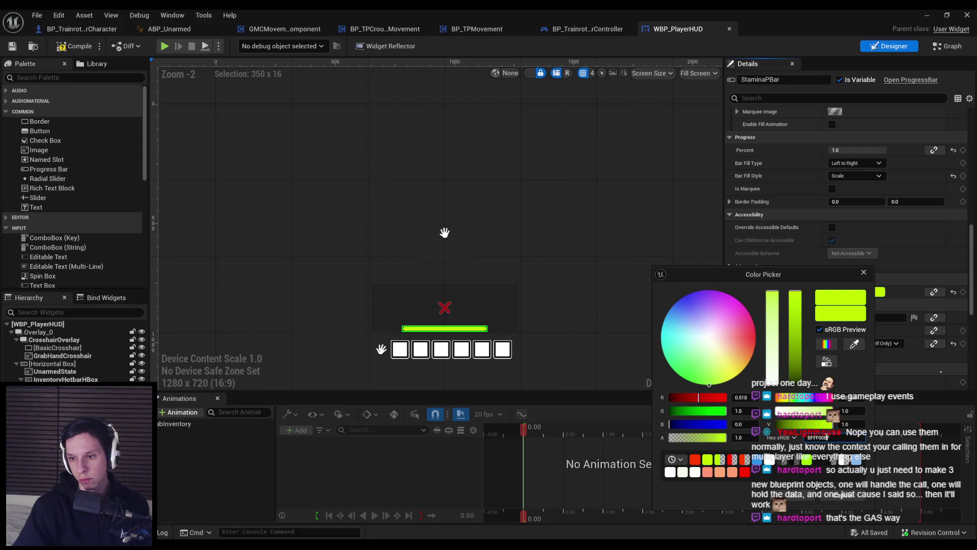
{"action": "left_click", "coordinate": [829, 496]}
{"action": "left_click", "coordinate": [951, 46]}
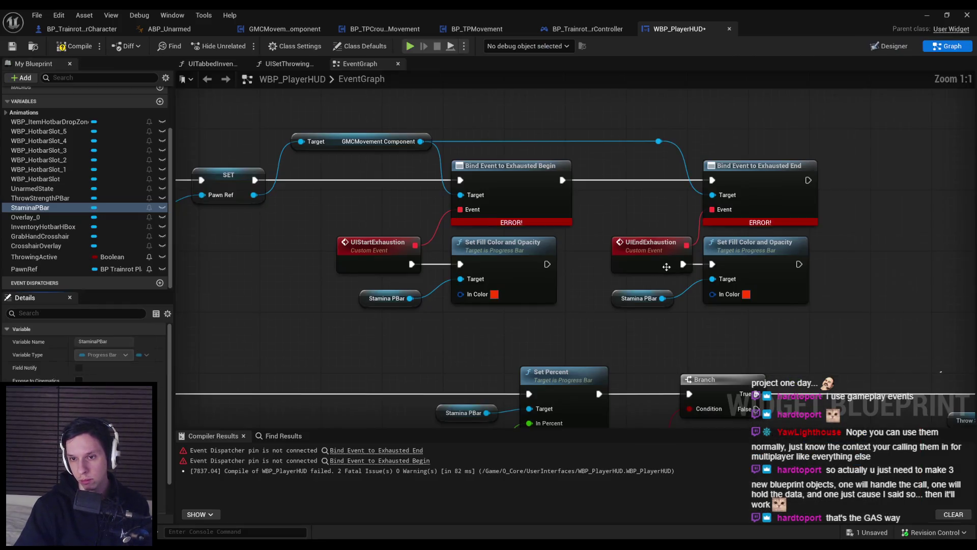
{"action": "left_click", "coordinate": [744, 294]}
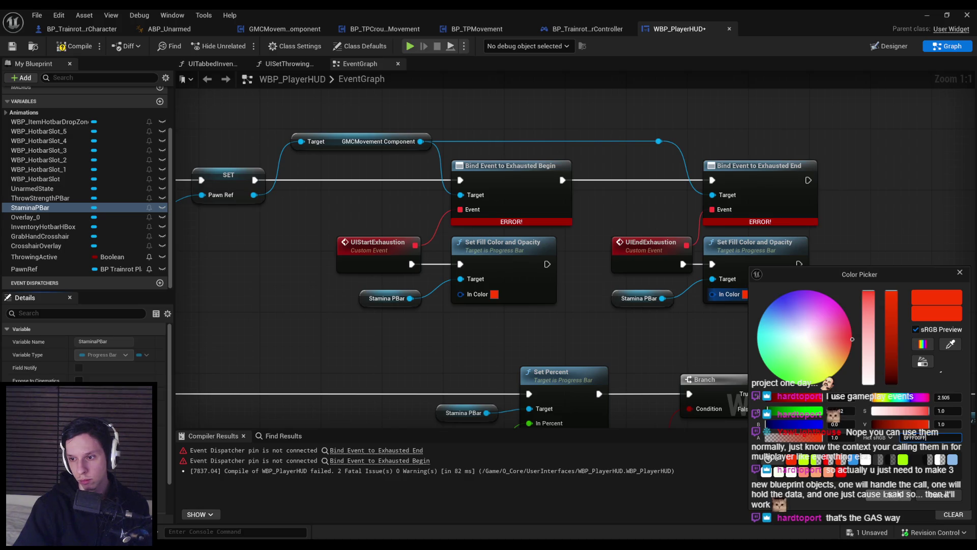
{"action": "key", "text": "Return"}
{"action": "left_click", "coordinate": [897, 495]}
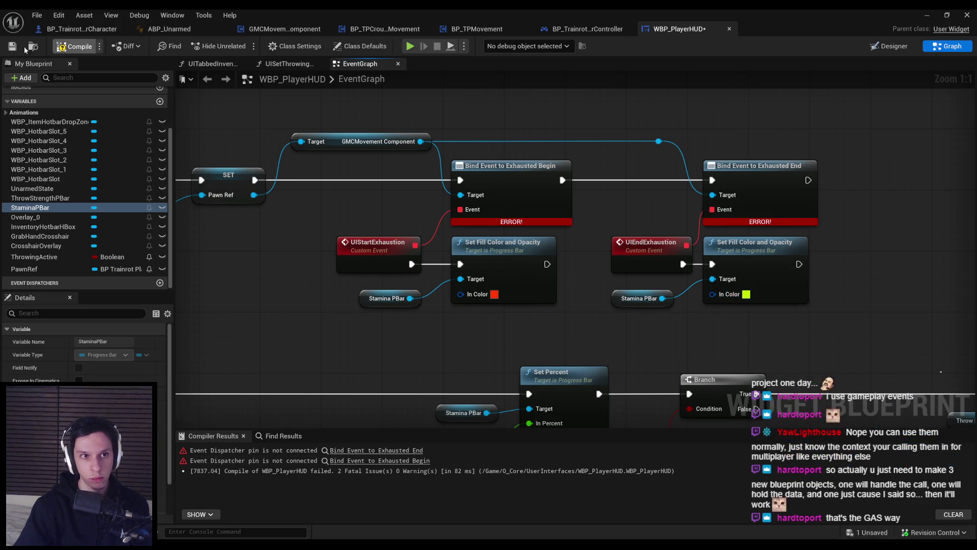
{"action": "left_click", "coordinate": [926, 15]}
Play the level, running until stamina drains to red and refills to lime, then stop
{"action": "key", "text": "alt+p"}
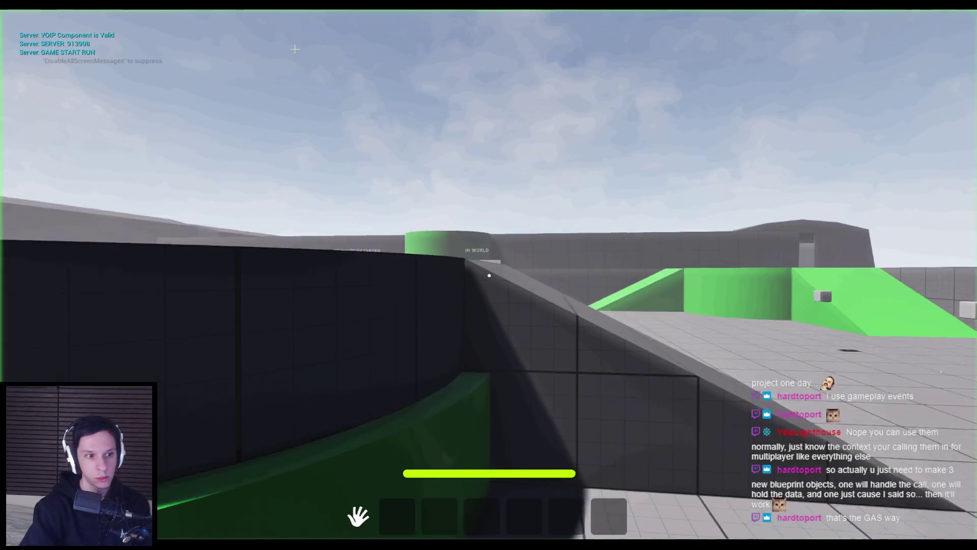
{"action": "key", "text": "w"}
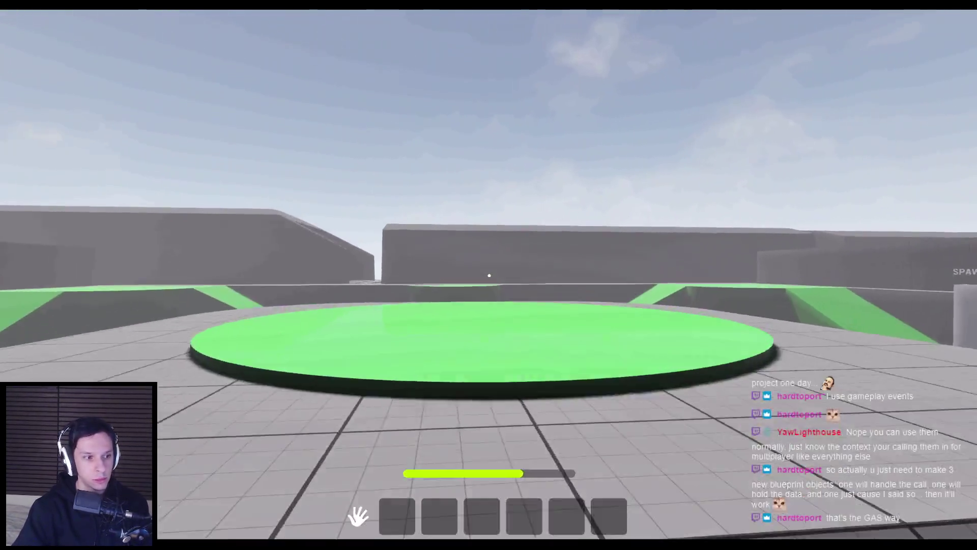
{"action": "key", "text": "w"}
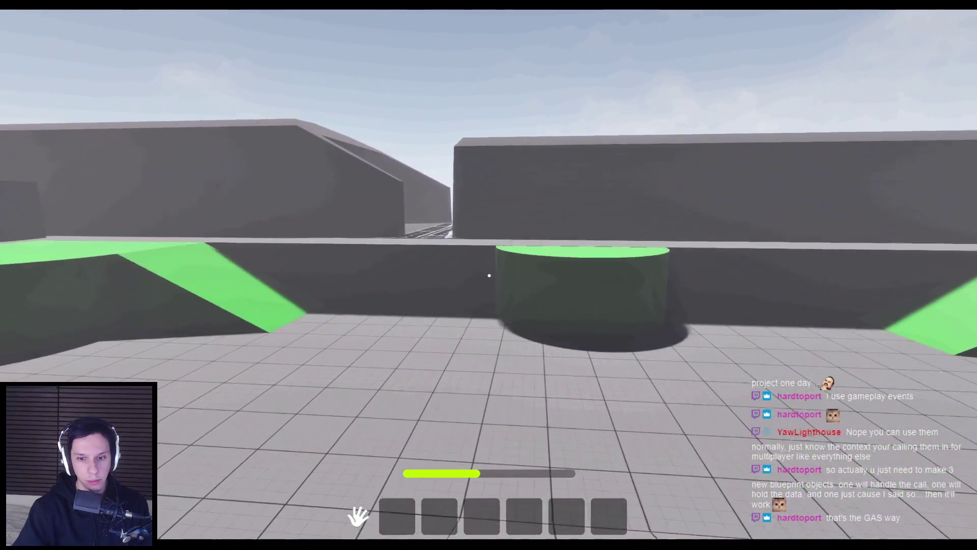
{"action": "key", "text": "w"}
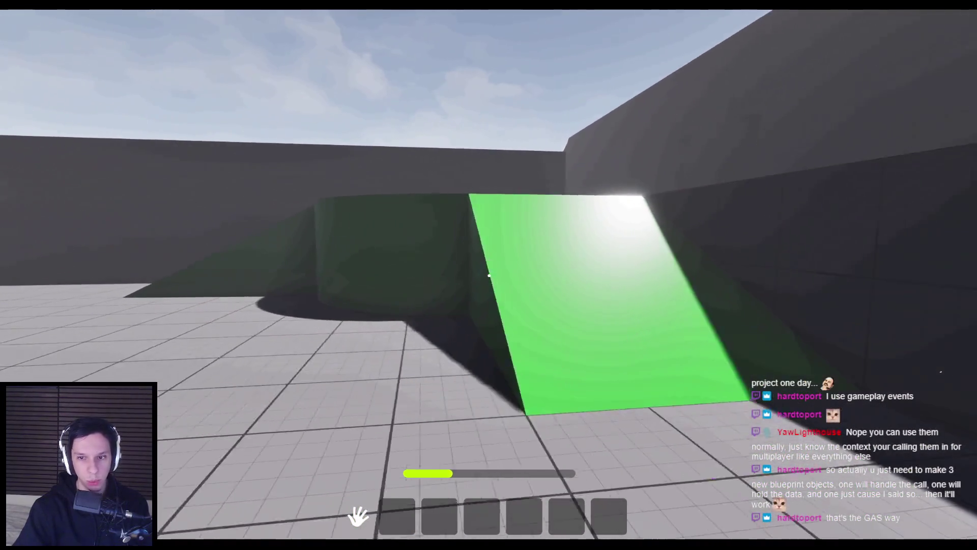
{"action": "key", "text": "w"}
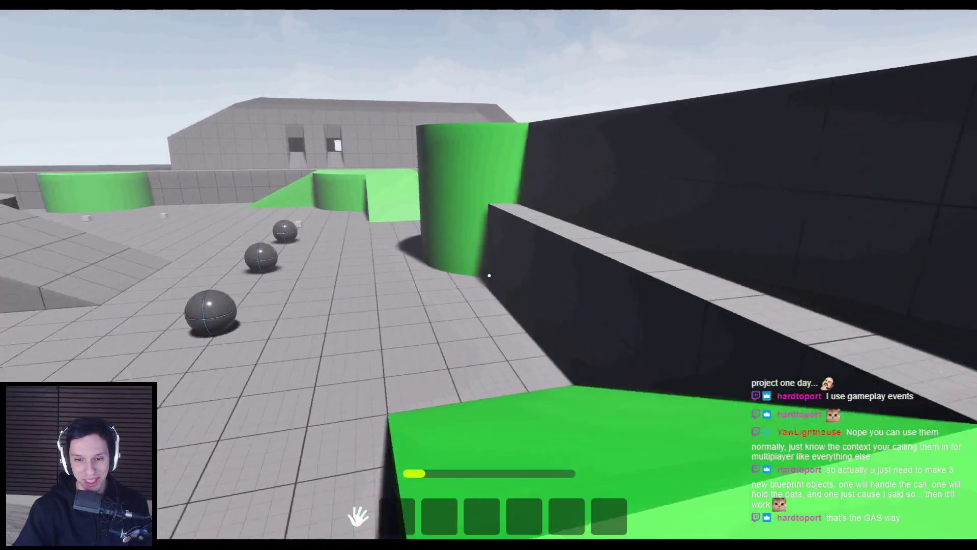
{"action": "key", "text": "w"}
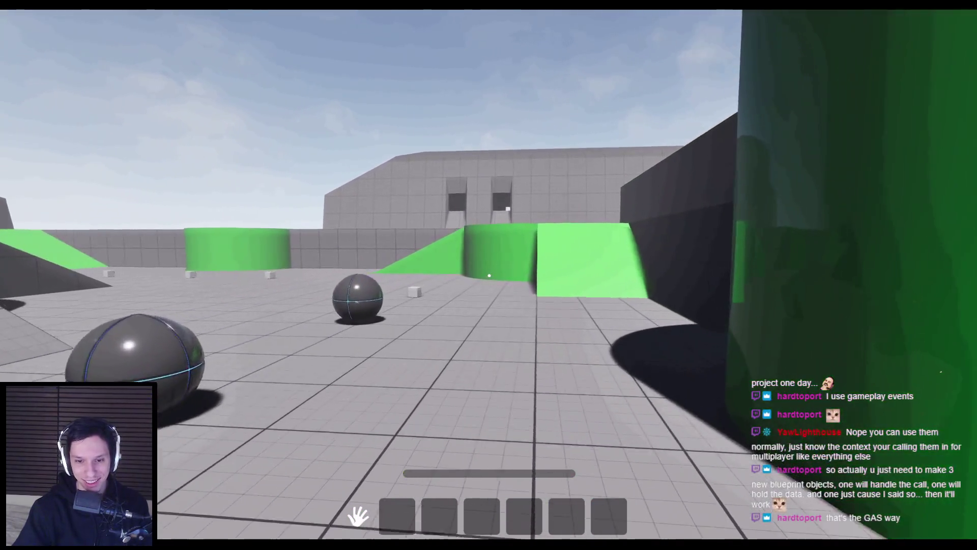
{"action": "key", "text": "w"}
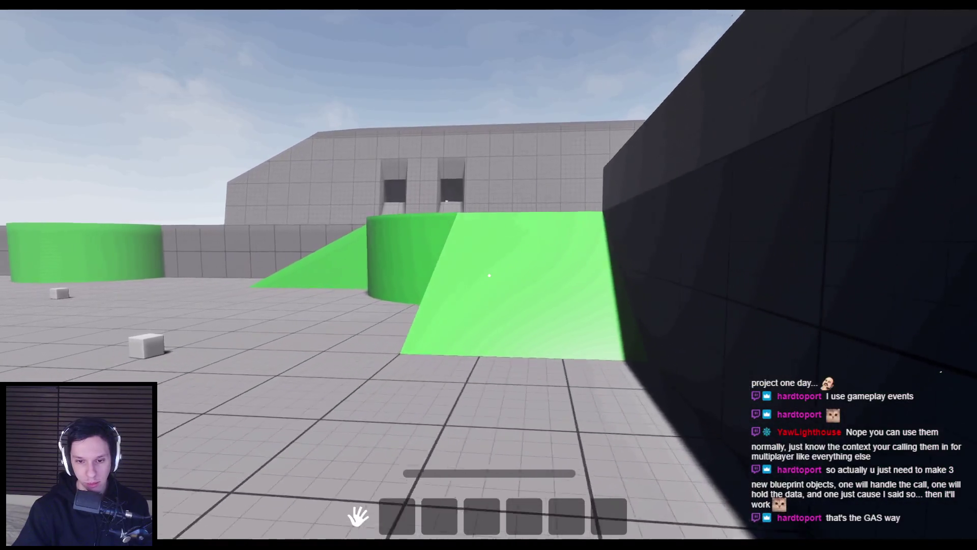
{"action": "key", "text": "w"}
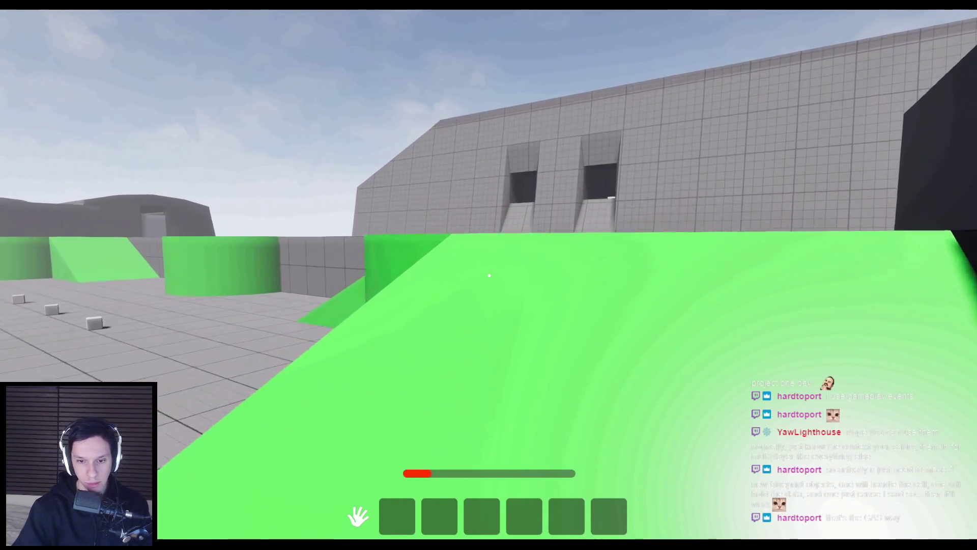
{"action": "key", "text": "w"}
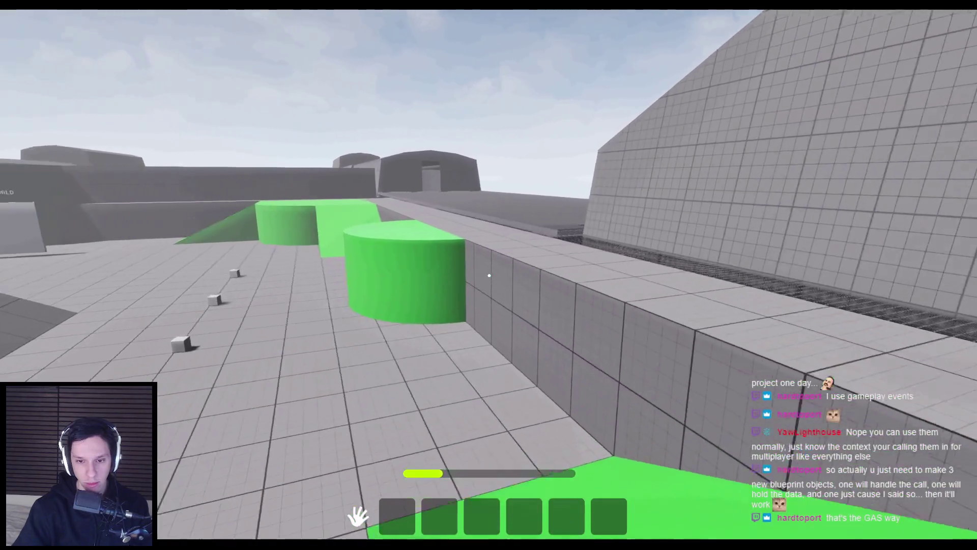
{"action": "key", "text": "Escape"}
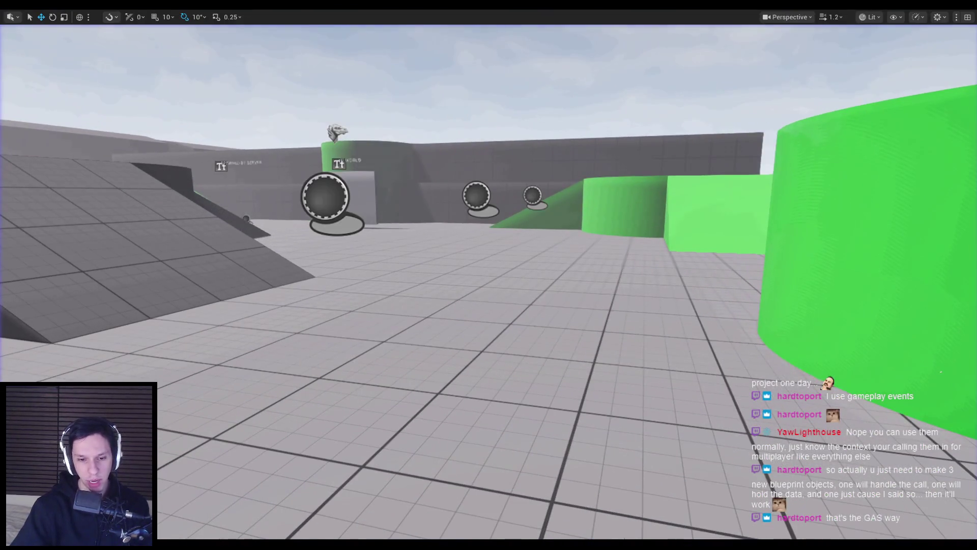
Reopen the WBP_PlayerHUD graph and move the UIEndExhaustion nodes further right
{"action": "left_click", "coordinate": [343, 516]}
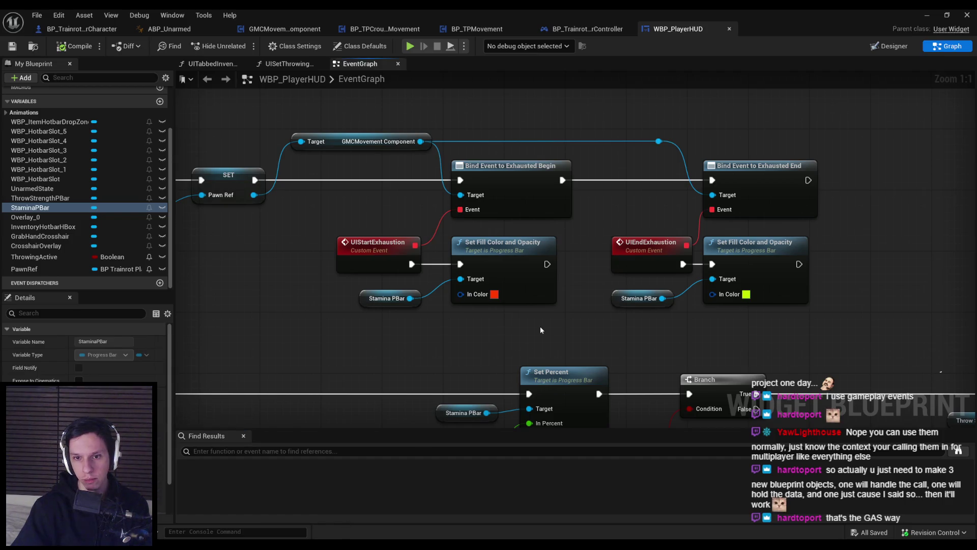
{"action": "left_click_drag", "start_coordinate": [562, 304], "coordinate": [413, 167]}
{"action": "left_click_drag", "start_coordinate": [529, 197], "coordinate": [706, 196]}
{"action": "left_click", "coordinate": [527, 252]}
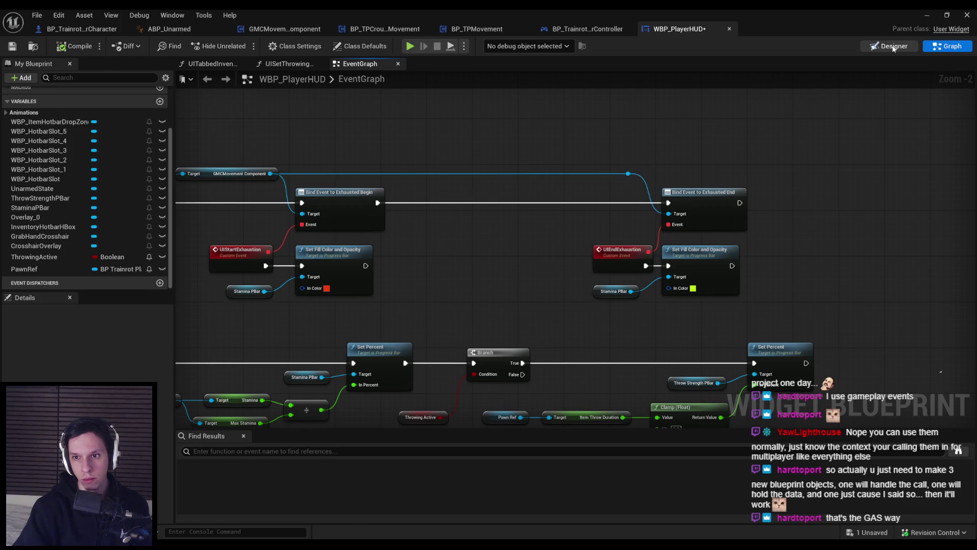
Review the StaminaPBar Details style and behavior settings in the Designer, then return to Graph
{"action": "left_click", "coordinate": [893, 46]}
{"action": "scroll", "coordinate": [778, 309], "scroll_direction": "down", "scroll_amount": 3}
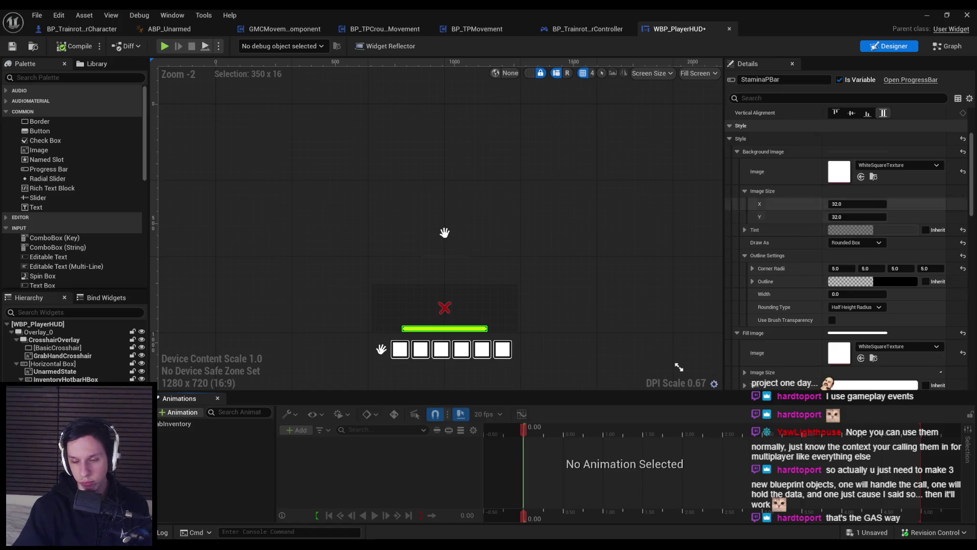
{"action": "mouse_move", "coordinate": [972, 199]}
{"action": "left_mouse_down"}
{"action": "mouse_move", "coordinate": [976, 362]}
{"action": "mouse_move", "coordinate": [943, 260]}
{"action": "left_mouse_up"}
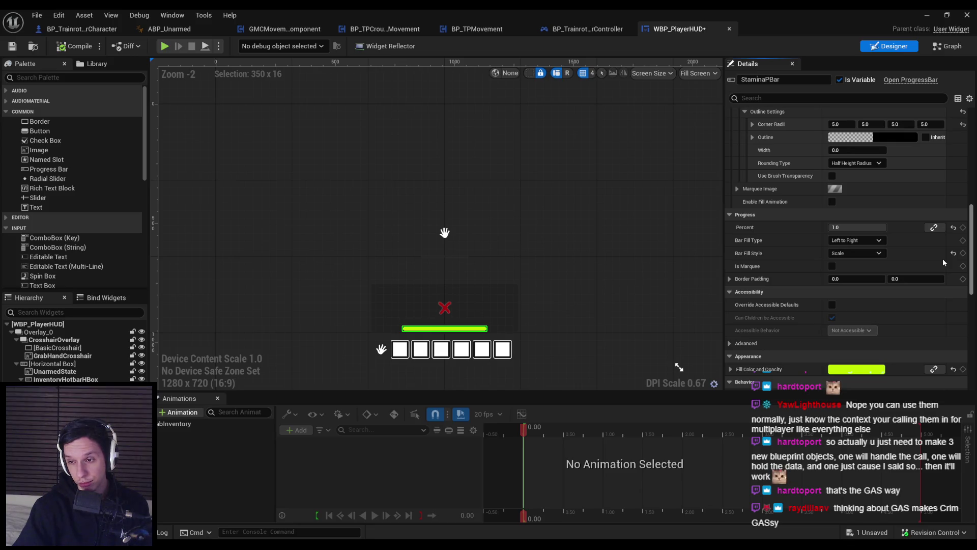
{"action": "scroll", "coordinate": [942, 258], "scroll_direction": "up", "scroll_amount": 5}
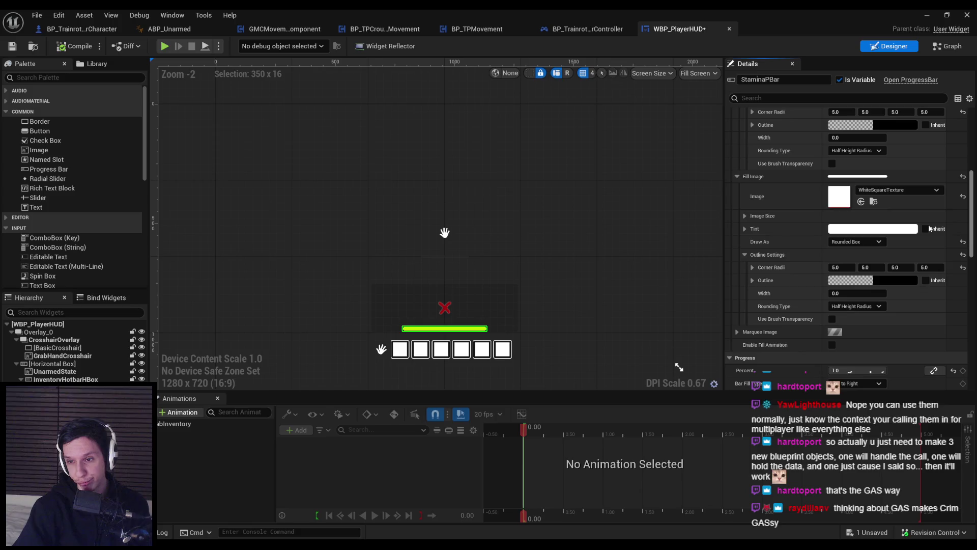
{"action": "scroll", "coordinate": [915, 178], "scroll_direction": "up", "scroll_amount": 4}
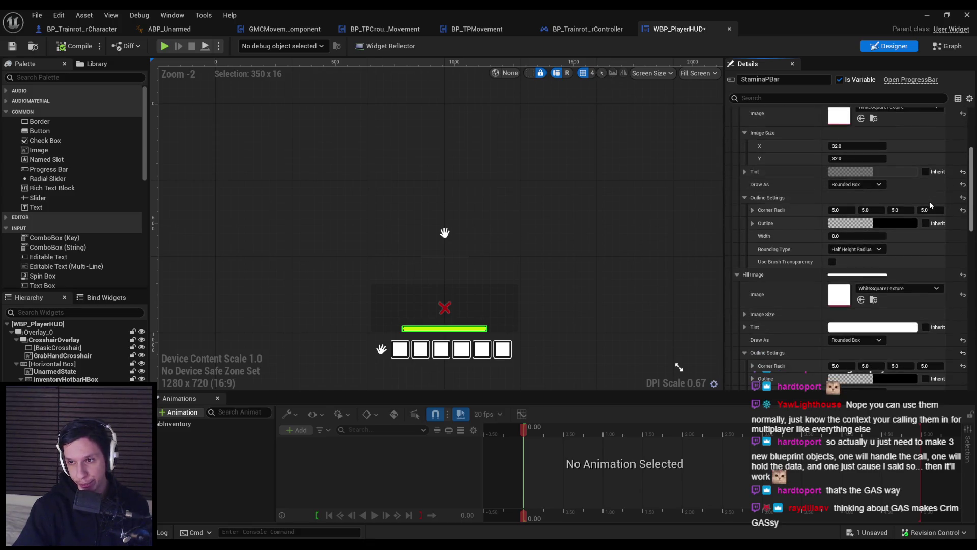
{"action": "scroll", "coordinate": [939, 224], "scroll_direction": "down", "scroll_amount": 4}
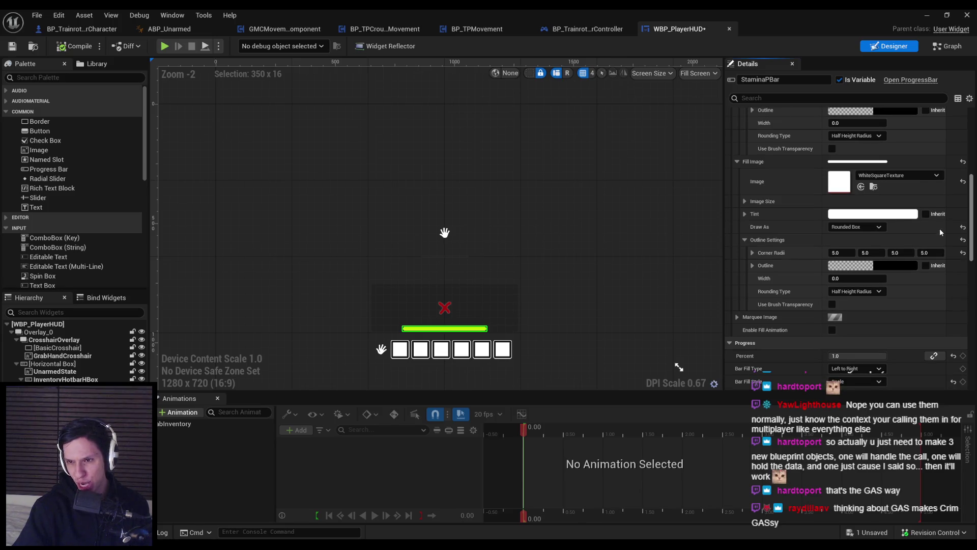
{"action": "scroll", "coordinate": [957, 297], "scroll_direction": "down", "scroll_amount": 9}
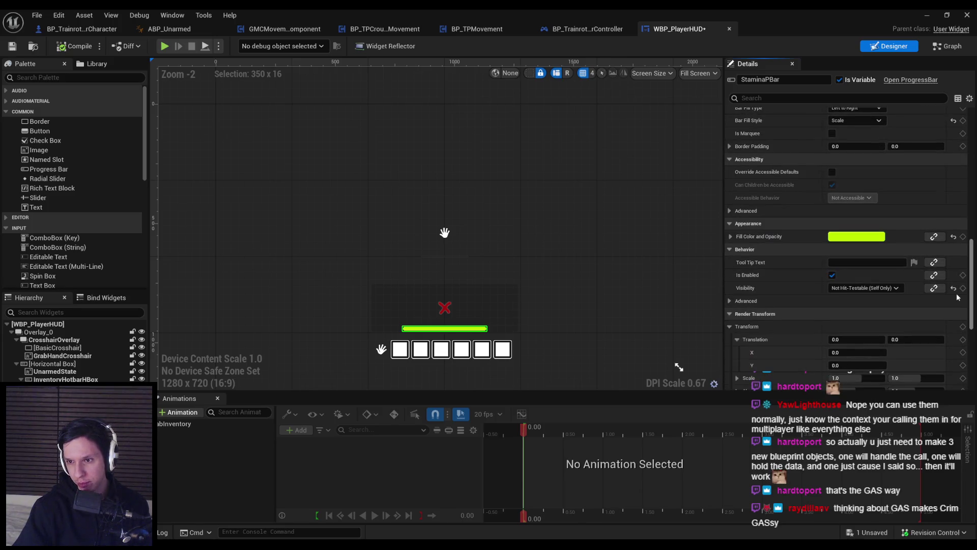
{"action": "scroll", "coordinate": [957, 296], "scroll_direction": "down", "scroll_amount": 1}
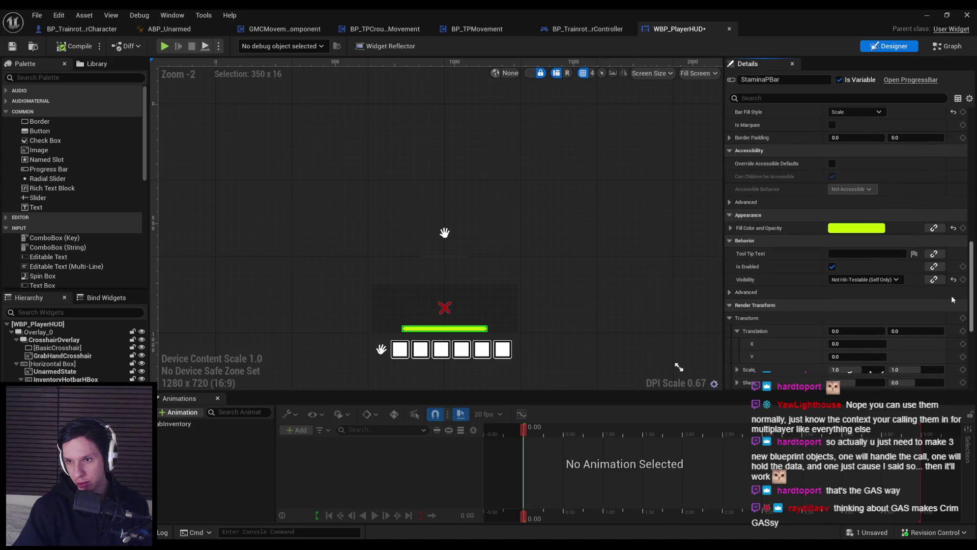
{"action": "left_click", "coordinate": [730, 292]}
{"action": "left_click", "coordinate": [730, 294]}
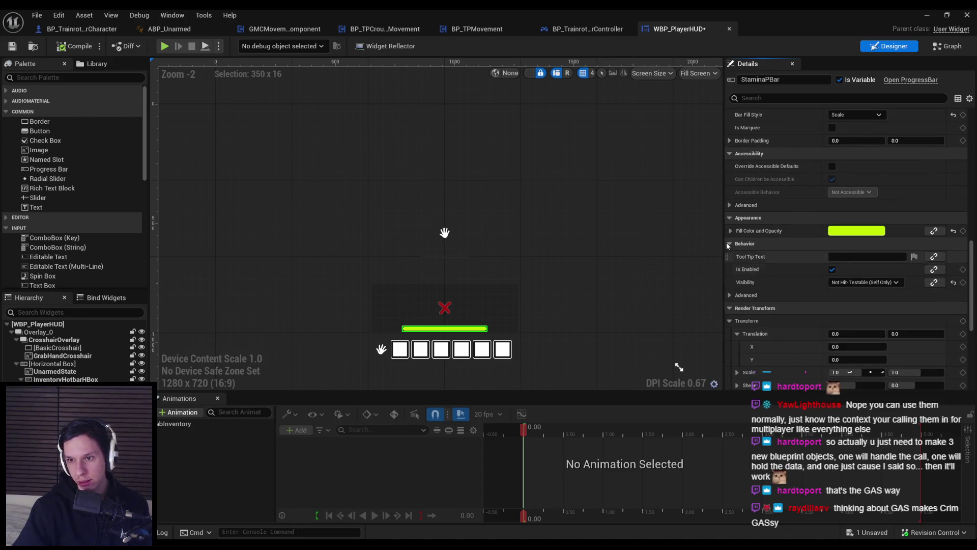
{"action": "scroll", "coordinate": [738, 215], "scroll_direction": "down", "scroll_amount": 8}
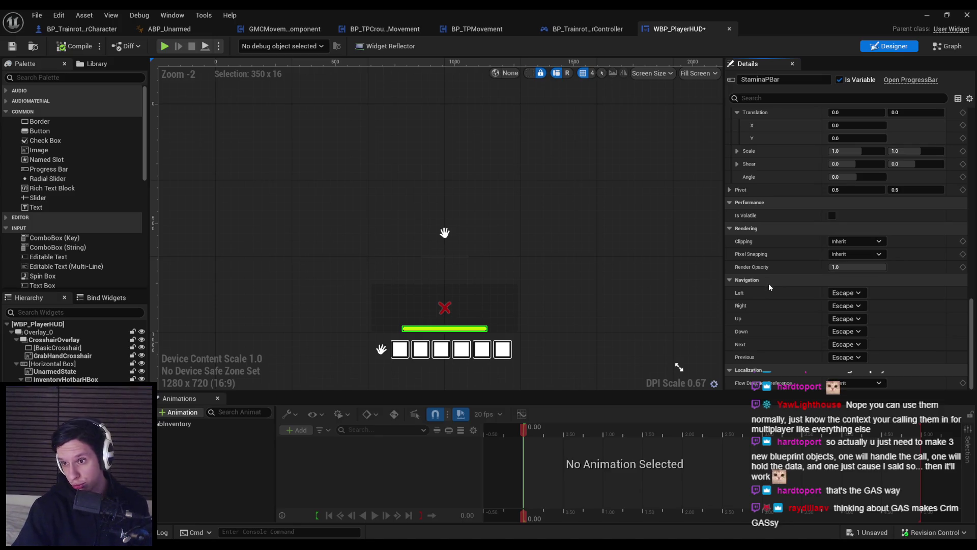
{"action": "scroll", "coordinate": [769, 285], "scroll_direction": "up", "scroll_amount": 1}
{"action": "scroll", "coordinate": [769, 286], "scroll_direction": "up", "scroll_amount": 1}
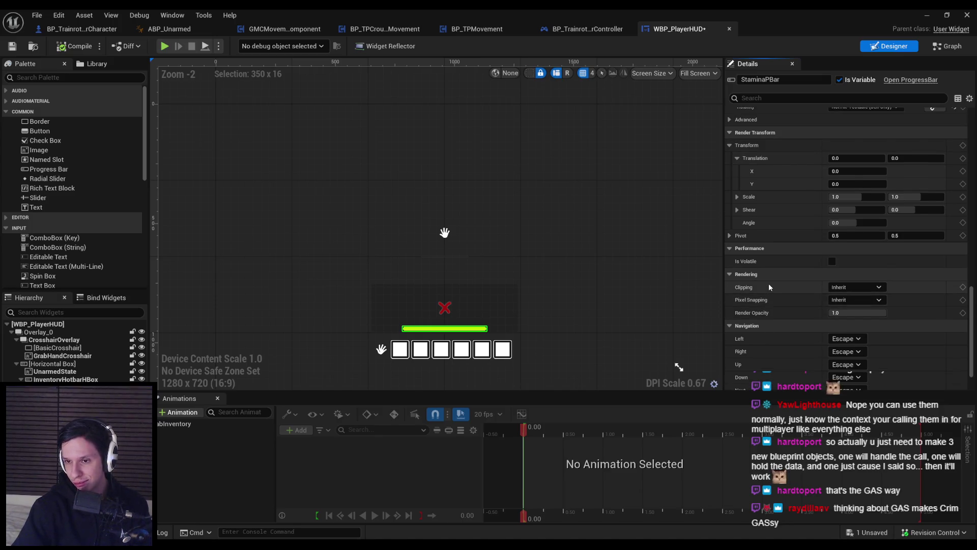
{"action": "scroll", "coordinate": [769, 284], "scroll_direction": "down", "scroll_amount": 3}
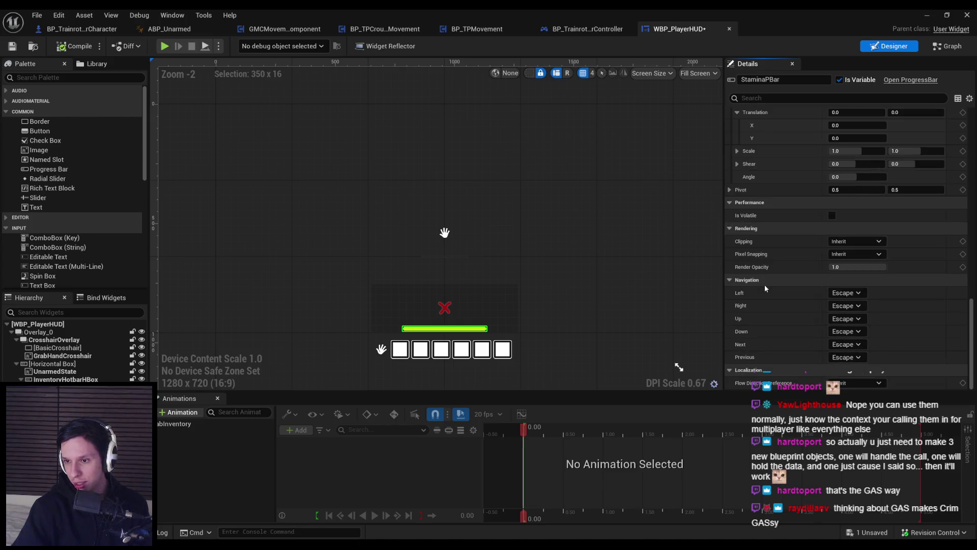
{"action": "left_click", "coordinate": [947, 46]}
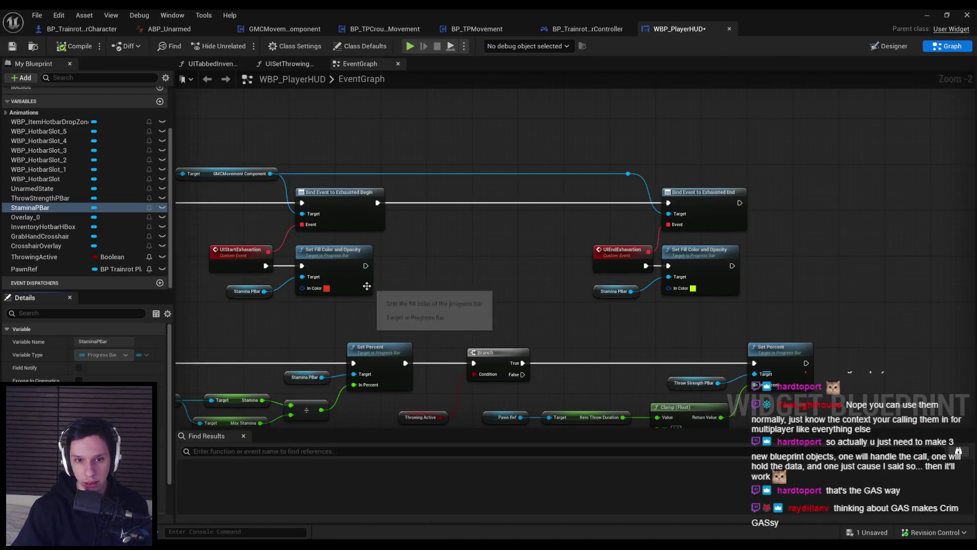
Drop a StaminaPBar getter and search its actions for 'set tint' and 'color' without adding any
{"action": "left_click_drag", "start_coordinate": [395, 284], "coordinate": [331, 274]}
{"action": "mouse_move", "coordinate": [29, 208]}
{"action": "left_mouse_down"}
{"action": "mouse_move", "coordinate": [379, 291]}
{"action": "mouse_move", "coordinate": [459, 285]}
{"action": "left_mouse_up"}
{"action": "left_click", "coordinate": [391, 306]}
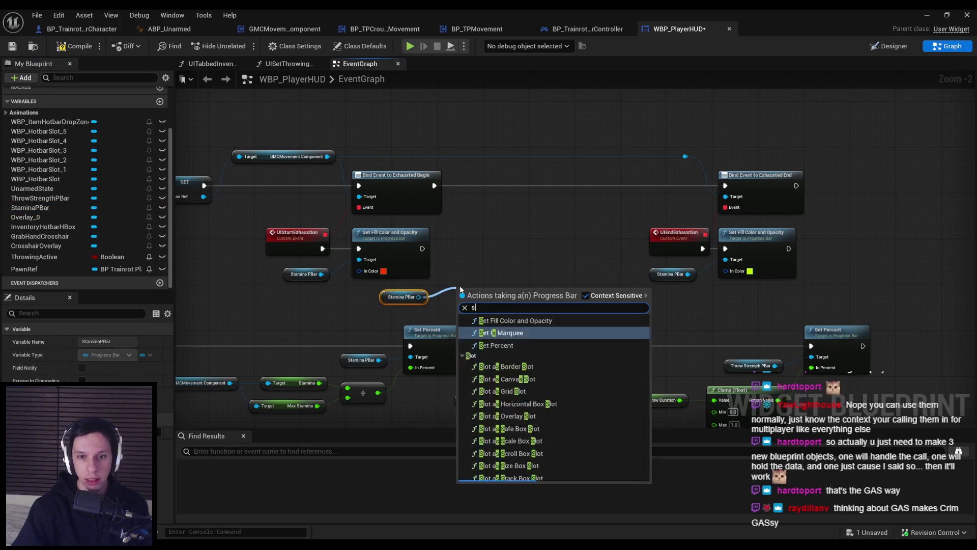
{"action": "type", "text": "set tint"}
{"action": "scroll", "coordinate": [552, 441], "scroll_direction": "down", "scroll_amount": 3}
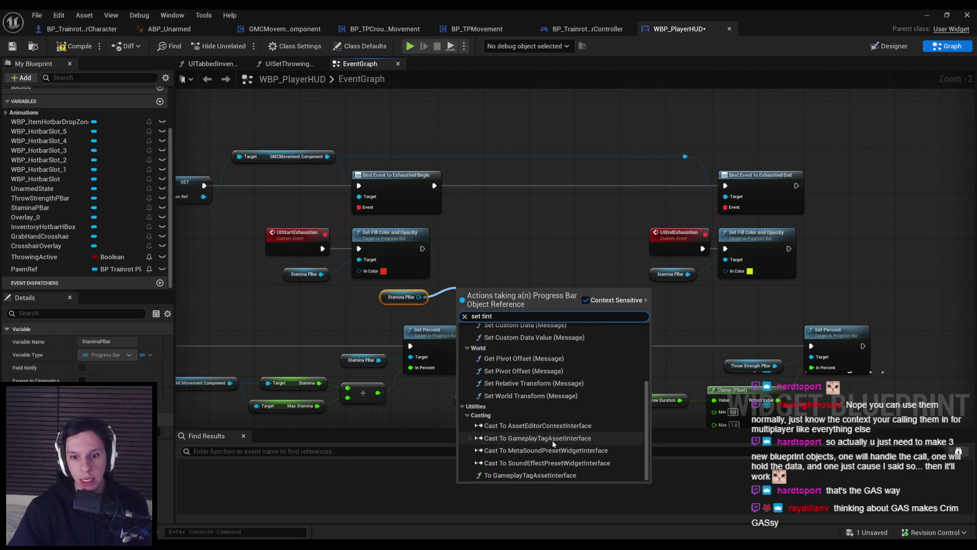
{"action": "scroll", "coordinate": [552, 441], "scroll_direction": "up", "scroll_amount": 4}
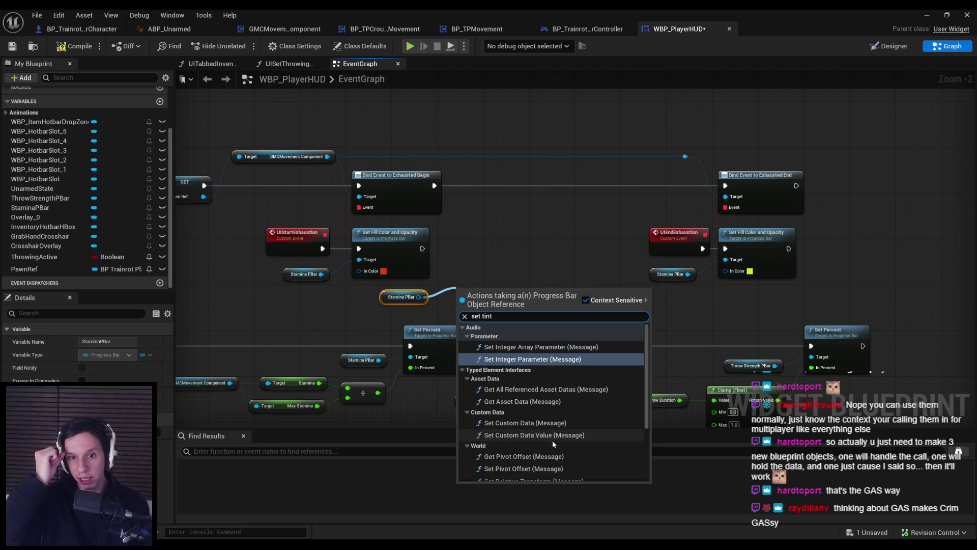
{"action": "key", "text": "BackSpace"}
{"action": "key", "text": "BackSpace"}
{"action": "key", "text": "BackSpace"}
{"action": "type", "text": "color"}
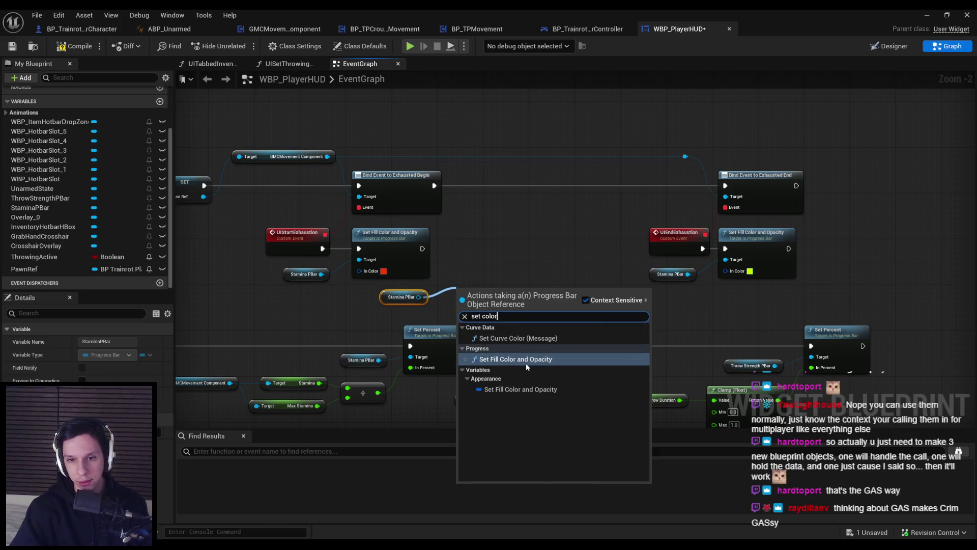
{"action": "left_click", "coordinate": [399, 320]}
Delete the unused Stamina PBar node, compile and save the HUD, and launch Play
{"action": "key", "text": "Delete"}
{"action": "key", "text": "F7"}
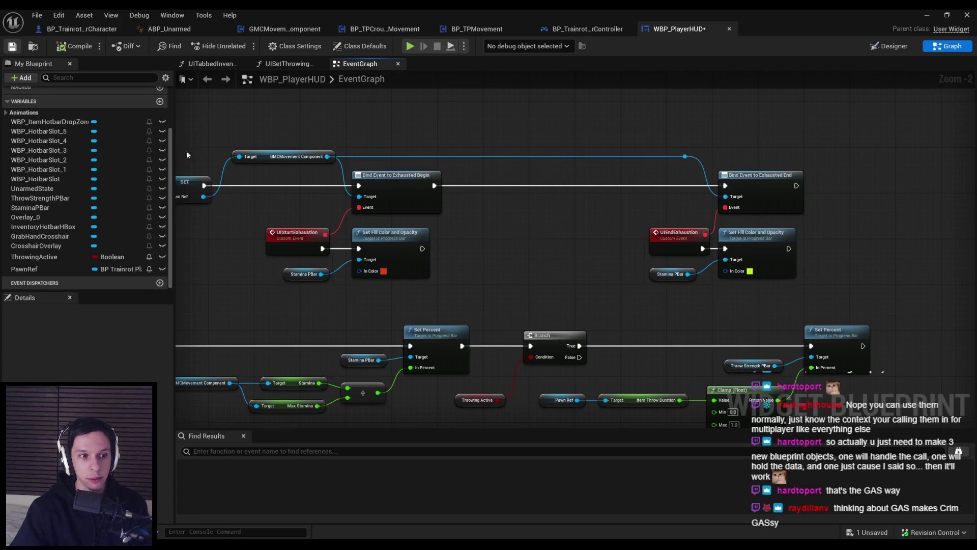
{"action": "left_click", "coordinate": [927, 15]}
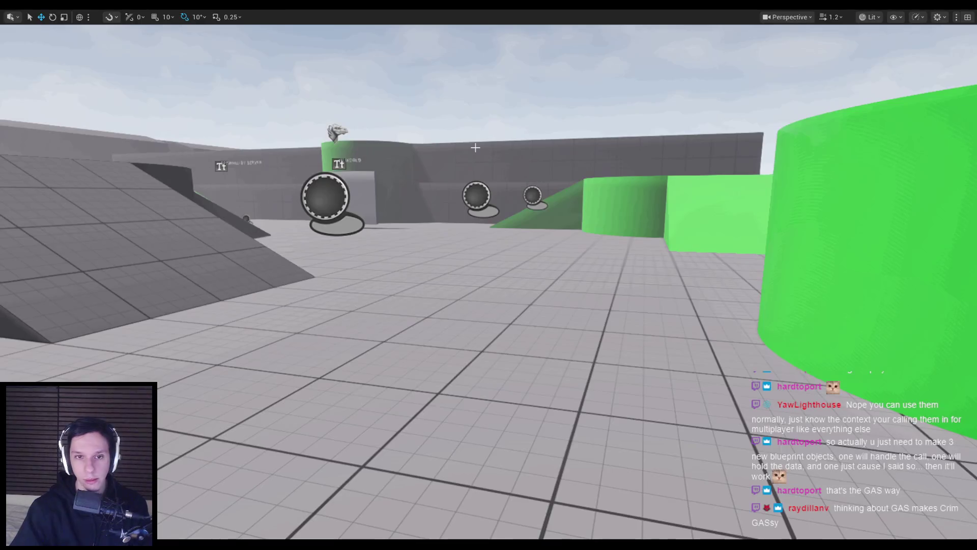
Sprint with Shift+W until the stamina bar empties, then grab the white cube
{"action": "key", "text": "shift+w"}
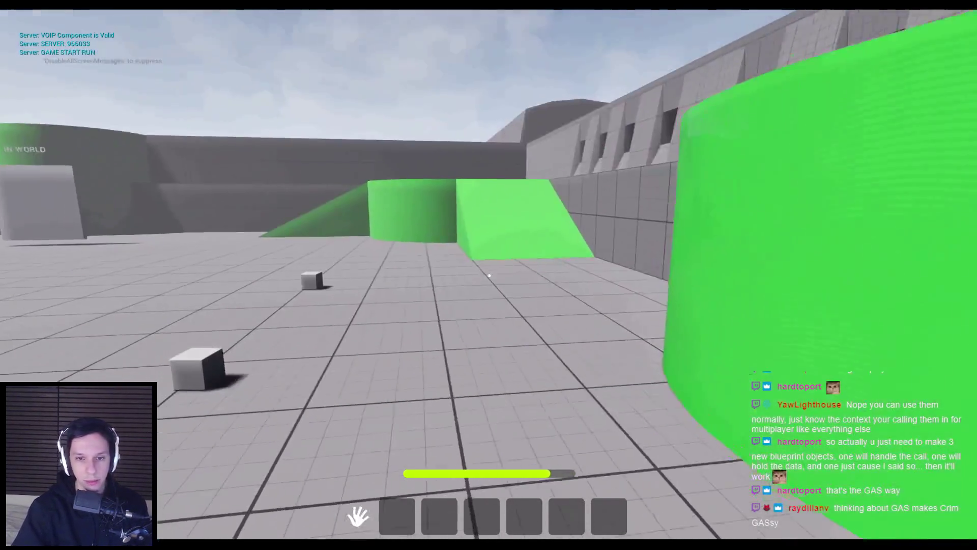
{"action": "key", "text": "shift+w"}
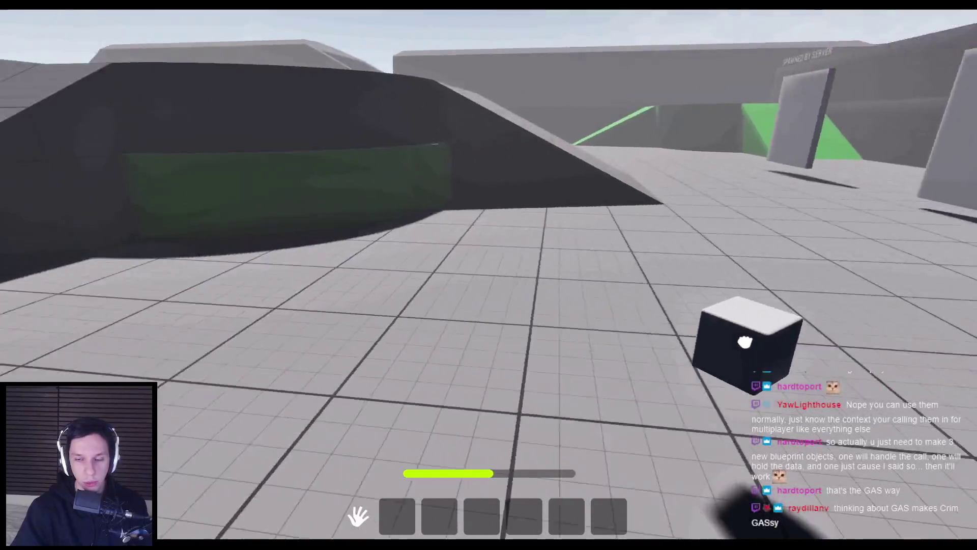
{"action": "key", "text": "shift+w"}
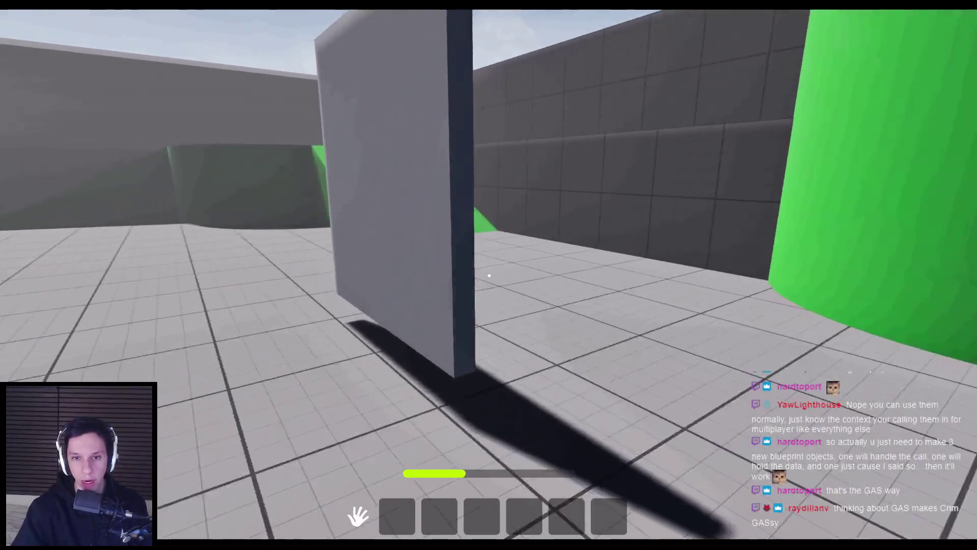
{"action": "key", "text": "shift+w"}
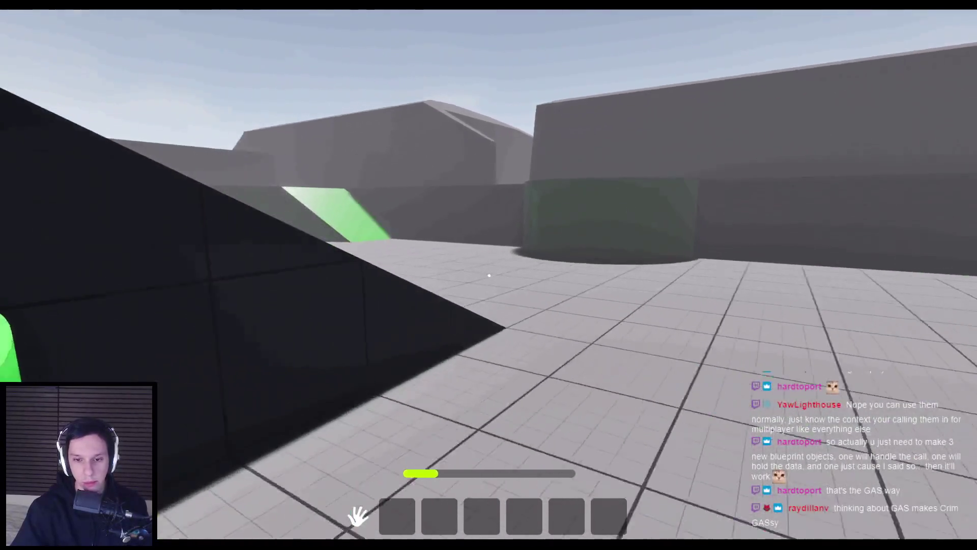
{"action": "key", "text": "shift+w"}
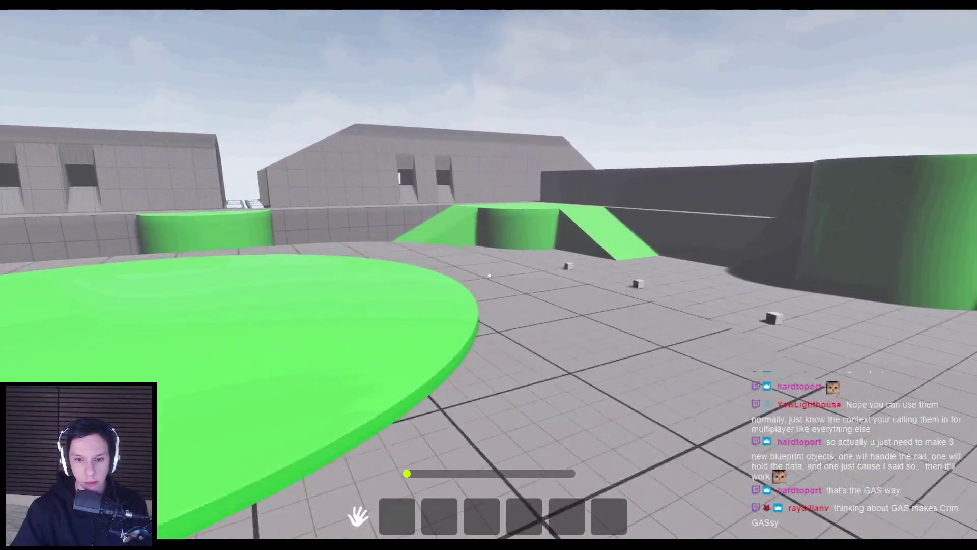
{"action": "key", "text": "w"}
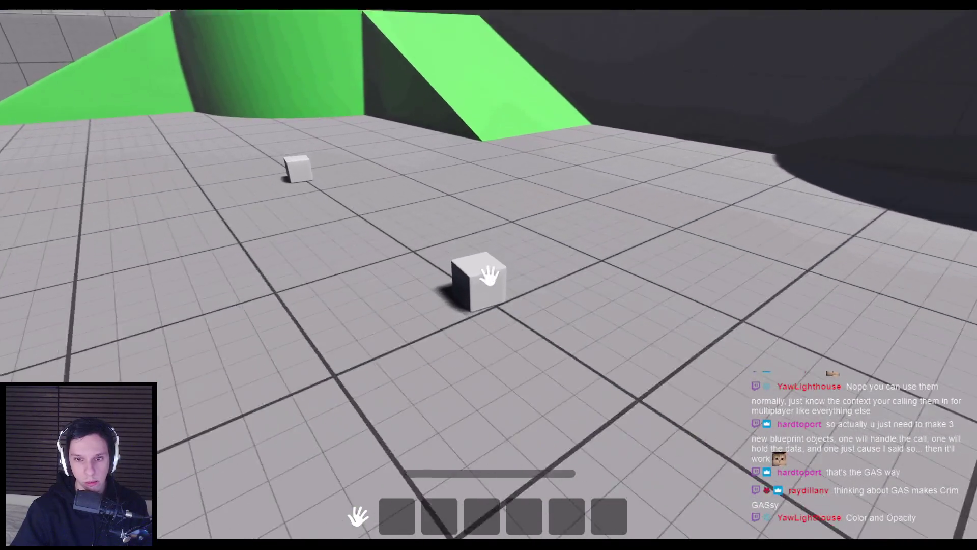
{"action": "left_click", "coordinate": [489, 275]}
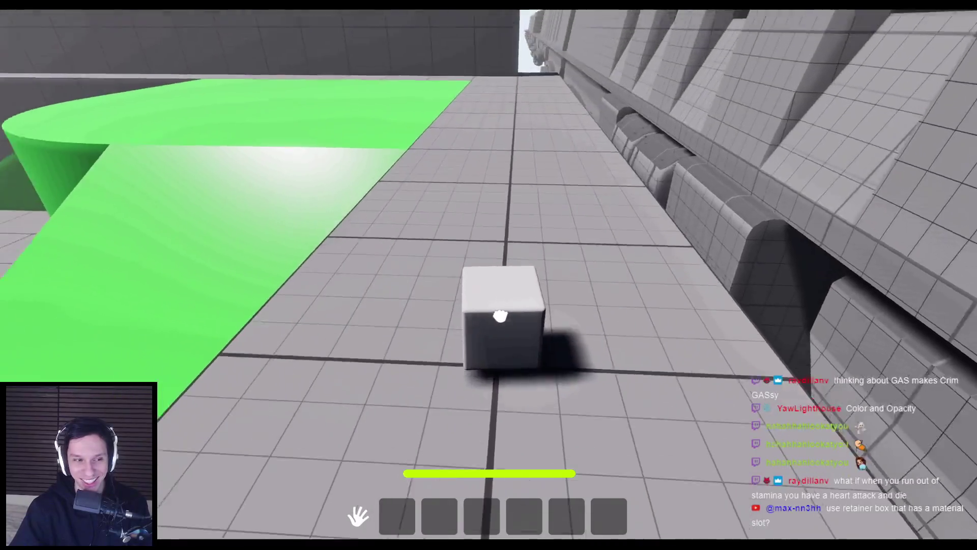
Drop the held cube, walk up to it, grab it again and drop it on the floor
{"action": "left_click", "coordinate": [500, 316]}
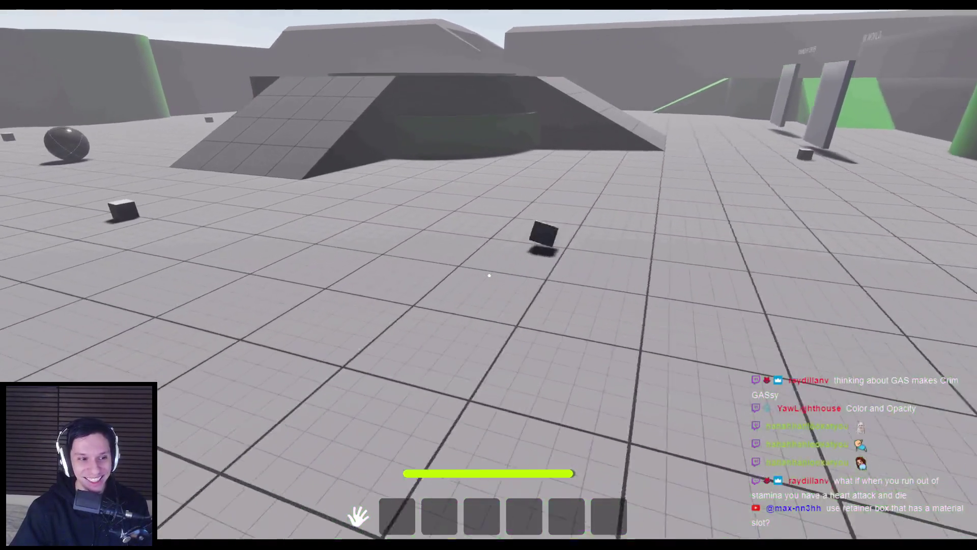
{"action": "key", "text": "w"}
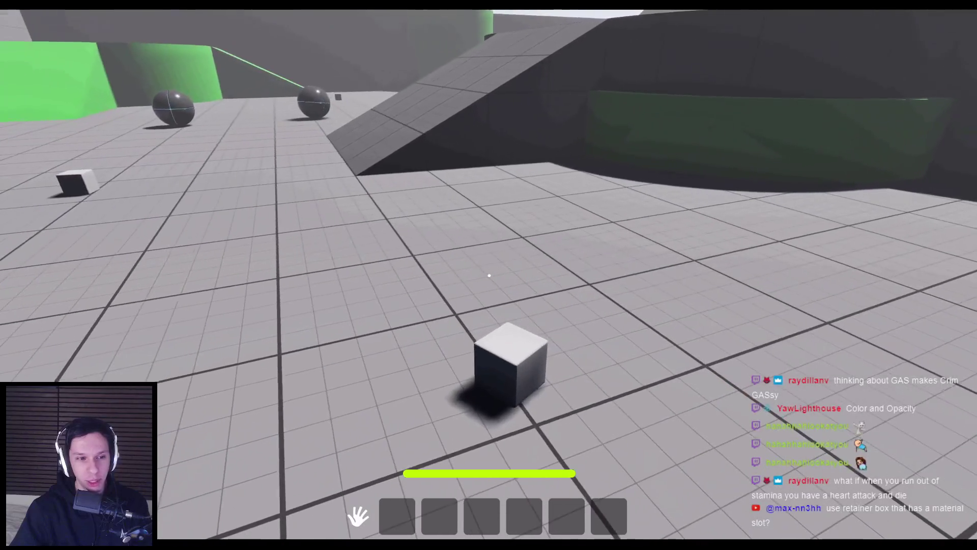
{"action": "key", "text": "w"}
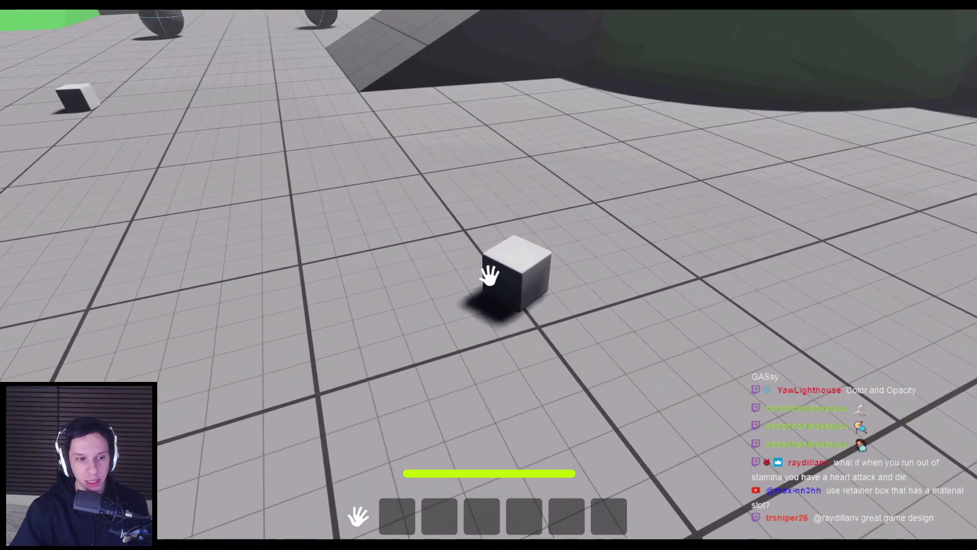
{"action": "left_click", "coordinate": [488, 274]}
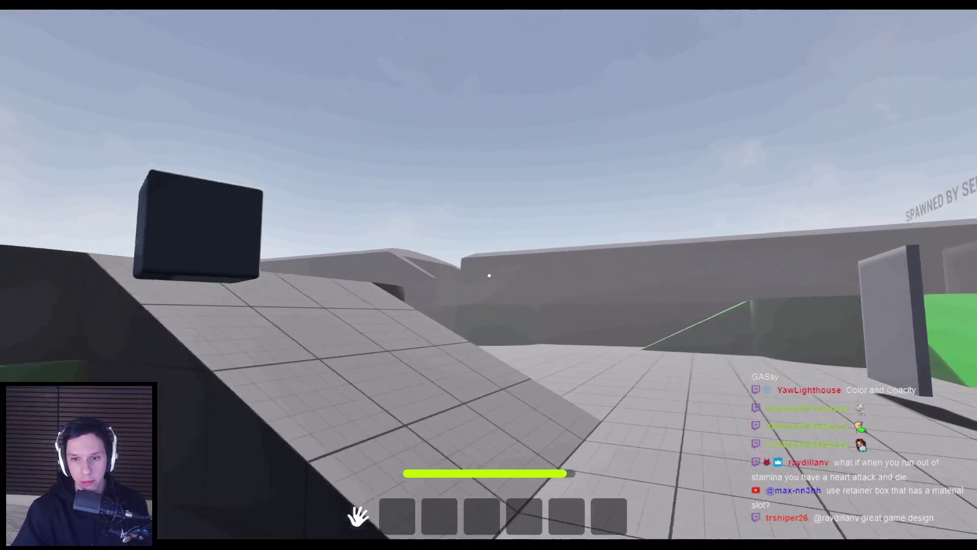
{"action": "left_click", "coordinate": [489, 275]}
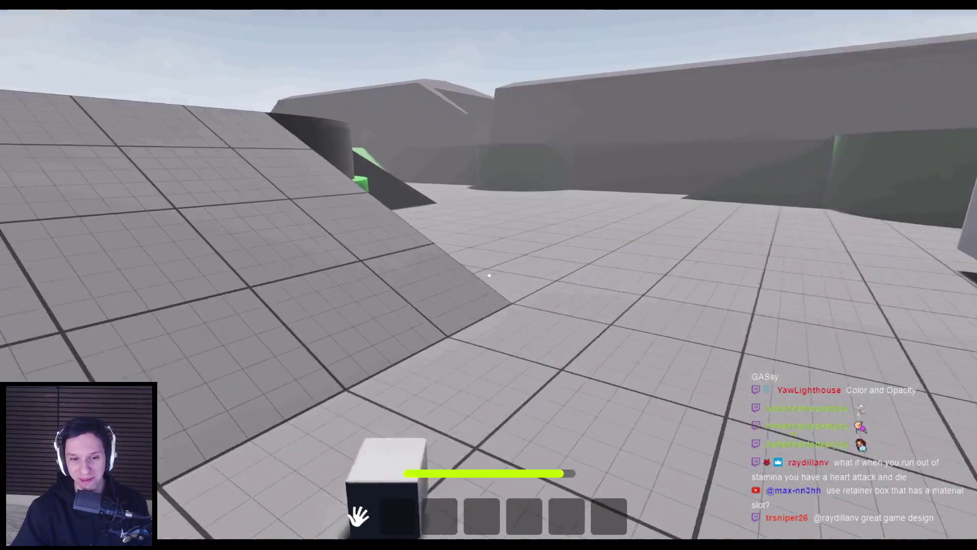
{"action": "key", "text": "w"}
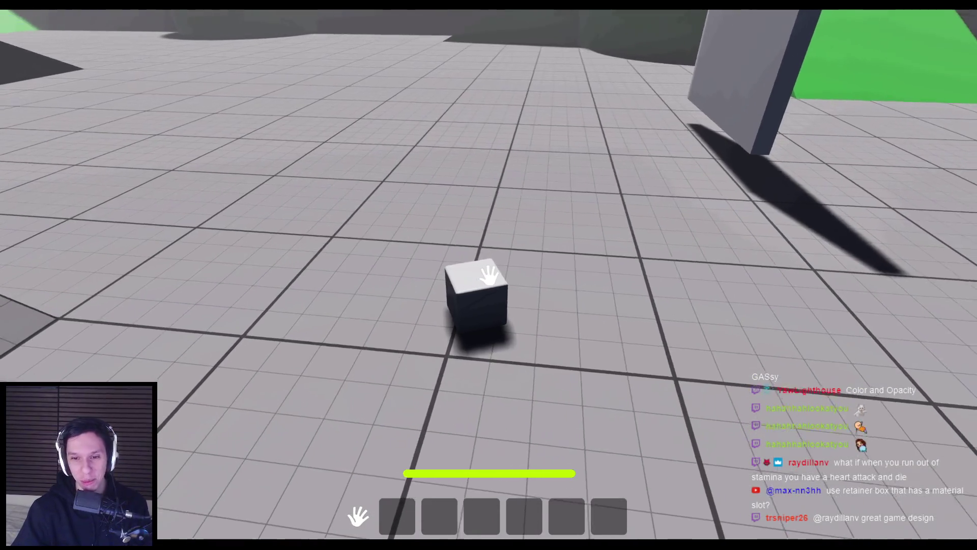
Store the cube in inventory slot 1, throw and re-grab cubes, then stop Play-In-Editor
{"action": "key", "text": "Tab"}
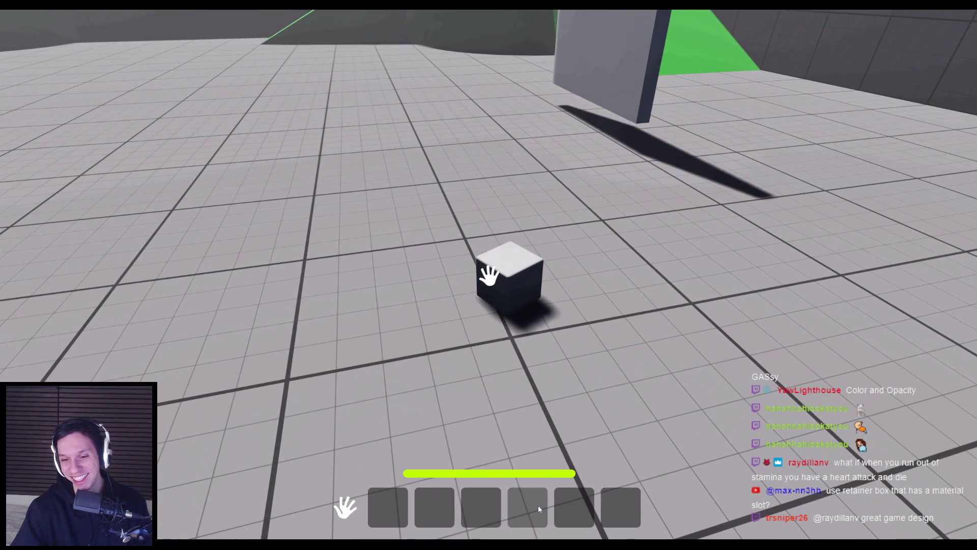
{"action": "left_click", "coordinate": [487, 408]}
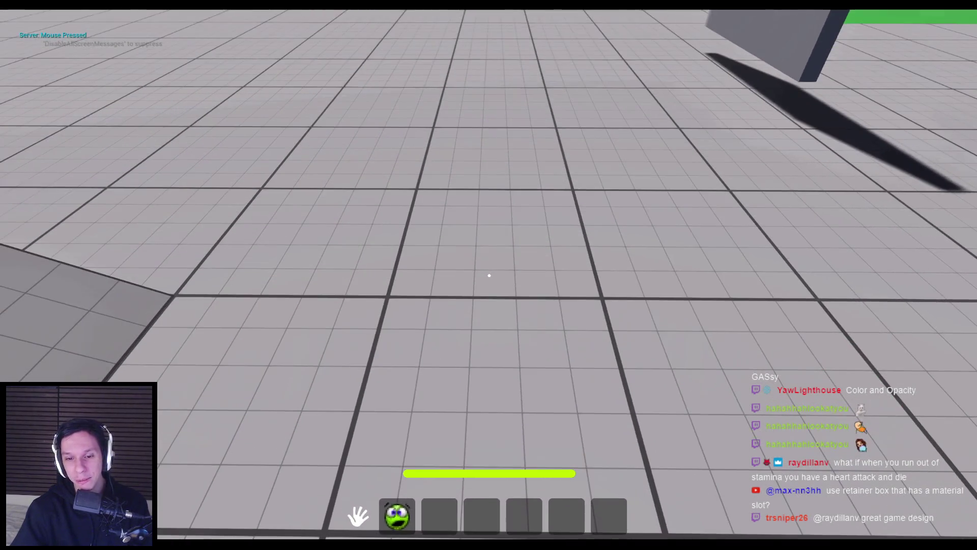
{"action": "key", "text": "1"}
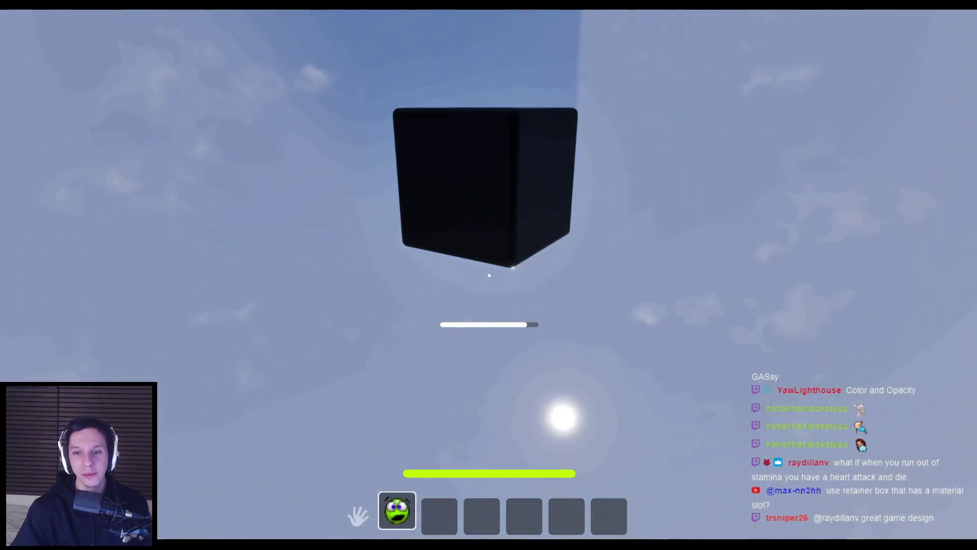
{"action": "left_click", "coordinate": [489, 276]}
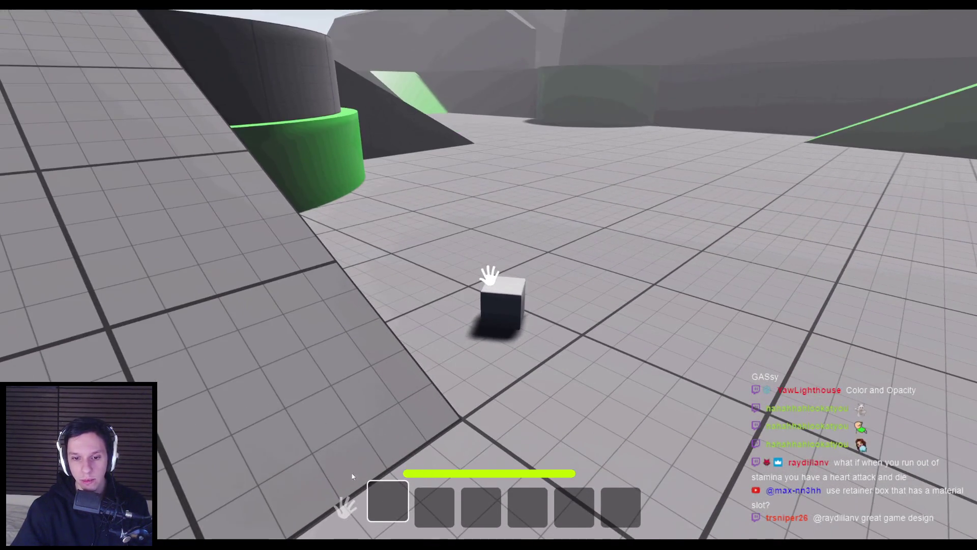
{"action": "left_click", "coordinate": [490, 275]}
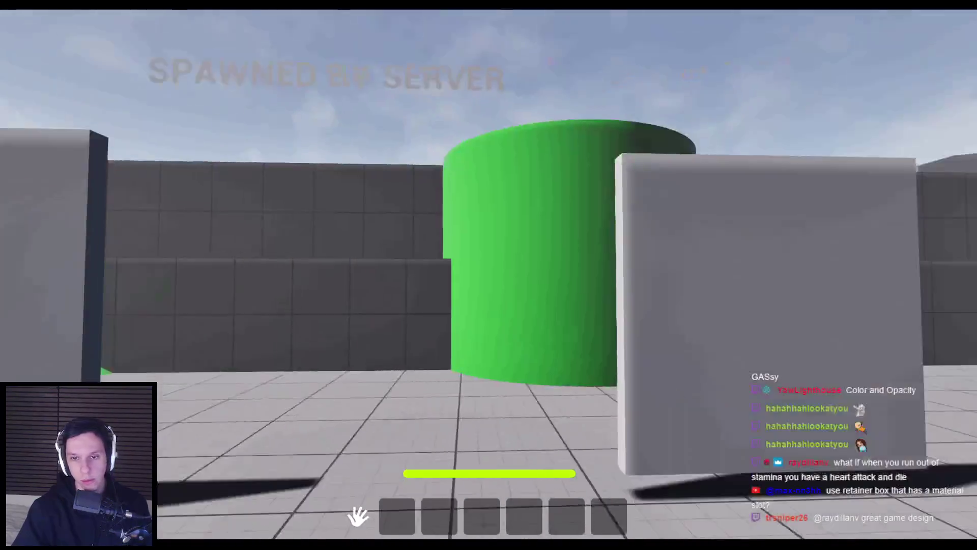
{"action": "left_click", "coordinate": [488, 275]}
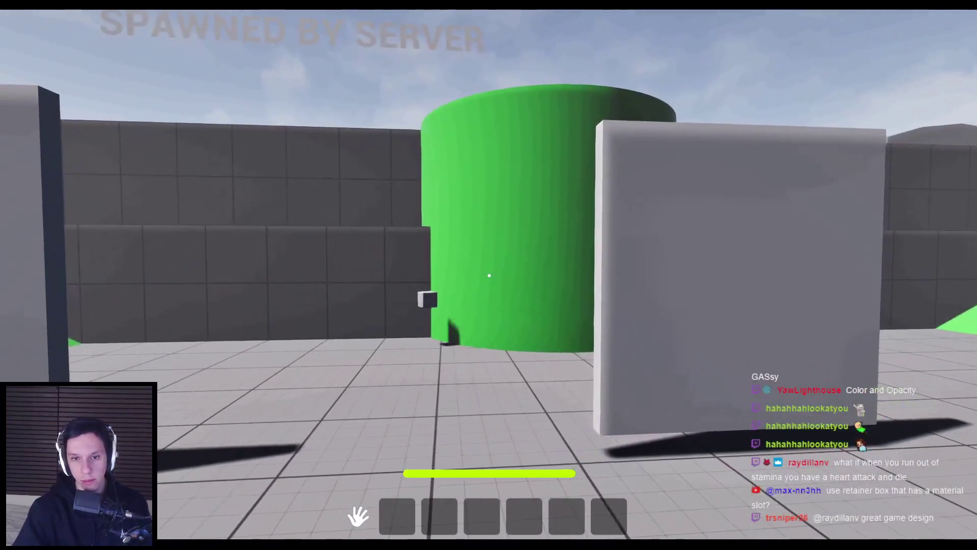
{"action": "key", "text": "Escape"}
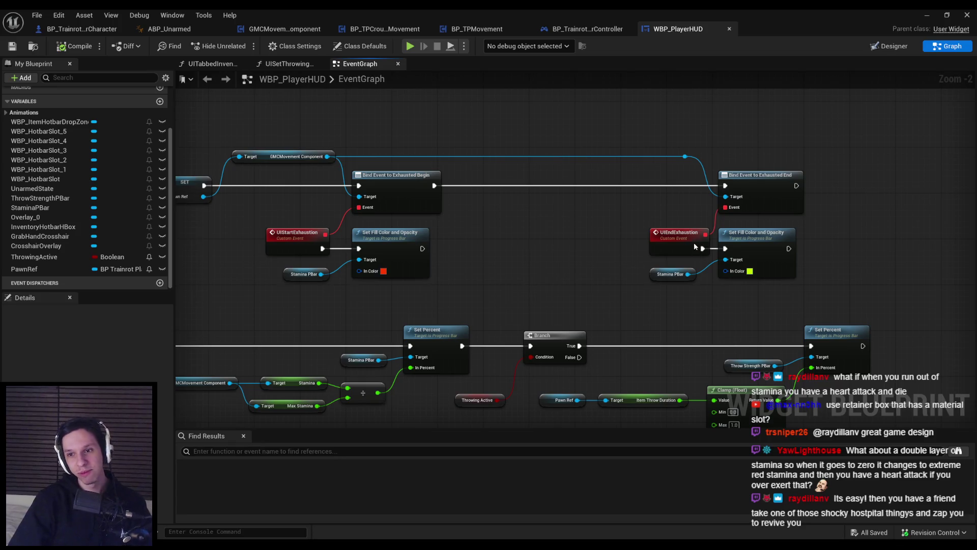
Shift the UIEndExhaustion node slightly left into alignment and save WBP_PlayerHUD
{"action": "left_click_drag", "start_coordinate": [695, 242], "coordinate": [683, 242]}
{"action": "left_click", "coordinate": [609, 277]}
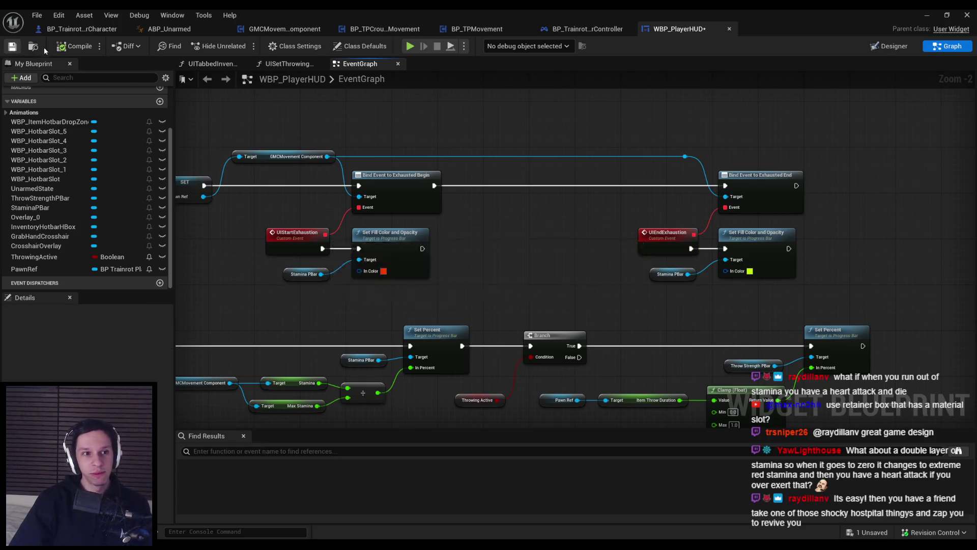
{"action": "left_click_drag", "start_coordinate": [313, 307], "coordinate": [449, 192]}
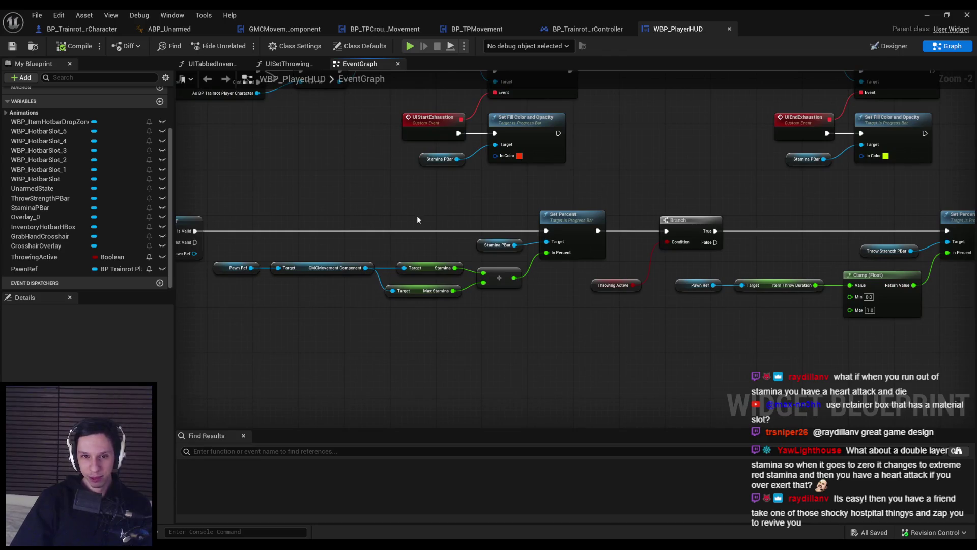
{"action": "scroll", "coordinate": [464, 302], "scroll_direction": "up", "scroll_amount": 2}
{"action": "left_click", "coordinate": [509, 264]}
{"action": "left_click", "coordinate": [412, 257], "text": "ctrl"}
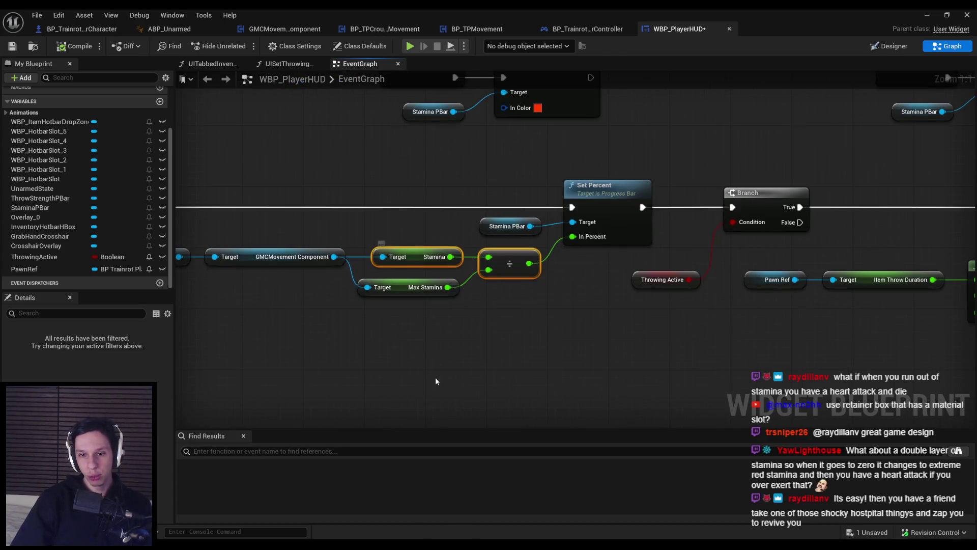
{"action": "left_click", "coordinate": [12, 46]}
Check the Stamina PBar and divide nodes, glance at the Trello board and return to the EventGraph
{"action": "left_click_drag", "start_coordinate": [484, 297], "coordinate": [484, 226]}
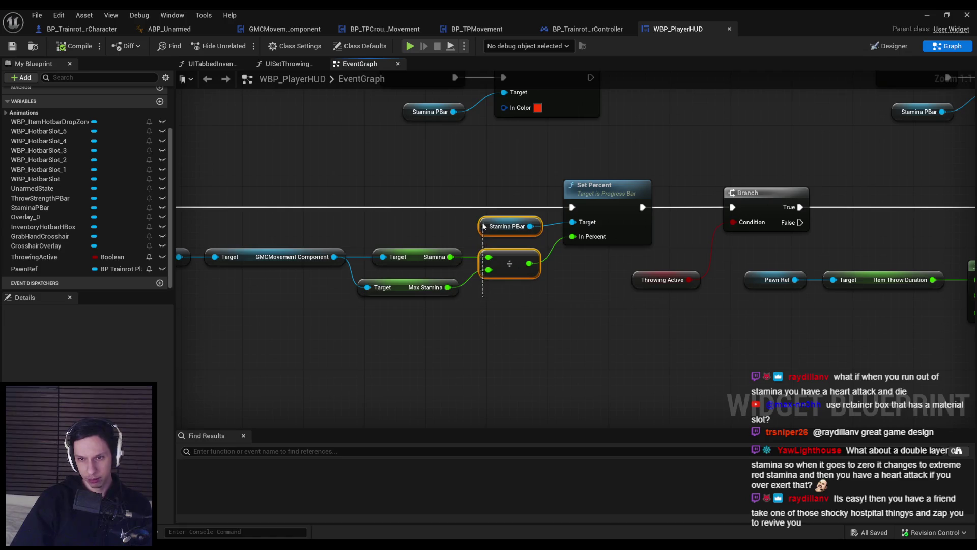
{"action": "left_click", "coordinate": [367, 224]}
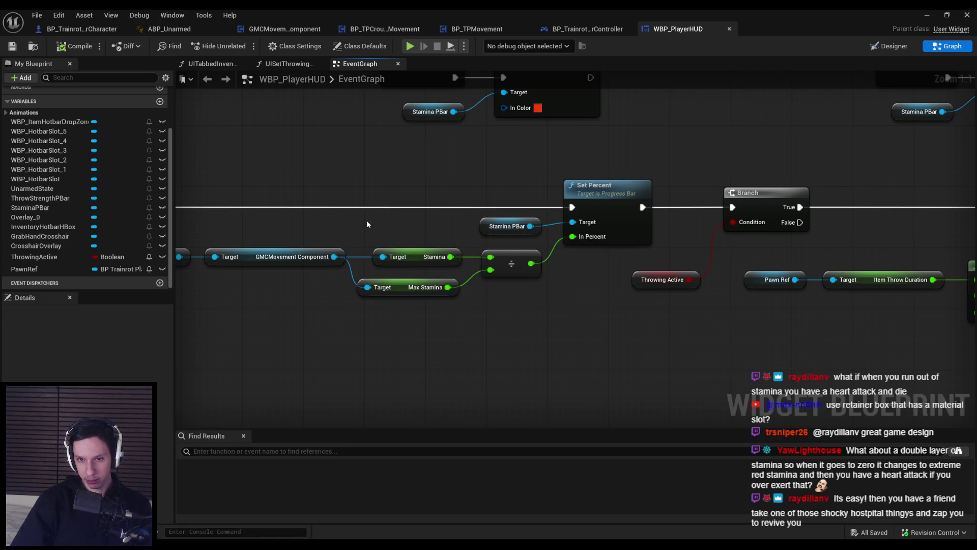
{"action": "scroll", "coordinate": [536, 292], "scroll_direction": "down", "scroll_amount": 2}
{"action": "key", "text": "alt+Tab"}
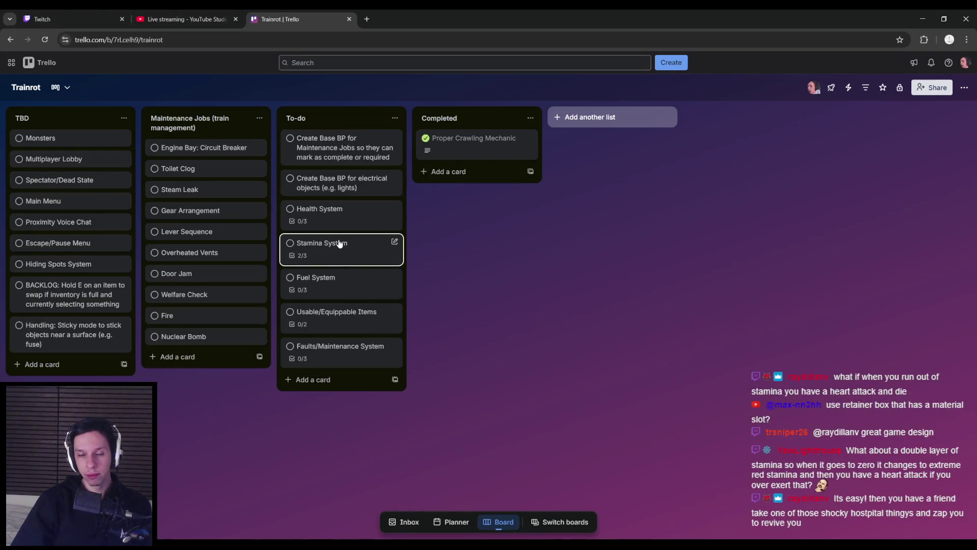
{"action": "key", "text": "alt+Tab"}
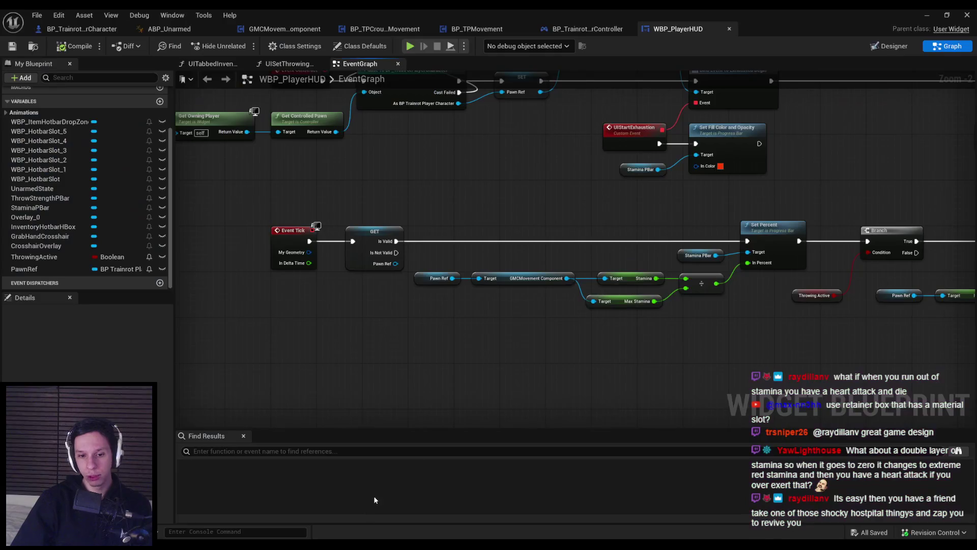
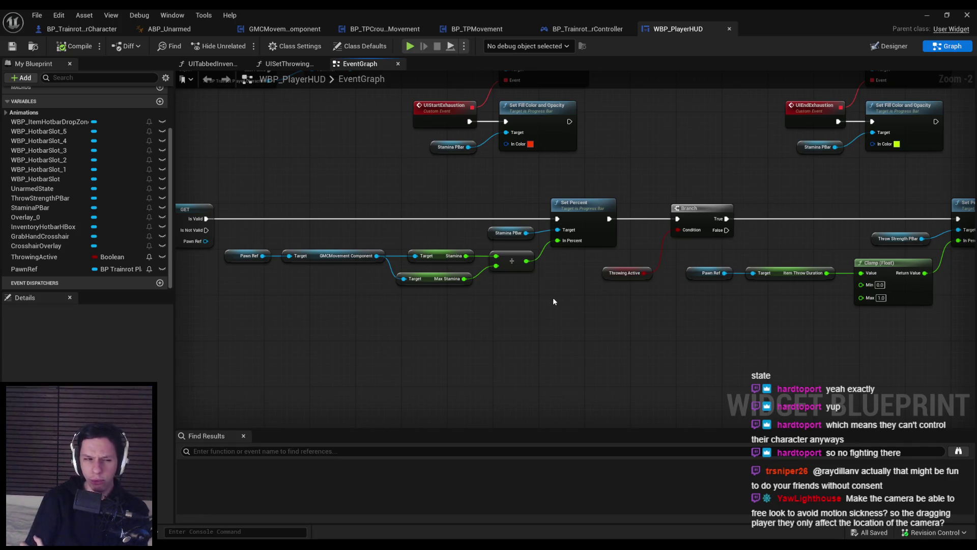
Shift the throwing-strength Branch, Clamp and Set Percent nodes further right and reposition Throwing Active
{"action": "left_click_drag", "start_coordinate": [582, 306], "coordinate": [419, 296]}
{"action": "mouse_move", "coordinate": [479, 228]}
{"action": "left_mouse_down"}
{"action": "mouse_move", "coordinate": [658, 288]}
{"action": "mouse_move", "coordinate": [865, 301]}
{"action": "left_mouse_up"}
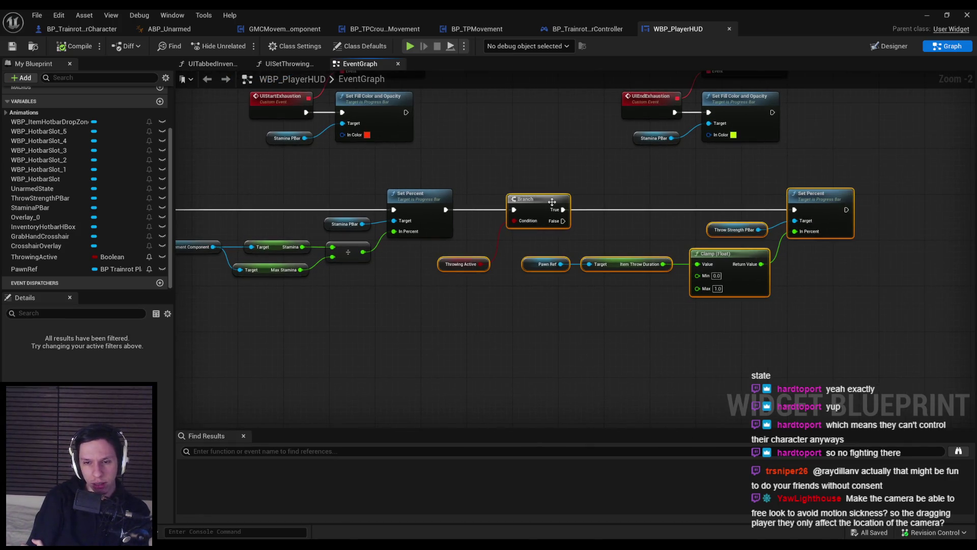
{"action": "left_click_drag", "start_coordinate": [552, 202], "coordinate": [592, 203]}
{"action": "left_click", "coordinate": [539, 278]}
{"action": "left_click_drag", "start_coordinate": [487, 265], "coordinate": [493, 237]}
Compile and save the WBP_PlayerHUD blueprint
{"action": "left_click", "coordinate": [492, 259]}
{"action": "left_click", "coordinate": [73, 46]}
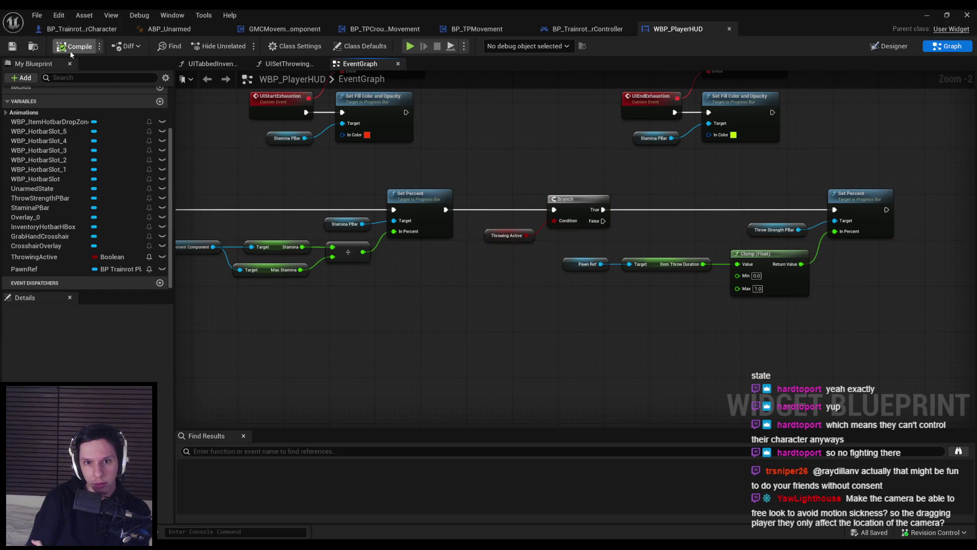
{"action": "left_click_drag", "start_coordinate": [295, 288], "coordinate": [480, 293]}
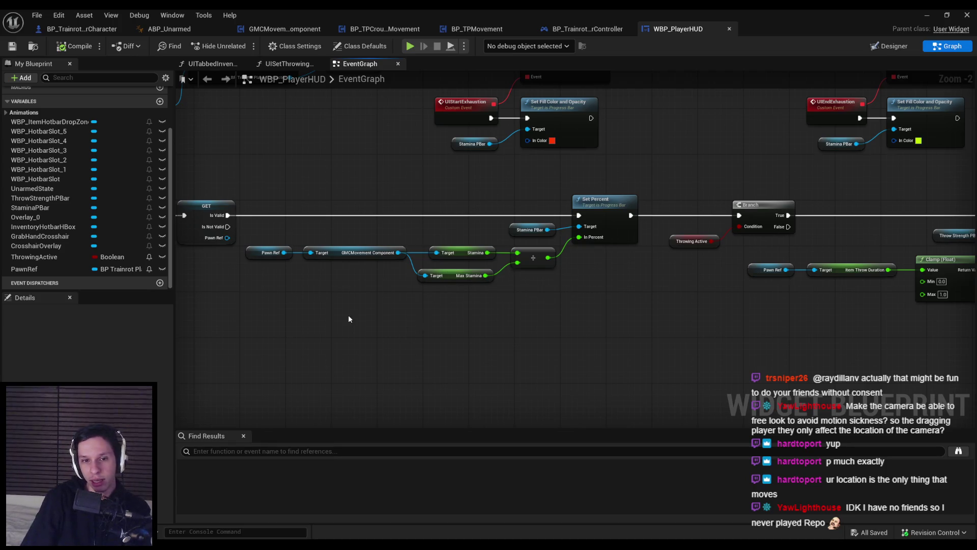
Nudge the Max Stamina getter up slightly and save the HUD blueprint
{"action": "left_click_drag", "start_coordinate": [349, 319], "coordinate": [645, 344]}
{"action": "scroll", "coordinate": [712, 342], "scroll_direction": "up", "scroll_amount": 1}
{"action": "scroll", "coordinate": [642, 349], "scroll_direction": "down", "scroll_amount": 1}
{"action": "scroll", "coordinate": [587, 304], "scroll_direction": "up", "scroll_amount": 1}
{"action": "left_click", "coordinate": [586, 305]}
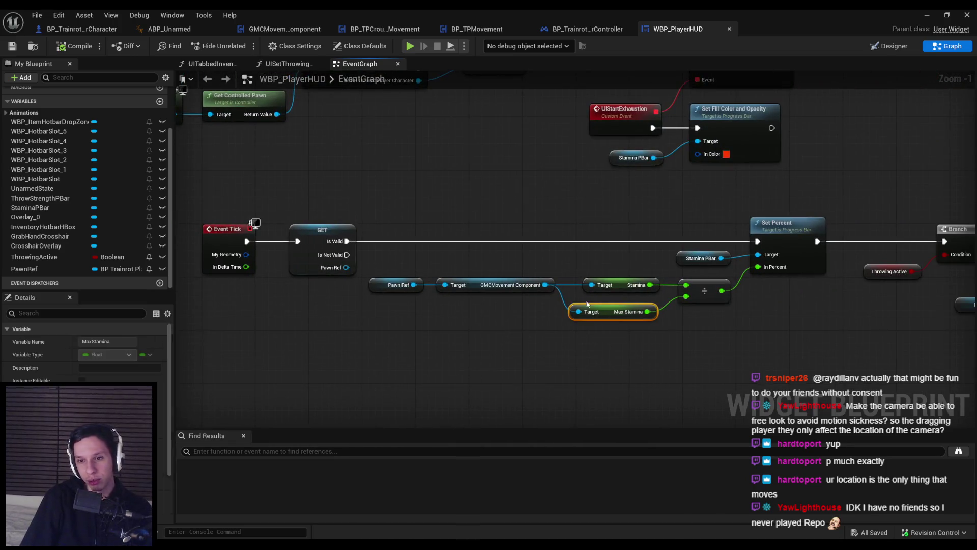
{"action": "left_click_drag", "start_coordinate": [587, 304], "coordinate": [589, 297]}
{"action": "left_click", "coordinate": [621, 346]}
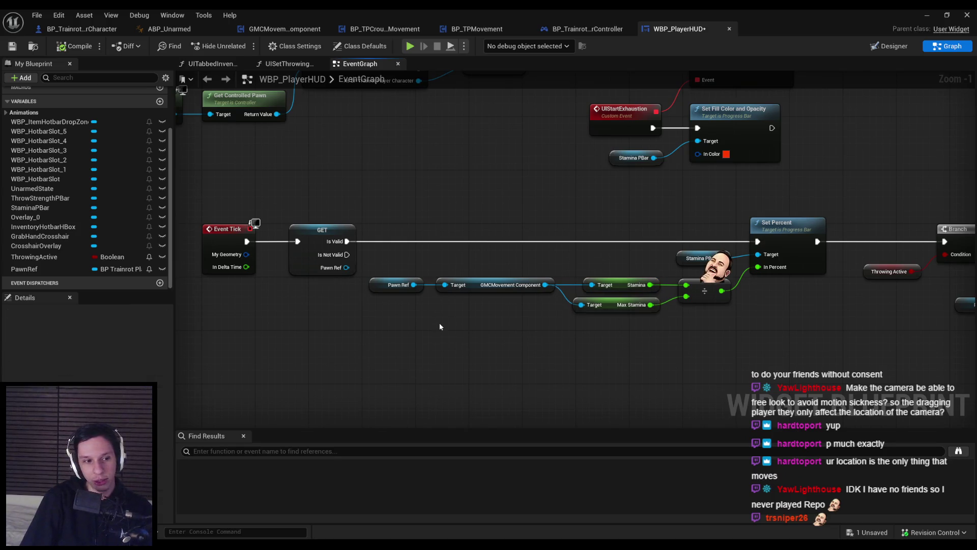
{"action": "scroll", "coordinate": [322, 221], "scroll_direction": "down", "scroll_amount": 1}
{"action": "key", "text": "ctrl+s"}
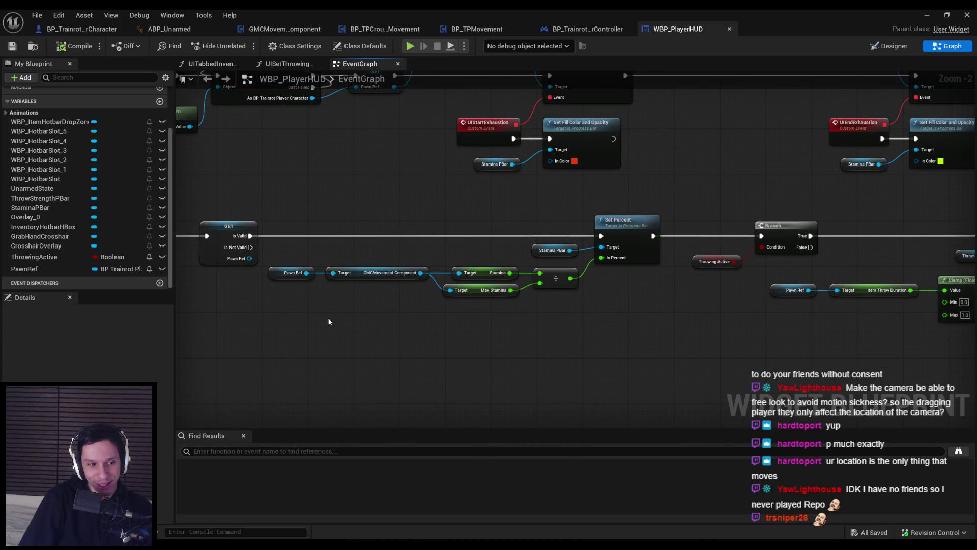
Move the Branch and Throwing Active group further right and paste a copy of the stamina getter chain
{"action": "mouse_move", "coordinate": [345, 332]}
{"action": "left_mouse_down"}
{"action": "mouse_move", "coordinate": [240, 321]}
{"action": "mouse_move", "coordinate": [419, 323]}
{"action": "left_mouse_up"}
{"action": "scroll", "coordinate": [407, 321], "scroll_direction": "up", "scroll_amount": 1}
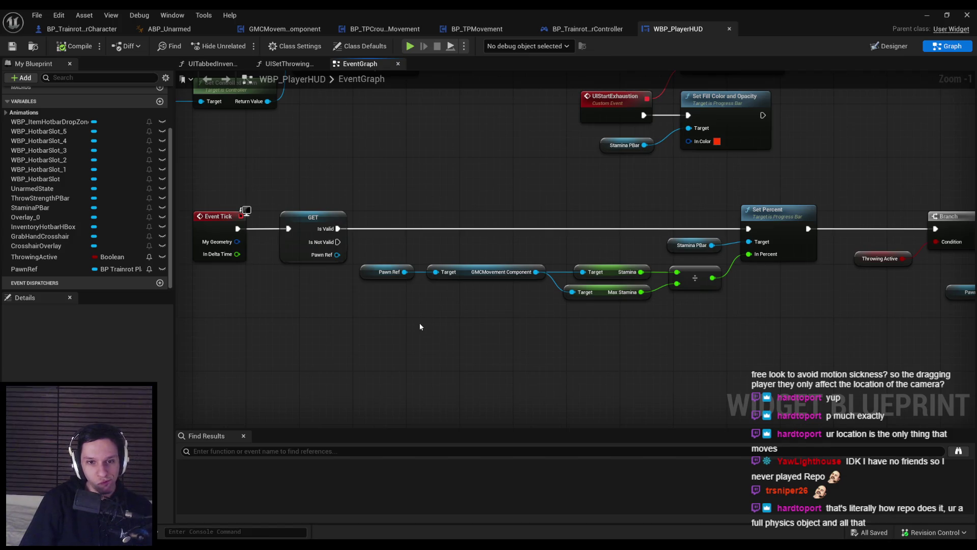
{"action": "scroll", "coordinate": [419, 326], "scroll_direction": "down", "scroll_amount": 1}
{"action": "mouse_move", "coordinate": [419, 326]}
{"action": "left_mouse_down"}
{"action": "mouse_move", "coordinate": [443, 310]}
{"action": "mouse_move", "coordinate": [395, 305]}
{"action": "left_mouse_up"}
{"action": "mouse_move", "coordinate": [628, 306]}
{"action": "left_mouse_down"}
{"action": "mouse_move", "coordinate": [260, 296]}
{"action": "mouse_move", "coordinate": [592, 315]}
{"action": "left_mouse_up"}
{"action": "scroll", "coordinate": [423, 301], "scroll_direction": "up", "scroll_amount": 1}
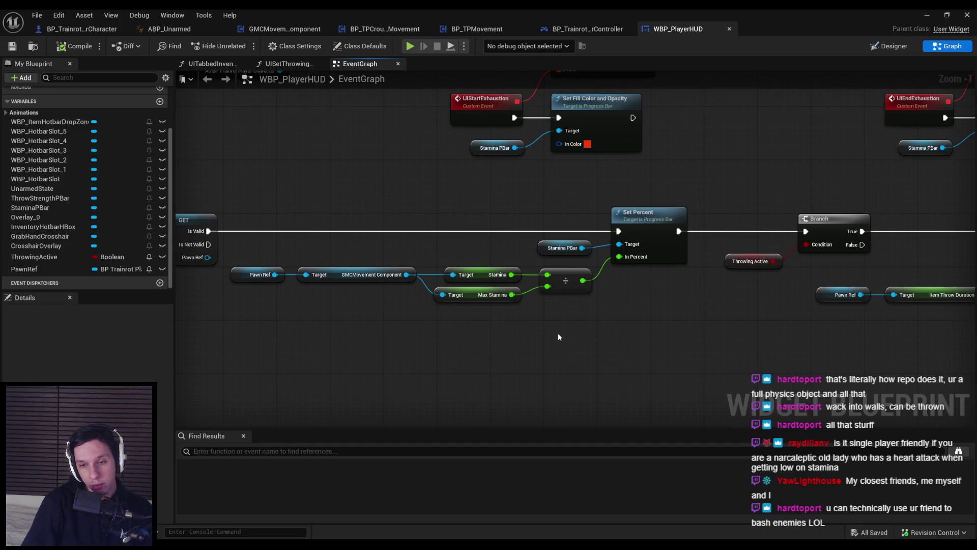
{"action": "mouse_move", "coordinate": [539, 344]}
{"action": "left_mouse_down"}
{"action": "mouse_move", "coordinate": [226, 262]}
{"action": "mouse_move", "coordinate": [512, 334]}
{"action": "mouse_move", "coordinate": [230, 246]}
{"action": "left_mouse_up"}
{"action": "scroll", "coordinate": [508, 341], "scroll_direction": "down", "scroll_amount": 2}
{"action": "mouse_move", "coordinate": [625, 258]}
{"action": "left_mouse_down"}
{"action": "mouse_move", "coordinate": [499, 221]}
{"action": "mouse_move", "coordinate": [770, 230]}
{"action": "left_mouse_up"}
{"action": "key", "text": "ctrl+v"}
{"action": "mouse_move", "coordinate": [260, 328]}
{"action": "left_mouse_down"}
{"action": "mouse_move", "coordinate": [416, 347]}
{"action": "mouse_move", "coordinate": [451, 335]}
{"action": "mouse_move", "coordinate": [432, 361]}
{"action": "left_mouse_up"}
Add an Equal (==) node comparing Stamina with Max Stamina
{"action": "scroll", "coordinate": [416, 347], "scroll_direction": "up", "scroll_amount": 3}
{"action": "type", "text": "="}
{"action": "key", "text": "Return"}
{"action": "key", "text": "ctrl+z"}
{"action": "type", "text": "=="}
{"action": "left_click", "coordinate": [478, 408]}
Feed the equality result into a new AND node
{"action": "scroll", "coordinate": [719, 268], "scroll_direction": "down", "scroll_amount": 2}
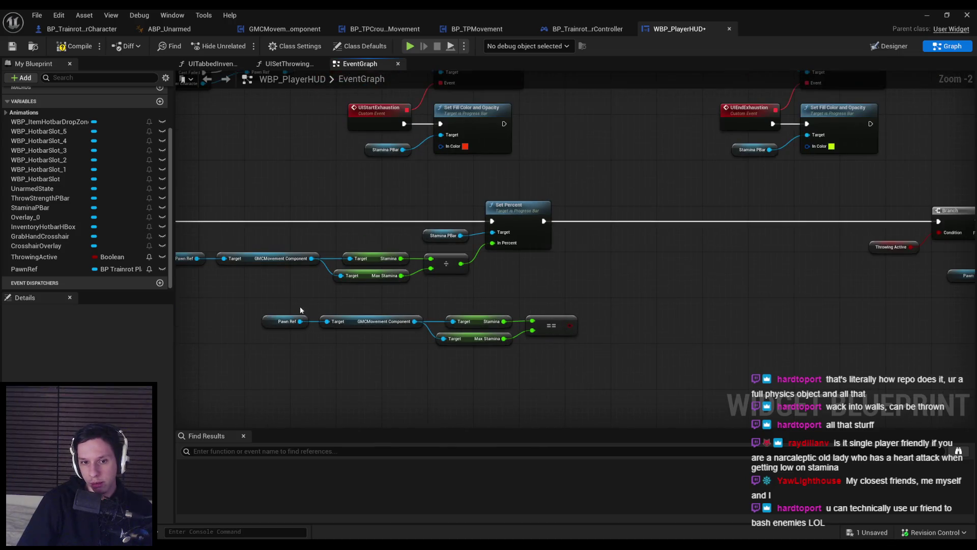
{"action": "mouse_move", "coordinate": [569, 326]}
{"action": "left_mouse_down"}
{"action": "mouse_move", "coordinate": [594, 329]}
{"action": "mouse_move", "coordinate": [560, 371]}
{"action": "left_mouse_up"}
{"action": "type", "text": "and"}
{"action": "left_click", "coordinate": [638, 371]}
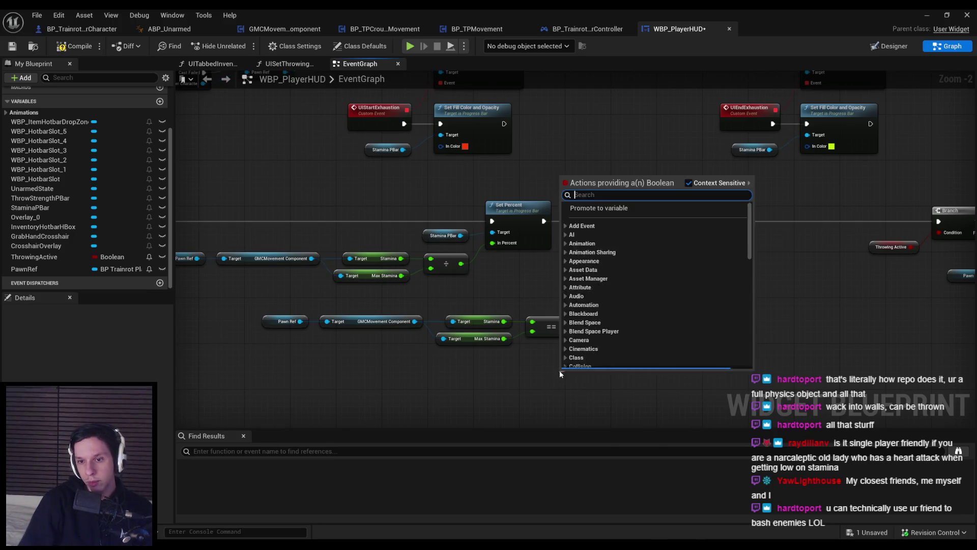
Add a Does Timer Exist by Function Name check, negated by a NOT, into the AND's second input
{"action": "type", "text": "timer exis"}
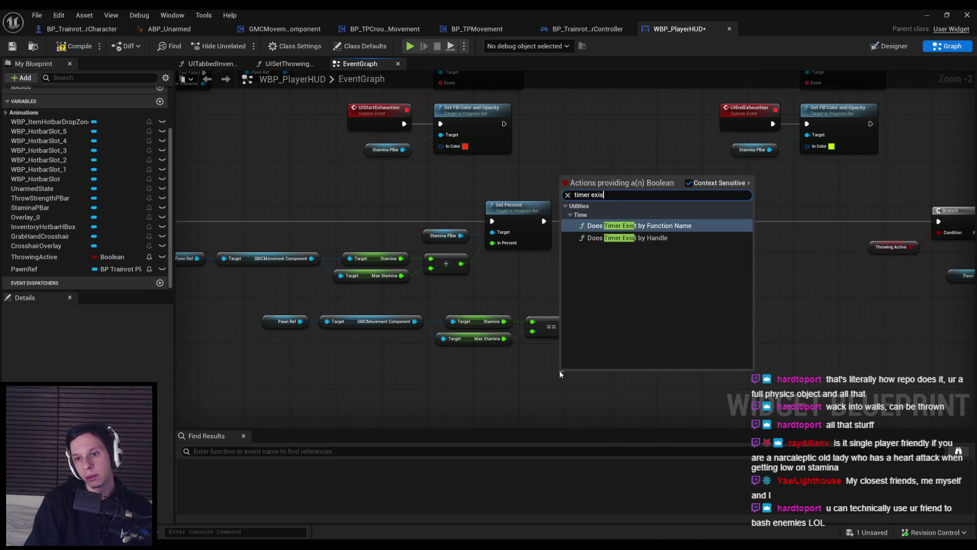
{"action": "key", "text": "Return"}
{"action": "left_click_drag", "start_coordinate": [565, 371], "coordinate": [403, 364]}
{"action": "left_click_drag", "start_coordinate": [596, 349], "coordinate": [493, 376]}
{"action": "left_click_drag", "start_coordinate": [493, 376], "coordinate": [525, 375]}
{"action": "type", "text": "!"}
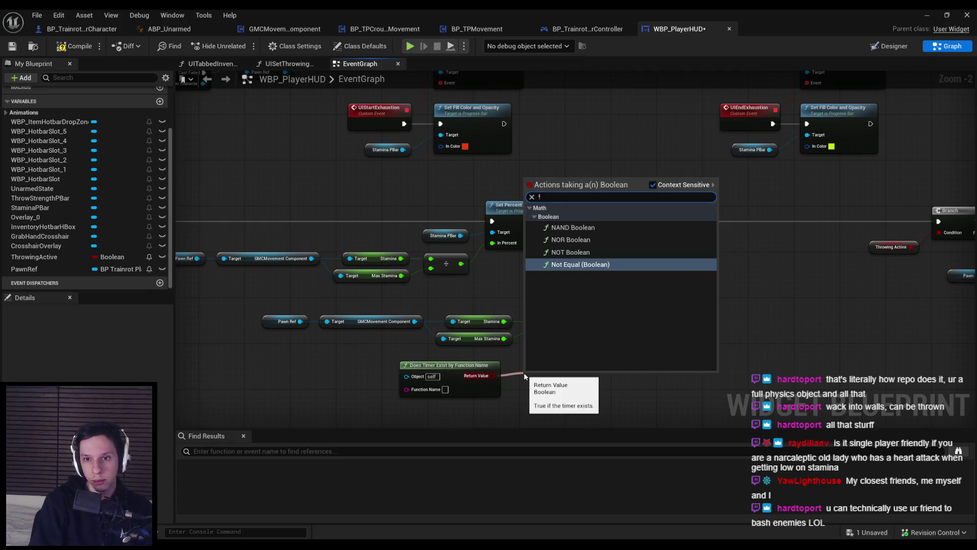
{"action": "key", "text": "Up"}
{"action": "key", "text": "Return"}
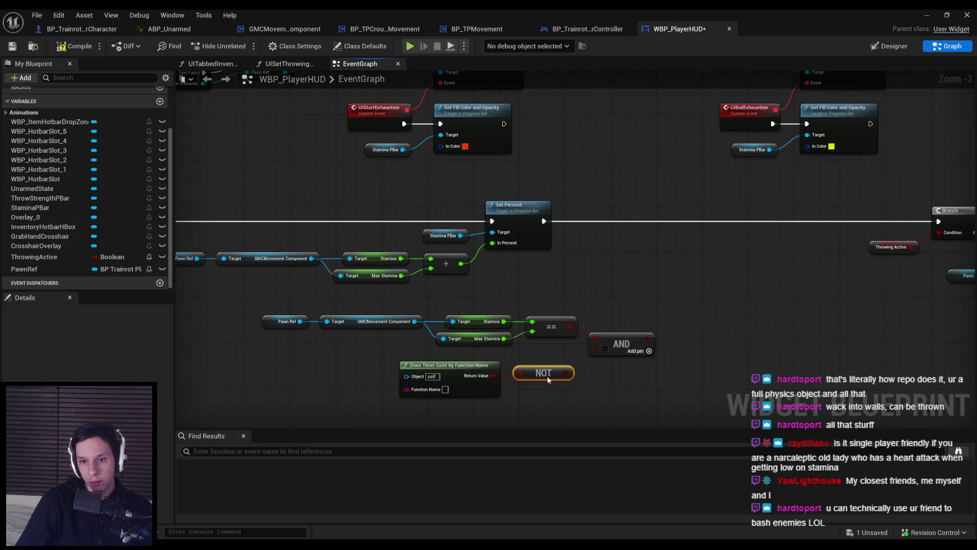
{"action": "left_click_drag", "start_coordinate": [548, 380], "coordinate": [550, 376]}
{"action": "left_click", "coordinate": [572, 390]}
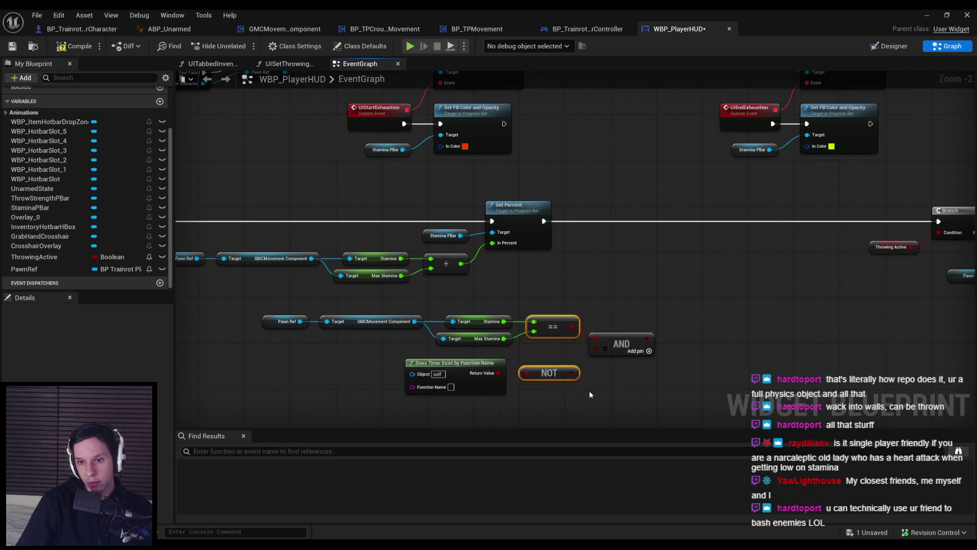
Set the timer check's function name to HideStaminaBar
{"action": "scroll", "coordinate": [572, 390], "scroll_direction": "up", "scroll_amount": 3}
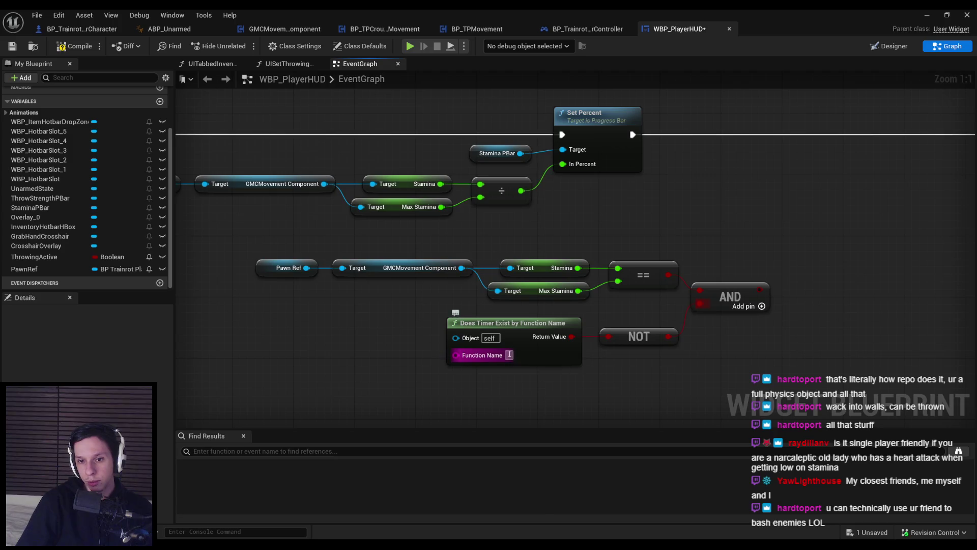
{"action": "left_click", "coordinate": [510, 355]}
{"action": "type", "text": "HideStaminaBar"}
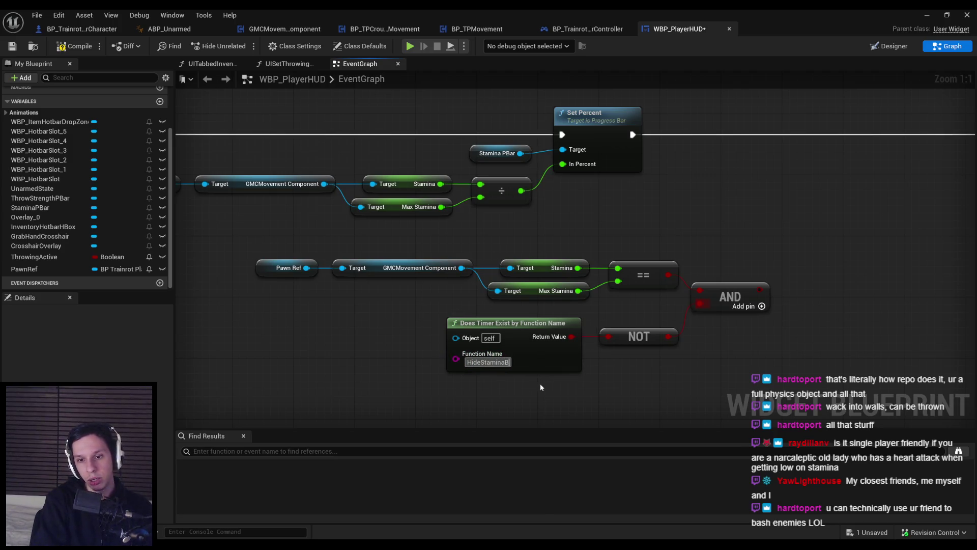
{"action": "key", "text": "Return"}
{"action": "scroll", "coordinate": [536, 393], "scroll_direction": "down", "scroll_amount": 1}
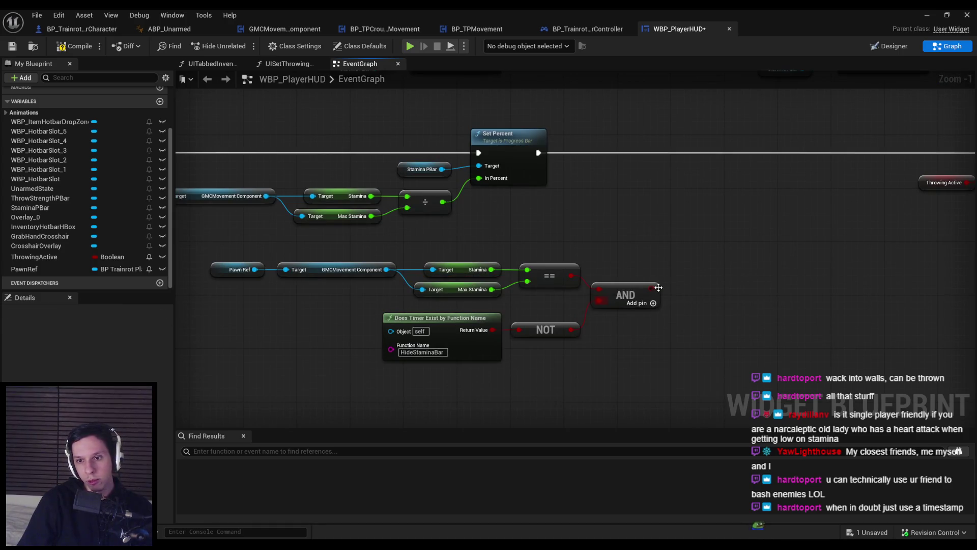
{"action": "left_click_drag", "start_coordinate": [655, 288], "coordinate": [682, 196]}
Add a Branch driven by the AND result
{"action": "type", "text": "branc"}
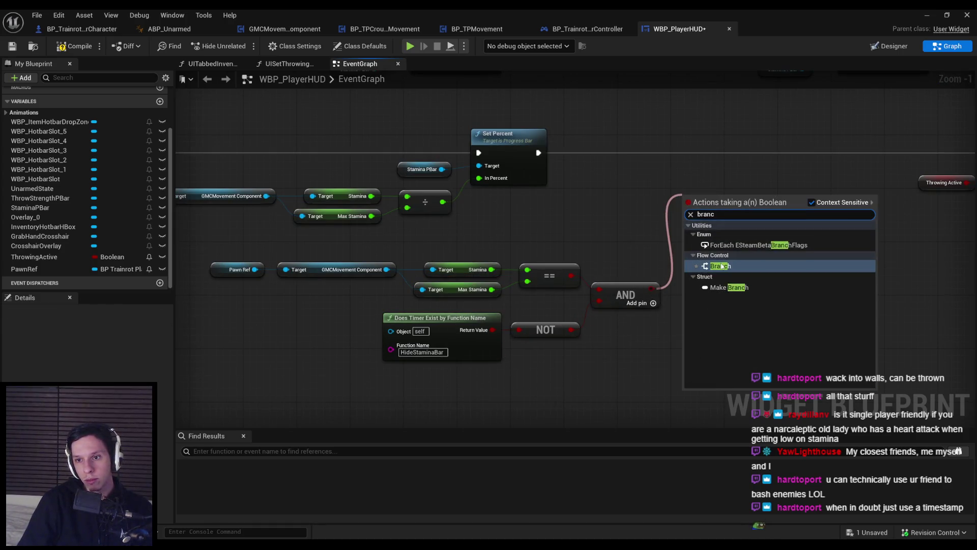
{"action": "key", "text": "Return"}
{"action": "scroll", "coordinate": [445, 189], "scroll_direction": "down", "scroll_amount": 2}
{"action": "scroll", "coordinate": [444, 188], "scroll_direction": "up", "scroll_amount": 1}
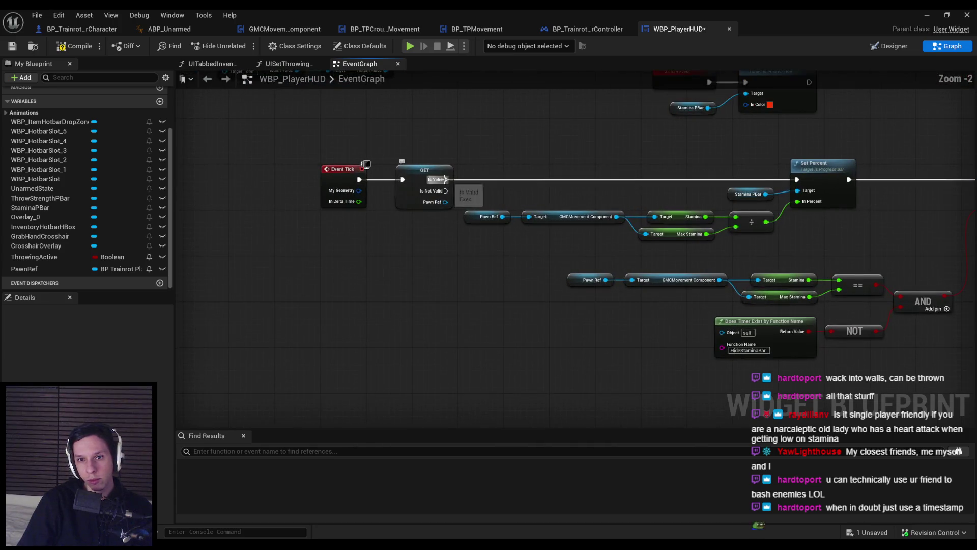
Insert a Sequence after the Is Valid check and place the new Branch after the stamina Set Percent
{"action": "mouse_move", "coordinate": [446, 180]}
{"action": "left_mouse_down"}
{"action": "mouse_move", "coordinate": [508, 184]}
{"action": "mouse_move", "coordinate": [436, 211]}
{"action": "left_mouse_up"}
{"action": "type", "text": "sequ"}
{"action": "key", "text": "Return"}
{"action": "left_click", "coordinate": [505, 188]}
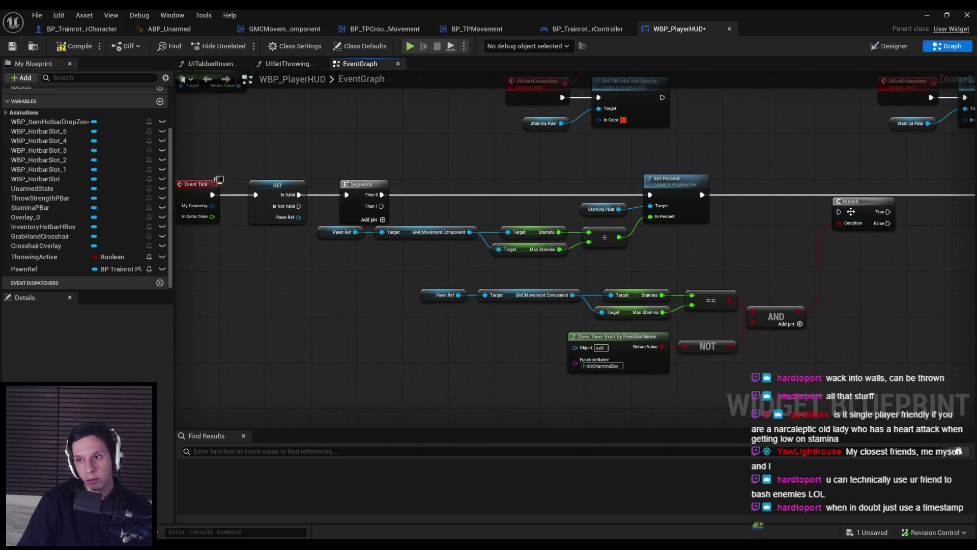
{"action": "left_click_drag", "start_coordinate": [849, 212], "coordinate": [802, 192]}
{"action": "left_click_drag", "start_coordinate": [936, 197], "coordinate": [610, 217]}
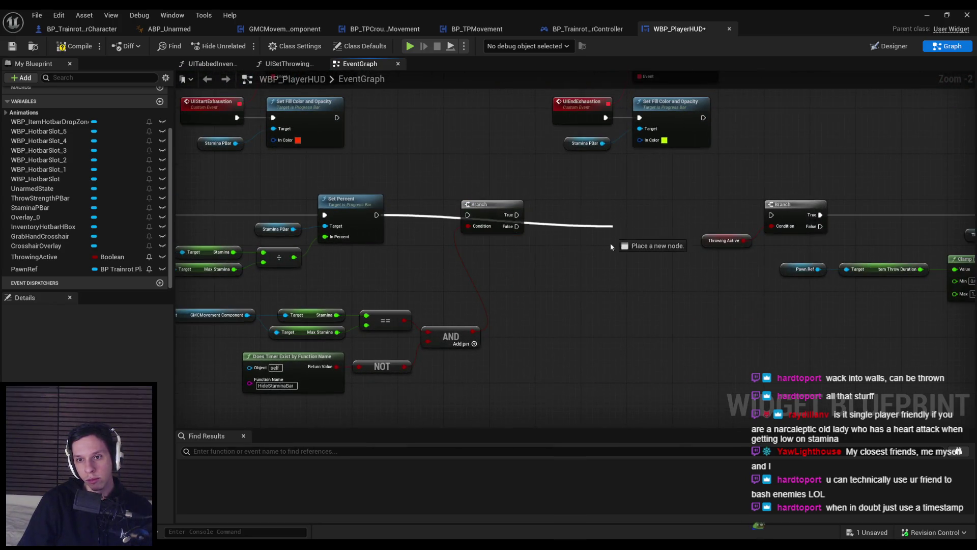
{"action": "scroll", "coordinate": [598, 216], "scroll_direction": "down", "scroll_amount": 2}
Move the throwing logic onto Sequence Then 1 and connect the stamina Set Percent to the new Branch
{"action": "left_click_drag", "start_coordinate": [957, 264], "coordinate": [654, 183]}
{"action": "mouse_move", "coordinate": [779, 207]}
{"action": "left_mouse_down"}
{"action": "mouse_move", "coordinate": [370, 374]}
{"action": "mouse_move", "coordinate": [299, 211]}
{"action": "left_mouse_up"}
{"action": "mouse_move", "coordinate": [252, 231]}
{"action": "left_mouse_down"}
{"action": "mouse_move", "coordinate": [618, 312]}
{"action": "mouse_move", "coordinate": [454, 189]}
{"action": "mouse_move", "coordinate": [423, 193]}
{"action": "left_mouse_up"}
{"action": "left_click_drag", "start_coordinate": [499, 203], "coordinate": [623, 203]}
{"action": "left_click_drag", "start_coordinate": [310, 294], "coordinate": [586, 352]}
{"action": "left_click_drag", "start_coordinate": [413, 316], "coordinate": [455, 329]}
{"action": "scroll", "coordinate": [738, 158], "scroll_direction": "up", "scroll_amount": 5}
{"action": "left_click_drag", "start_coordinate": [682, 141], "coordinate": [562, 141]}
{"action": "scroll", "coordinate": [629, 265], "scroll_direction": "down", "scroll_amount": 3}
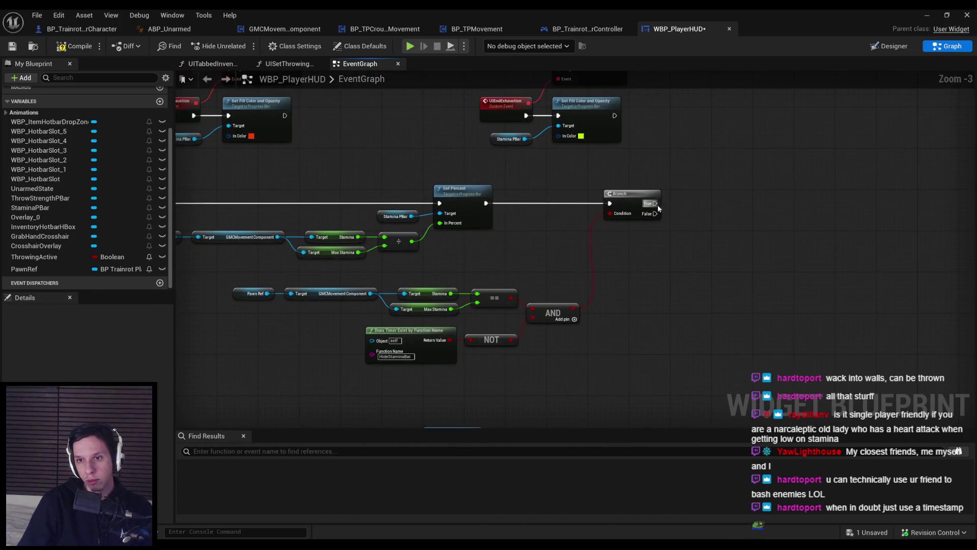
On the Branch's True output, add a Set Timer by Function Name with Time 3
{"action": "left_click_drag", "start_coordinate": [655, 203], "coordinate": [688, 206]}
{"action": "type", "text": "timer by fu"}
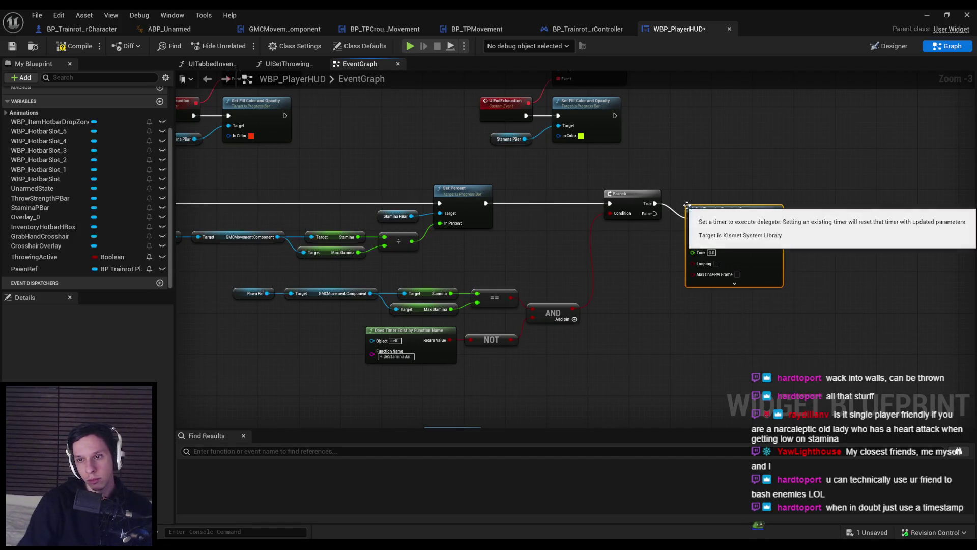
{"action": "key", "text": "Return"}
{"action": "scroll", "coordinate": [697, 201], "scroll_direction": "up", "scroll_amount": 3}
{"action": "type", "text": "3"}
{"action": "key", "text": "Return"}
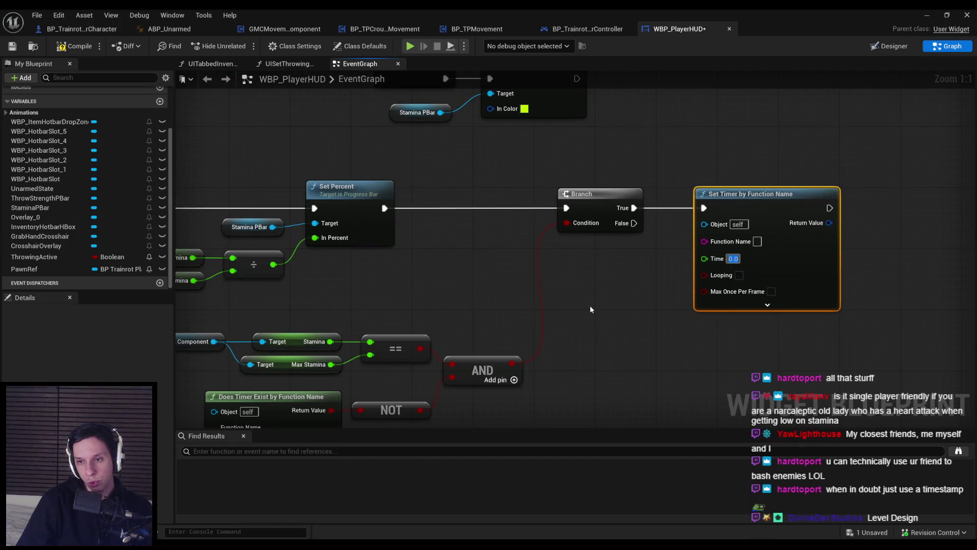
Set the timer's function name to HideStaminaBar, copied from the timer-exists check
{"action": "left_click_drag", "start_coordinate": [588, 307], "coordinate": [613, 245]}
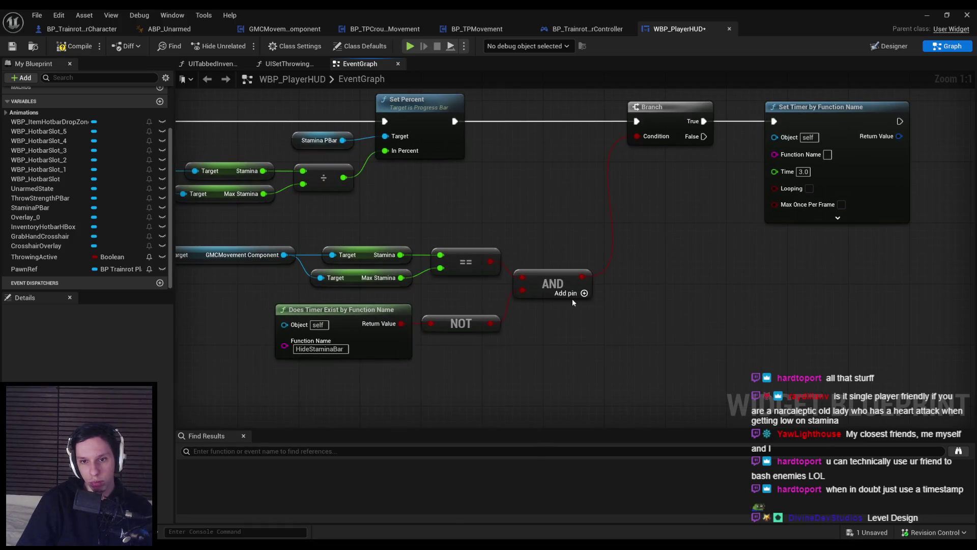
{"action": "left_click_drag", "start_coordinate": [572, 297], "coordinate": [555, 304]}
{"action": "left_click", "coordinate": [552, 264]}
{"action": "left_click", "coordinate": [320, 349]}
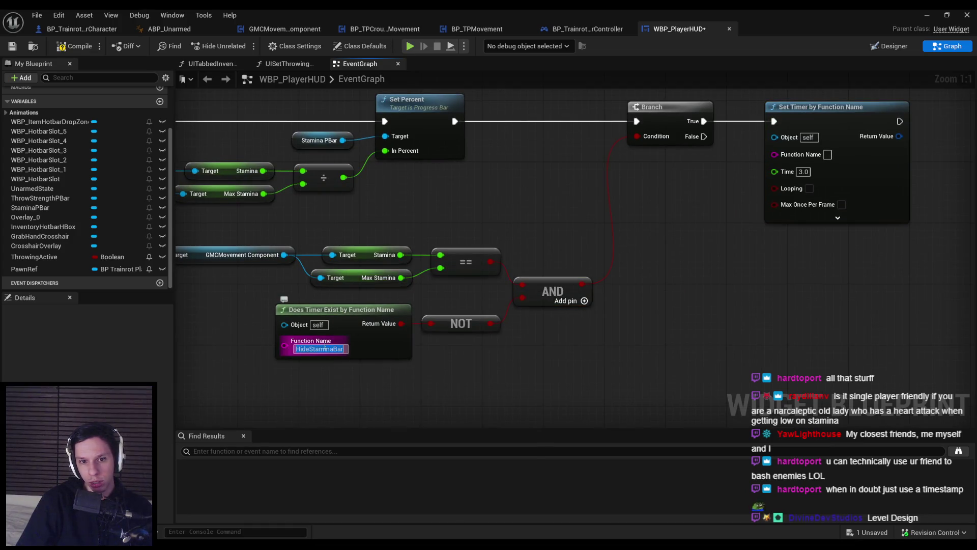
{"action": "key", "text": "ctrl+c"}
{"action": "left_click", "coordinate": [828, 155]}
{"action": "key", "text": "ctrl+v"}
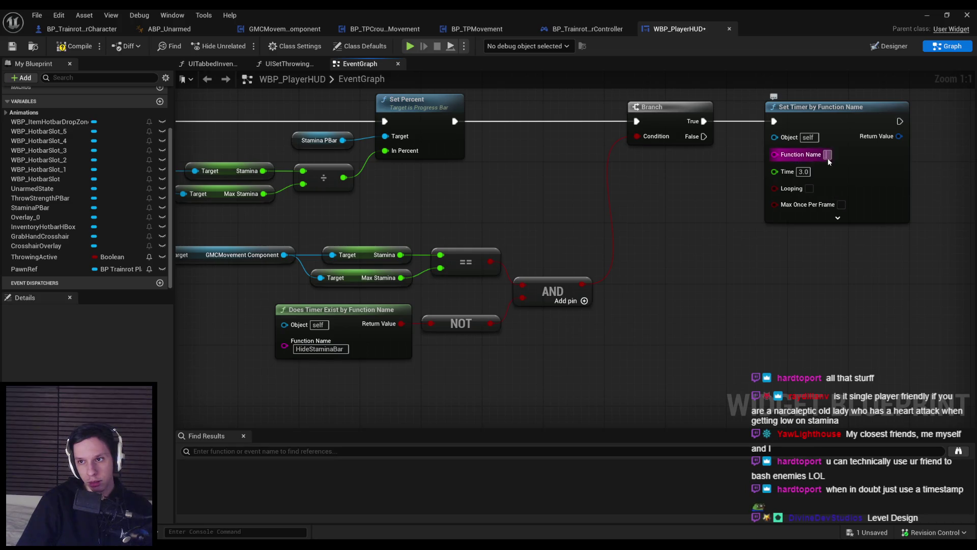
{"action": "key", "text": "Return"}
Shift the comparison row and timer check nodes slightly left to tidy the graph
{"action": "scroll", "coordinate": [38, 195], "scroll_direction": "up", "scroll_amount": 5}
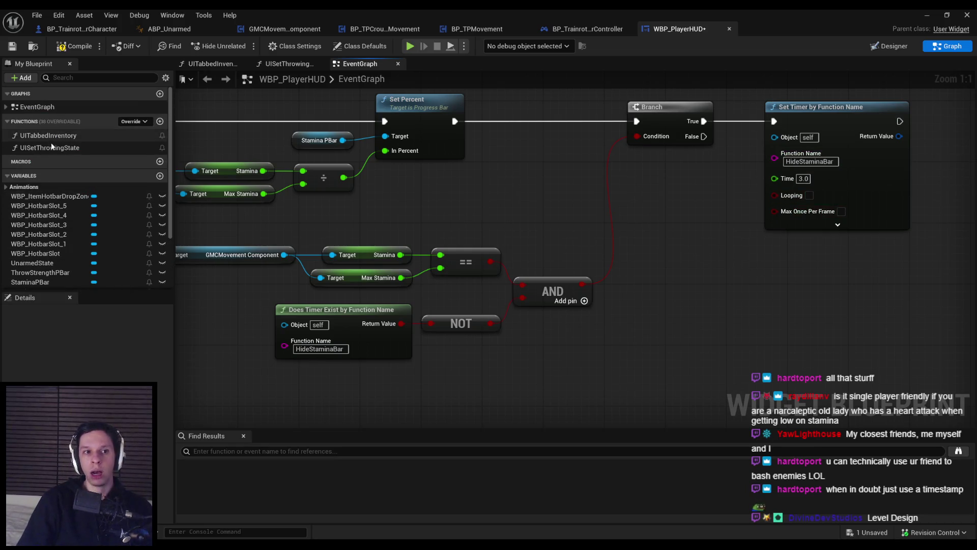
{"action": "scroll", "coordinate": [642, 213], "scroll_direction": "down", "scroll_amount": 3}
{"action": "left_click_drag", "start_coordinate": [650, 328], "coordinate": [352, 239]}
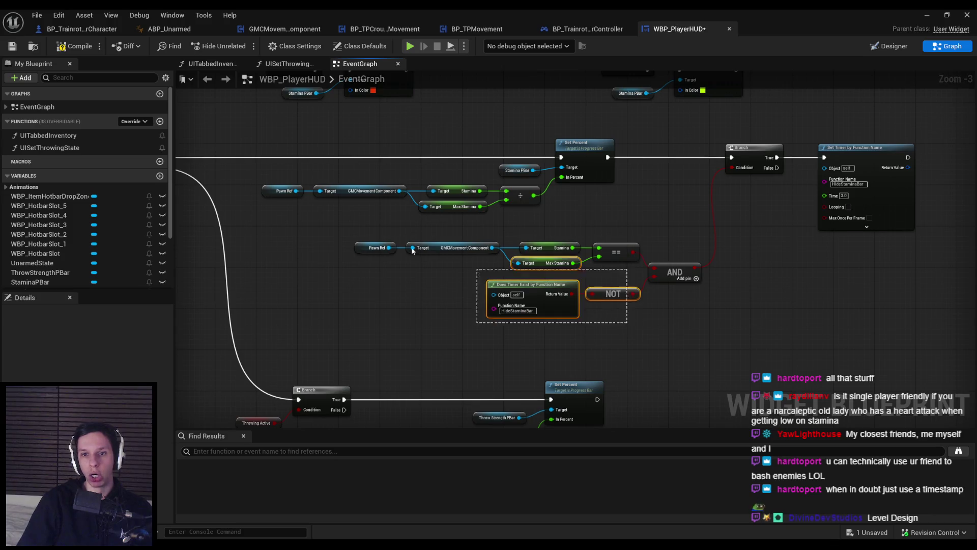
{"action": "left_click_drag", "start_coordinate": [616, 252], "coordinate": [610, 252]}
{"action": "left_click", "coordinate": [649, 328]}
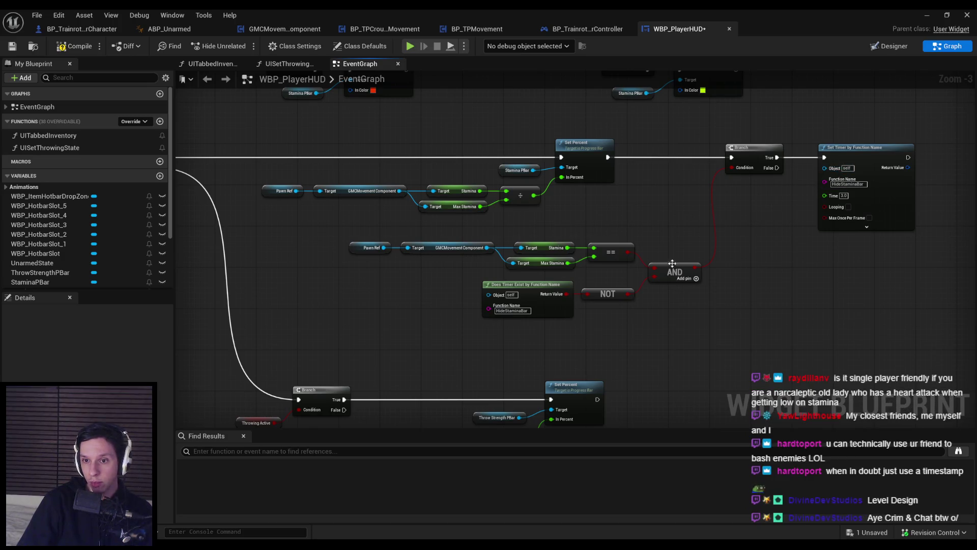
Wire the equality result straight into the Branch condition and delete the AND node
{"action": "left_click_drag", "start_coordinate": [671, 268], "coordinate": [574, 236]}
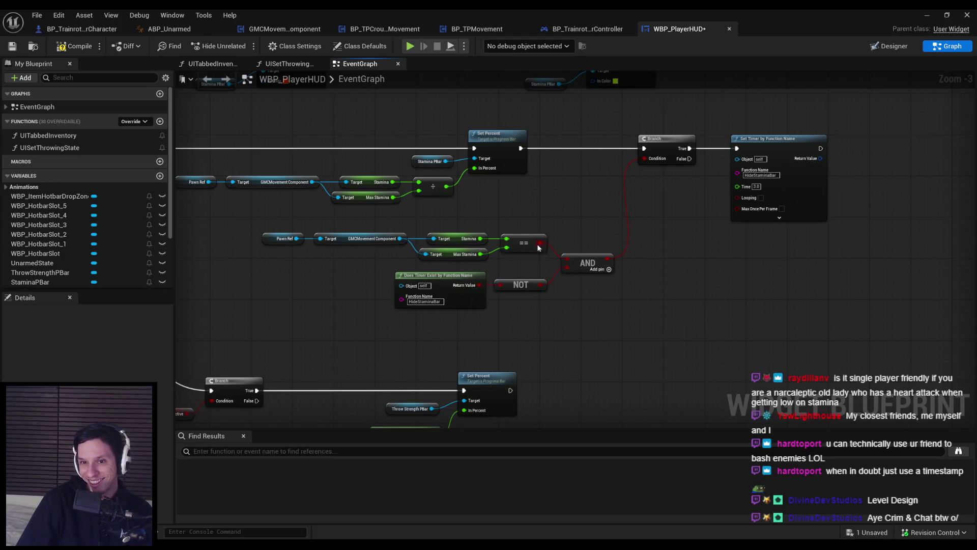
{"action": "left_click_drag", "start_coordinate": [538, 247], "coordinate": [649, 157]}
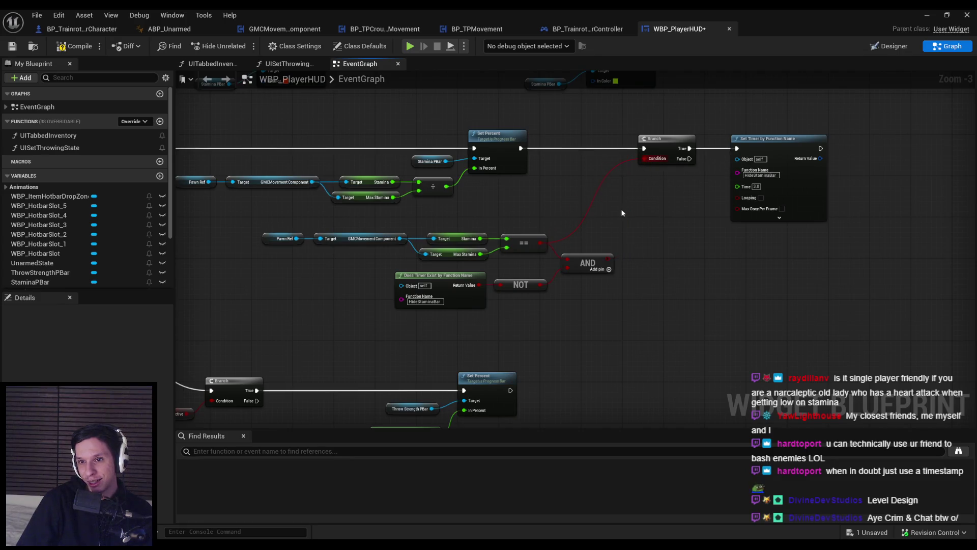
{"action": "left_click_drag", "start_coordinate": [621, 213], "coordinate": [543, 222]}
{"action": "mouse_move", "coordinate": [703, 147]}
{"action": "left_mouse_down"}
{"action": "mouse_move", "coordinate": [794, 147]}
{"action": "mouse_move", "coordinate": [760, 147]}
{"action": "left_mouse_up"}
{"action": "left_click_drag", "start_coordinate": [625, 225], "coordinate": [414, 207]}
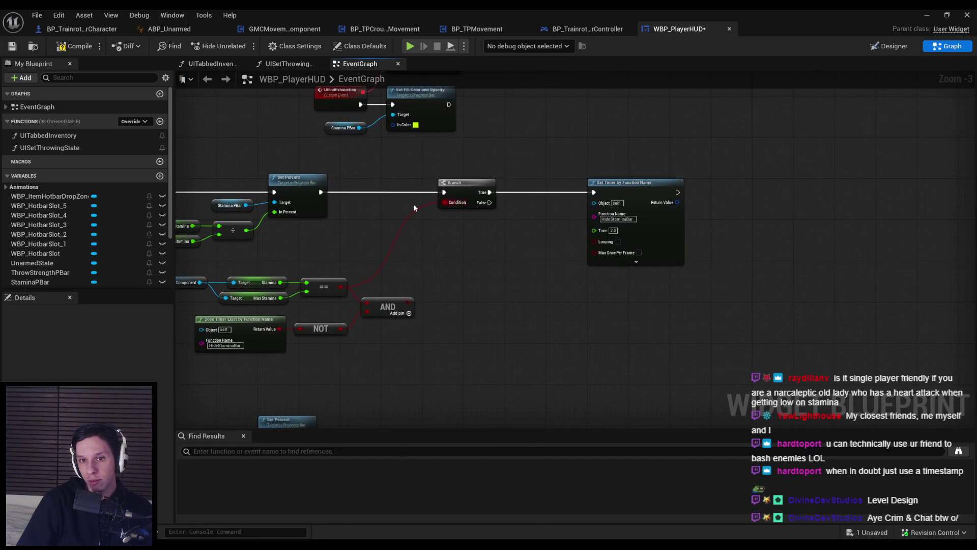
{"action": "key", "text": "Delete"}
Insert a second Branch, gated by NOT Does Timer Exist, before Set Timer
{"action": "left_click_drag", "start_coordinate": [347, 368], "coordinate": [270, 323]}
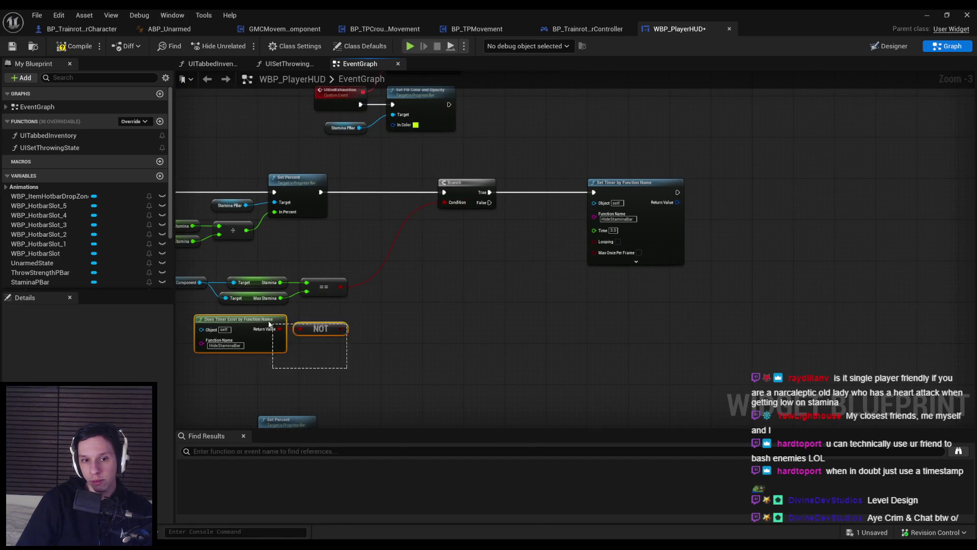
{"action": "left_click_drag", "start_coordinate": [329, 334], "coordinate": [561, 309]}
{"action": "left_click_drag", "start_coordinate": [490, 193], "coordinate": [505, 198]}
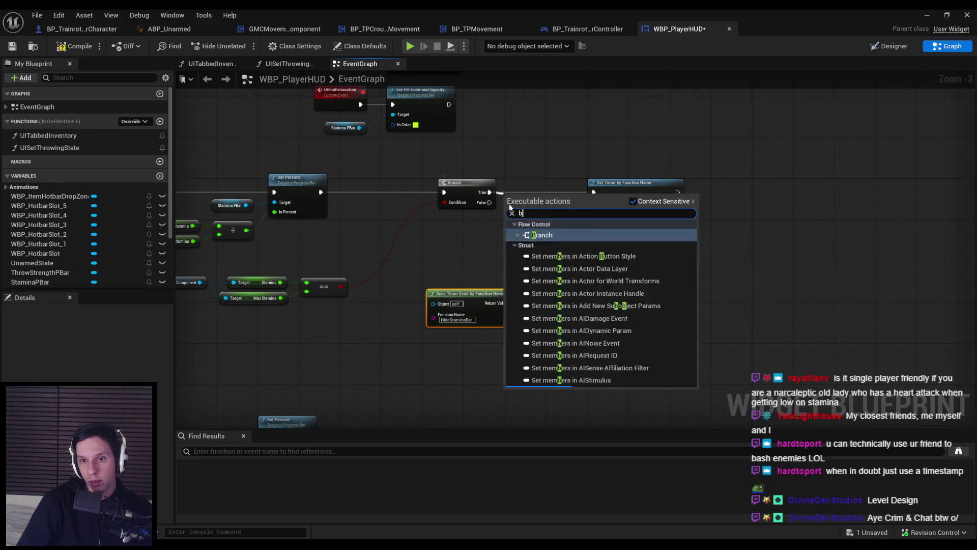
{"action": "type", "text": "branc"}
{"action": "left_click", "coordinate": [542, 286]}
{"action": "left_click_drag", "start_coordinate": [636, 185], "coordinate": [765, 185]}
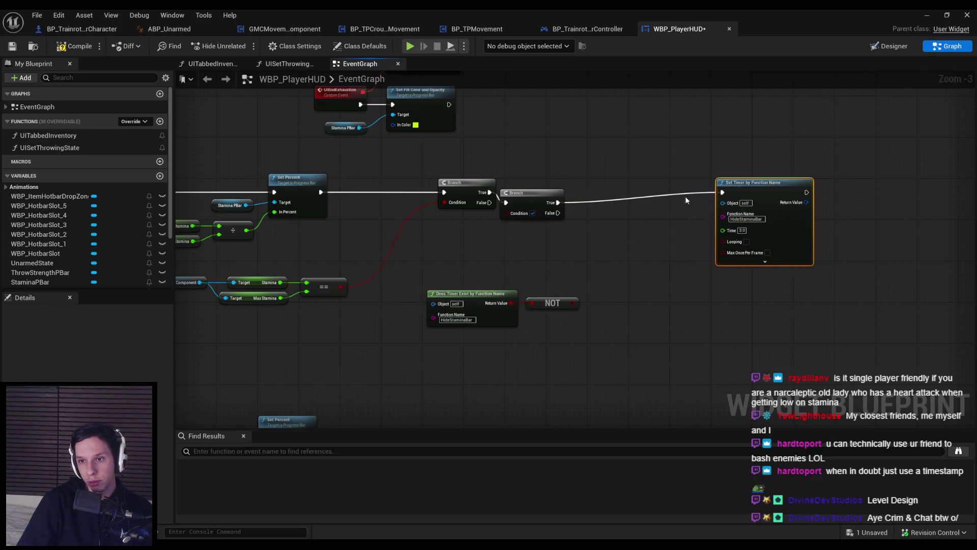
{"action": "left_click_drag", "start_coordinate": [557, 189], "coordinate": [616, 190]}
{"action": "mouse_move", "coordinate": [495, 277]}
{"action": "left_mouse_down"}
{"action": "mouse_move", "coordinate": [556, 308]}
{"action": "mouse_move", "coordinate": [628, 240]}
{"action": "mouse_move", "coordinate": [595, 202]}
{"action": "left_mouse_up"}
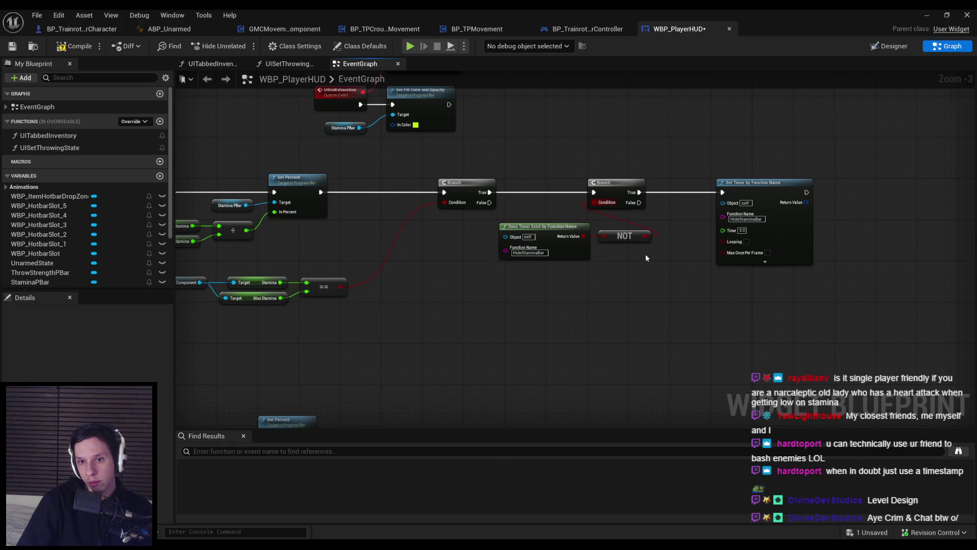
{"action": "mouse_move", "coordinate": [816, 177]}
{"action": "left_mouse_down"}
{"action": "mouse_move", "coordinate": [675, 301]}
{"action": "mouse_move", "coordinate": [498, 262]}
{"action": "left_mouse_up"}
{"action": "left_click_drag", "start_coordinate": [621, 194], "coordinate": [687, 194]}
{"action": "left_click", "coordinate": [715, 259]}
Duplicate the timer check onto the first Branch's False path, dropping the NOT
{"action": "left_click_drag", "start_coordinate": [715, 258], "coordinate": [562, 176]}
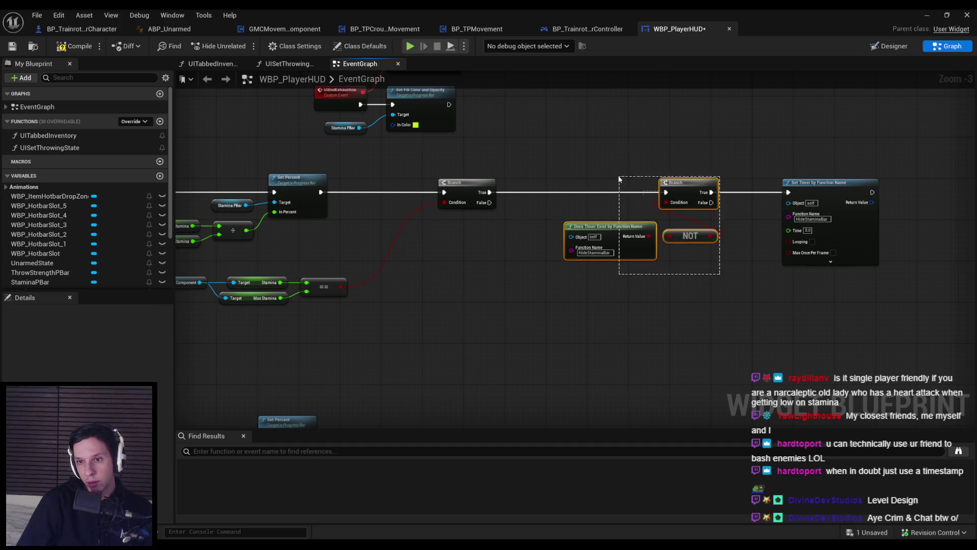
{"action": "key", "text": "ctrl+c"}
{"action": "key", "text": "ctrl+v"}
{"action": "left_click_drag", "start_coordinate": [511, 317], "coordinate": [489, 204]}
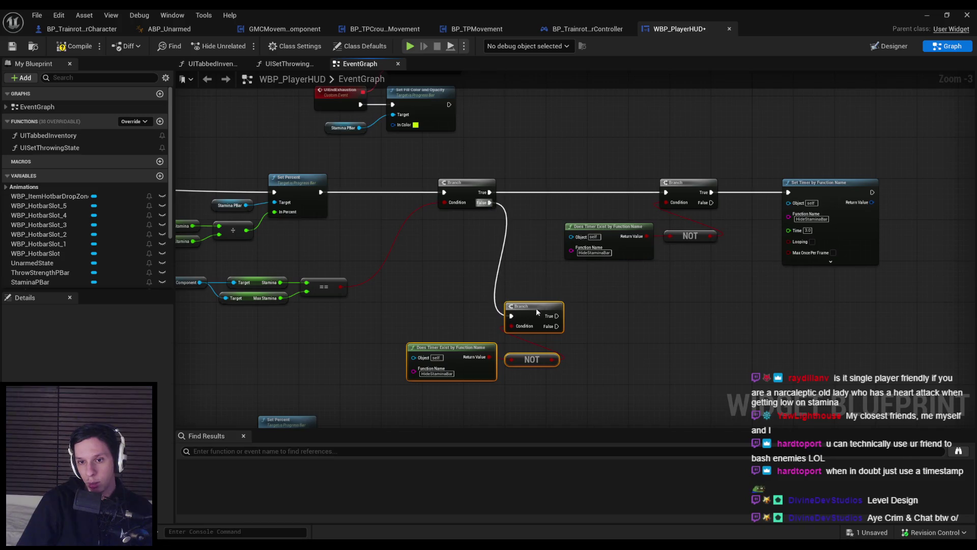
{"action": "left_click_drag", "start_coordinate": [535, 309], "coordinate": [591, 299]}
{"action": "left_click", "coordinate": [560, 330]}
{"action": "key", "text": "Delete"}
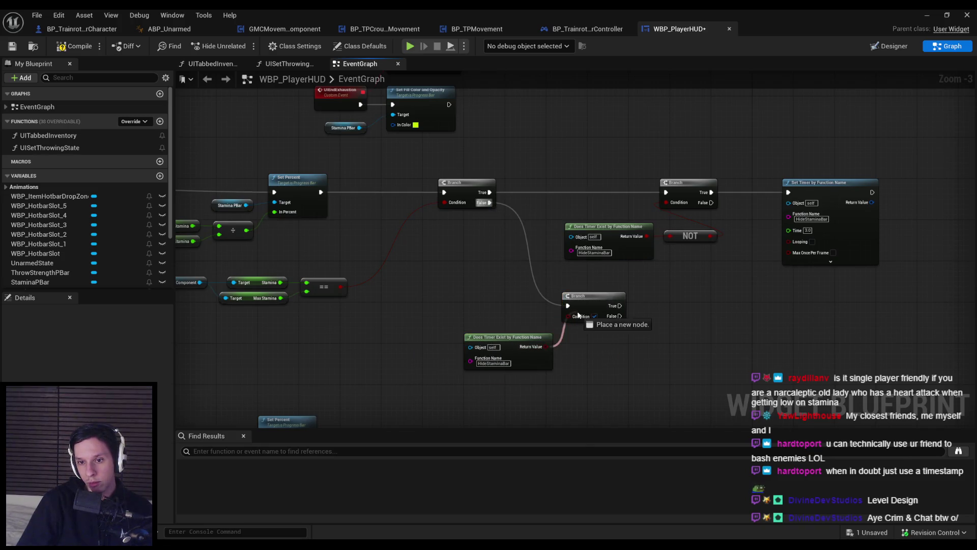
{"action": "left_click_drag", "start_coordinate": [547, 347], "coordinate": [568, 316]}
{"action": "key", "text": "Escape"}
{"action": "left_click_drag", "start_coordinate": [544, 356], "coordinate": [538, 340]}
{"action": "left_click", "coordinate": [565, 330]}
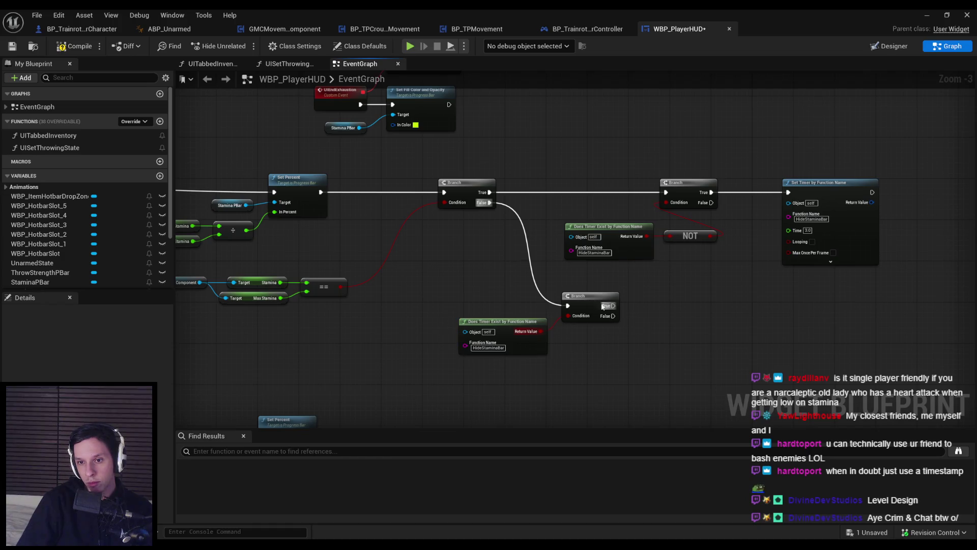
Add Clear Timer by Function Name for HideStaminaBar on the lower Branch's True output
{"action": "left_click_drag", "start_coordinate": [613, 305], "coordinate": [636, 306]}
{"action": "type", "text": "cle"}
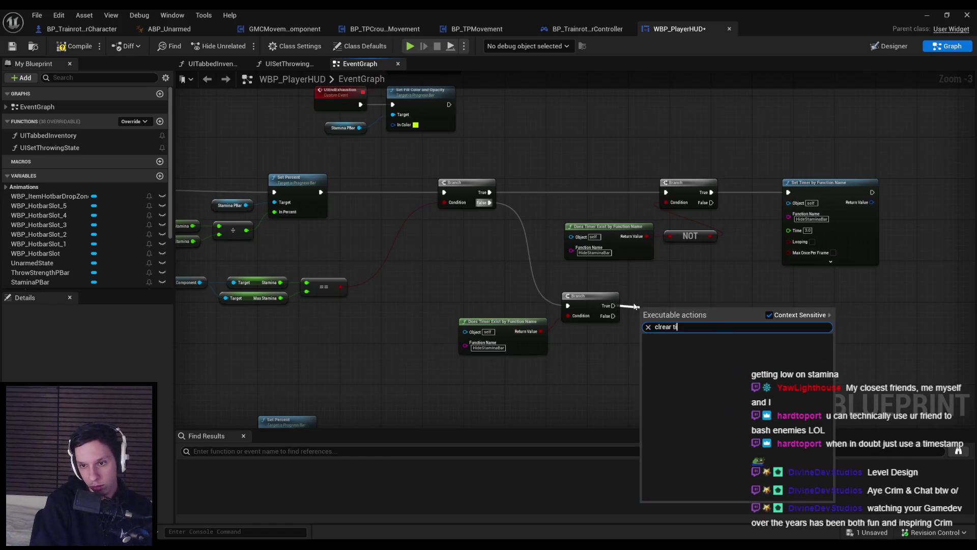
{"action": "type", "text": "ar timer"}
{"action": "key", "text": "Return"}
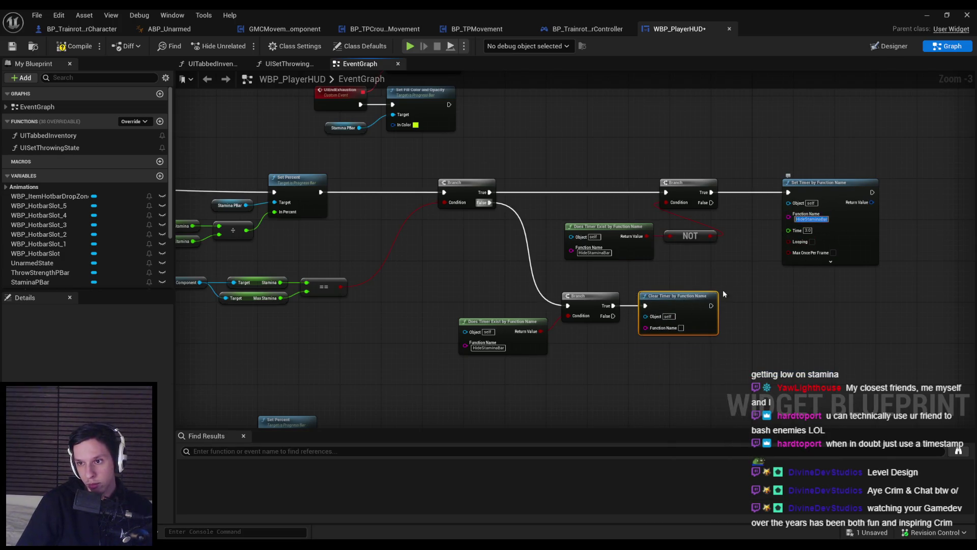
{"action": "left_click", "coordinate": [681, 327]}
{"action": "key", "text": "ctrl+v"}
{"action": "left_click", "coordinate": [677, 362]}
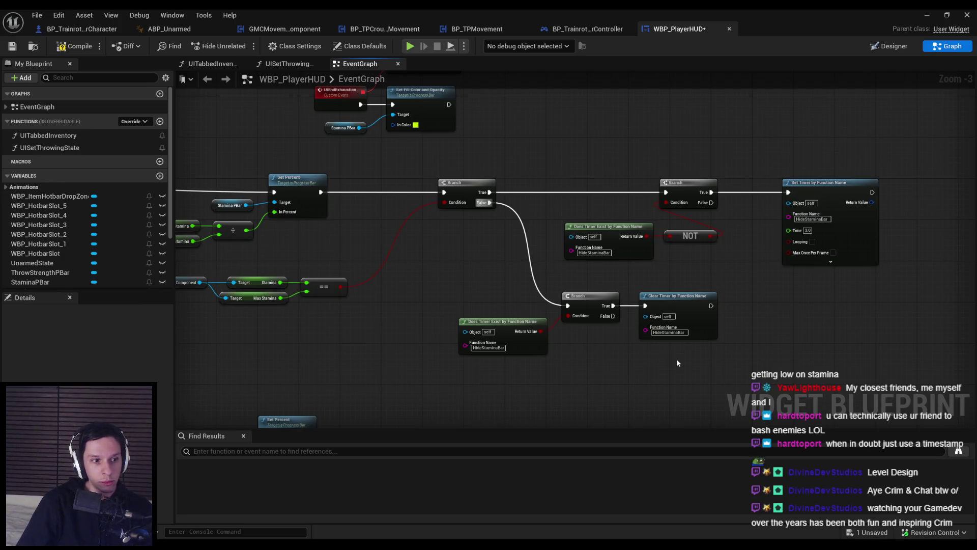
Tidy the new timer nodes and compile the widget blueprint
{"action": "mouse_move", "coordinate": [376, 314]}
{"action": "left_mouse_down"}
{"action": "mouse_move", "coordinate": [518, 301]}
{"action": "mouse_move", "coordinate": [323, 344]}
{"action": "left_mouse_up"}
{"action": "scroll", "coordinate": [441, 365], "scroll_direction": "up", "scroll_amount": 3}
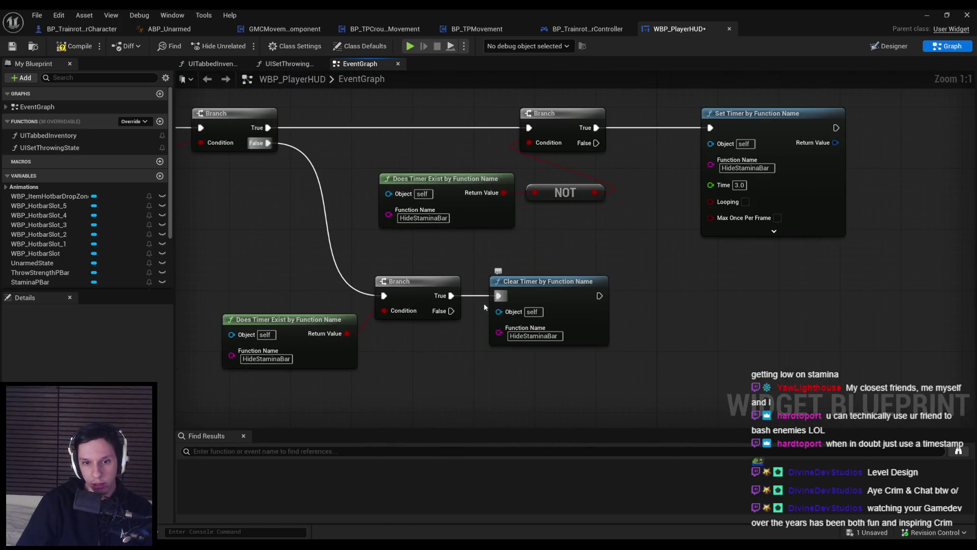
{"action": "scroll", "coordinate": [389, 252], "scroll_direction": "down", "scroll_amount": 2}
{"action": "scroll", "coordinate": [390, 252], "scroll_direction": "up", "scroll_amount": 2}
{"action": "left_click_drag", "start_coordinate": [463, 225], "coordinate": [459, 225]}
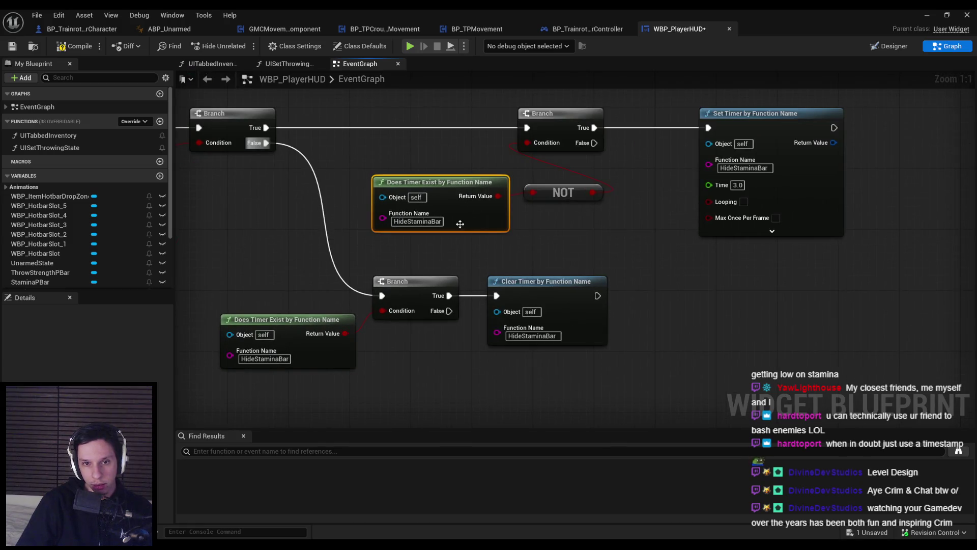
{"action": "left_click", "coordinate": [605, 232]}
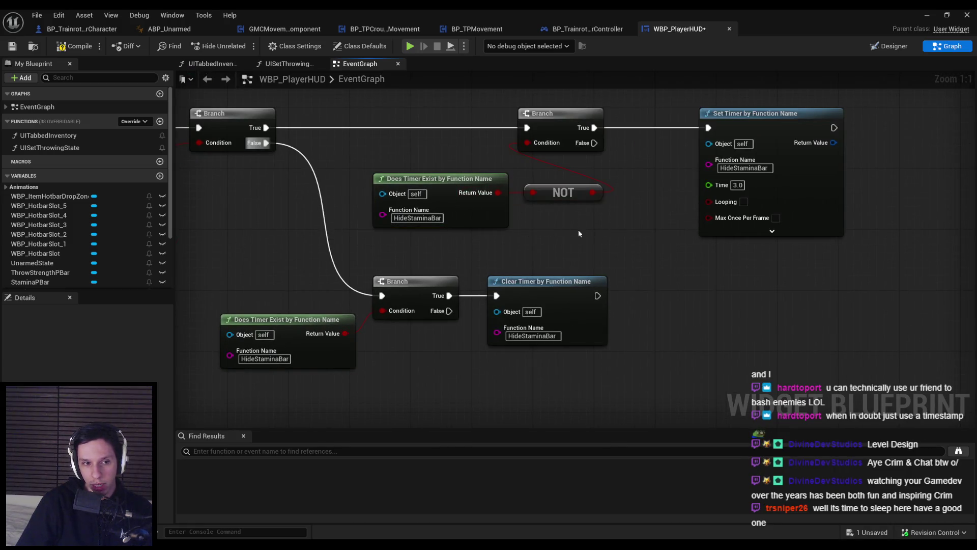
{"action": "scroll", "coordinate": [491, 249], "scroll_direction": "down", "scroll_amount": 3}
{"action": "left_click_drag", "start_coordinate": [424, 243], "coordinate": [580, 274]}
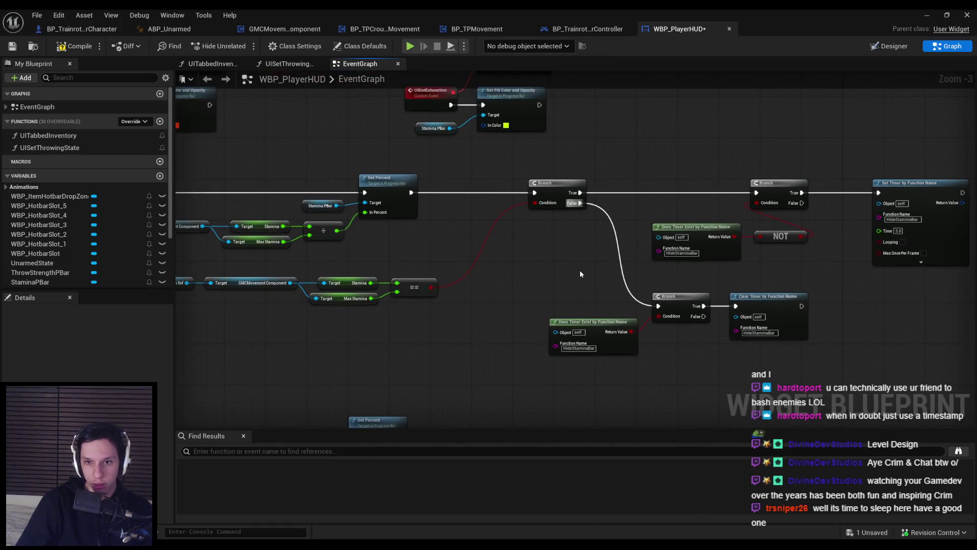
{"action": "left_click", "coordinate": [83, 49]}
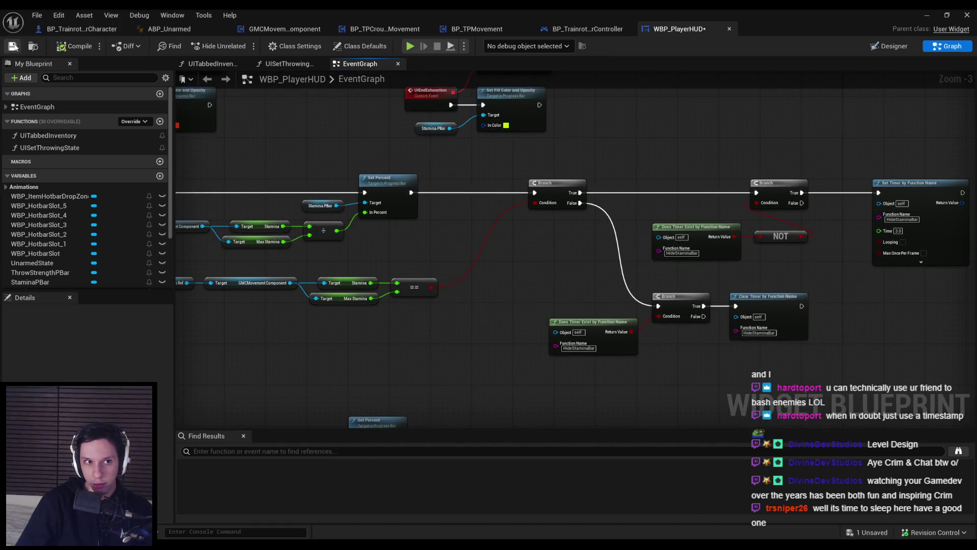
Reposition the Pawn Ref comparison row and review the whole node network
{"action": "mouse_move", "coordinate": [444, 250]}
{"action": "left_mouse_down"}
{"action": "mouse_move", "coordinate": [443, 239]}
{"action": "mouse_move", "coordinate": [543, 233]}
{"action": "left_mouse_up"}
{"action": "left_click_drag", "start_coordinate": [545, 306], "coordinate": [301, 247]}
{"action": "left_click_drag", "start_coordinate": [500, 278], "coordinate": [556, 269]}
{"action": "left_click", "coordinate": [552, 230]}
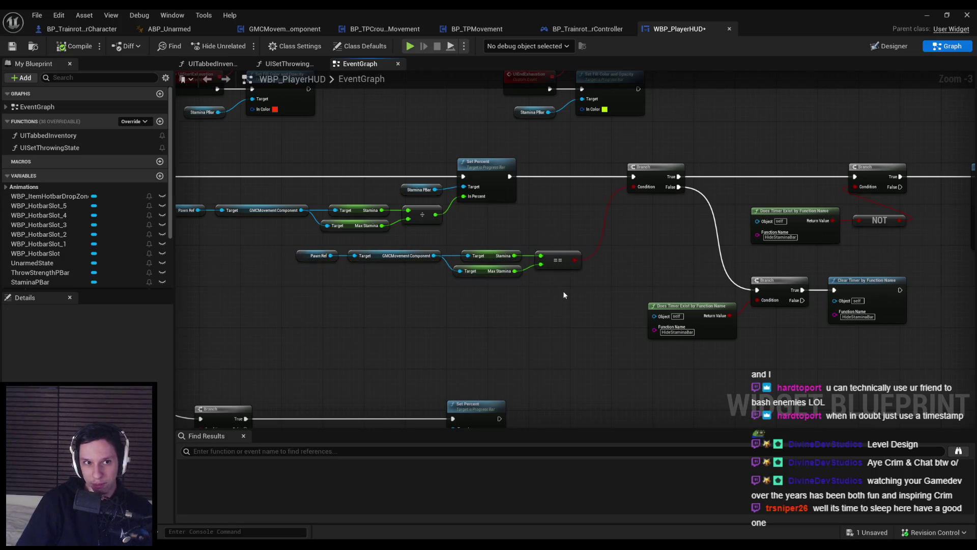
{"action": "left_click_drag", "start_coordinate": [563, 291], "coordinate": [472, 262]}
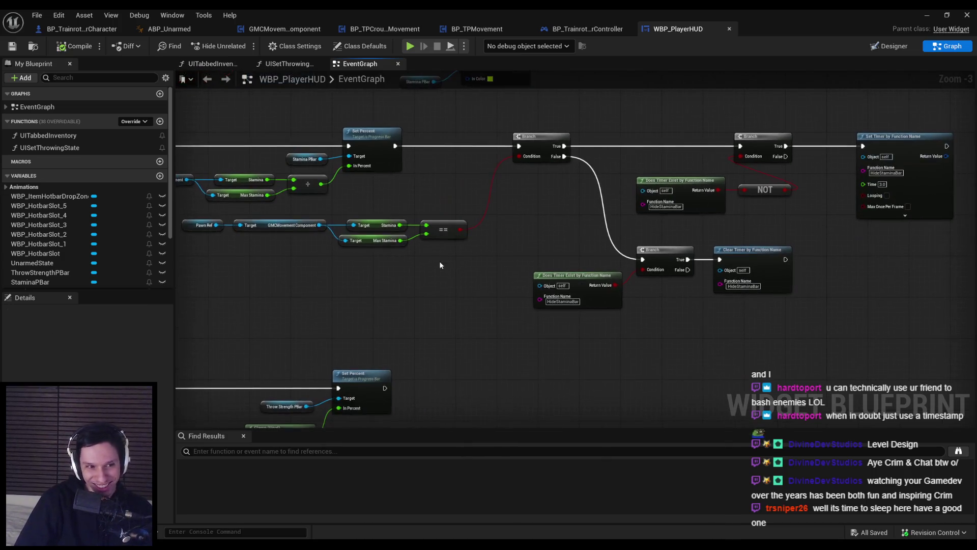
{"action": "scroll", "coordinate": [552, 234], "scroll_direction": "up", "scroll_amount": 1}
{"action": "mouse_move", "coordinate": [552, 234]}
{"action": "left_mouse_down"}
{"action": "mouse_move", "coordinate": [428, 261]}
{"action": "mouse_move", "coordinate": [315, 262]}
{"action": "left_mouse_up"}
{"action": "scroll", "coordinate": [417, 273], "scroll_direction": "up", "scroll_amount": 2}
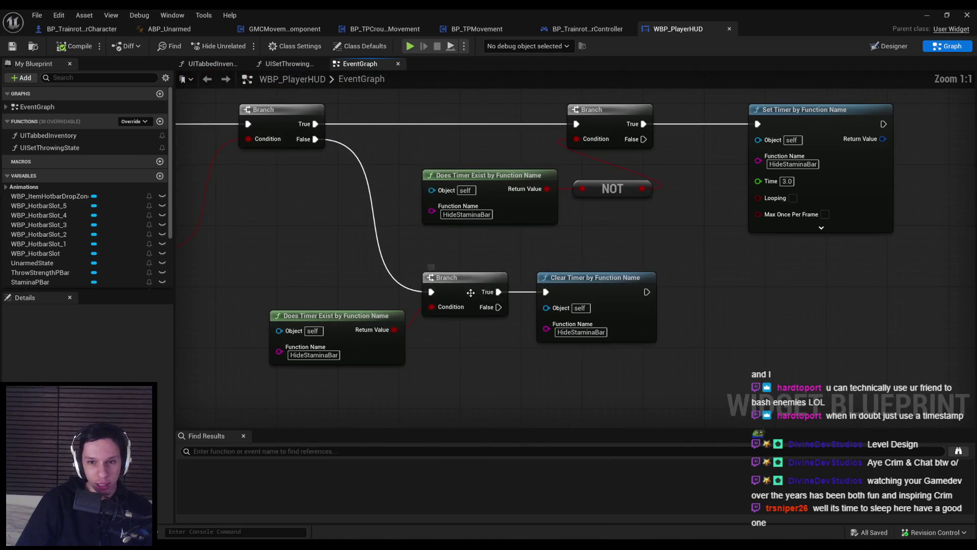
{"action": "scroll", "coordinate": [389, 252], "scroll_direction": "down", "scroll_amount": 4}
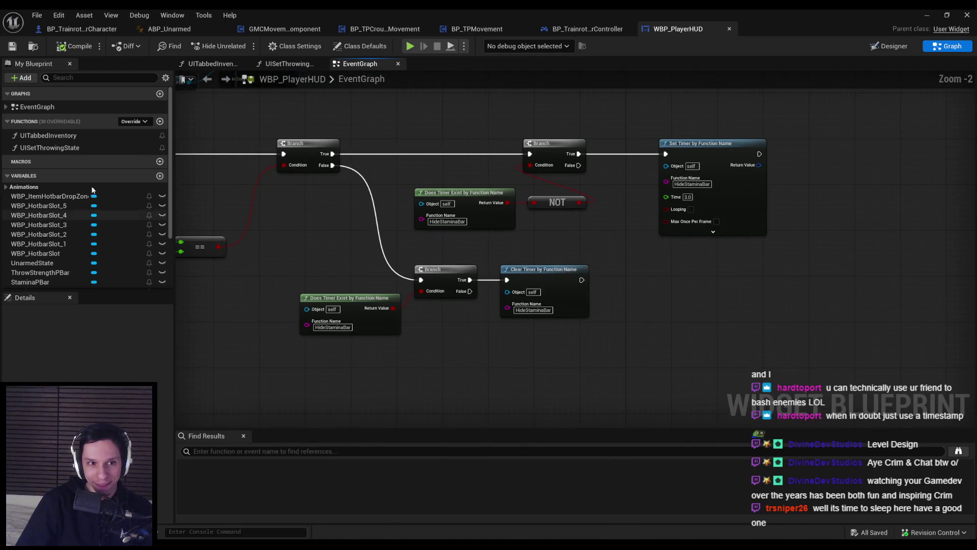
{"action": "scroll", "coordinate": [493, 265], "scroll_direction": "down", "scroll_amount": 2}
{"action": "left_click_drag", "start_coordinate": [493, 265], "coordinate": [605, 224]}
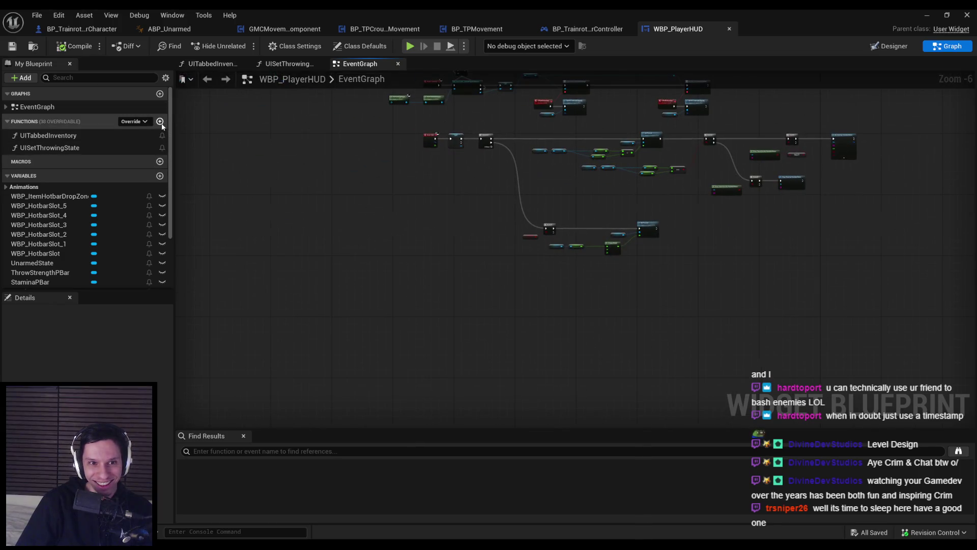
{"action": "left_click", "coordinate": [889, 46]}
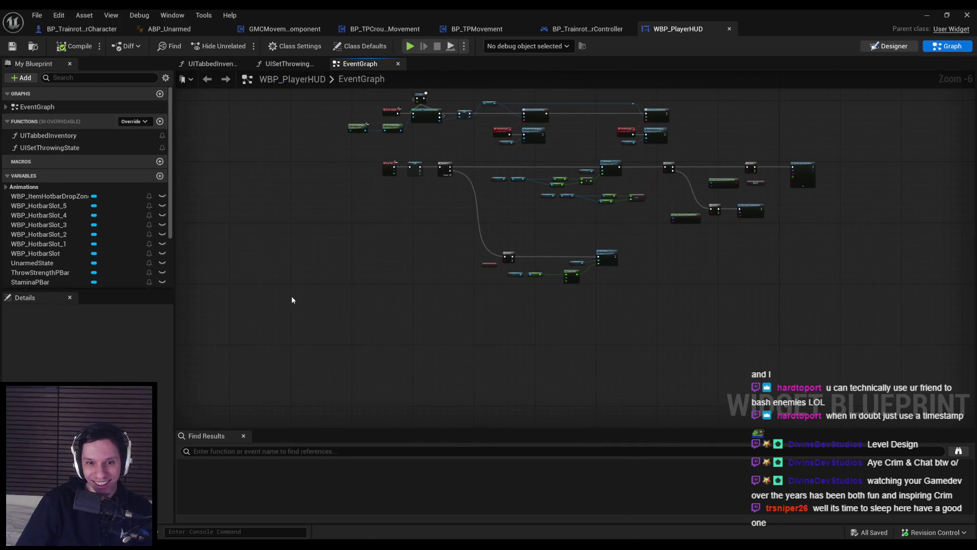
Create a new widget animation named HideStaminaBar
{"action": "left_click", "coordinate": [179, 412]}
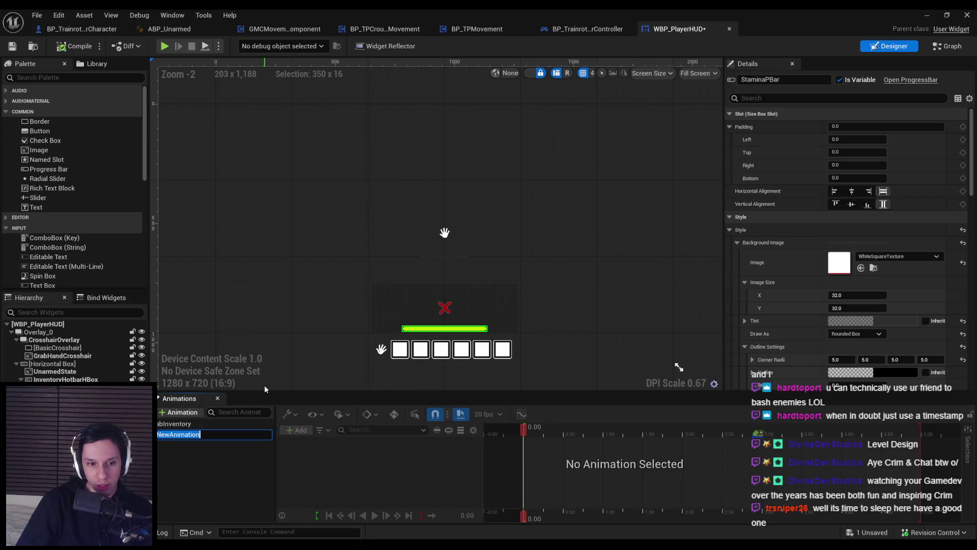
{"action": "type", "text": "HideStaminaBar"}
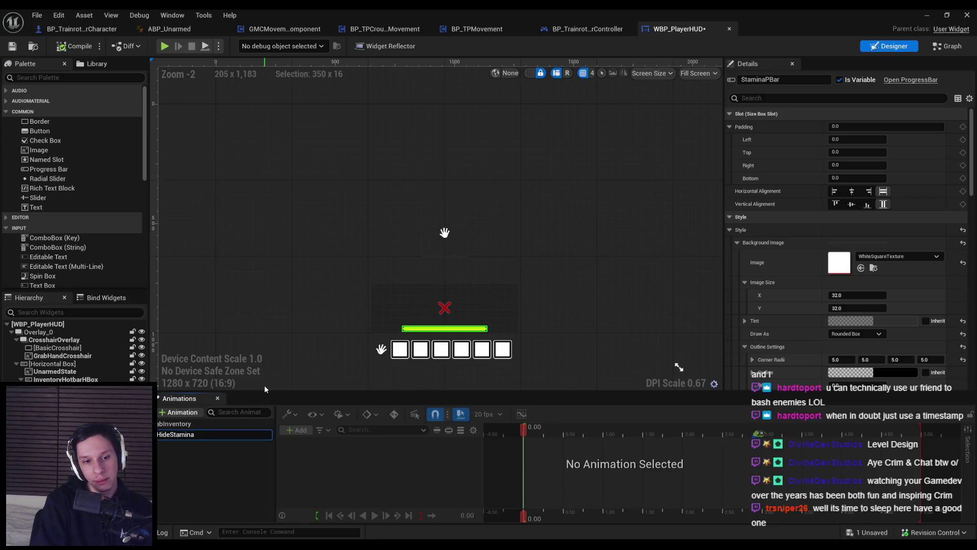
{"action": "key", "text": "Return"}
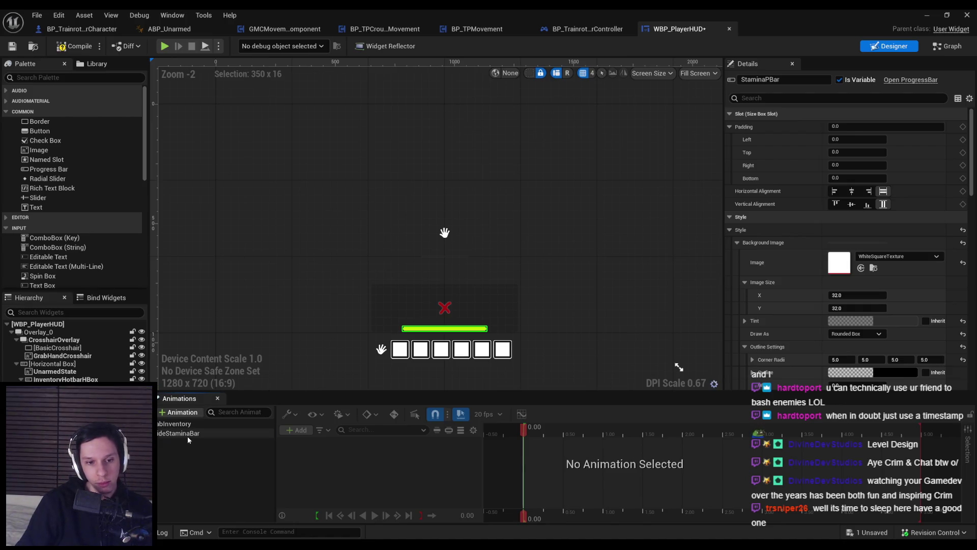
{"action": "left_click", "coordinate": [187, 434]}
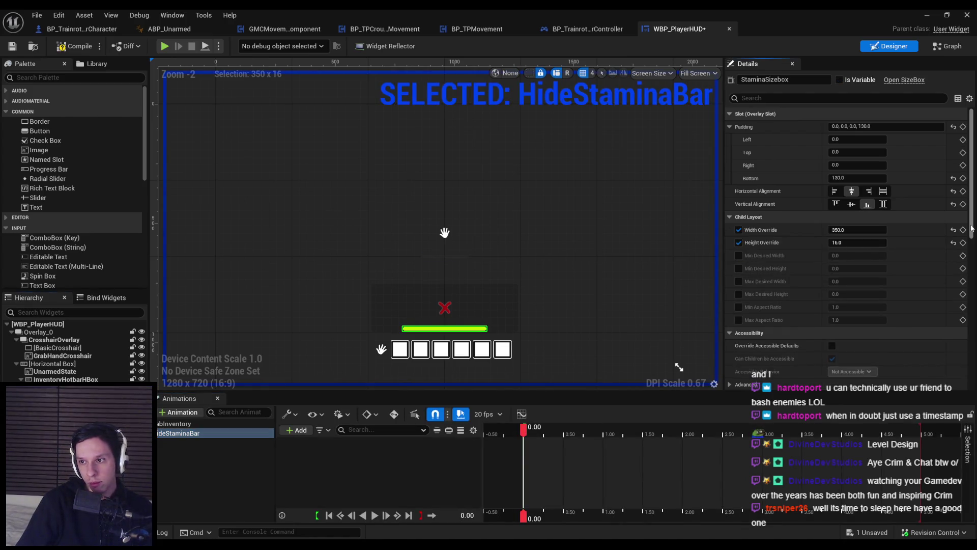
Key StaminaSizebox Render Opacity fading from 1.0 to 0 at 0.25 seconds
{"action": "scroll", "coordinate": [845, 269], "scroll_direction": "down", "scroll_amount": 5}
{"action": "scroll", "coordinate": [510, 315], "scroll_direction": "up", "scroll_amount": 3}
{"action": "left_click_drag", "start_coordinate": [509, 310], "coordinate": [618, 205]}
{"action": "scroll", "coordinate": [618, 206], "scroll_direction": "up", "scroll_amount": 2}
{"action": "scroll", "coordinate": [618, 205], "scroll_direction": "down", "scroll_amount": 2}
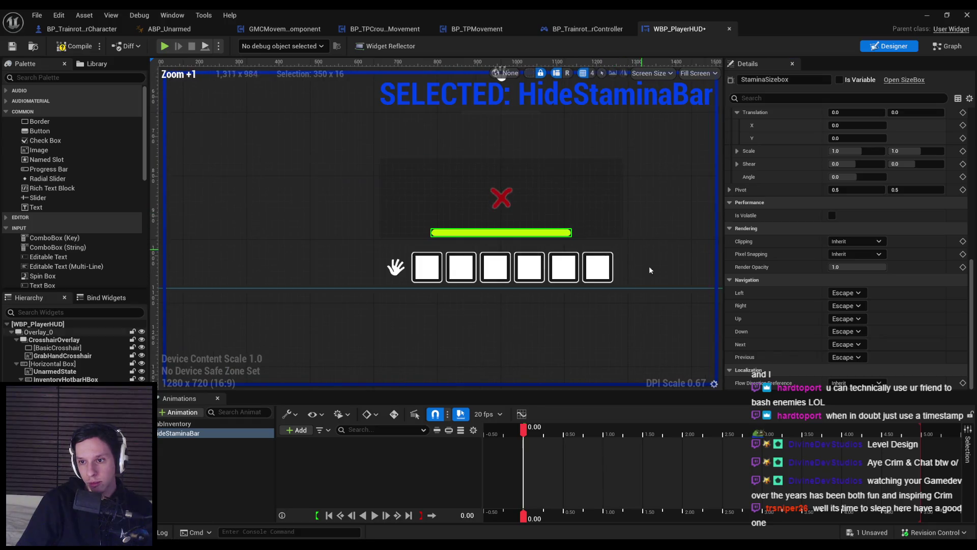
{"action": "left_click", "coordinate": [963, 266]}
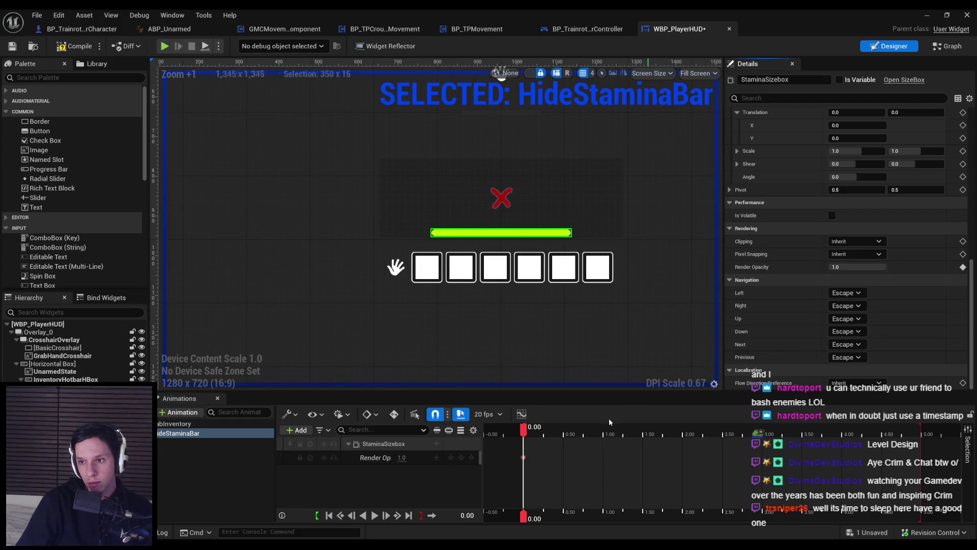
{"action": "left_click", "coordinate": [543, 431]}
{"action": "left_click", "coordinate": [836, 267]}
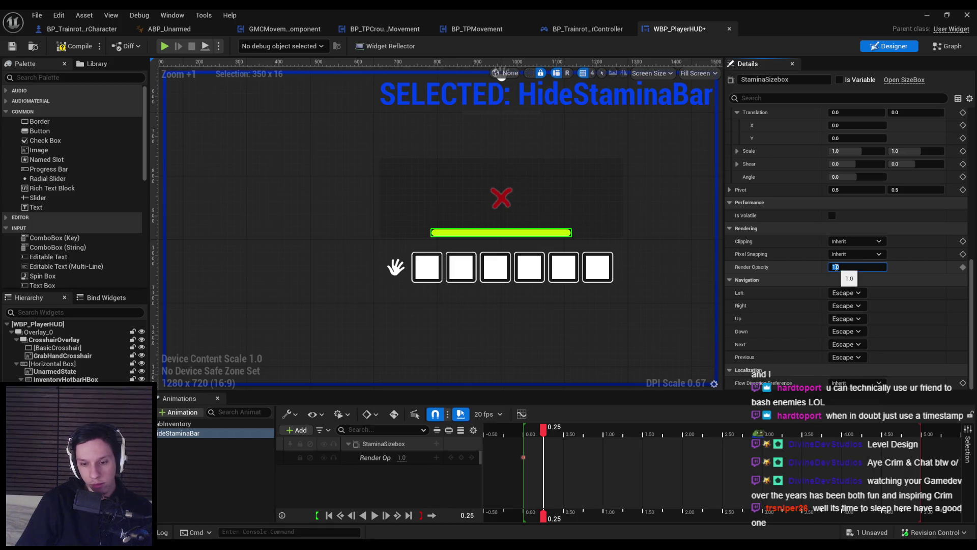
{"action": "type", "text": "0"}
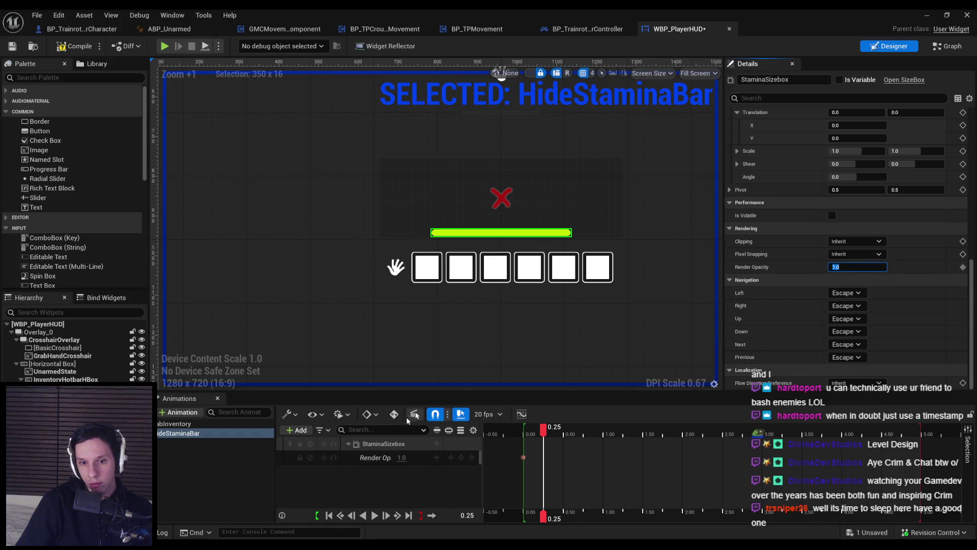
{"action": "left_click", "coordinate": [394, 414]}
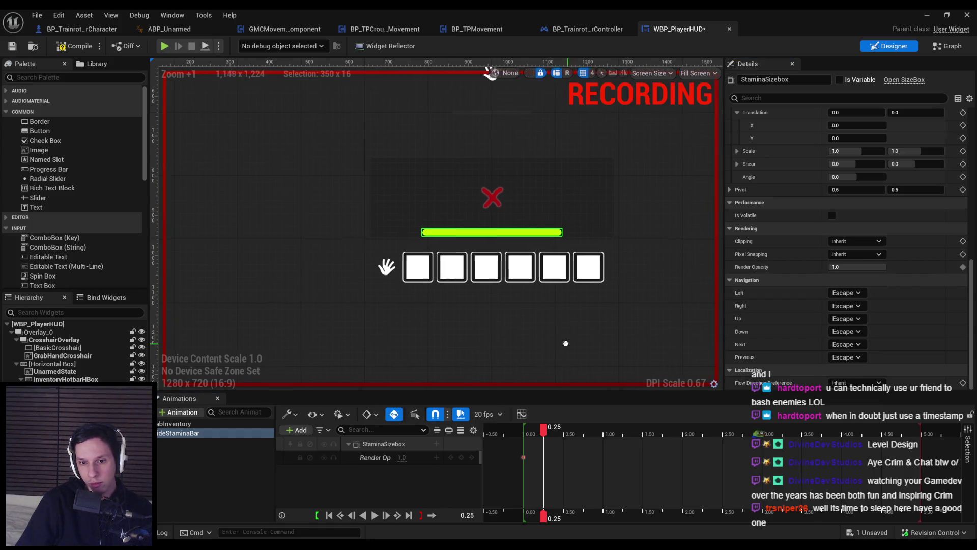
{"action": "left_click", "coordinate": [394, 414]}
Preview the fade at 0.25 seconds and compile the player HUD widget
{"action": "left_click", "coordinate": [199, 487]}
{"action": "left_click", "coordinate": [194, 433]}
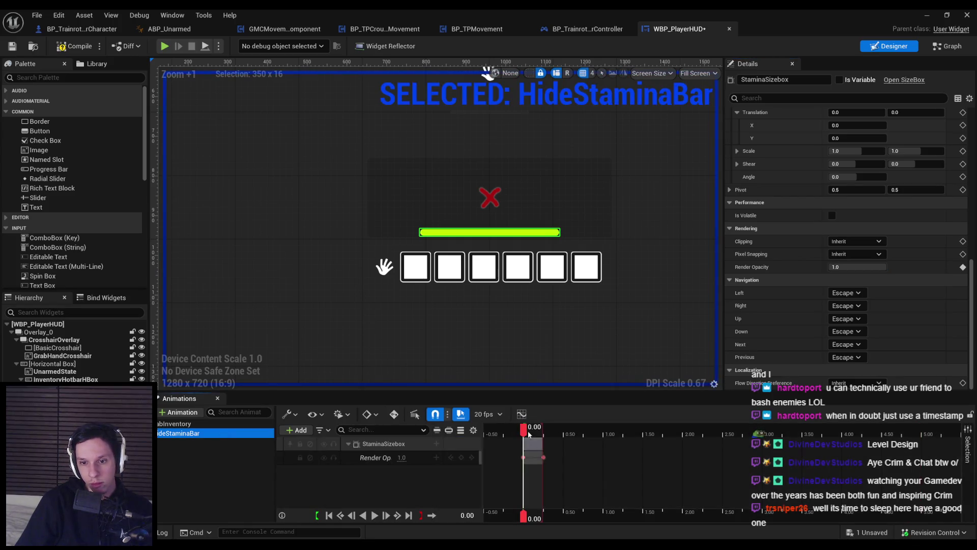
{"action": "mouse_move", "coordinate": [523, 429]}
{"action": "left_mouse_down"}
{"action": "mouse_move", "coordinate": [544, 432]}
{"action": "mouse_move", "coordinate": [524, 432]}
{"action": "left_mouse_up"}
{"action": "left_click", "coordinate": [222, 468]}
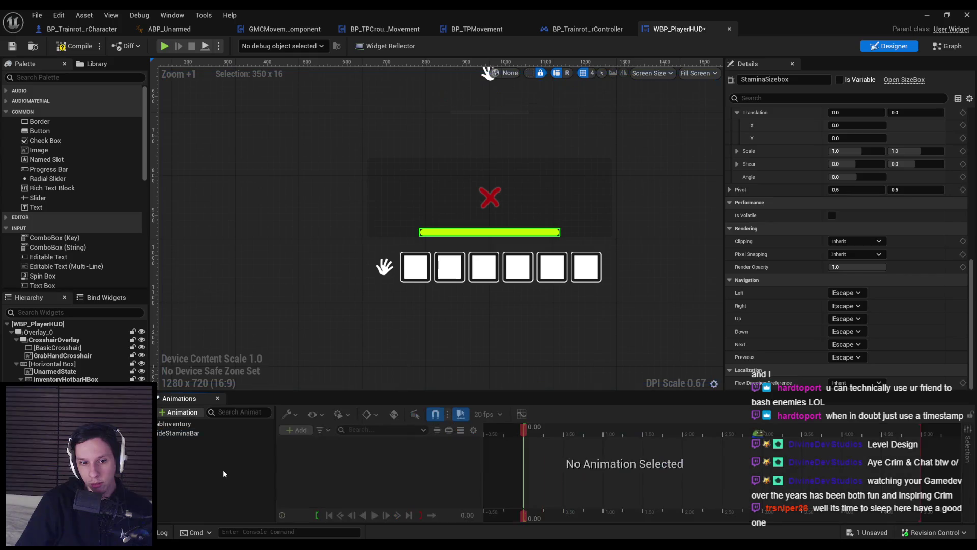
{"action": "left_click", "coordinate": [75, 46]}
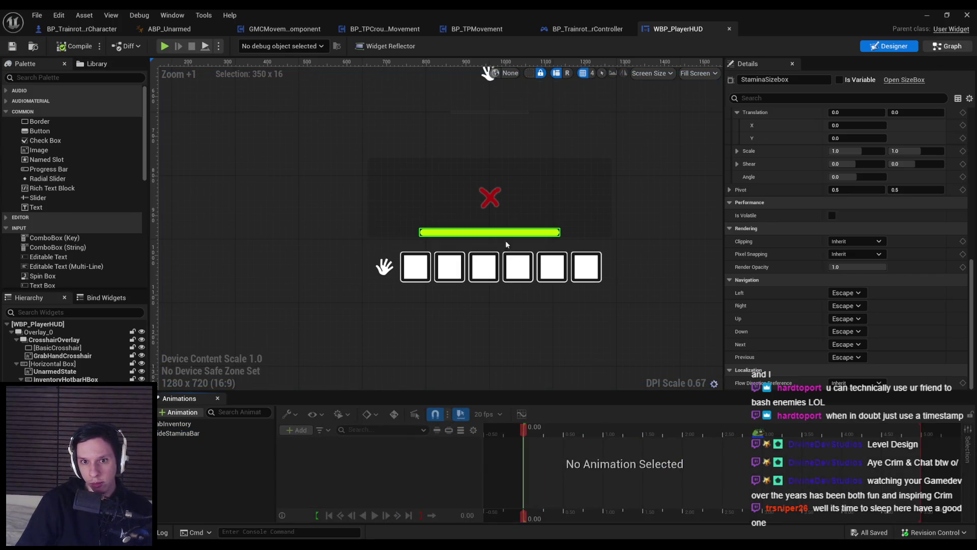
{"action": "left_click", "coordinate": [948, 46]}
{"action": "scroll", "coordinate": [399, 322], "scroll_direction": "up", "scroll_amount": 4}
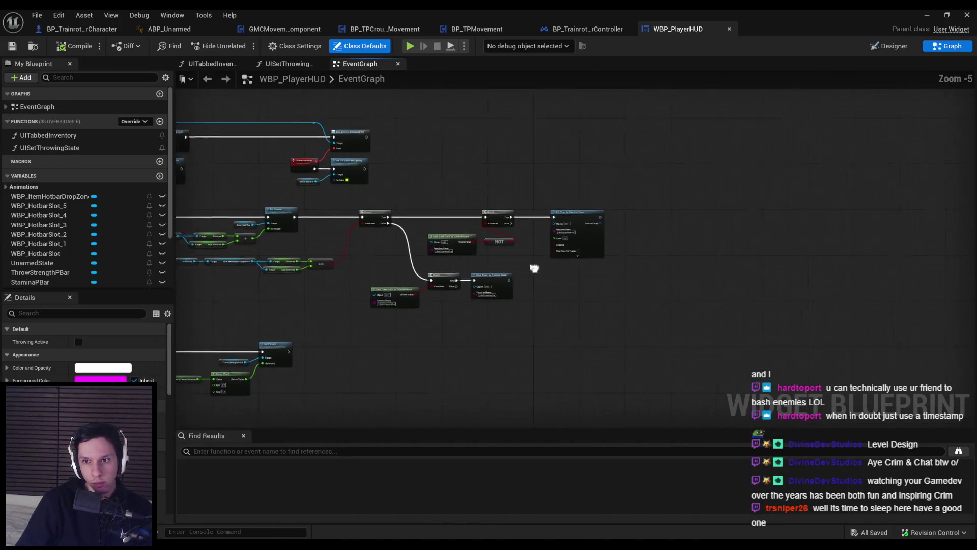
Add a new blueprint function, leaving its conflicting HideStaminaBar name unapplied
{"action": "double_click", "coordinate": [541, 214]}
{"action": "key", "text": "ctrl+c"}
{"action": "left_click", "coordinate": [159, 121]}
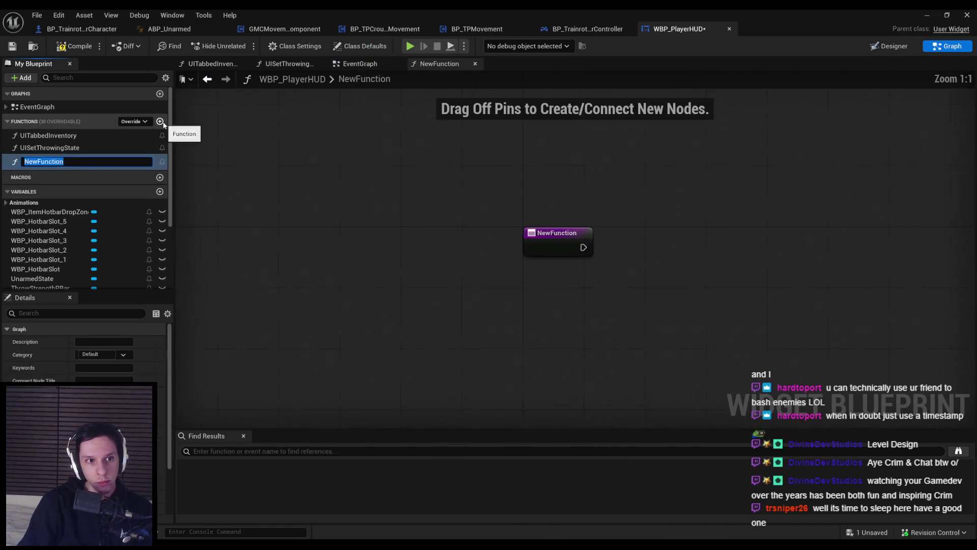
{"action": "key", "text": "ctrl+v"}
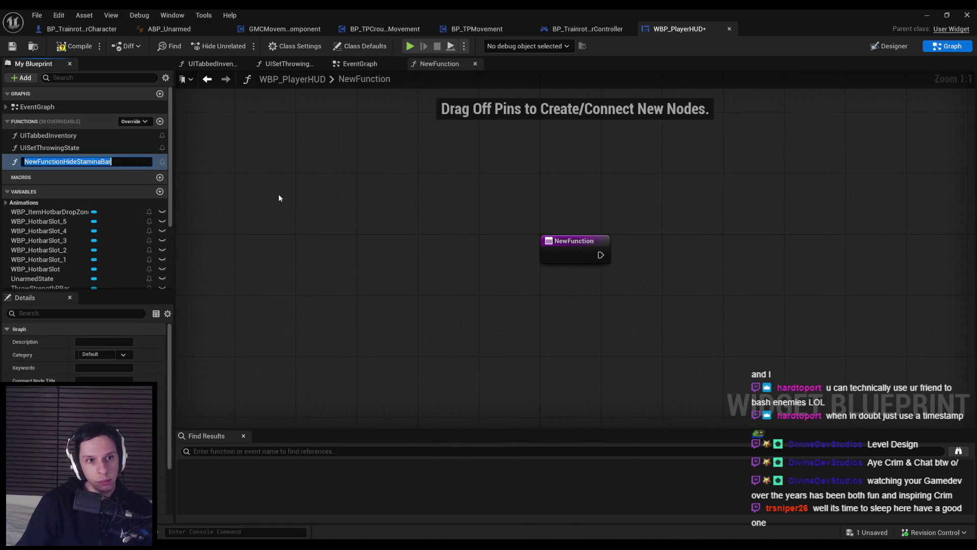
{"action": "key", "text": "Escape"}
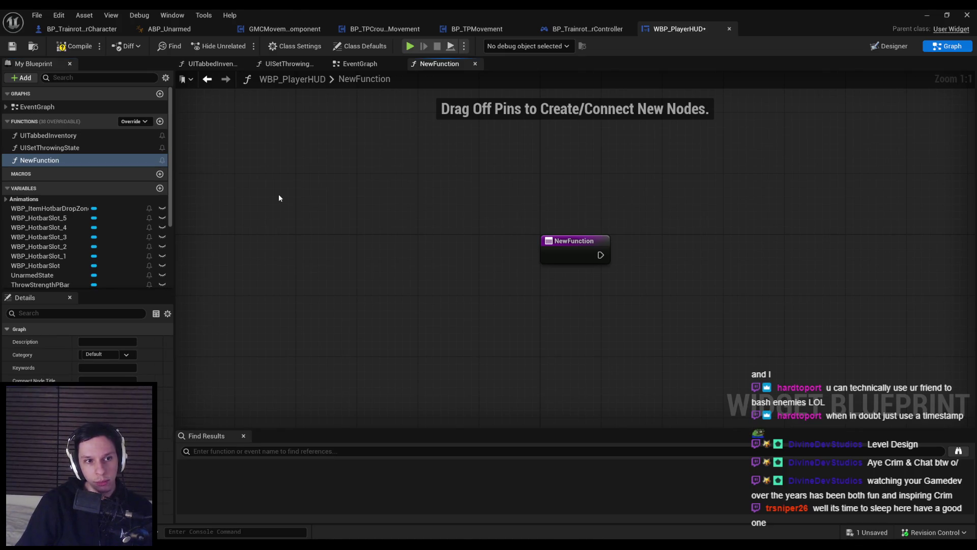
Rename the animation to HideStaminaBarAnim, then compile and save
{"action": "key", "text": "ctrl+shift+alt+d"}
{"action": "left_click", "coordinate": [181, 434]}
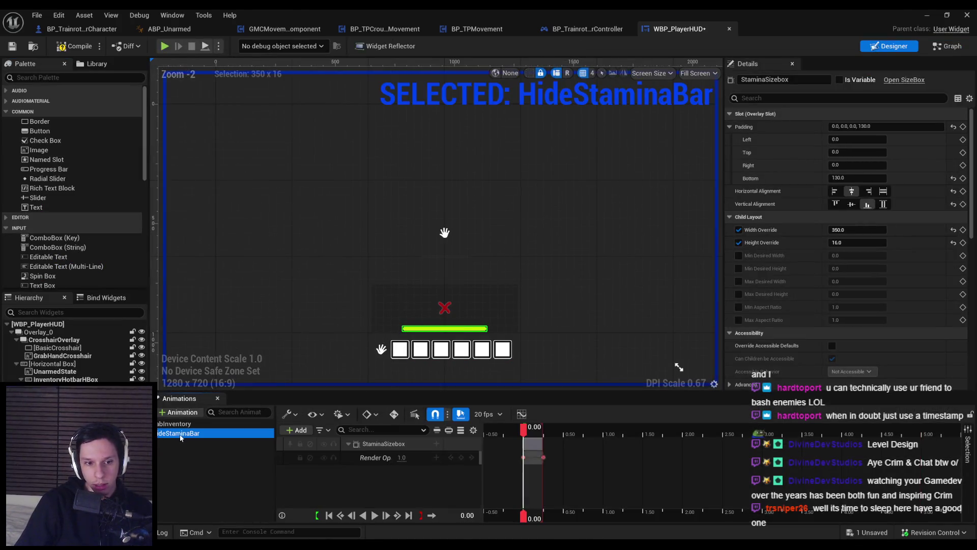
{"action": "left_click", "coordinate": [203, 435]}
{"action": "type", "text": "Anim"}
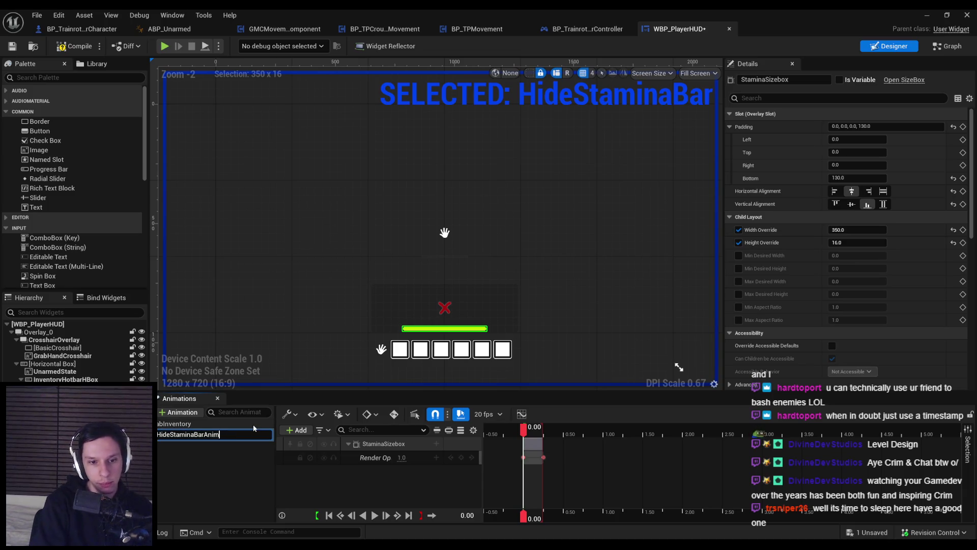
{"action": "key", "text": "Return"}
{"action": "key", "text": "F7"}
{"action": "key", "text": "ctrl+s"}
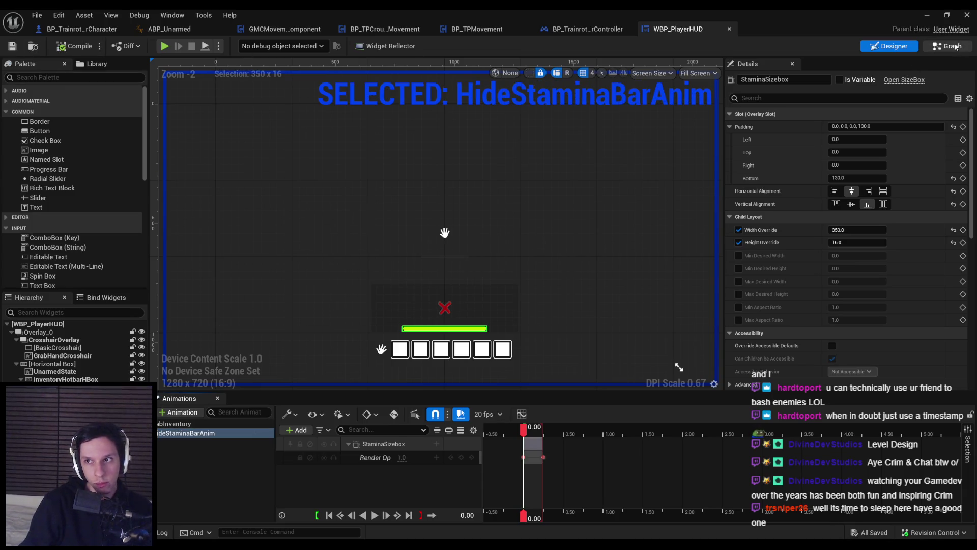
{"action": "key", "text": "ctrl+shift+alt+g"}
Name the new function HideStaminaBar, then compile and save
{"action": "left_click", "coordinate": [39, 159]}
{"action": "key", "text": "F2"}
{"action": "type", "text": "HideStaminaBar"}
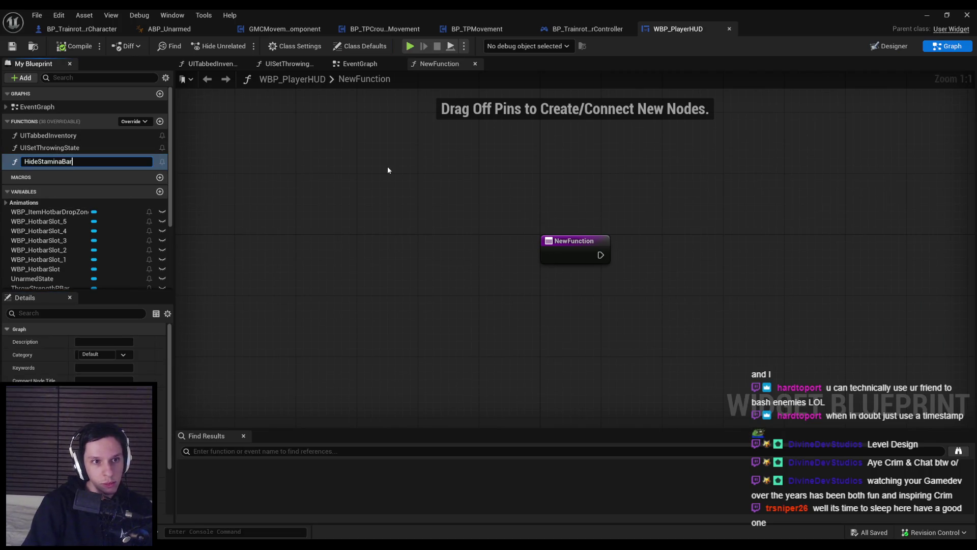
{"action": "key", "text": "Return"}
{"action": "key", "text": "F7"}
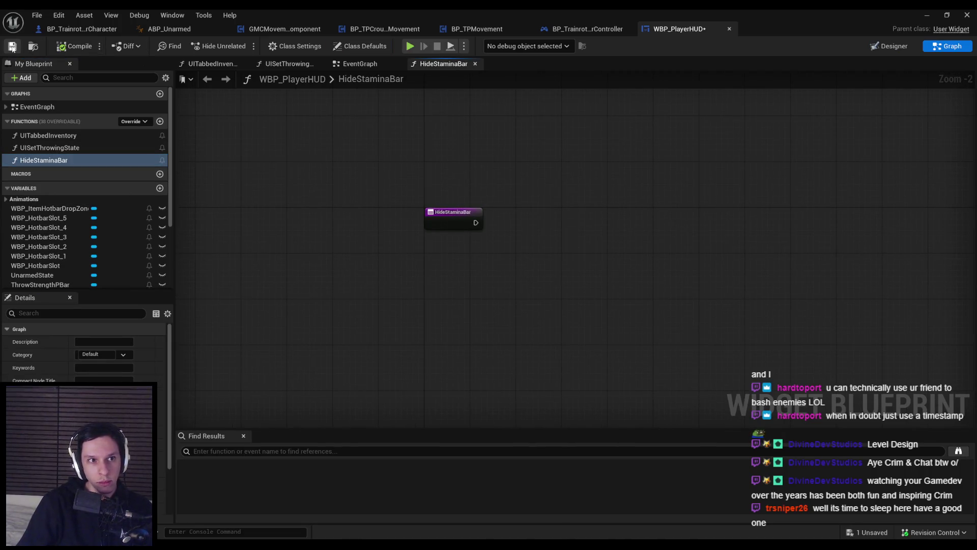
{"action": "key", "text": "ctrl+s"}
Add a Play Animation Forward node after the function's entry
{"action": "left_click_drag", "start_coordinate": [487, 223], "coordinate": [531, 222]}
{"action": "type", "text": "play ia"}
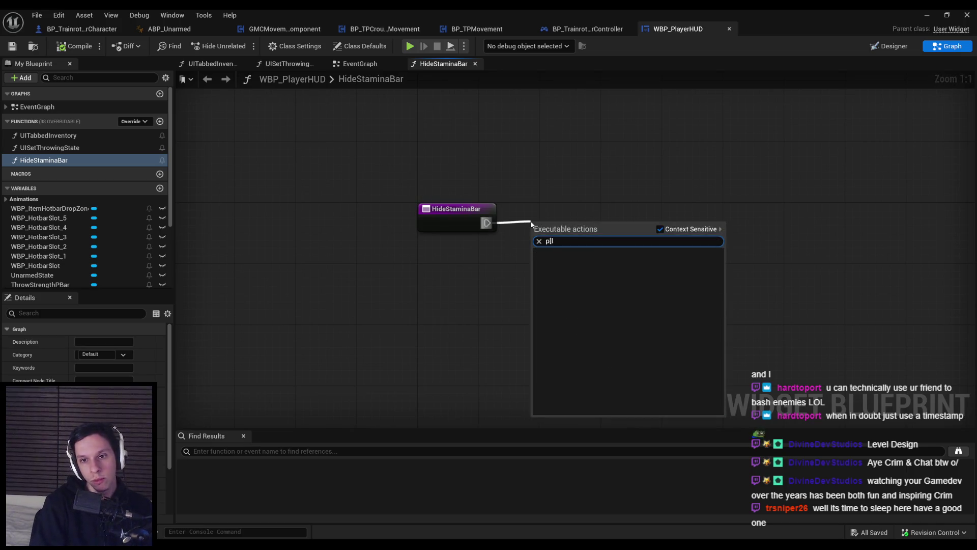
{"action": "key", "text": "BackSpace"}
{"action": "key", "text": "BackSpace"}
{"action": "type", "text": "animation"}
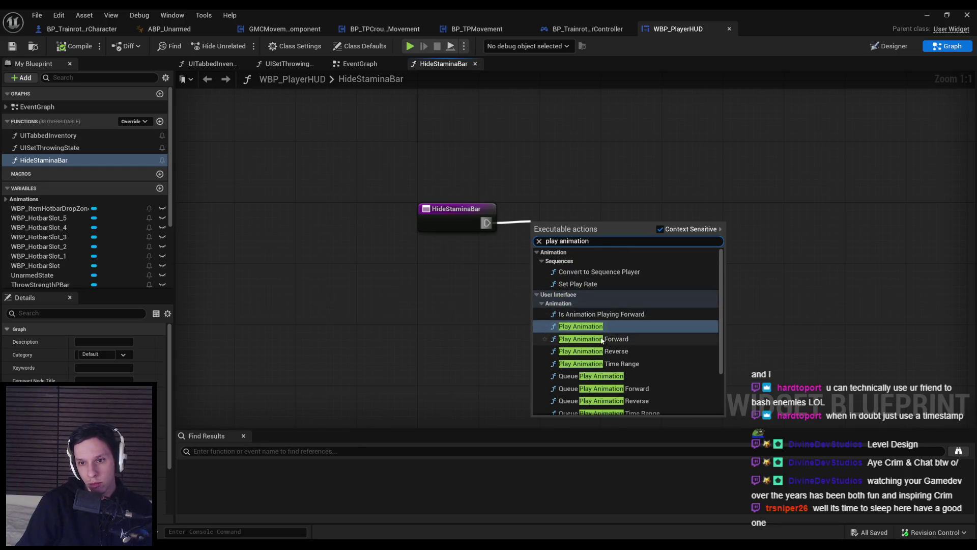
{"action": "left_click", "coordinate": [606, 322]}
{"action": "left_click_drag", "start_coordinate": [606, 283], "coordinate": [721, 260]}
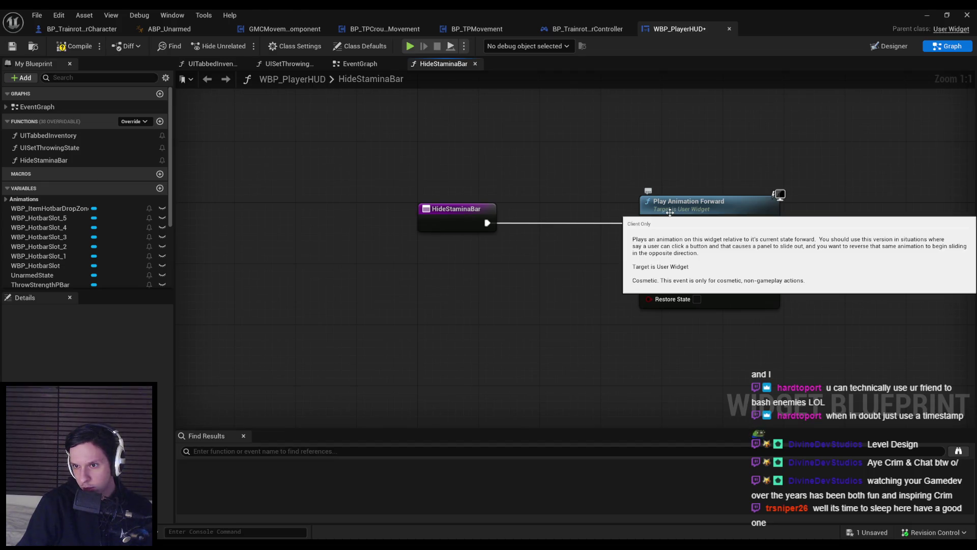
Wire a HideStaminaBarAnim getter into Play Animation Forward's In Animation
{"action": "left_click", "coordinate": [20, 199]}
{"action": "left_click", "coordinate": [6, 199]}
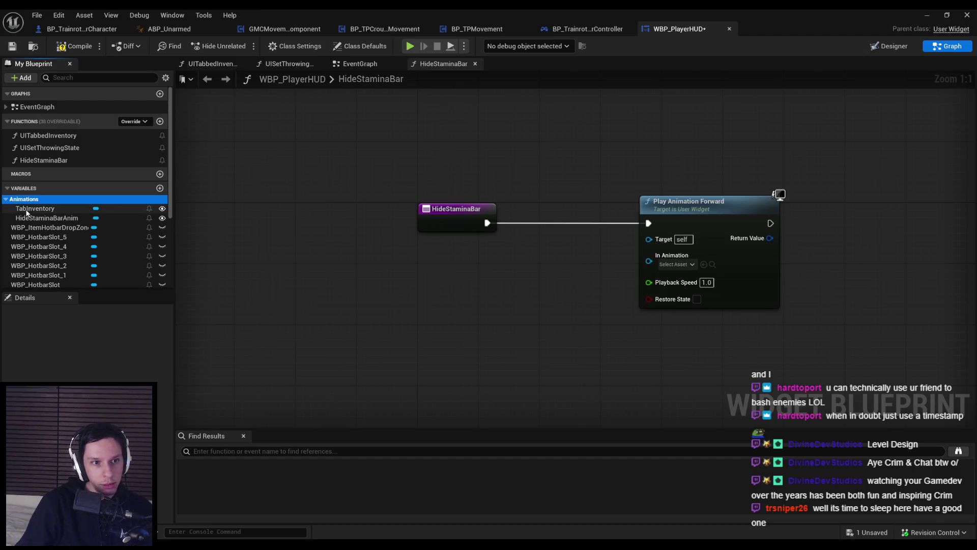
{"action": "left_click_drag", "start_coordinate": [27, 216], "coordinate": [550, 265]}
{"action": "left_click_drag", "start_coordinate": [624, 273], "coordinate": [649, 261]}
{"action": "left_click_drag", "start_coordinate": [575, 274], "coordinate": [560, 274]}
{"action": "left_click", "coordinate": [627, 333]}
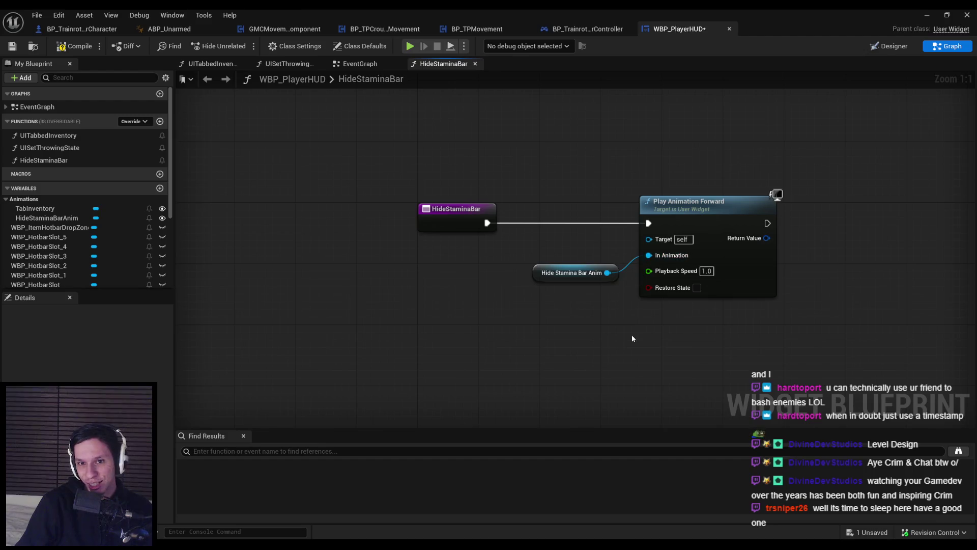
{"action": "left_click_drag", "start_coordinate": [619, 284], "coordinate": [663, 324]}
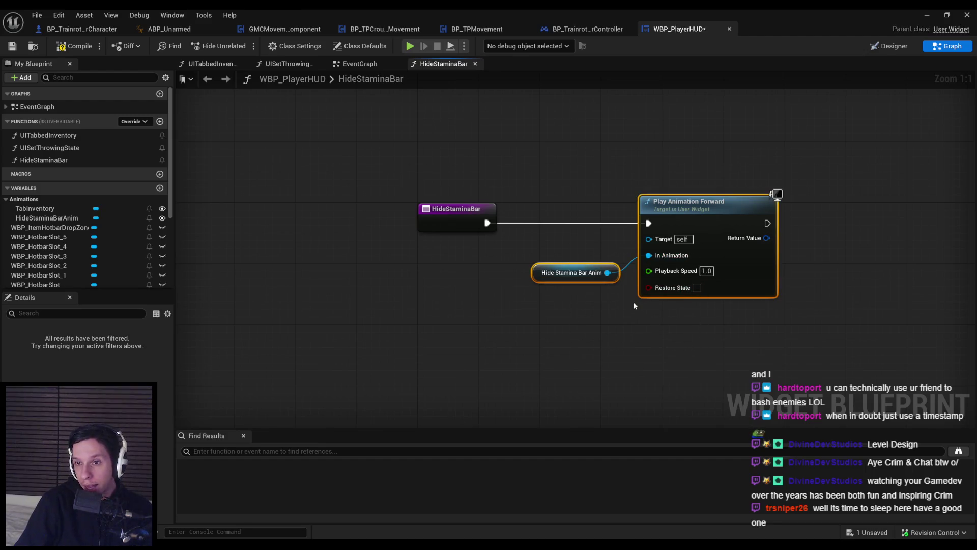
{"action": "left_click", "coordinate": [642, 200], "text": "ctrl"}
{"action": "left_click", "coordinate": [375, 66]}
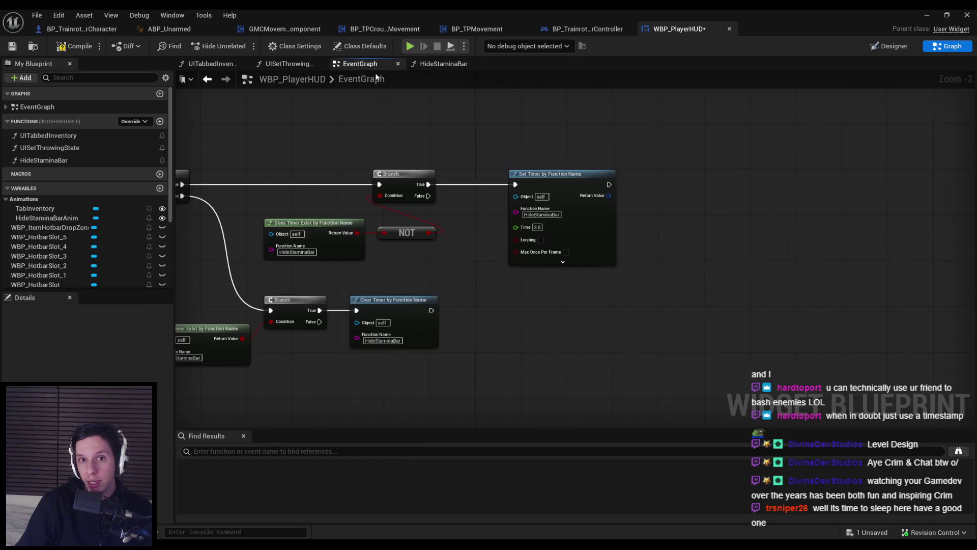
Paste the HideStaminaBarAnim getter and add Play Animation Reverse beside the timer-clearing Branch
{"action": "key", "text": "ctrl+v"}
{"action": "left_click_drag", "start_coordinate": [546, 293], "coordinate": [571, 264]}
{"action": "type", "text": "play animation"}
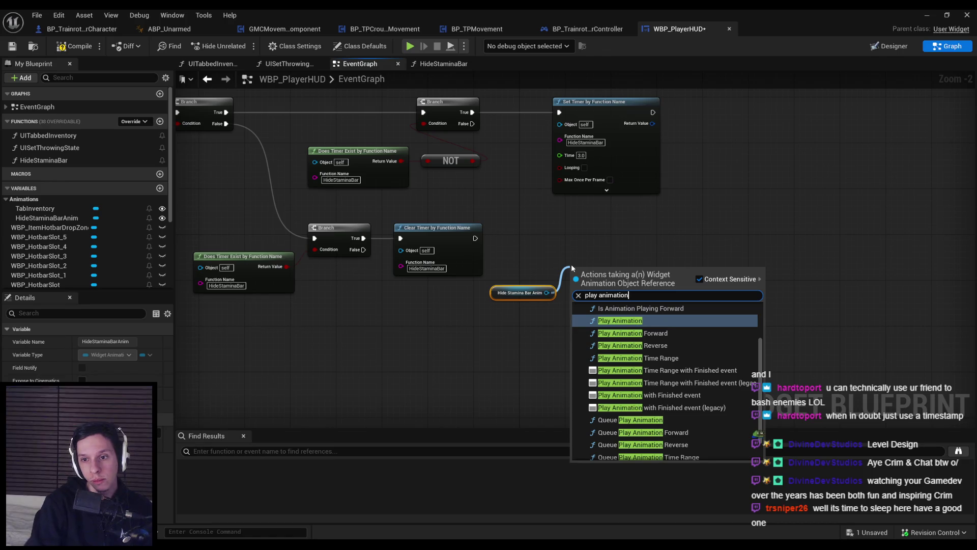
{"action": "left_click", "coordinate": [637, 345]}
{"action": "left_click_drag", "start_coordinate": [612, 282], "coordinate": [613, 231]}
{"action": "left_click", "coordinate": [509, 293]}
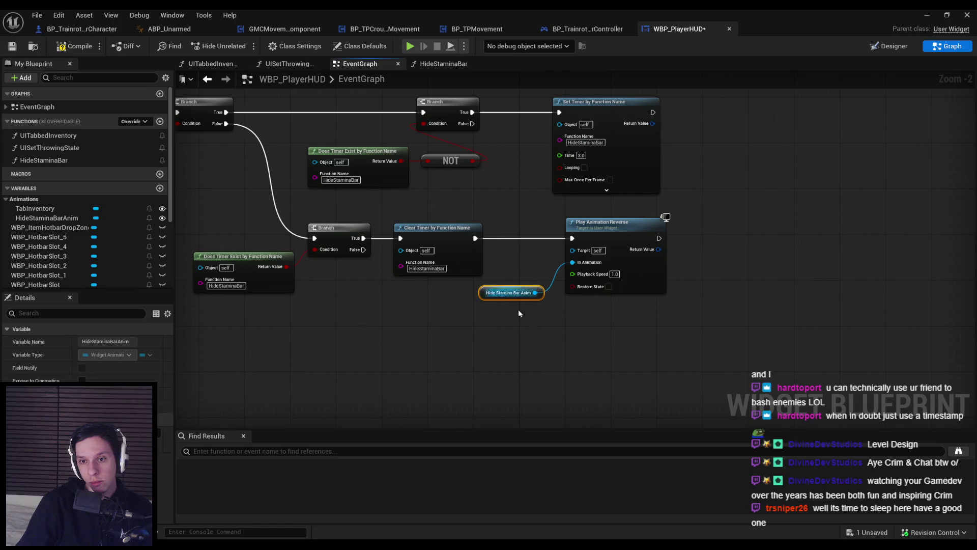
{"action": "left_click", "coordinate": [518, 310]}
{"action": "scroll", "coordinate": [599, 230], "scroll_direction": "up", "scroll_amount": 2}
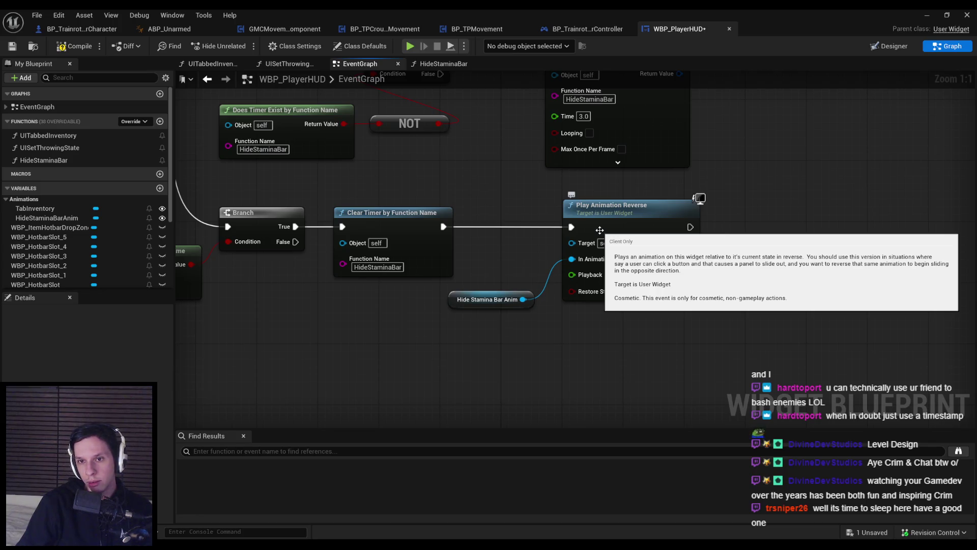
Connect the Branch's False output to Play Animation Reverse
{"action": "left_click_drag", "start_coordinate": [600, 230], "coordinate": [588, 224]}
{"action": "scroll", "coordinate": [703, 252], "scroll_direction": "down", "scroll_amount": 4}
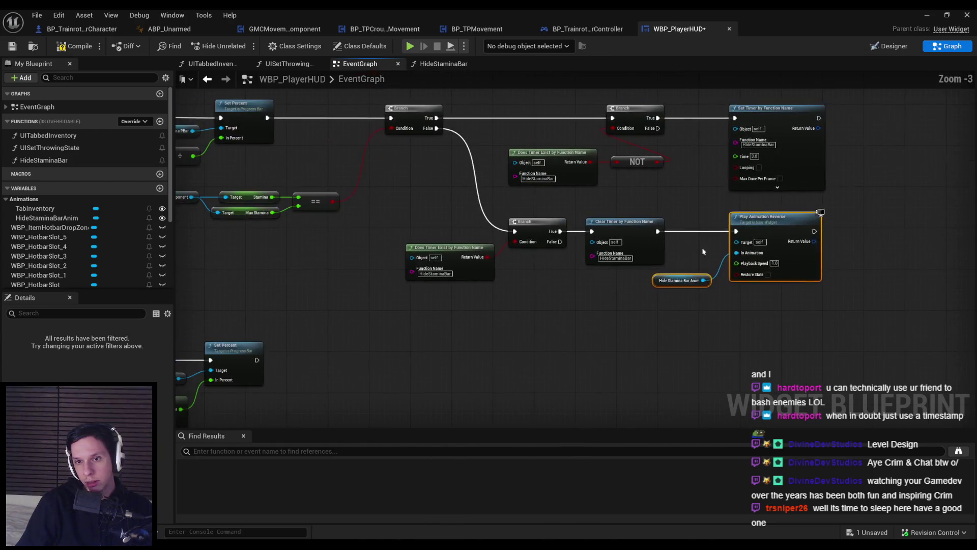
{"action": "key", "text": "Delete"}
{"action": "scroll", "coordinate": [547, 313], "scroll_direction": "up", "scroll_amount": 1}
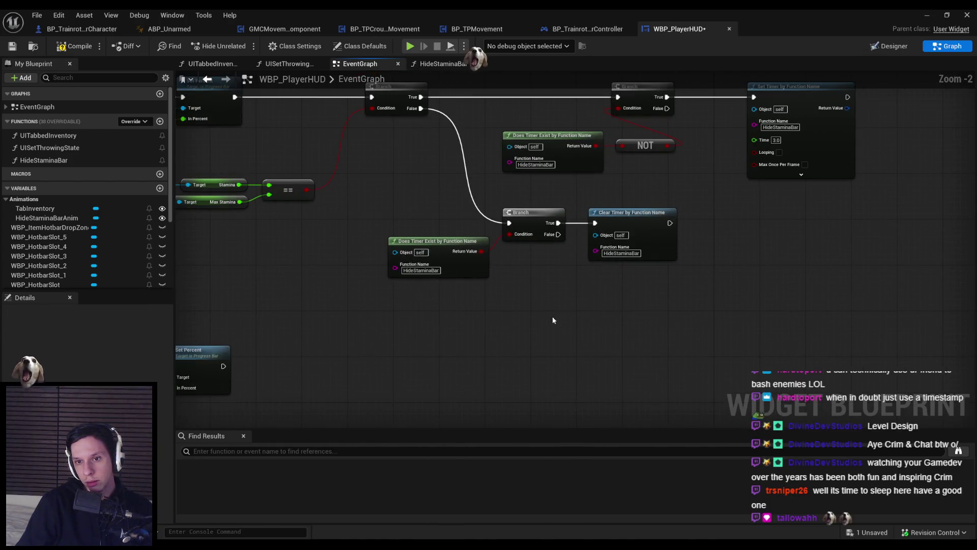
{"action": "key", "text": "ctrl+z"}
{"action": "left_click_drag", "start_coordinate": [595, 298], "coordinate": [559, 238]}
{"action": "scroll", "coordinate": [590, 284], "scroll_direction": "down", "scroll_amount": 1}
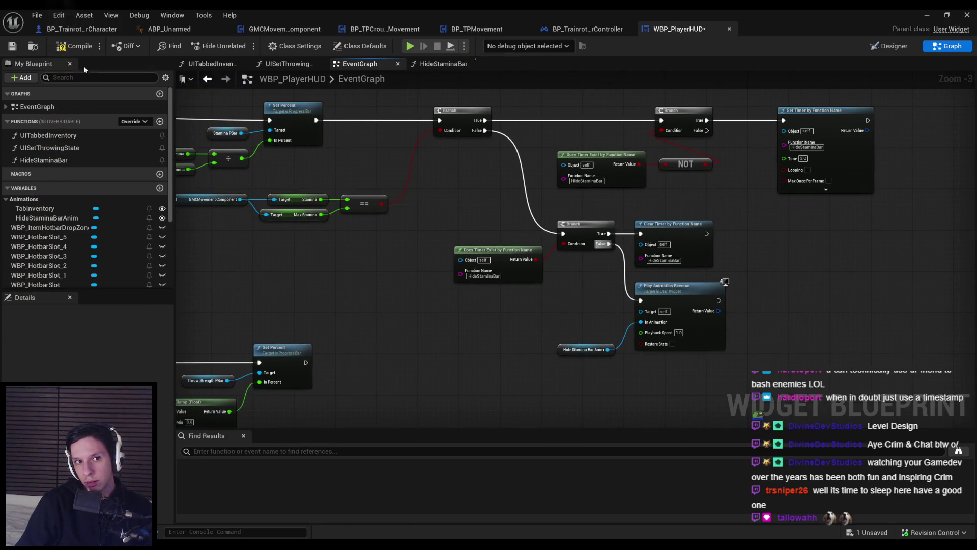
Compile and save the HUD blueprint, then run and stop a play-in-editor test
{"action": "left_click", "coordinate": [76, 46]}
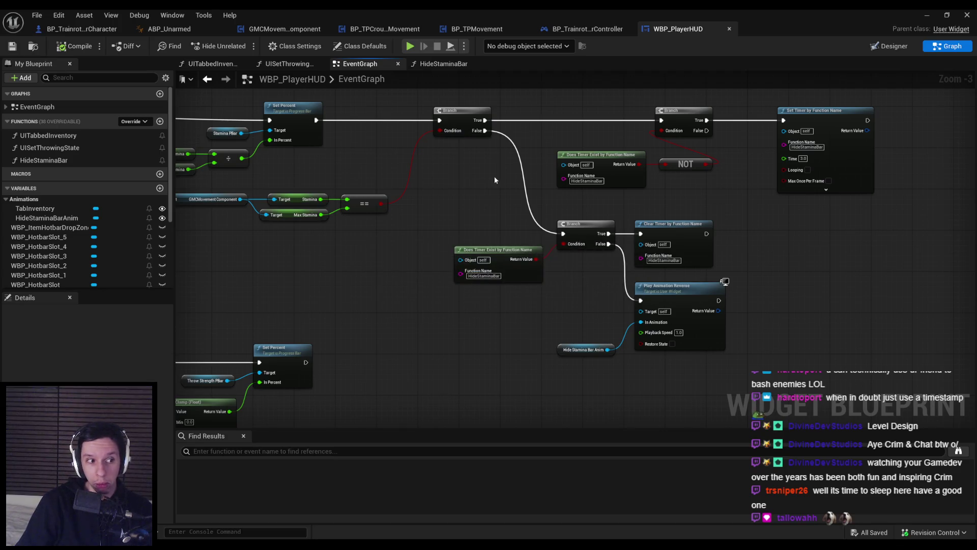
{"action": "left_click", "coordinate": [921, 12]}
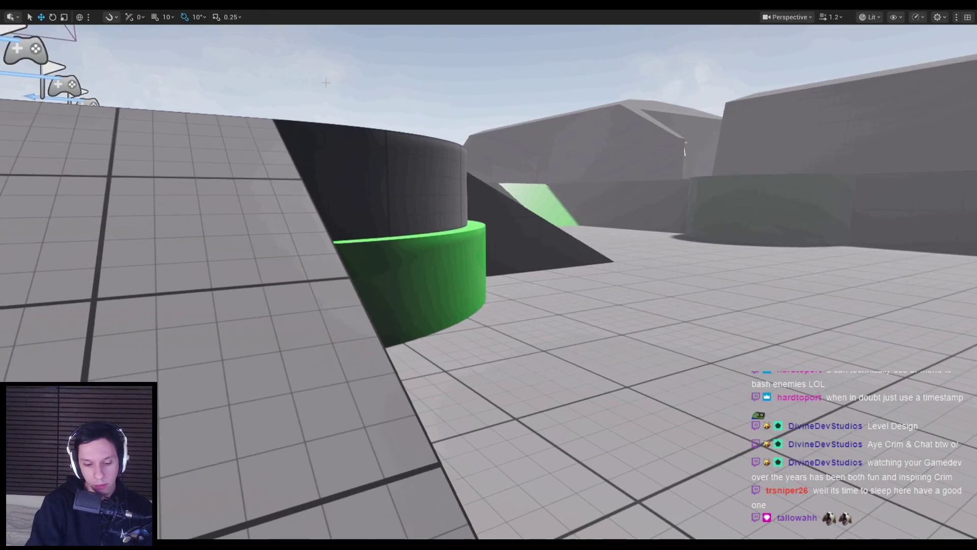
{"action": "key", "text": "Escape"}
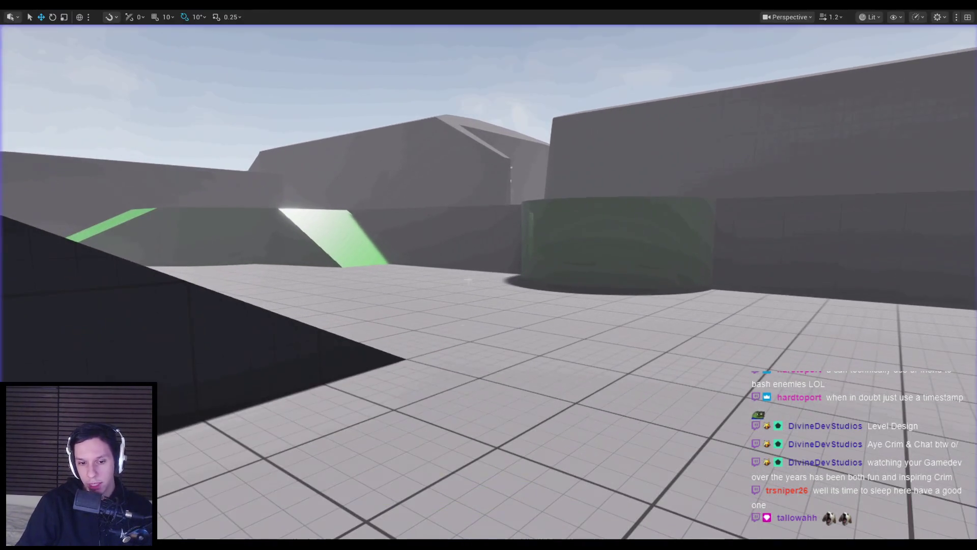
{"action": "scroll", "coordinate": [502, 365], "scroll_direction": "up", "scroll_amount": 2}
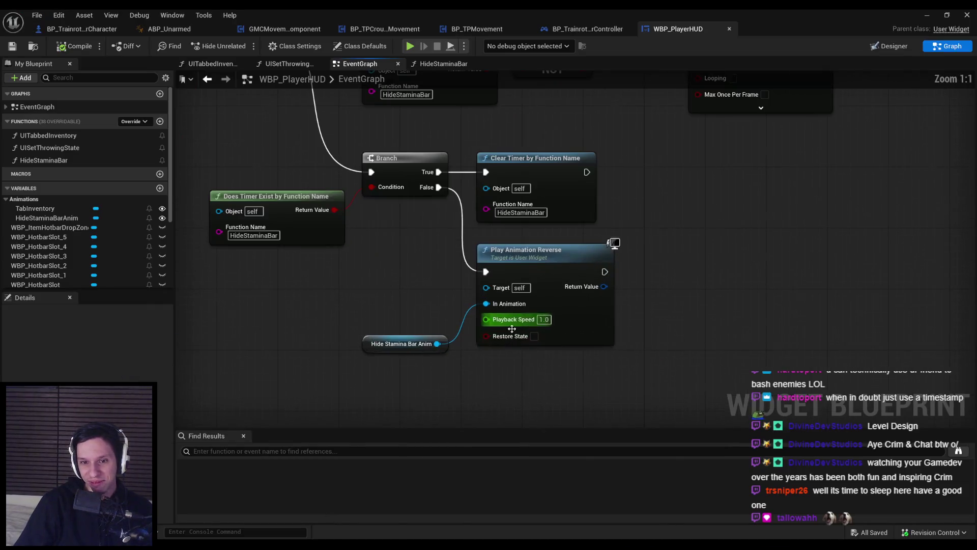
{"action": "scroll", "coordinate": [339, 322], "scroll_direction": "down", "scroll_amount": 2}
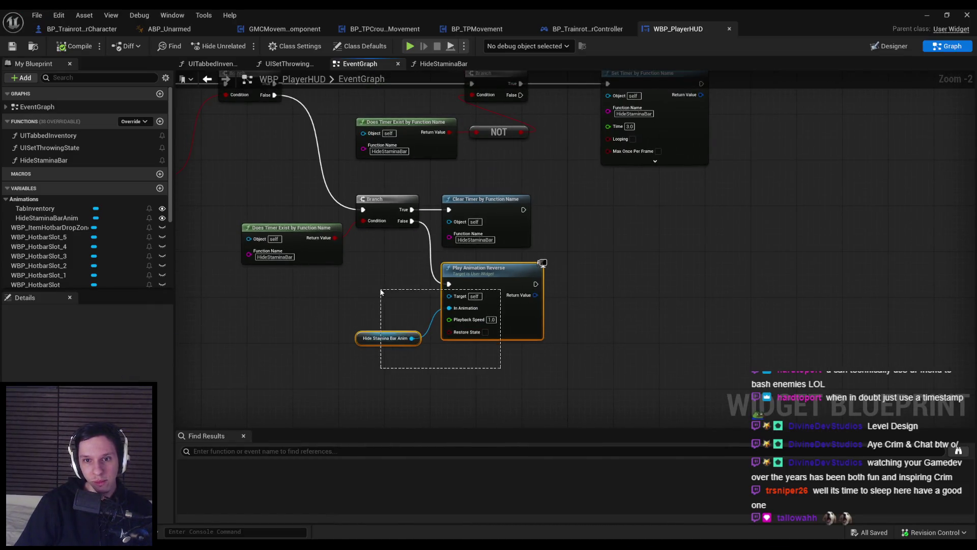
Mark StaminaSizebox as a variable and drop its getter into the event graph
{"action": "mouse_move", "coordinate": [432, 336]}
{"action": "left_mouse_down"}
{"action": "mouse_move", "coordinate": [359, 298]}
{"action": "mouse_move", "coordinate": [473, 317]}
{"action": "left_mouse_up"}
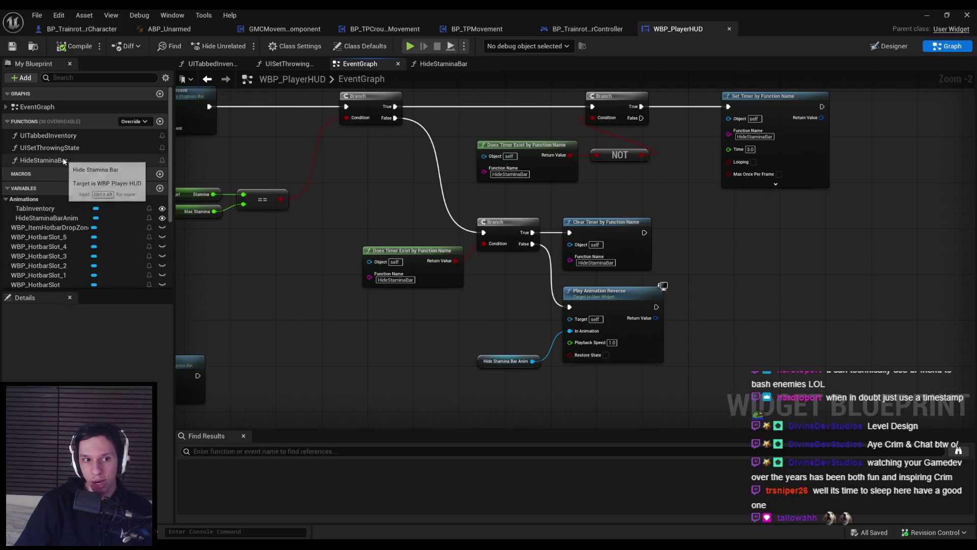
{"action": "scroll", "coordinate": [67, 258], "scroll_direction": "down", "scroll_amount": 5}
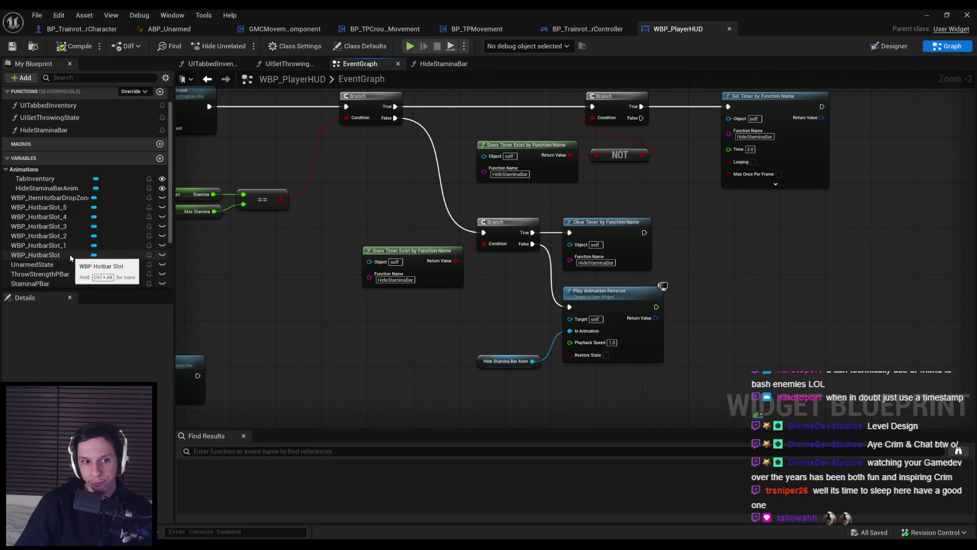
{"action": "left_click", "coordinate": [882, 50]}
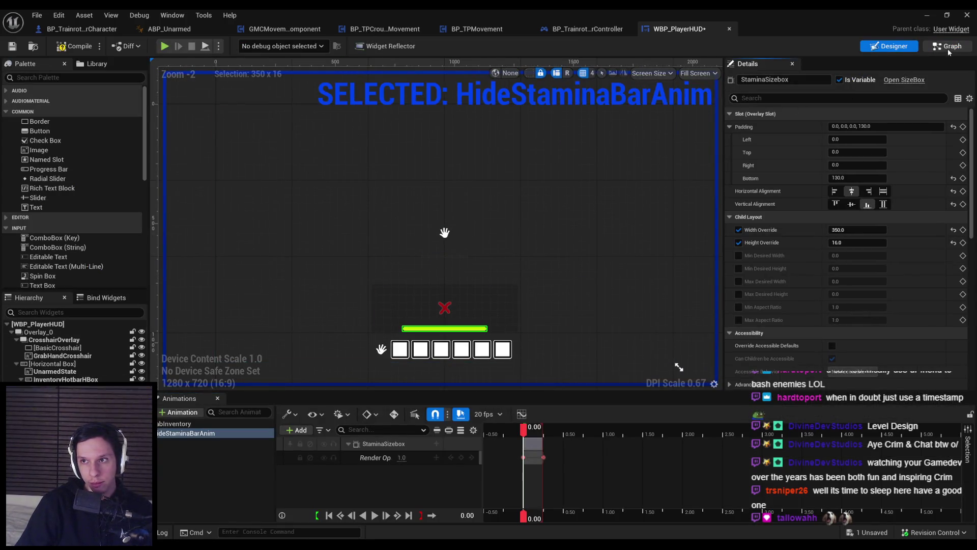
{"action": "key", "text": "ctrl+shift+g"}
{"action": "mouse_move", "coordinate": [35, 208]}
{"action": "left_mouse_down"}
{"action": "mouse_move", "coordinate": [407, 331]}
{"action": "mouse_move", "coordinate": [387, 321]}
{"action": "mouse_move", "coordinate": [445, 331]}
{"action": "left_mouse_up"}
Add a StaminaSizebox getter with Get Render Opacity, shifting the animation nodes right to make room
{"action": "left_click", "coordinate": [407, 324]}
{"action": "type", "text": "render op;acity"}
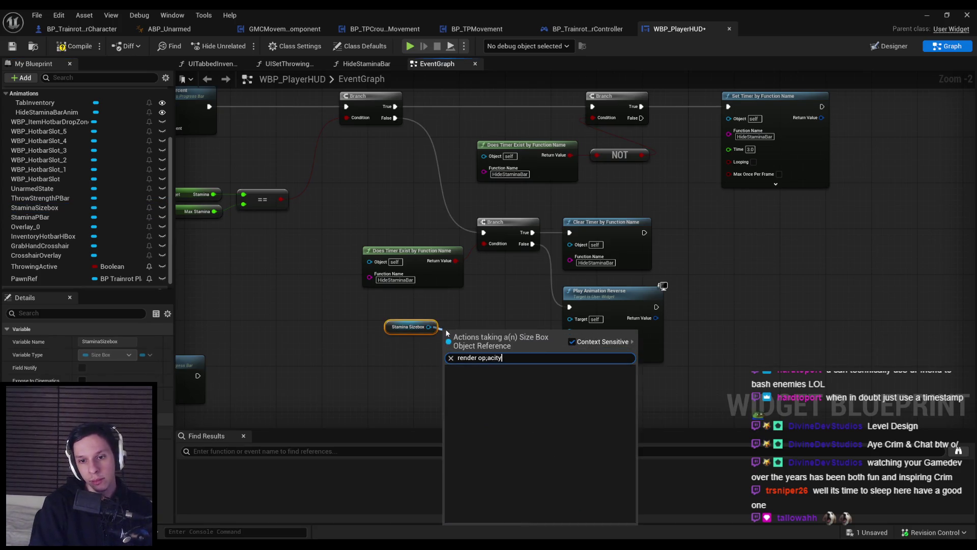
{"action": "key", "text": "BackSpace"}
{"action": "key", "text": "BackSpace"}
{"action": "key", "text": "BackSpace"}
{"action": "key", "text": "BackSpace"}
{"action": "key", "text": "BackSpace"}
{"action": "key", "text": "BackSpace"}
{"action": "type", "text": "acity"}
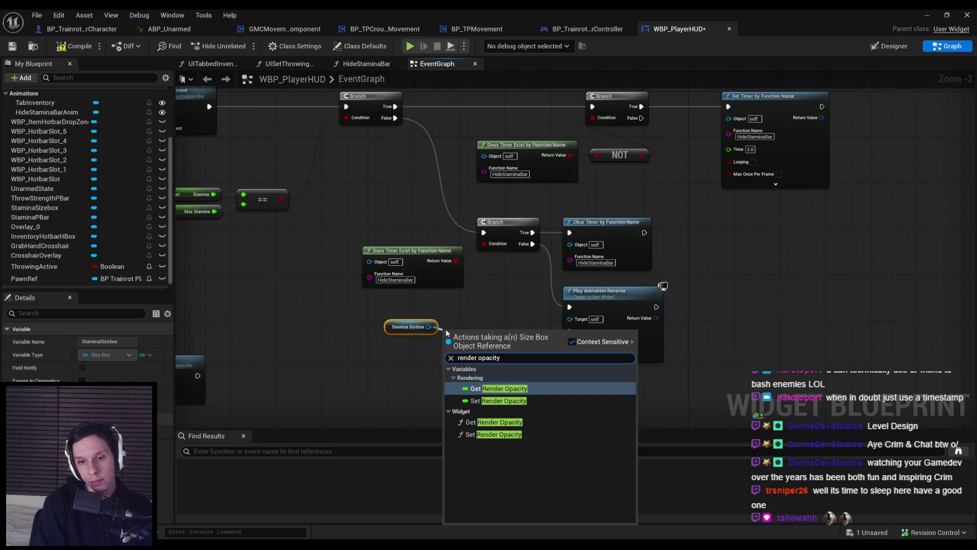
{"action": "scroll", "coordinate": [485, 335], "scroll_direction": "up", "scroll_amount": 2}
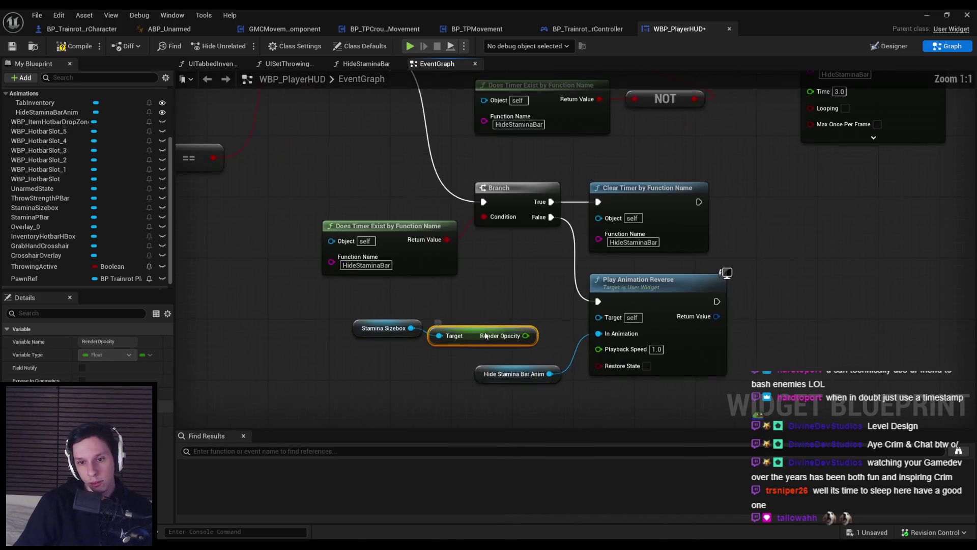
{"action": "key", "text": "q"}
{"action": "left_click_drag", "start_coordinate": [618, 392], "coordinate": [471, 359]}
{"action": "left_click_drag", "start_coordinate": [563, 360], "coordinate": [718, 368]}
Test Render Opacity != 1.0 in a new Branch before Play Animation Reverse, fed by the upper Branch's False
{"action": "left_click_drag", "start_coordinate": [399, 340], "coordinate": [432, 340]}
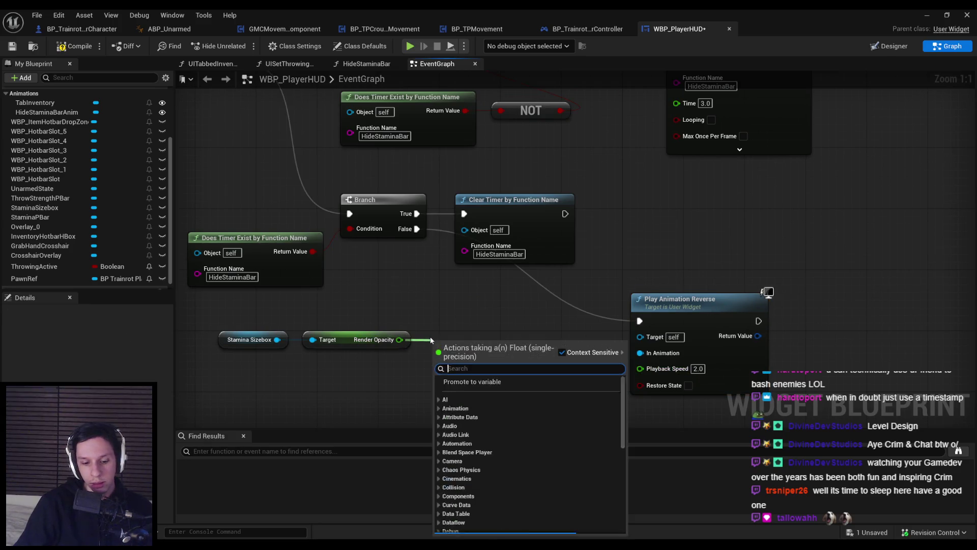
{"action": "type", "text": "!=="}
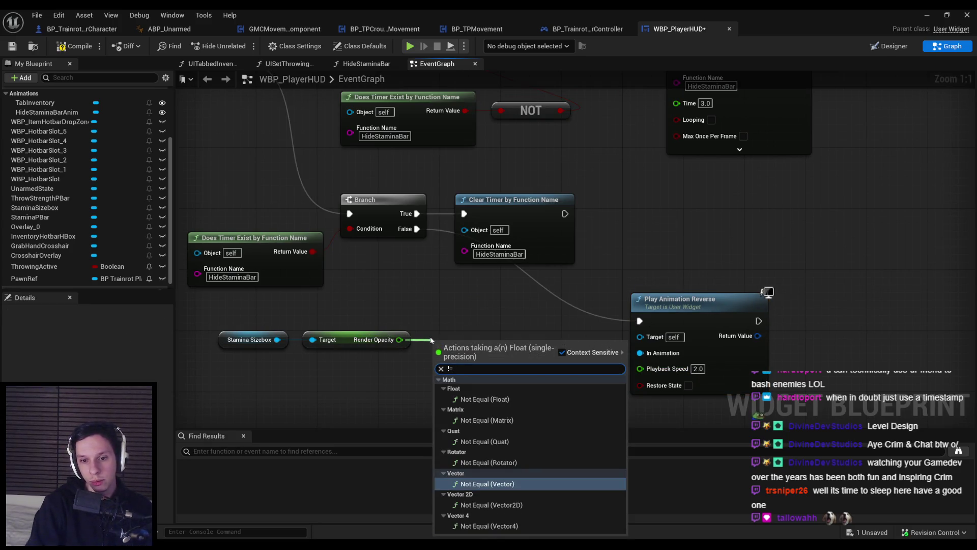
{"action": "left_click", "coordinate": [476, 400]}
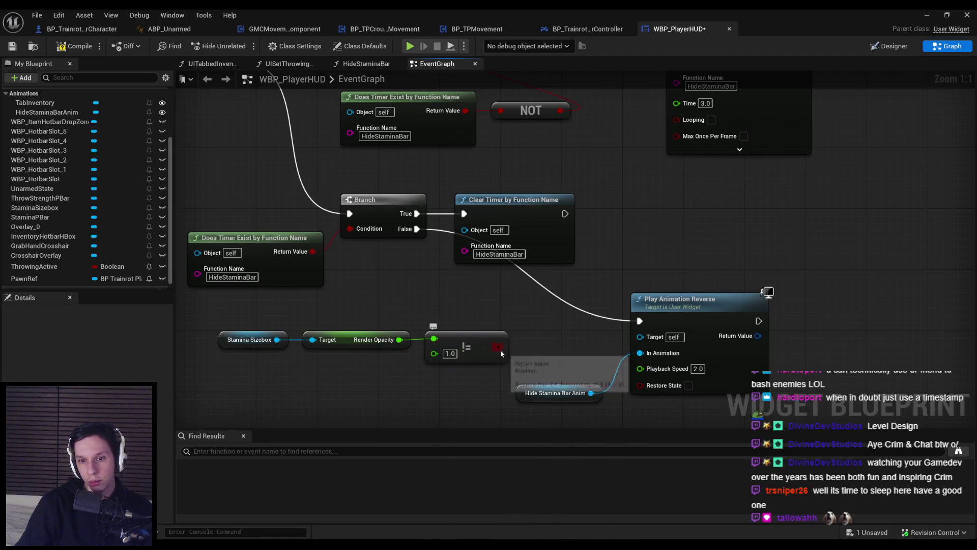
{"action": "left_click_drag", "start_coordinate": [494, 347], "coordinate": [527, 322]}
{"action": "left_click", "coordinate": [540, 372]}
{"action": "left_click_drag", "start_coordinate": [600, 336], "coordinate": [640, 321]}
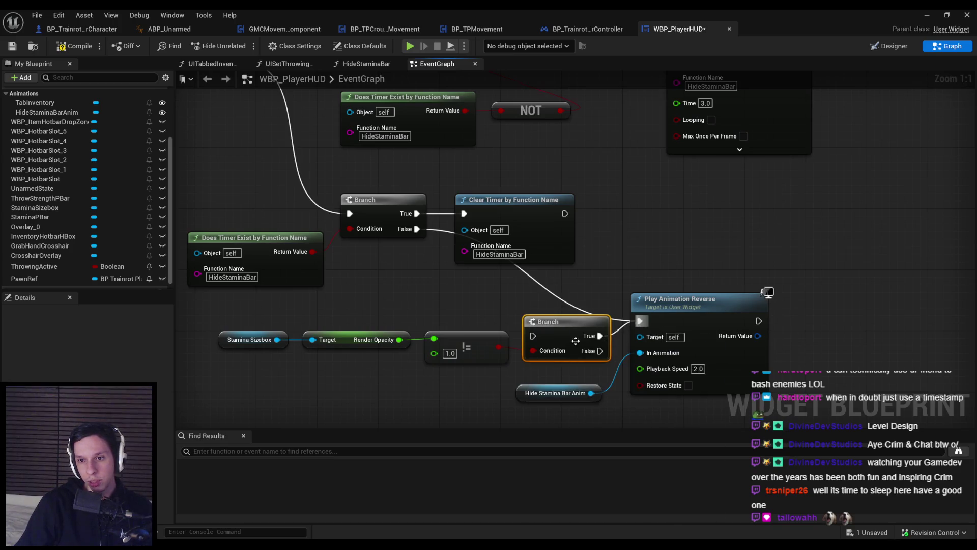
{"action": "left_click_drag", "start_coordinate": [552, 322], "coordinate": [417, 229]}
Tidy the opacity check nodes and add an AND node fed by the != comparison
{"action": "left_click_drag", "start_coordinate": [391, 278], "coordinate": [438, 253]}
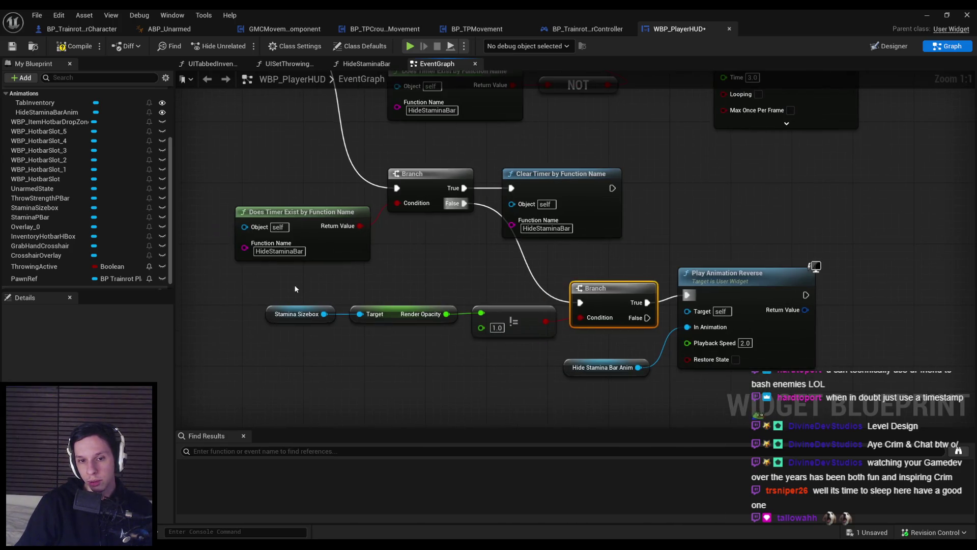
{"action": "left_click_drag", "start_coordinate": [294, 285], "coordinate": [509, 357]}
{"action": "left_click_drag", "start_coordinate": [367, 313], "coordinate": [359, 337]}
{"action": "left_click_drag", "start_coordinate": [611, 293], "coordinate": [604, 285]}
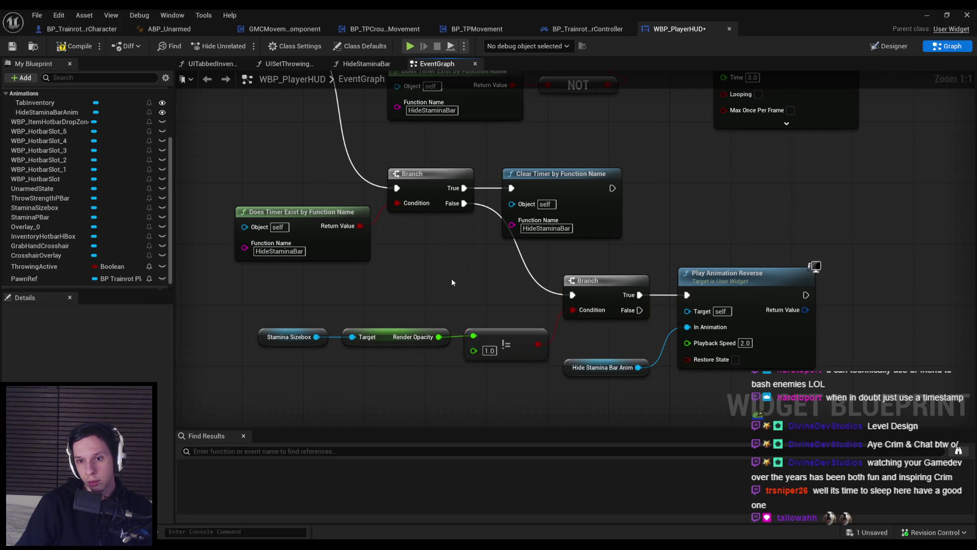
{"action": "mouse_move", "coordinate": [291, 309]}
{"action": "left_mouse_down"}
{"action": "mouse_move", "coordinate": [549, 376]}
{"action": "mouse_move", "coordinate": [419, 337]}
{"action": "mouse_move", "coordinate": [448, 331]}
{"action": "left_mouse_up"}
{"action": "left_click", "coordinate": [499, 387]}
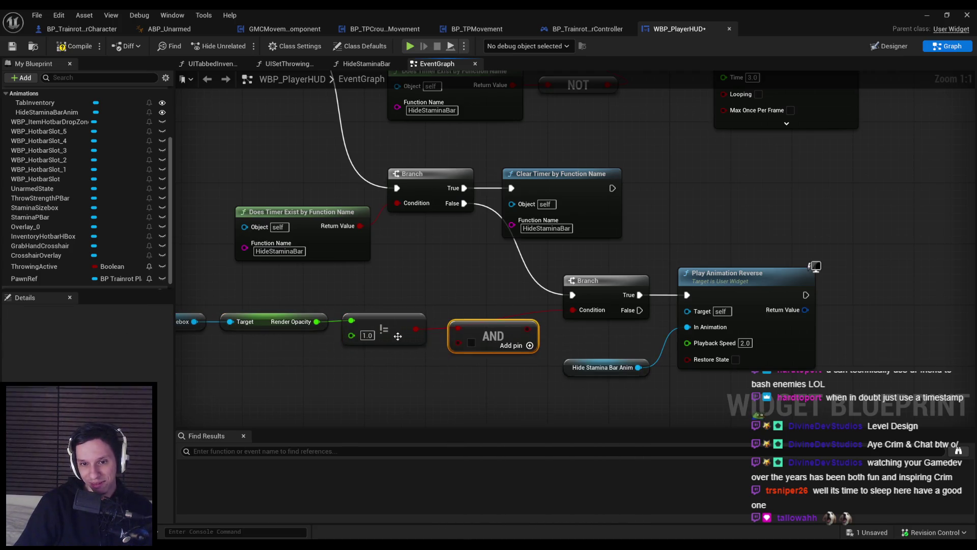
{"action": "scroll", "coordinate": [558, 306], "scroll_direction": "down", "scroll_amount": 2}
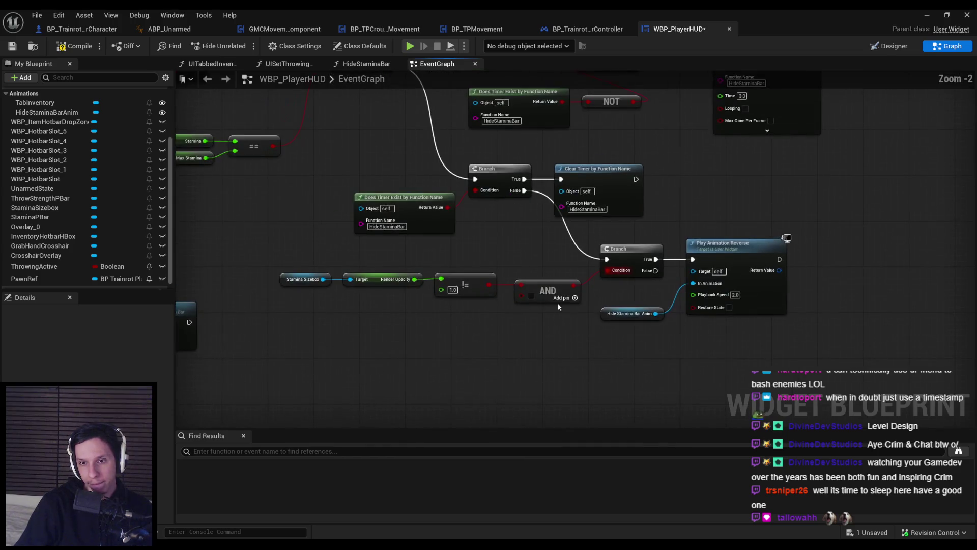
Duplicate the Hide Stamina Bar Anim getter and discard a mistaken Is Animation Playing node
{"action": "left_click", "coordinate": [629, 313]}
{"action": "key", "text": "ctrl+c"}
{"action": "key", "text": "ctrl+v"}
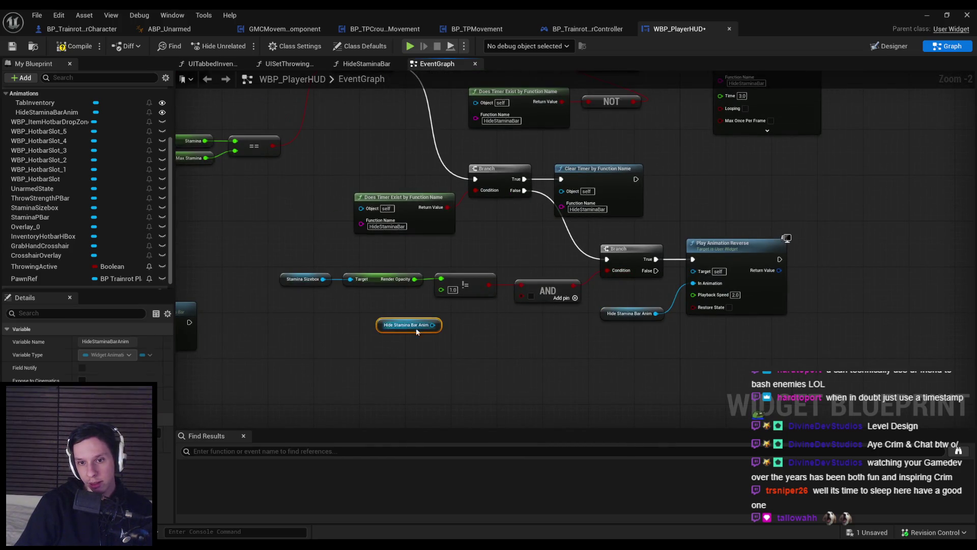
{"action": "left_click_drag", "start_coordinate": [454, 323], "coordinate": [454, 323]}
{"action": "type", "text": "rever"}
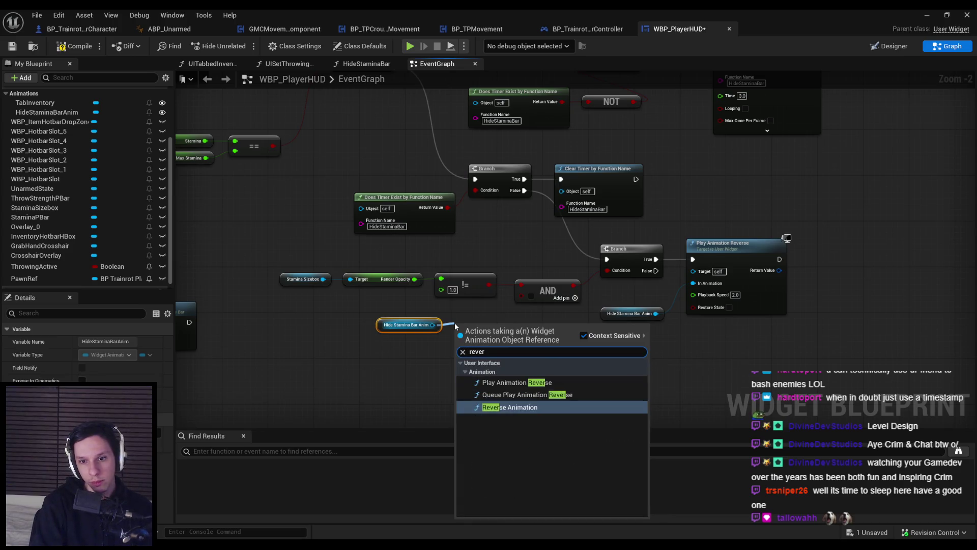
{"action": "key", "text": "ctrl+a"}
{"action": "type", "text": "is anim"}
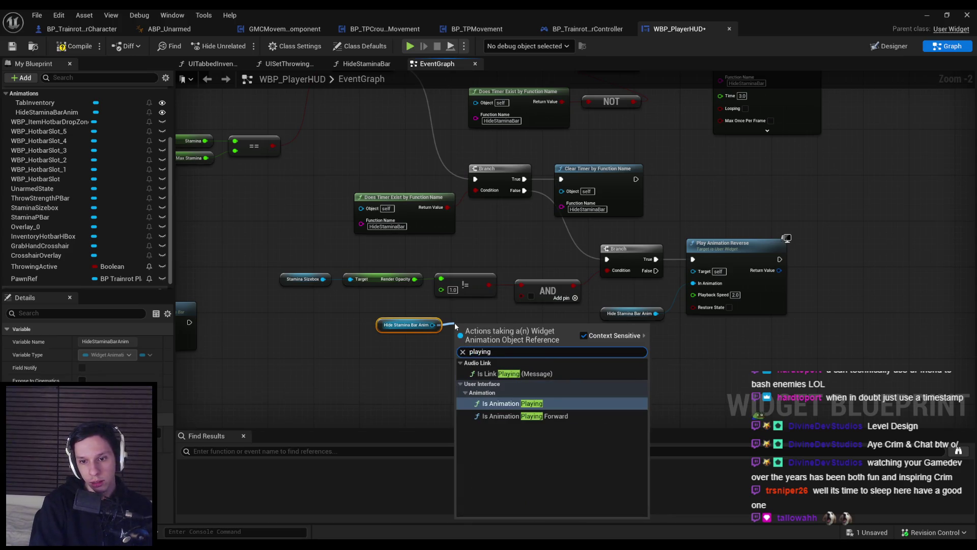
{"action": "key", "text": "Return"}
{"action": "scroll", "coordinate": [454, 322], "scroll_direction": "up", "scroll_amount": 2}
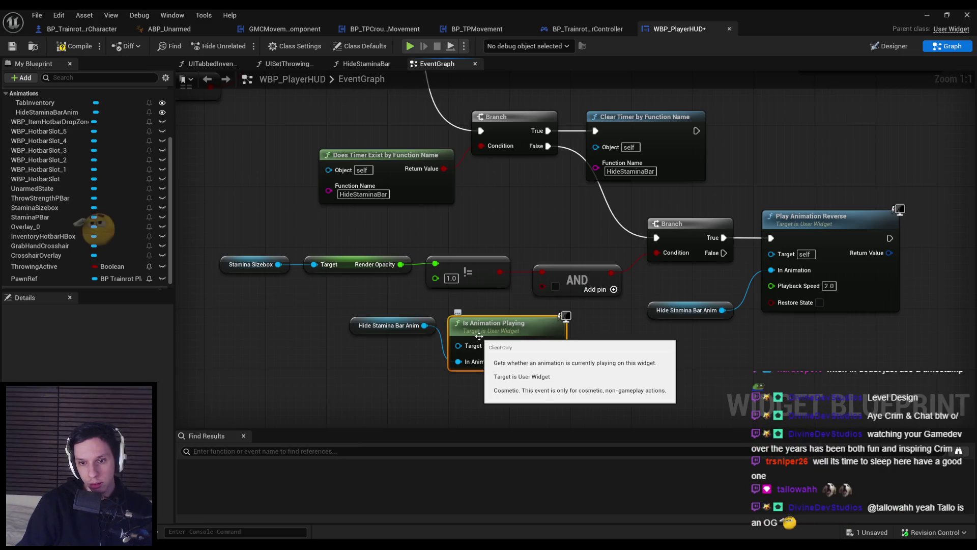
{"action": "key", "text": "Delete"}
Add Is Animation Playing Forward on the copied getter and straighten its wire
{"action": "left_click_drag", "start_coordinate": [425, 325], "coordinate": [463, 329]}
{"action": "type", "text": "playing"}
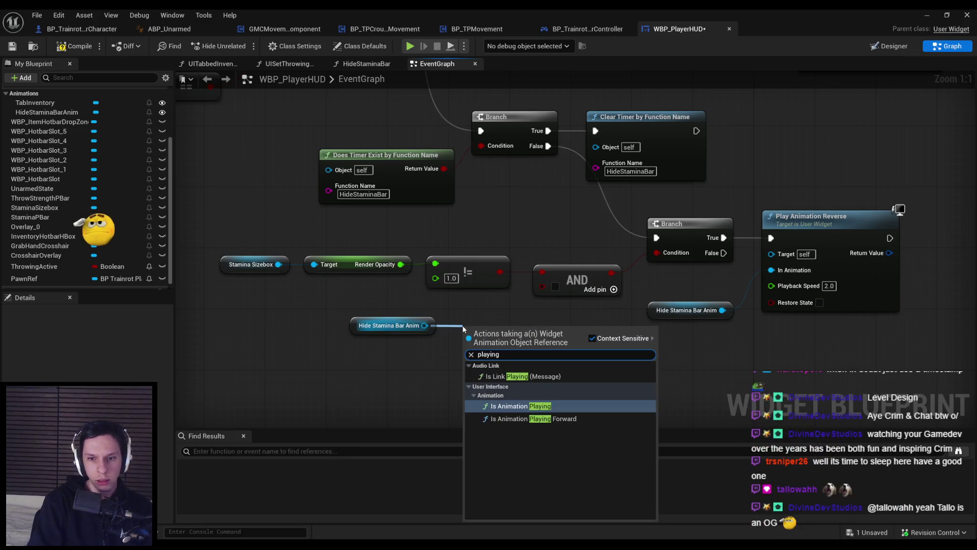
{"action": "key", "text": "Down"}
{"action": "key", "text": "Return"}
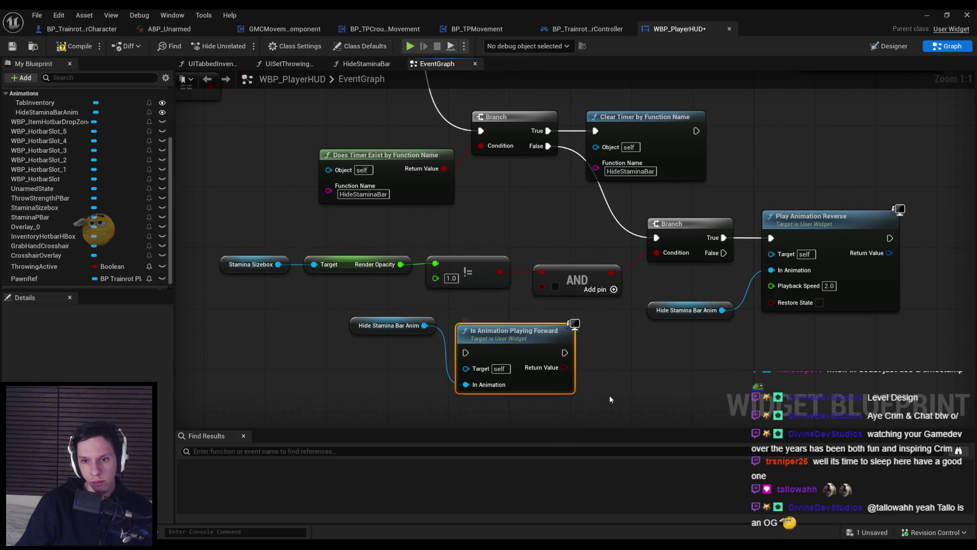
{"action": "left_click", "coordinate": [398, 320], "text": "shift"}
{"action": "key", "text": "q"}
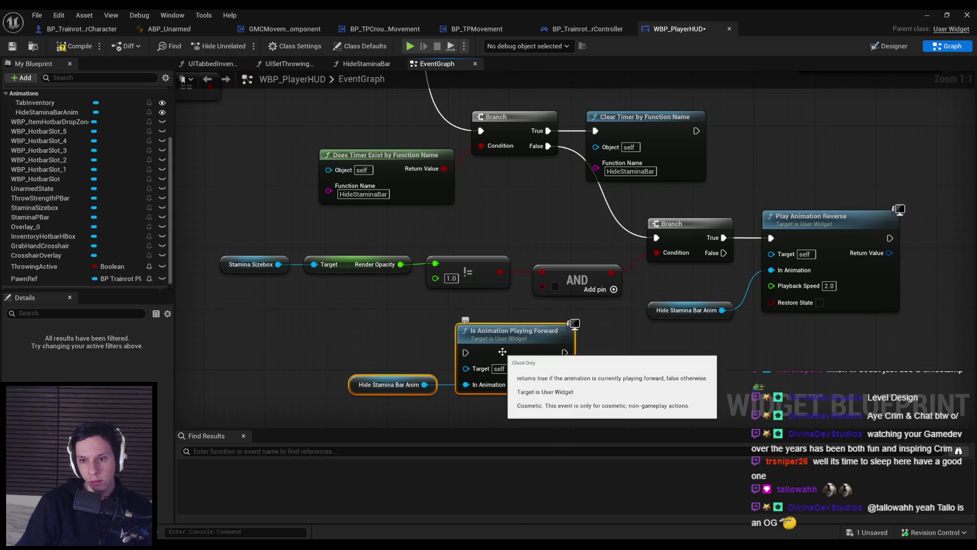
Reposition the opacity and playing-forward checks, wiring the upper Branch's False into the playing-forward check
{"action": "left_click_drag", "start_coordinate": [217, 250], "coordinate": [606, 301]}
{"action": "mouse_move", "coordinate": [451, 334]}
{"action": "left_mouse_down"}
{"action": "mouse_move", "coordinate": [377, 340]}
{"action": "mouse_move", "coordinate": [214, 245]}
{"action": "mouse_move", "coordinate": [631, 306]}
{"action": "mouse_move", "coordinate": [578, 340]}
{"action": "left_mouse_up"}
{"action": "mouse_move", "coordinate": [356, 380]}
{"action": "left_mouse_down"}
{"action": "mouse_move", "coordinate": [563, 329]}
{"action": "mouse_move", "coordinate": [603, 206]}
{"action": "mouse_move", "coordinate": [656, 211]}
{"action": "mouse_move", "coordinate": [652, 292]}
{"action": "mouse_move", "coordinate": [534, 311]}
{"action": "left_mouse_up"}
{"action": "left_click_drag", "start_coordinate": [511, 210], "coordinate": [548, 119]}
Shift the lower node groups to the right to tidy the graph
{"action": "scroll", "coordinate": [278, 211], "scroll_direction": "down", "scroll_amount": 1}
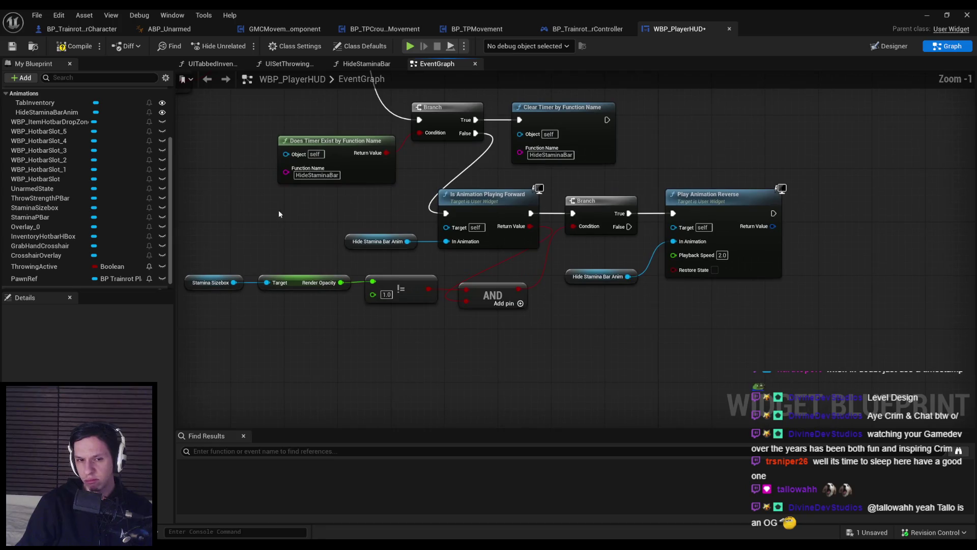
{"action": "left_click_drag", "start_coordinate": [226, 197], "coordinate": [836, 361]}
{"action": "left_click_drag", "start_coordinate": [514, 212], "coordinate": [625, 208]}
{"action": "left_click_drag", "start_coordinate": [786, 364], "coordinate": [338, 272]}
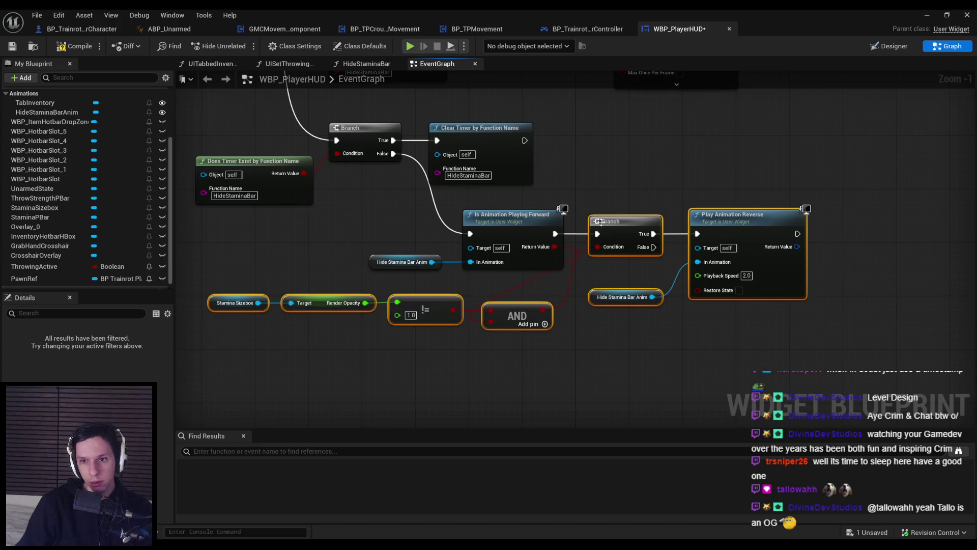
{"action": "left_click_drag", "start_coordinate": [580, 261], "coordinate": [694, 260]}
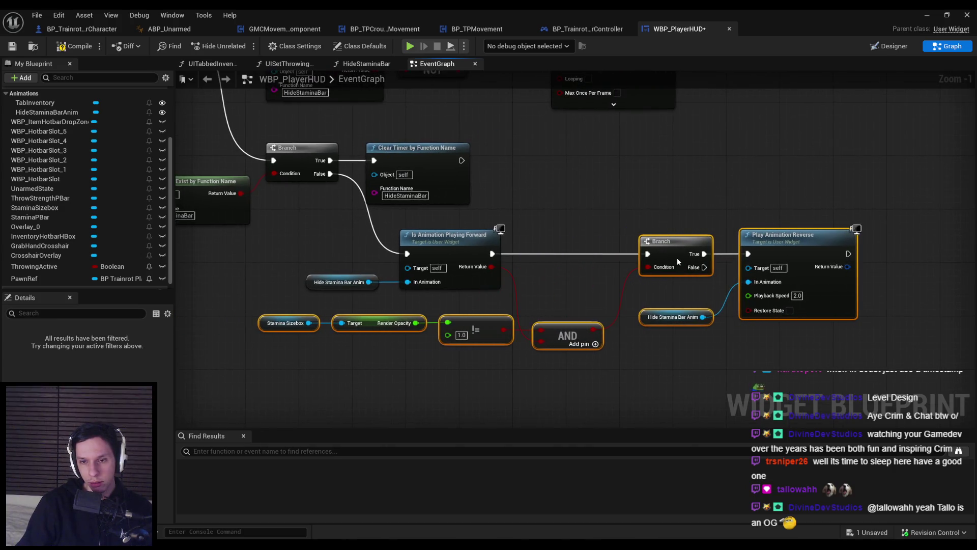
{"action": "left_click", "coordinate": [620, 292]}
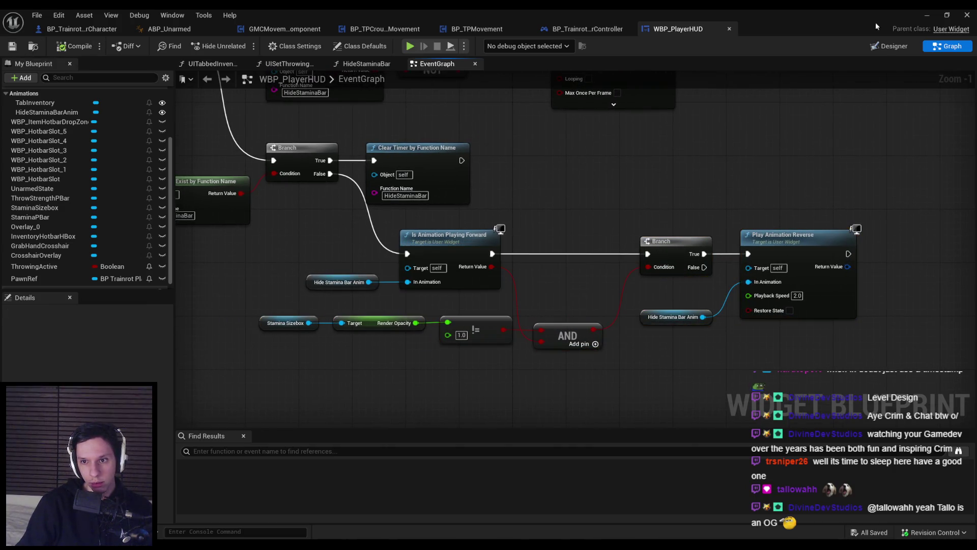
{"action": "left_click", "coordinate": [928, 16]}
{"action": "key", "text": "alt+p"}
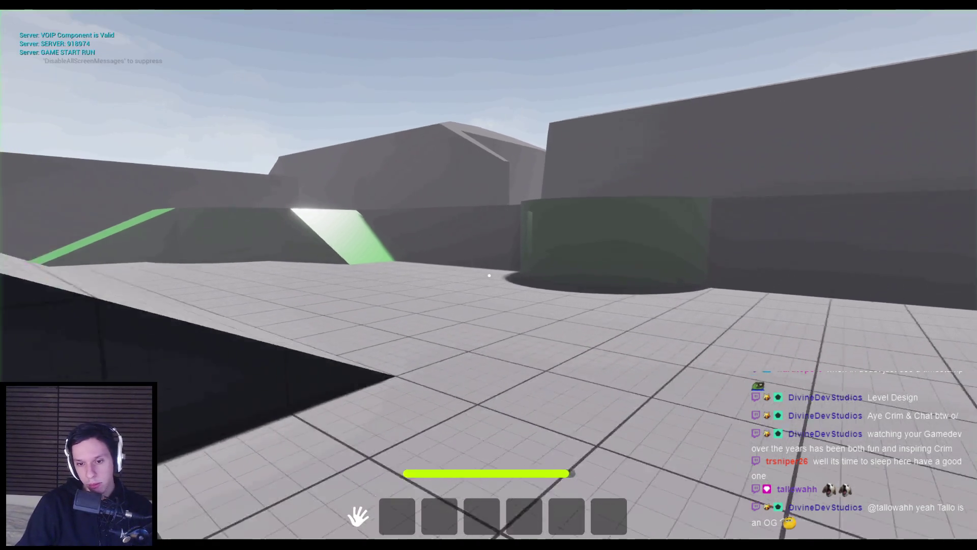
{"action": "key", "text": "shift+w"}
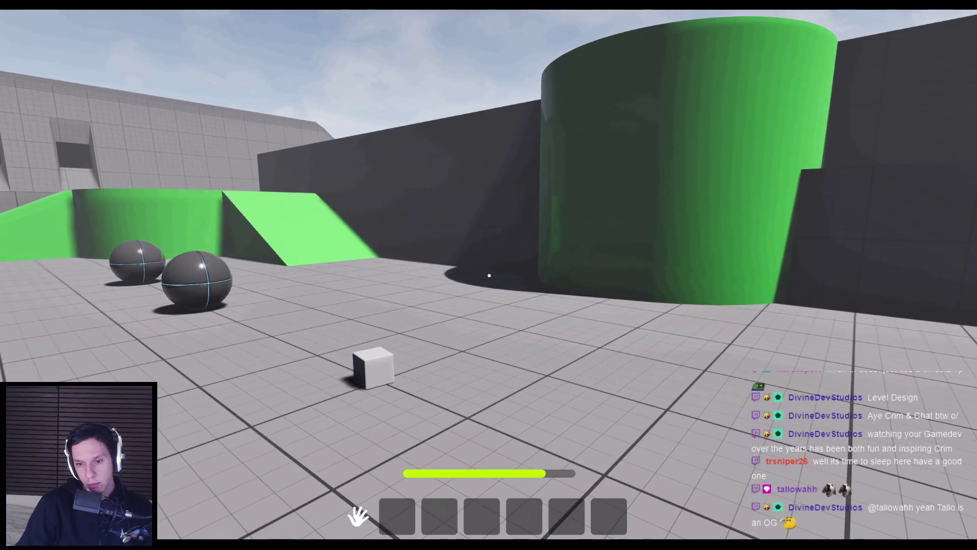
{"action": "key", "text": "space"}
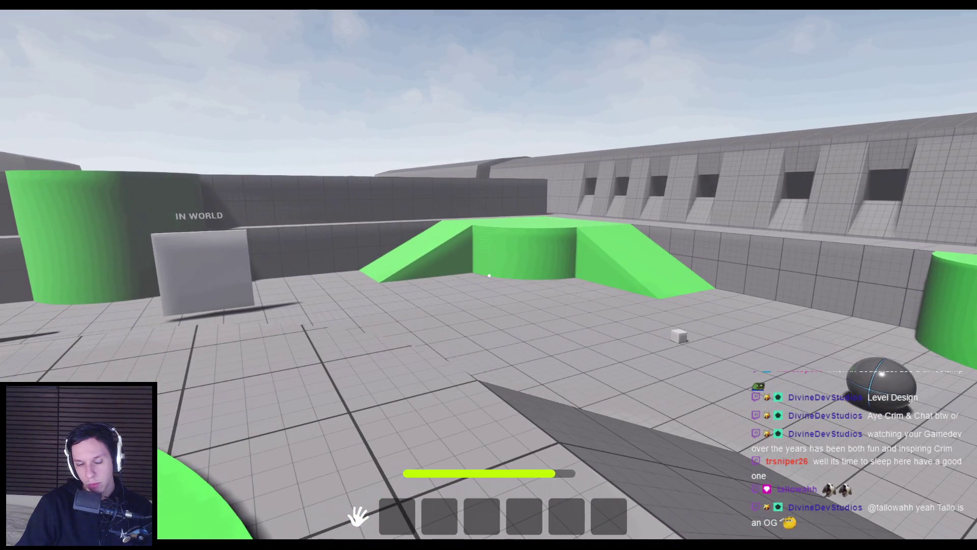
{"action": "key", "text": "Escape"}
{"action": "key", "text": "alt+p"}
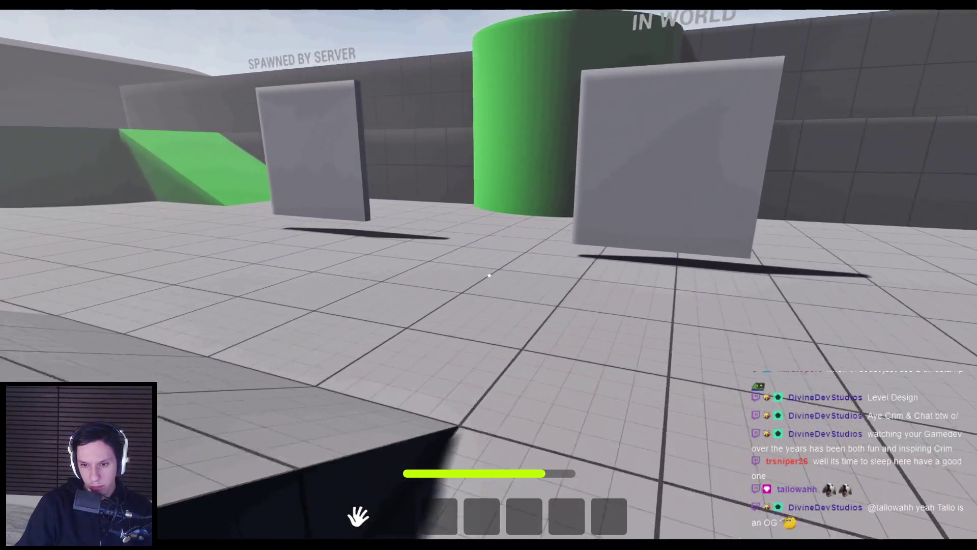
{"action": "key", "text": "Escape"}
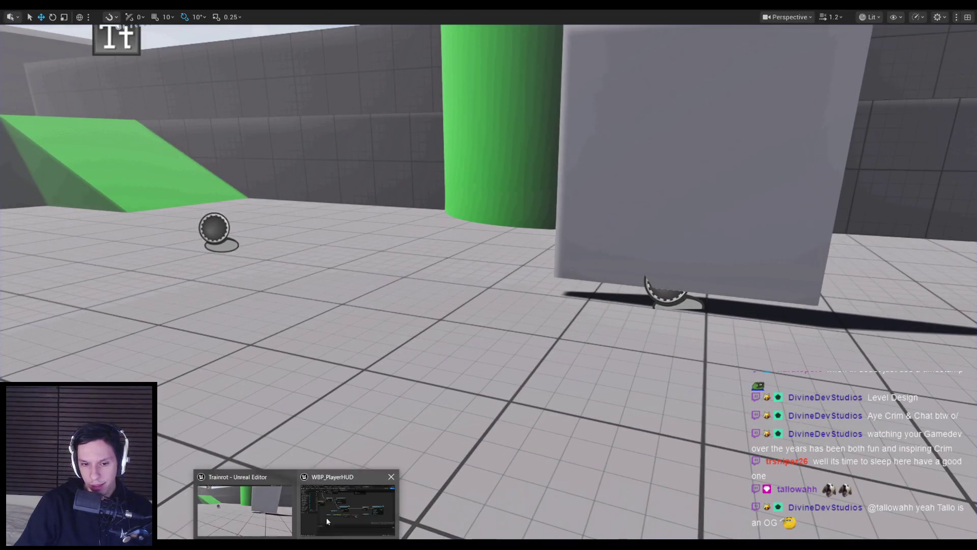
{"action": "key", "text": "alt+Tab"}
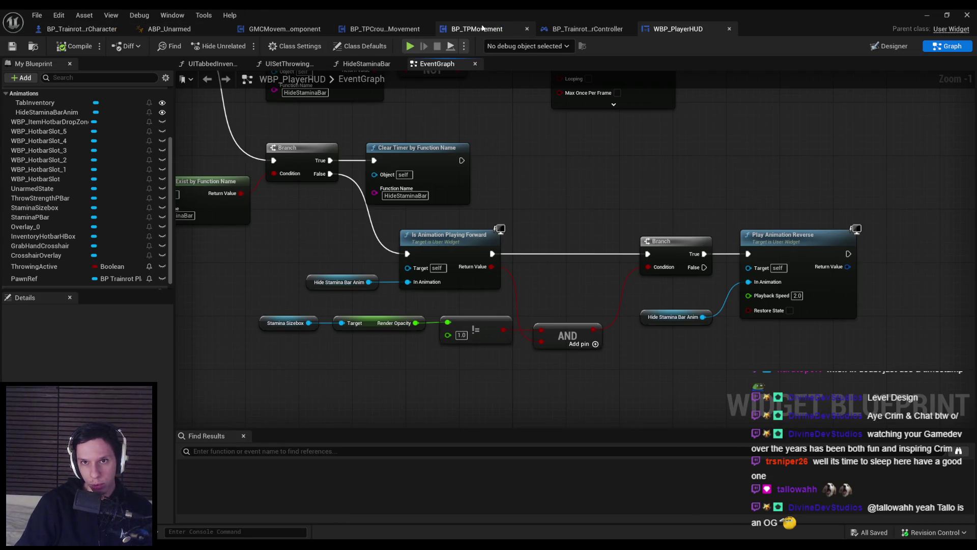
{"action": "left_click", "coordinate": [481, 29]}
{"action": "left_click", "coordinate": [42, 288]}
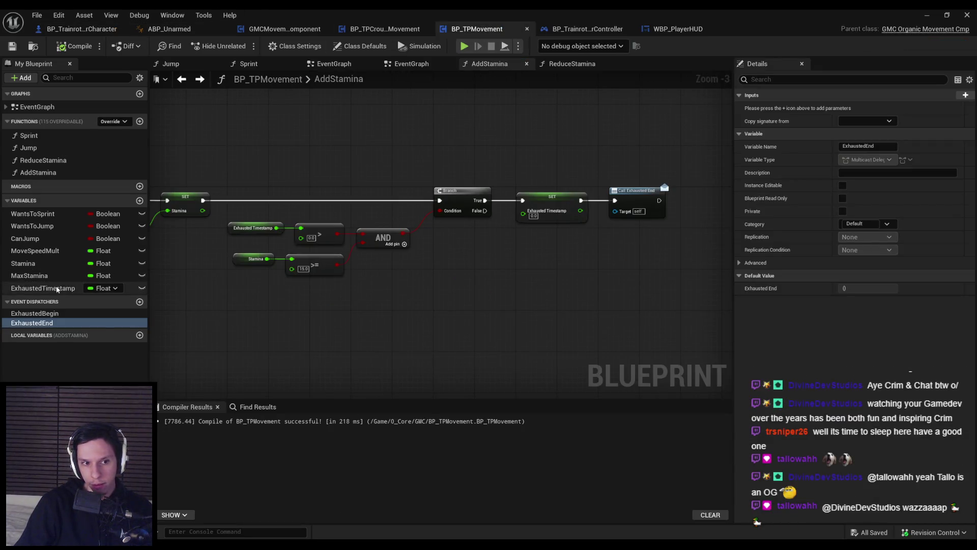
{"action": "left_click", "coordinate": [43, 276]}
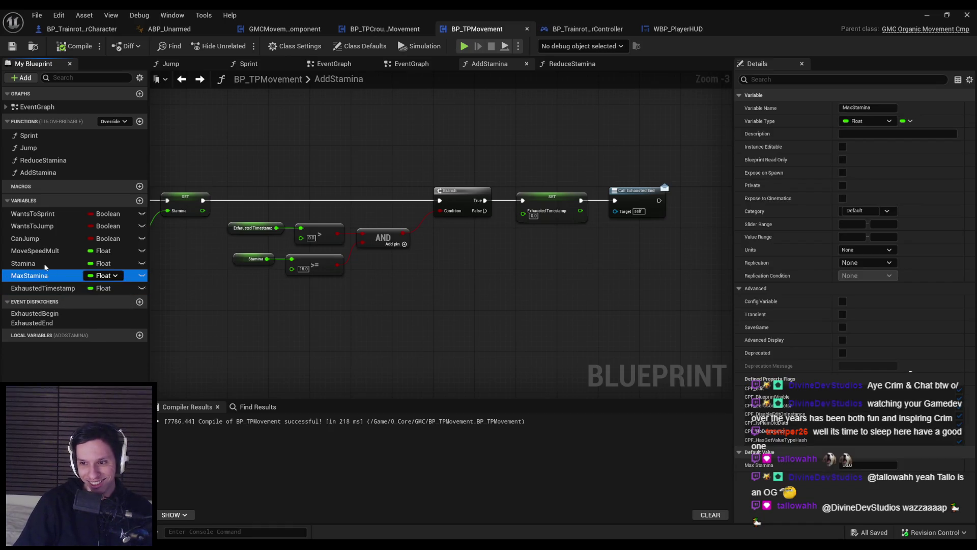
{"action": "left_click", "coordinate": [44, 264]}
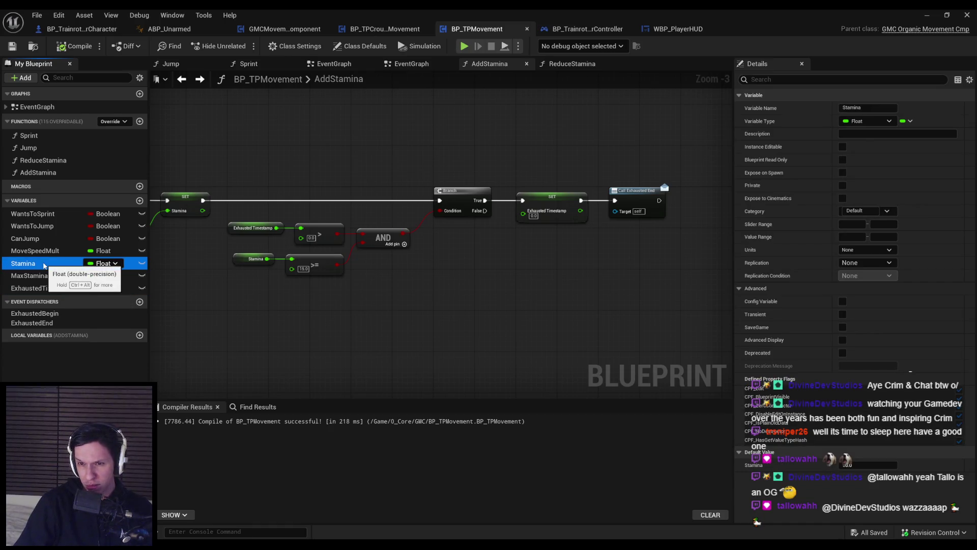
{"action": "left_click_drag", "start_coordinate": [167, 284], "coordinate": [443, 273]}
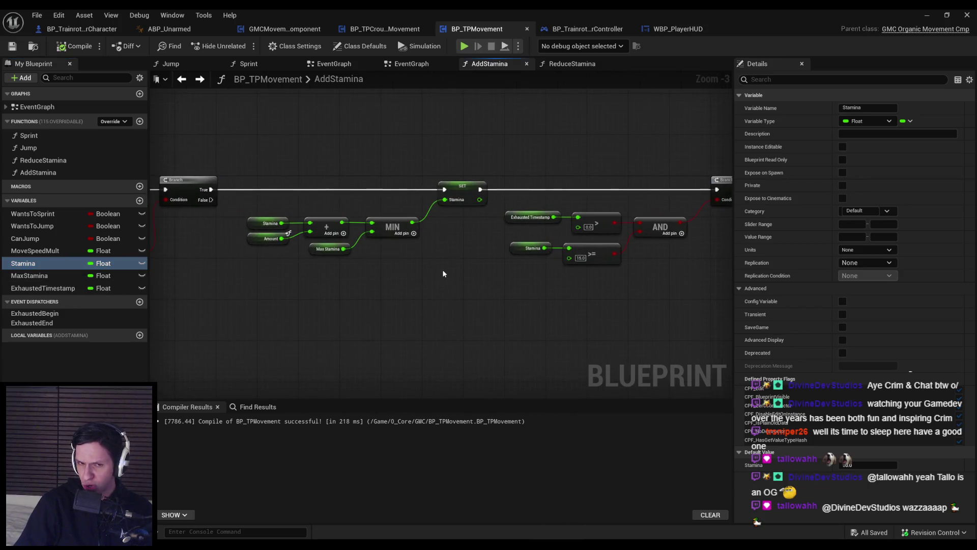
{"action": "mouse_move", "coordinate": [359, 279]}
{"action": "left_mouse_down"}
{"action": "mouse_move", "coordinate": [491, 285]}
{"action": "mouse_move", "coordinate": [158, 273]}
{"action": "left_mouse_up"}
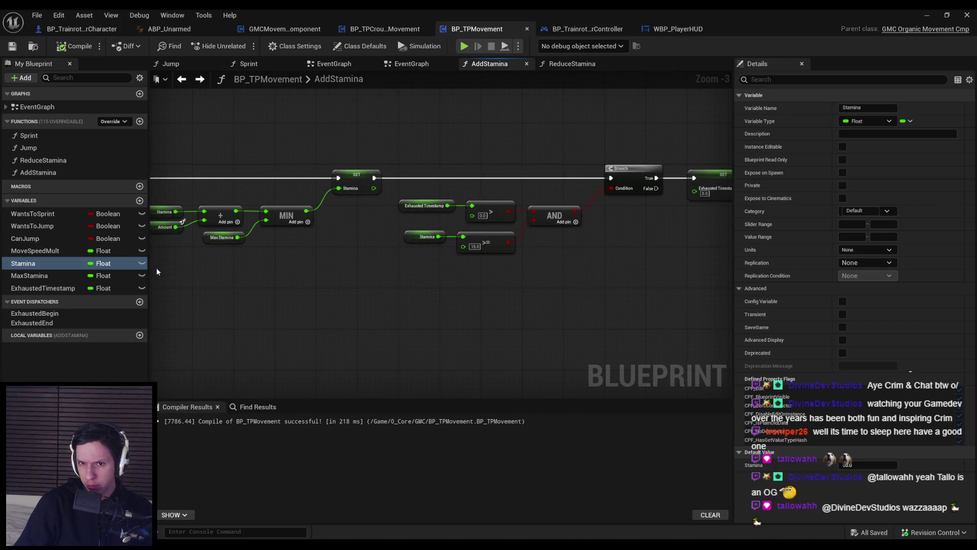
{"action": "mouse_move", "coordinate": [423, 291]}
{"action": "left_mouse_down"}
{"action": "mouse_move", "coordinate": [250, 277]}
{"action": "mouse_move", "coordinate": [560, 305]}
{"action": "left_mouse_up"}
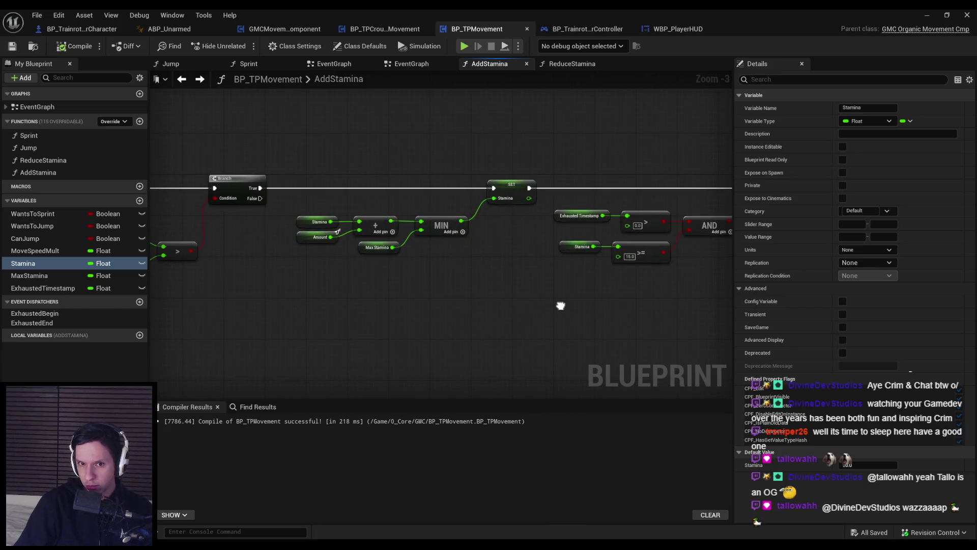
{"action": "left_click_drag", "start_coordinate": [153, 255], "coordinate": [341, 271]}
{"action": "scroll", "coordinate": [341, 271], "scroll_direction": "up", "scroll_amount": 2}
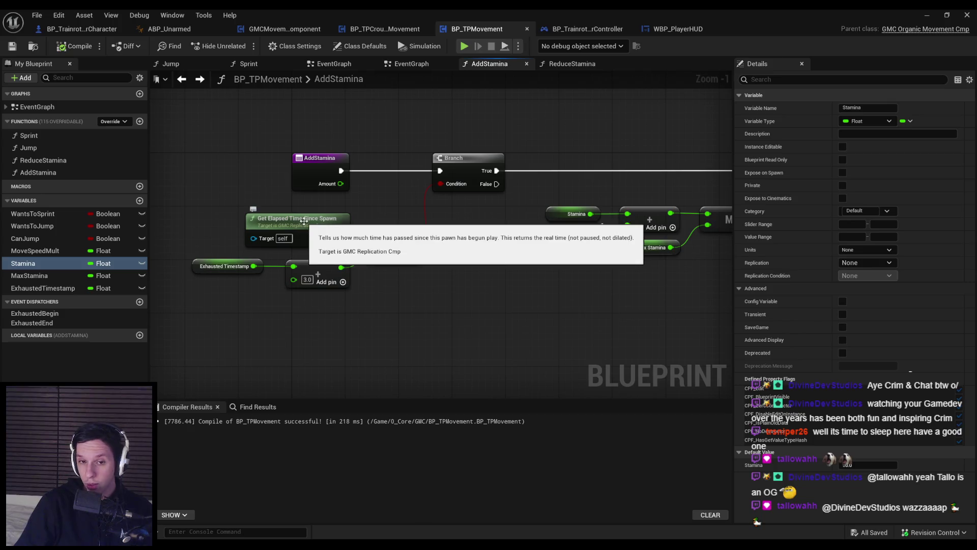
{"action": "left_click", "coordinate": [925, 14]}
Start a play-in-editor session, sprint to drain stamina, then walk so it refills
{"action": "key", "text": "alt+p"}
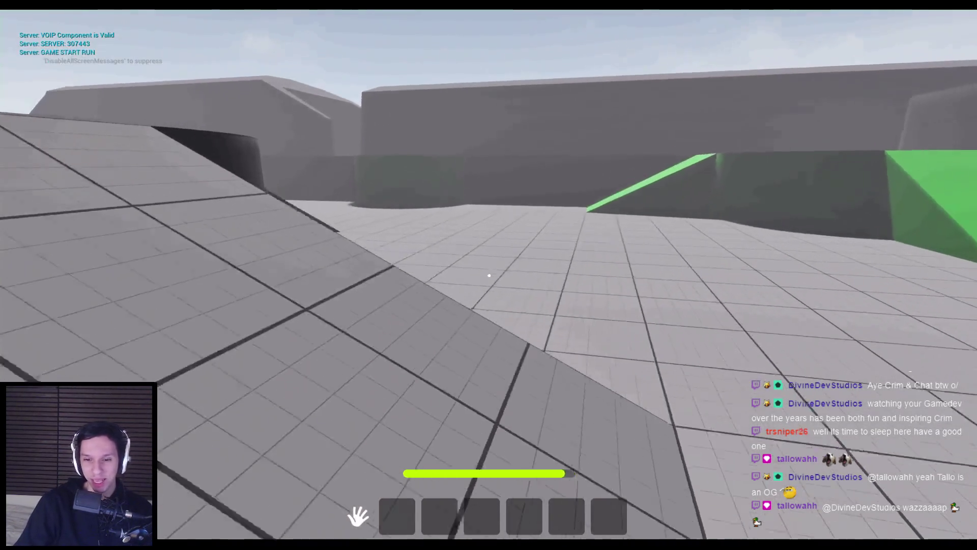
{"action": "key", "text": "w"}
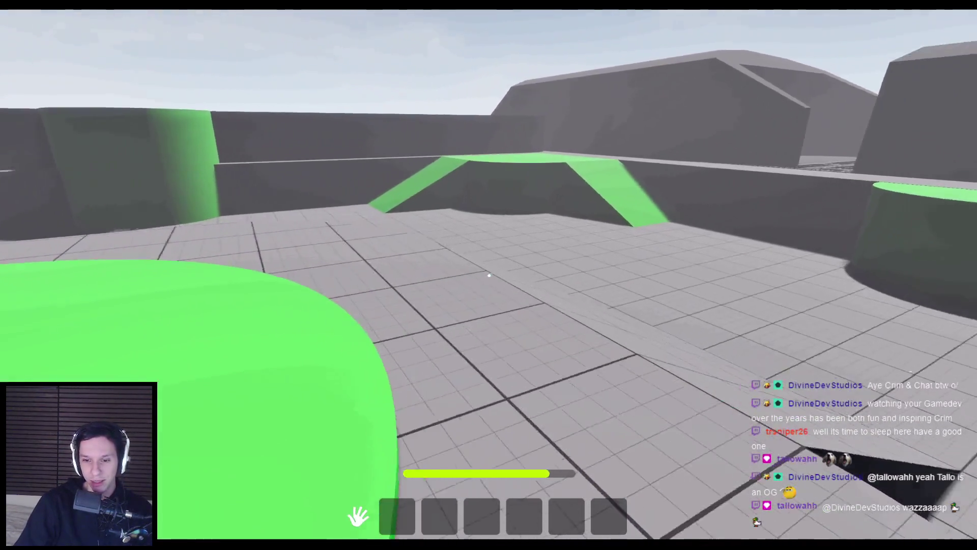
{"action": "key", "text": "w"}
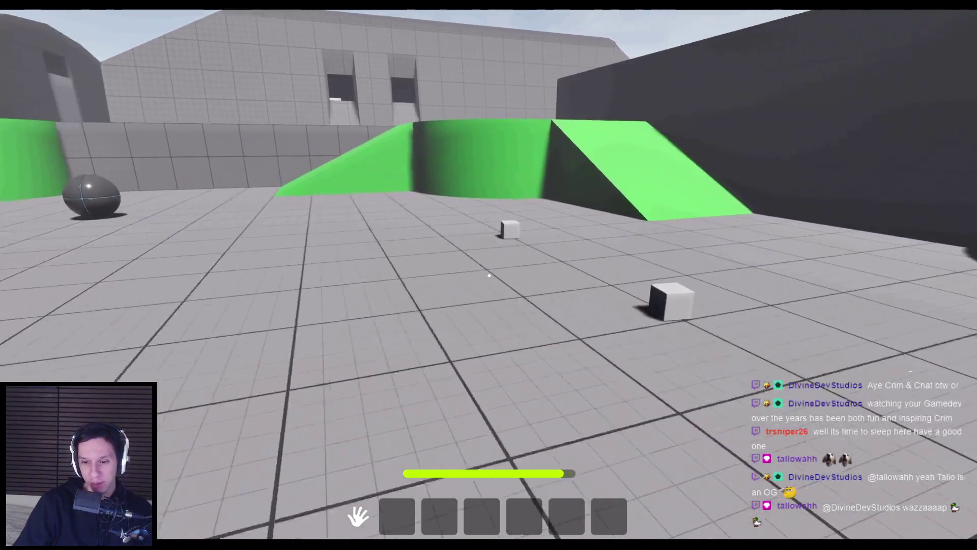
{"action": "key", "text": "shift"}
{"action": "key", "text": "w"}
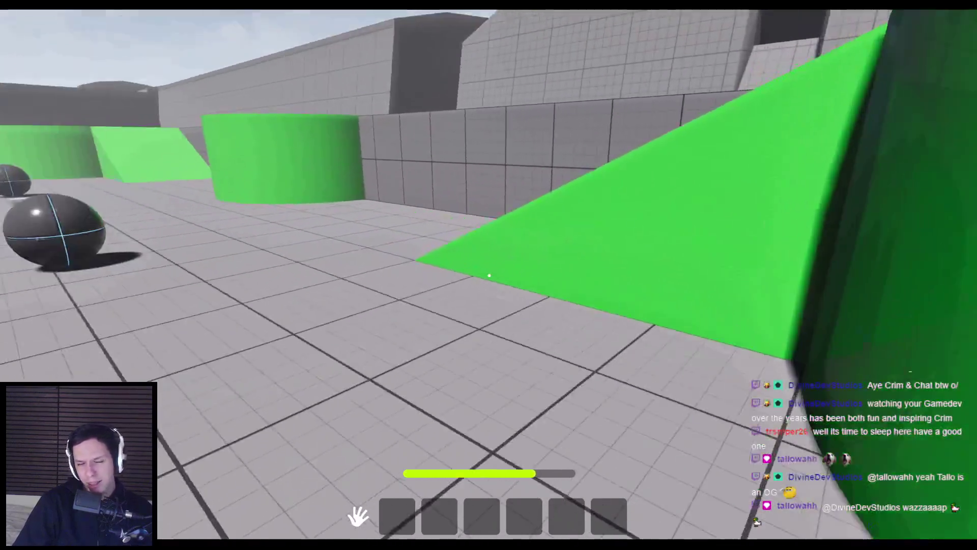
{"action": "key", "text": "w"}
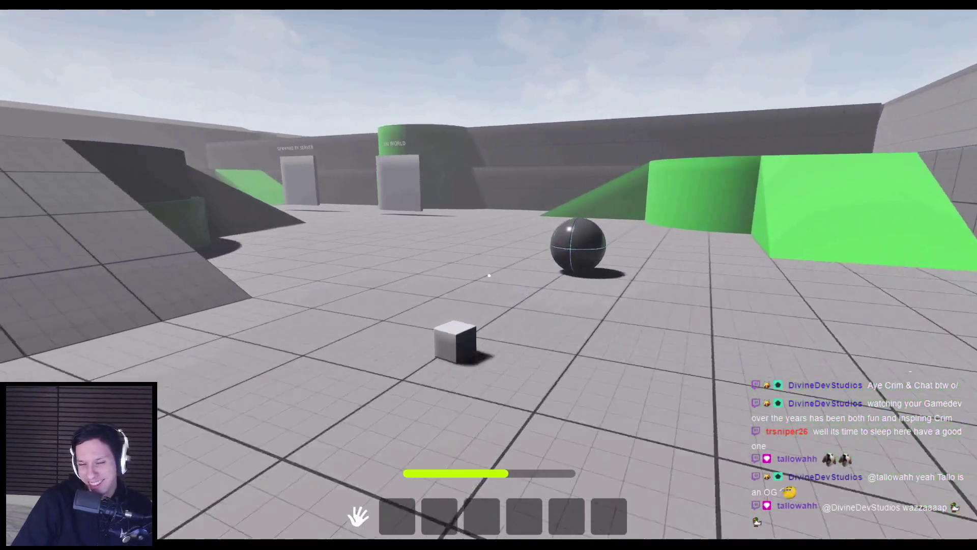
{"action": "key", "text": "w"}
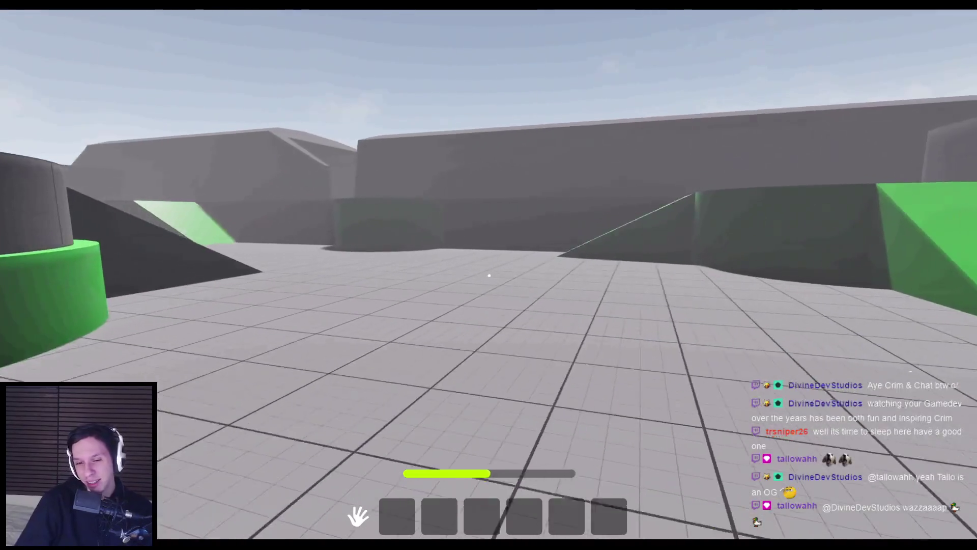
{"action": "key", "text": "w"}
{"action": "key", "text": "w"}
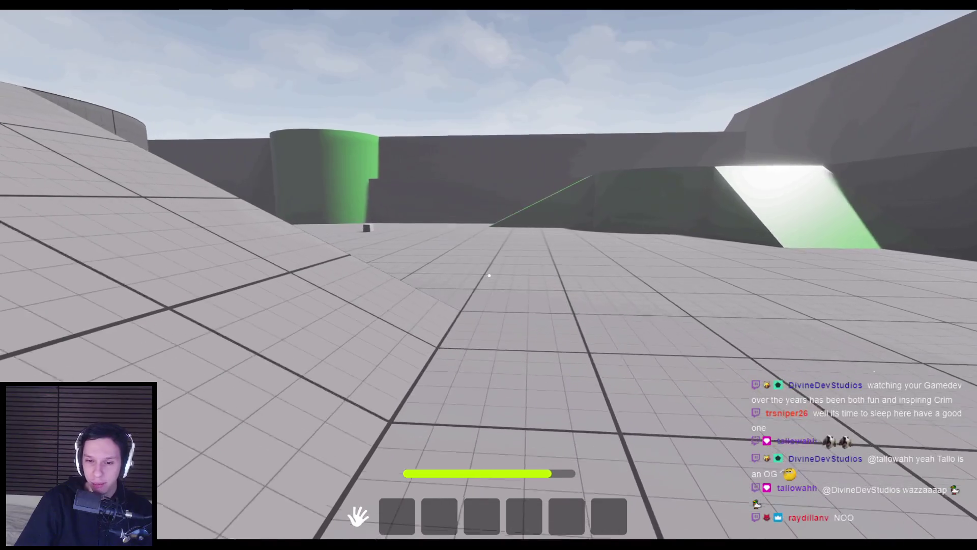
{"action": "key", "text": "w"}
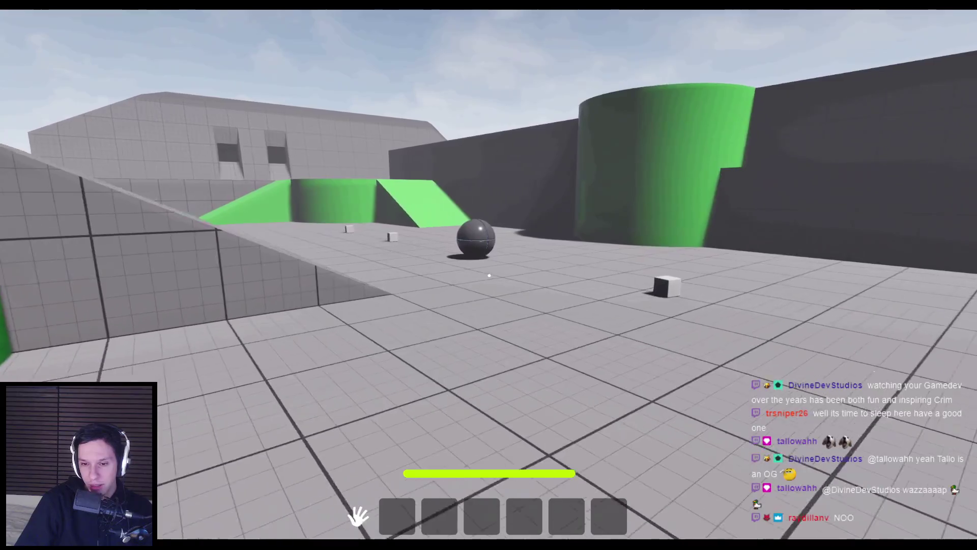
Keep running around the arena and up the green ramp until stamina is full
{"action": "key", "text": "shift+w"}
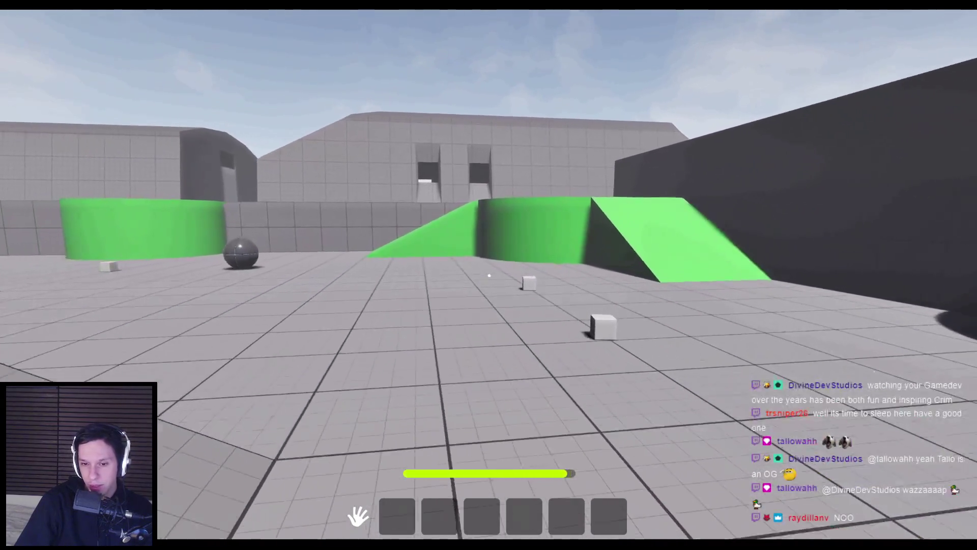
{"action": "key", "text": "w"}
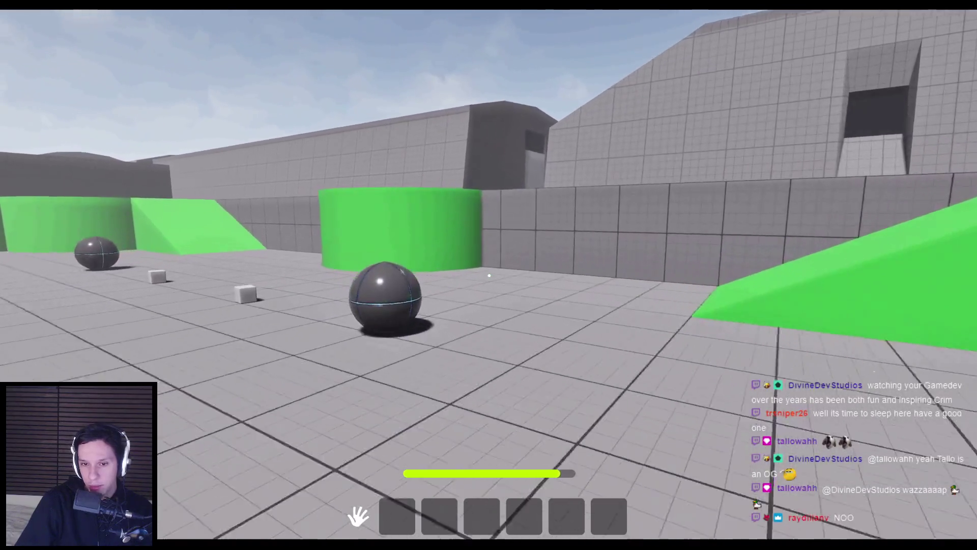
{"action": "key", "text": "w"}
{"action": "key", "text": "w"}
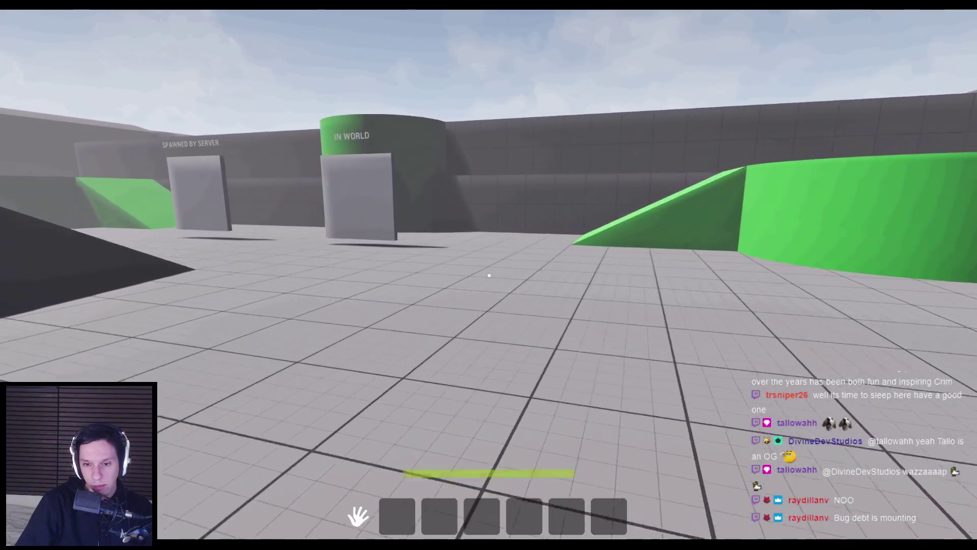
{"action": "key", "text": "w"}
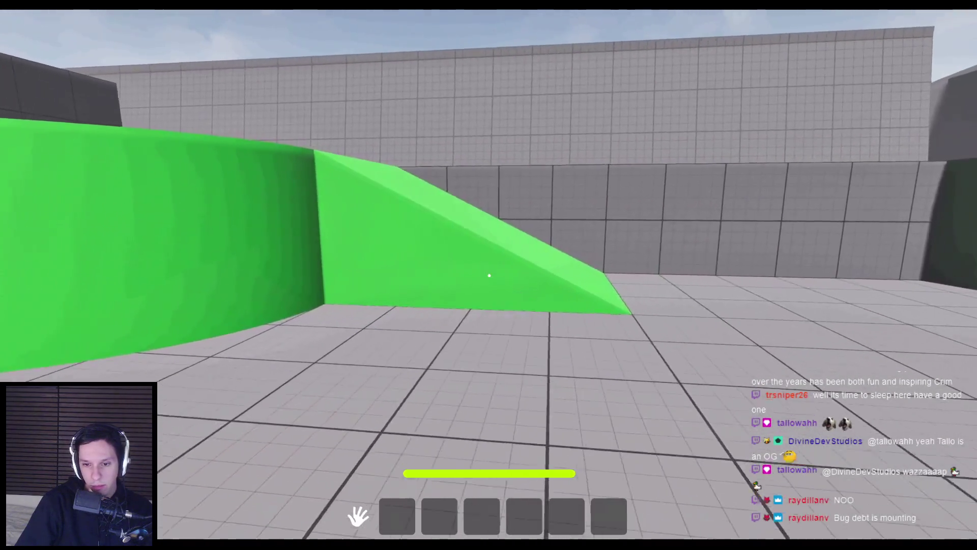
{"action": "key", "text": "w"}
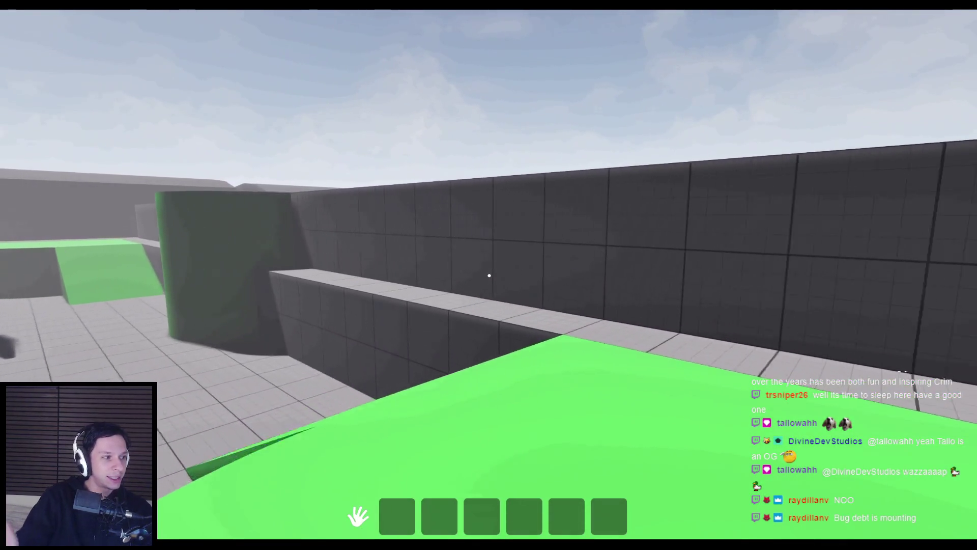
{"action": "key", "text": "w"}
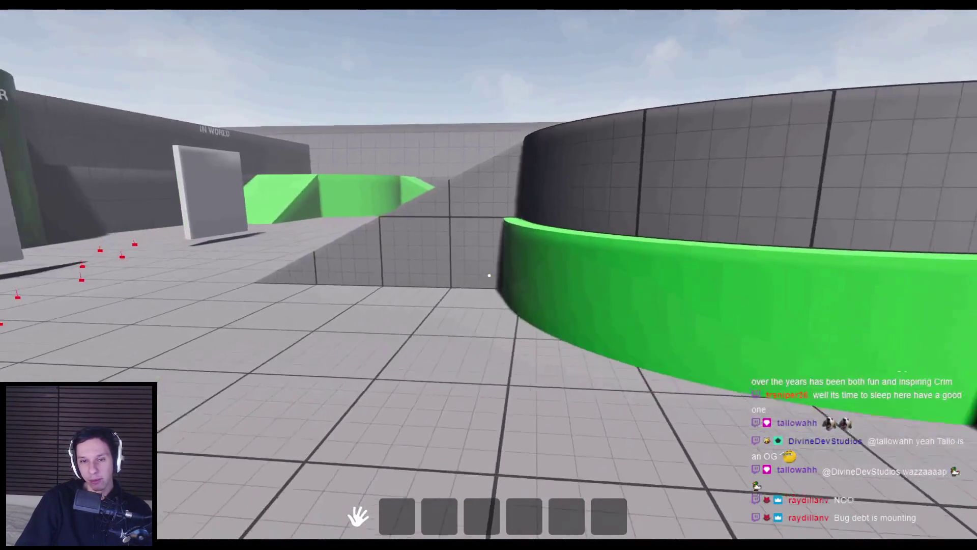
{"action": "key", "text": "shift"}
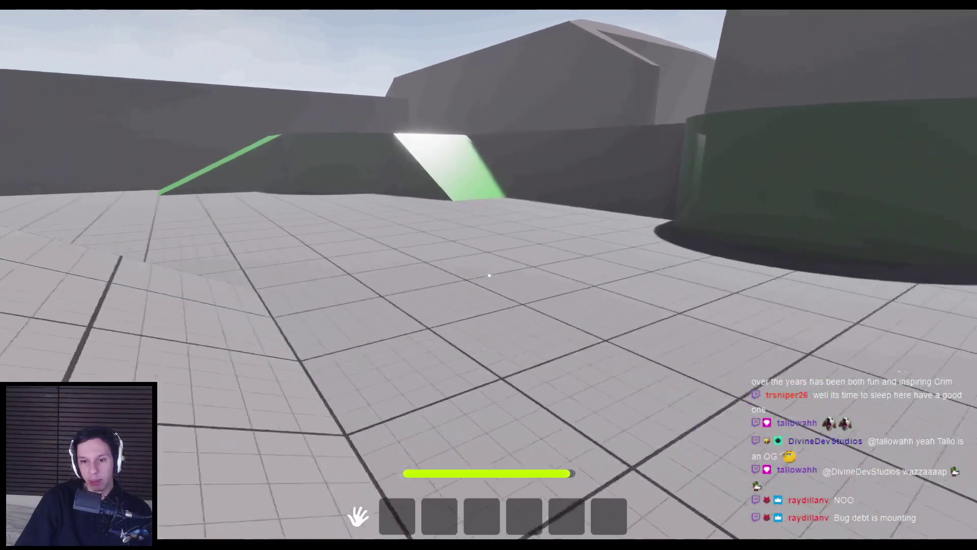
{"action": "key", "text": "w"}
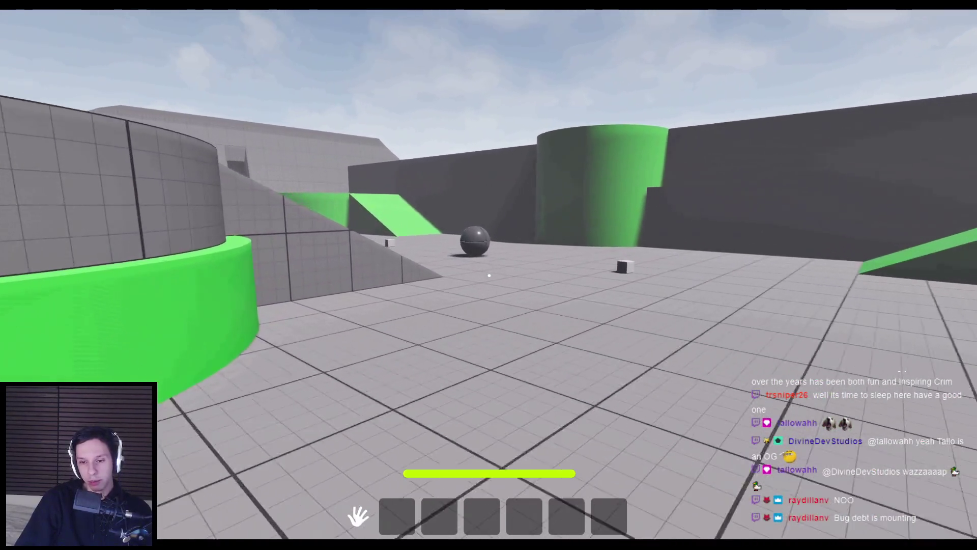
{"action": "key", "text": "w"}
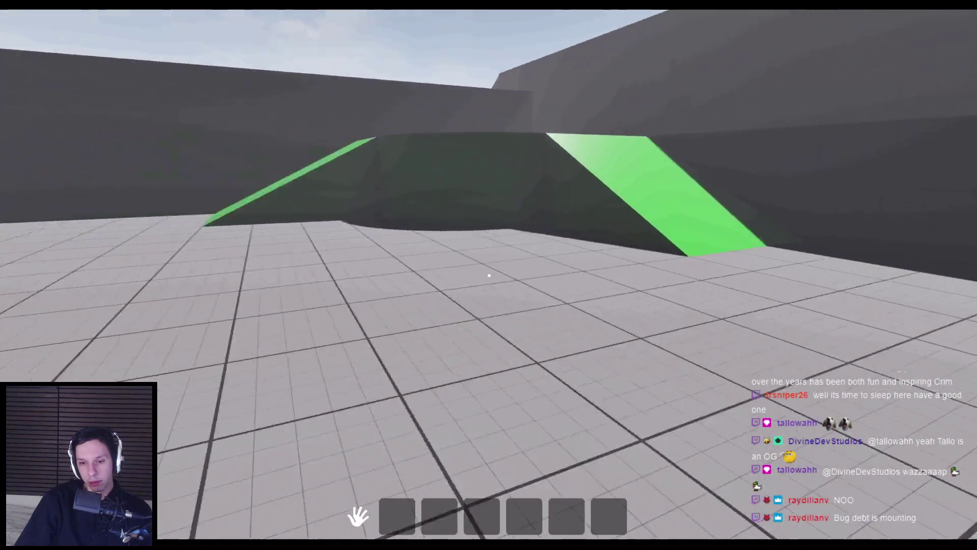
{"action": "key", "text": "shift"}
Pick up the small cube and grey ball, throw the ball, then end the session
{"action": "key", "text": "w"}
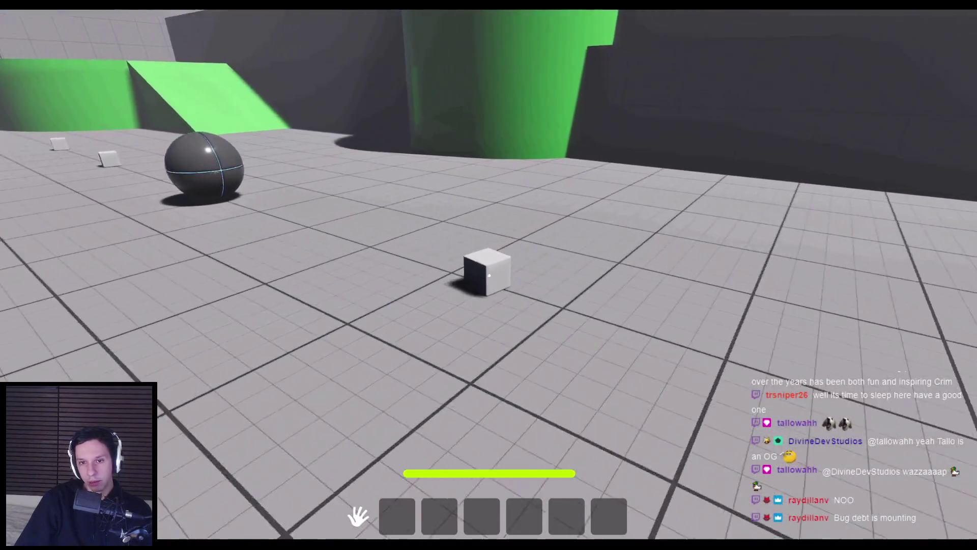
{"action": "key", "text": "e"}
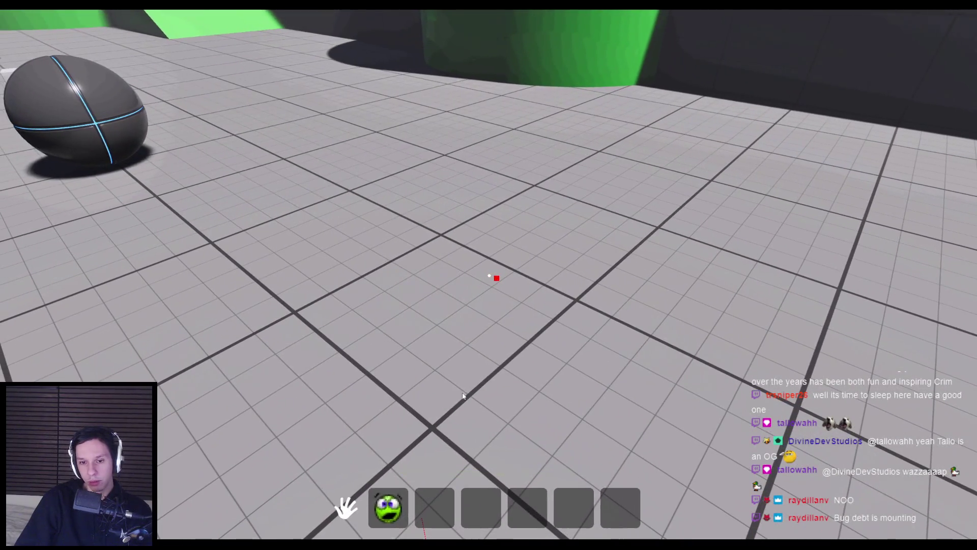
{"action": "key", "text": "shift"}
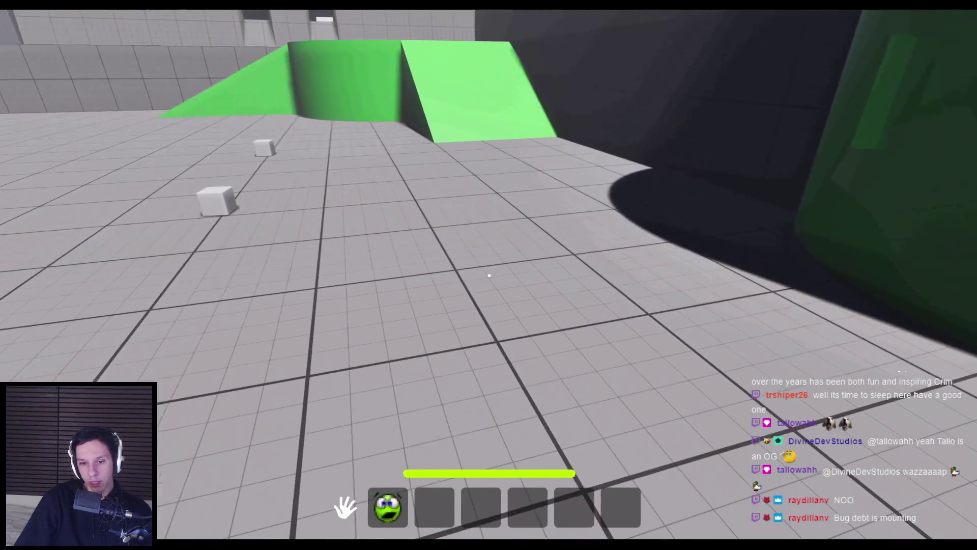
{"action": "mouse_move", "coordinate": [393, 528]}
{"action": "left_mouse_down"}
{"action": "mouse_move", "coordinate": [458, 464]}
{"action": "mouse_move", "coordinate": [394, 504]}
{"action": "left_mouse_up"}
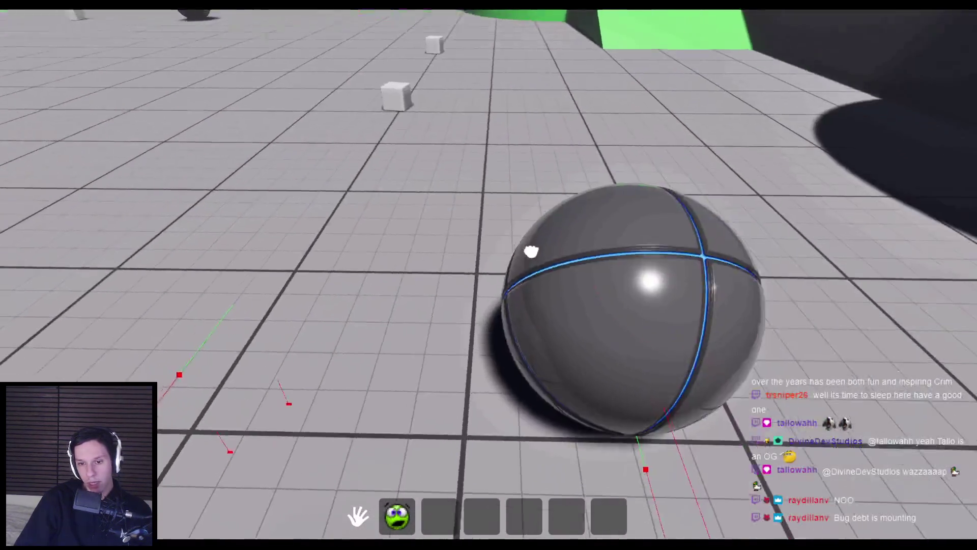
{"action": "mouse_move", "coordinate": [531, 251]}
{"action": "left_mouse_down"}
{"action": "mouse_move", "coordinate": [482, 371]}
{"action": "mouse_move", "coordinate": [498, 428]}
{"action": "mouse_move", "coordinate": [487, 420]}
{"action": "mouse_move", "coordinate": [207, 512]}
{"action": "mouse_move", "coordinate": [185, 458]}
{"action": "mouse_move", "coordinate": [476, 356]}
{"action": "mouse_move", "coordinate": [689, 409]}
{"action": "mouse_move", "coordinate": [578, 310]}
{"action": "mouse_move", "coordinate": [493, 275]}
{"action": "left_mouse_up"}
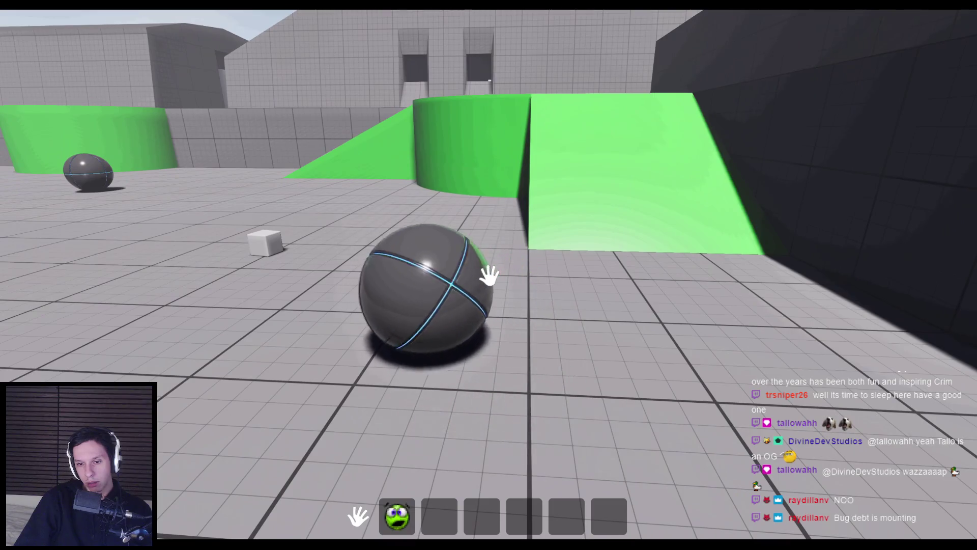
{"action": "left_click", "coordinate": [489, 276]}
{"action": "key", "text": "w"}
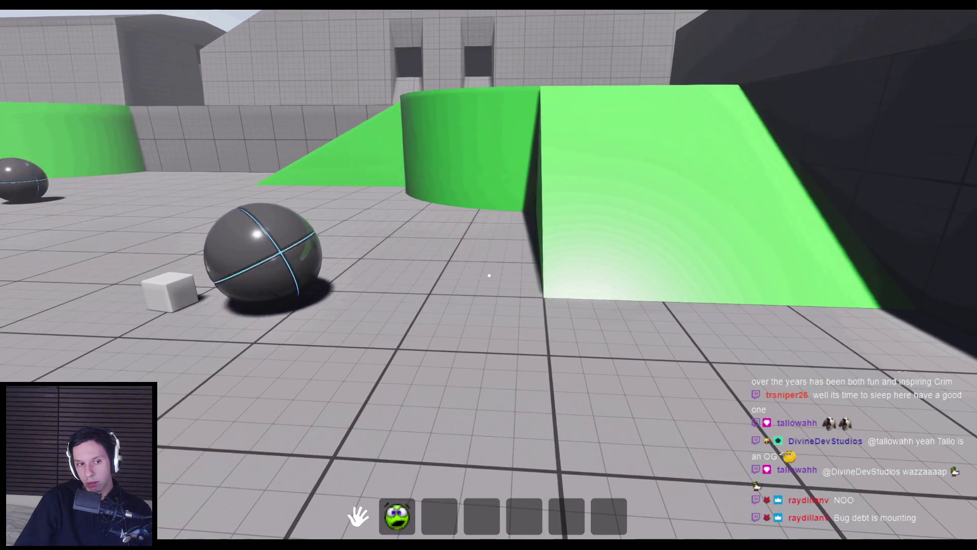
{"action": "left_click", "coordinate": [489, 275]}
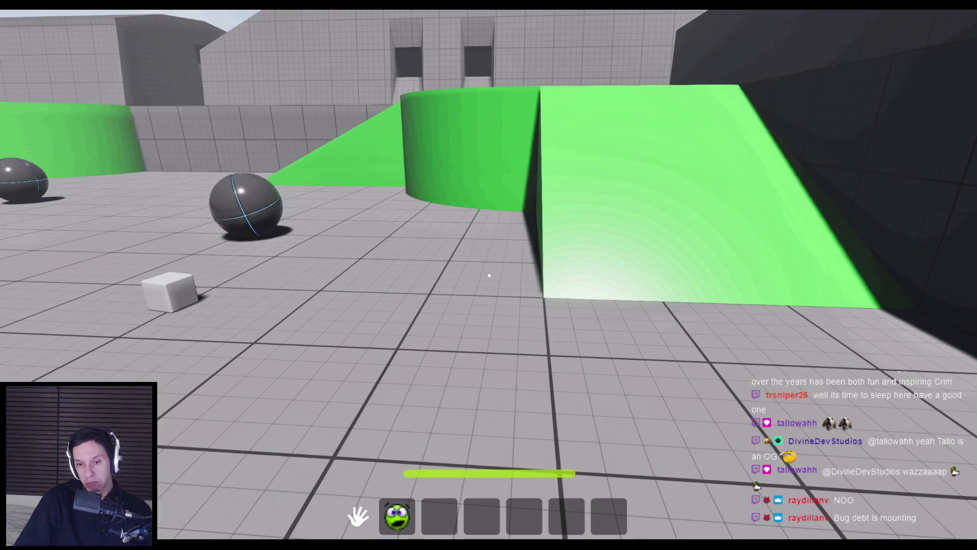
{"action": "key", "text": "Escape"}
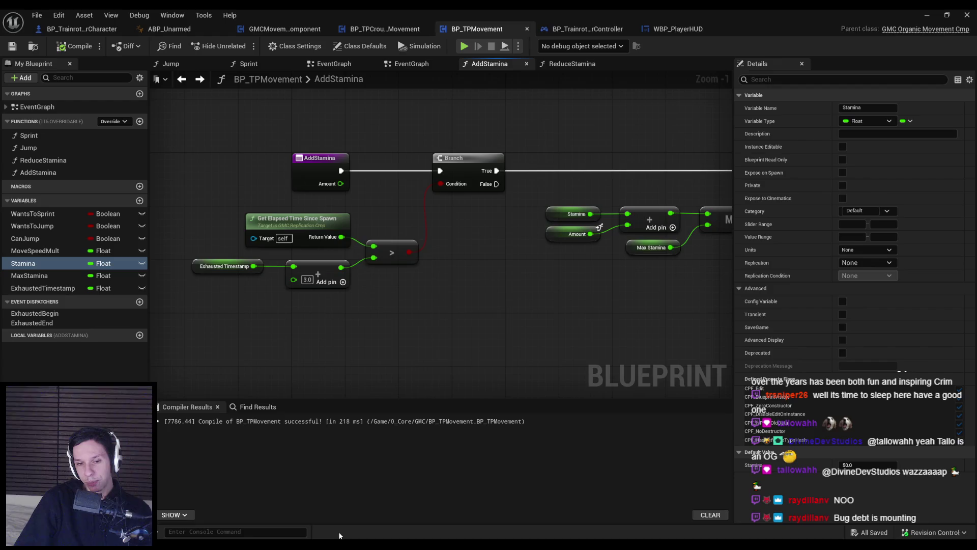
Switch to the WBP_PlayerHUD tab showing the HideStaminaBarAnim and Render Opacity logic
{"action": "left_click", "coordinate": [680, 29]}
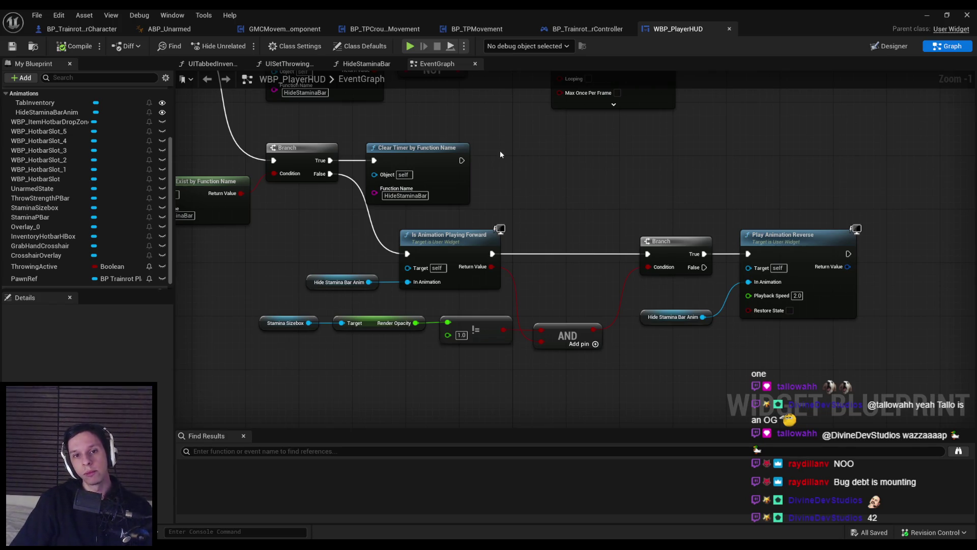
Rearrange the upper Branch, Set Timer, Does Timer Exist and NOT nodes
{"action": "left_click_drag", "start_coordinate": [501, 155], "coordinate": [673, 351]}
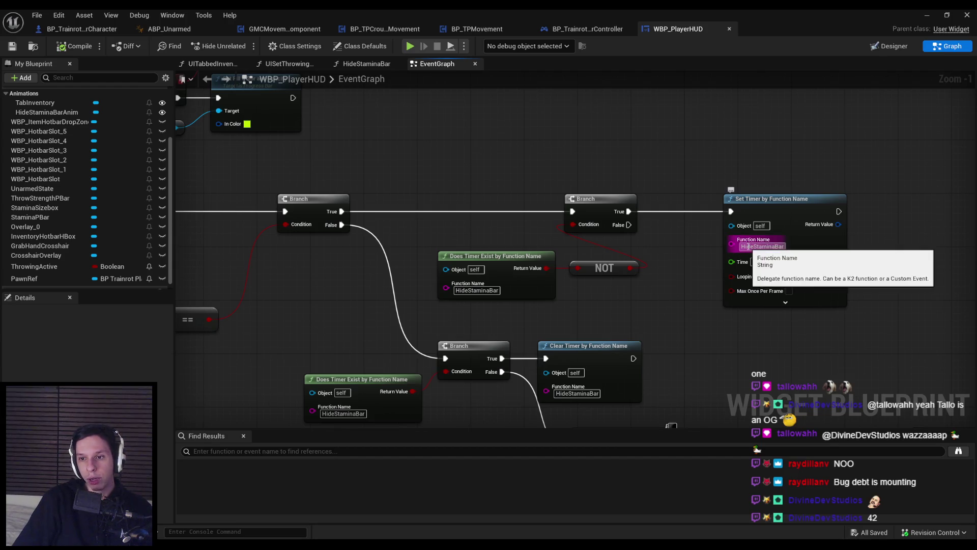
{"action": "left_click_drag", "start_coordinate": [733, 243], "coordinate": [620, 215]}
{"action": "mouse_move", "coordinate": [481, 128]}
{"action": "left_mouse_down"}
{"action": "mouse_move", "coordinate": [533, 182]}
{"action": "mouse_move", "coordinate": [700, 228]}
{"action": "mouse_move", "coordinate": [771, 228]}
{"action": "mouse_move", "coordinate": [745, 232]}
{"action": "left_mouse_up"}
{"action": "left_click", "coordinate": [771, 232]}
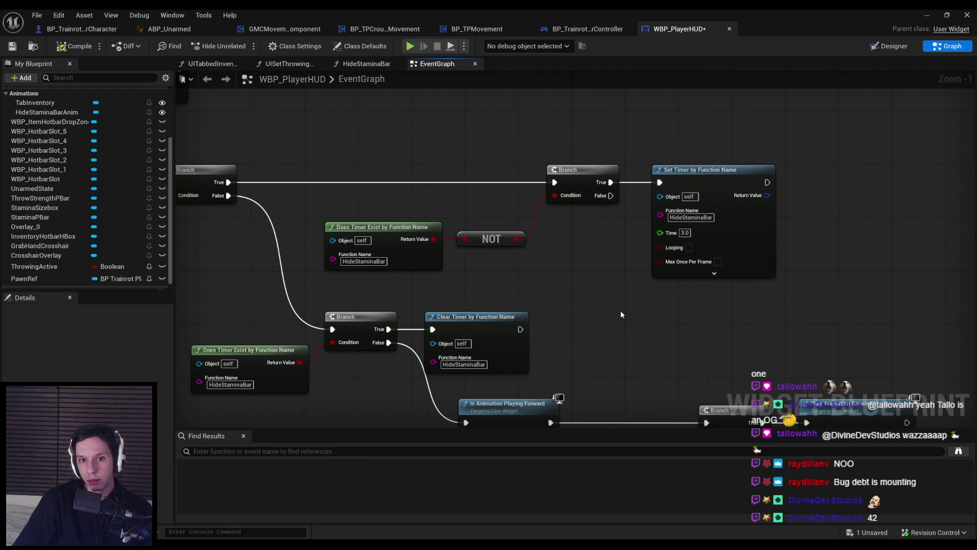
{"action": "left_click_drag", "start_coordinate": [621, 310], "coordinate": [322, 213]}
{"action": "mouse_move", "coordinate": [501, 232]}
{"action": "left_mouse_down"}
{"action": "mouse_move", "coordinate": [497, 214]}
{"action": "mouse_move", "coordinate": [560, 322]}
{"action": "left_mouse_up"}
{"action": "left_click", "coordinate": [512, 276]}
Move the lower group of nodes down to make room
{"action": "scroll", "coordinate": [560, 323], "scroll_direction": "down", "scroll_amount": 2}
{"action": "scroll", "coordinate": [560, 322], "scroll_direction": "up", "scroll_amount": 1}
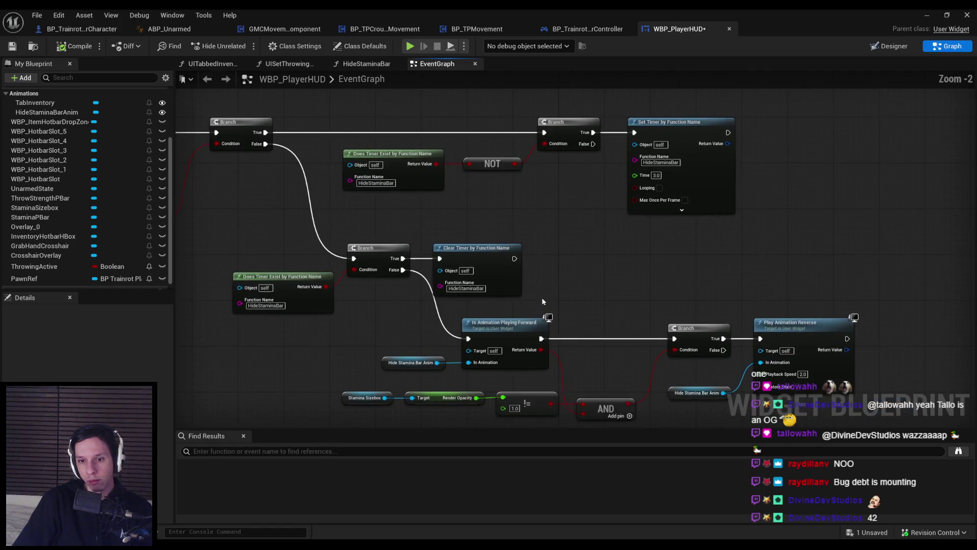
{"action": "left_click_drag", "start_coordinate": [374, 337], "coordinate": [374, 334]}
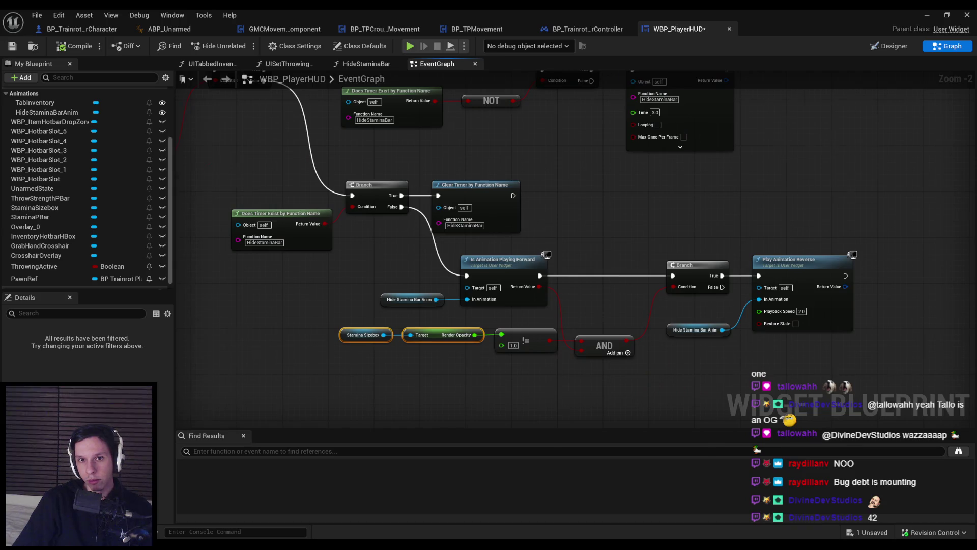
{"action": "left_click_drag", "start_coordinate": [376, 196], "coordinate": [764, 367]}
{"action": "scroll", "coordinate": [516, 235], "scroll_direction": "down", "scroll_amount": 1}
{"action": "left_click_drag", "start_coordinate": [516, 219], "coordinate": [515, 260]}
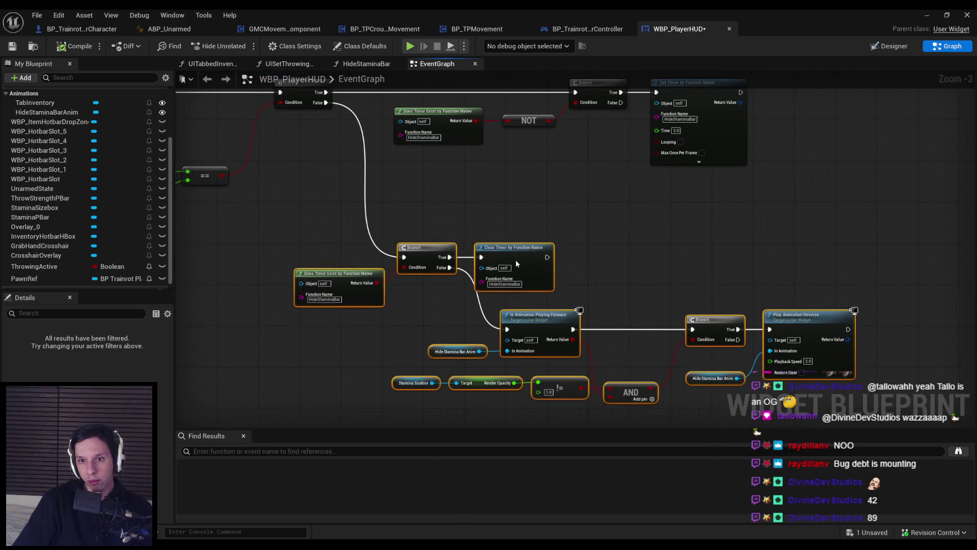
{"action": "left_click", "coordinate": [524, 213]}
Copy and paste the Stamina Sizebox, Render Opacity and != nodes, repositioning the upper nodes
{"action": "left_click_drag", "start_coordinate": [388, 370], "coordinate": [586, 403]}
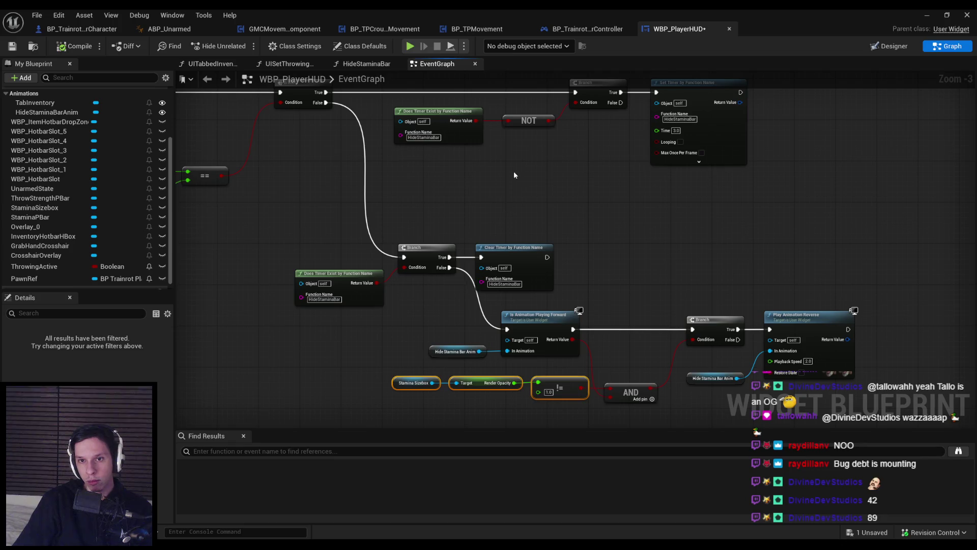
{"action": "key", "text": "ctrl+c"}
{"action": "key", "text": "ctrl+v"}
{"action": "scroll", "coordinate": [514, 175], "scroll_direction": "up", "scroll_amount": 1}
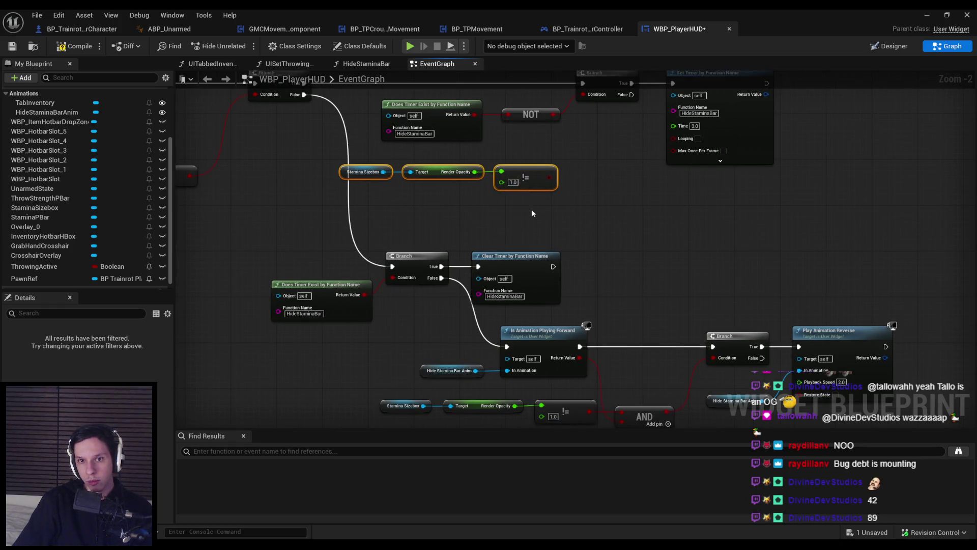
{"action": "mouse_move", "coordinate": [533, 216]}
{"action": "left_mouse_down"}
{"action": "mouse_move", "coordinate": [418, 173]}
{"action": "mouse_move", "coordinate": [359, 115]}
{"action": "left_mouse_up"}
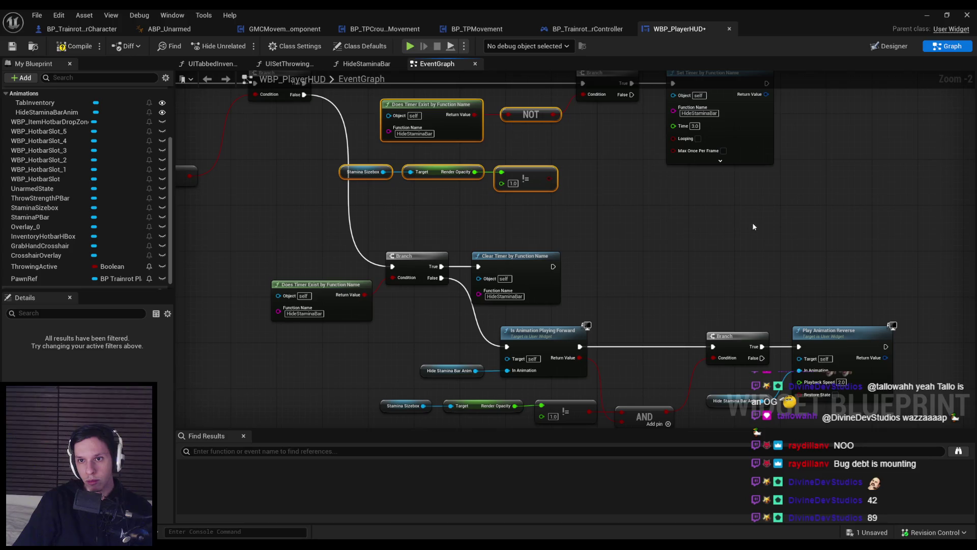
{"action": "mouse_move", "coordinate": [753, 226]}
{"action": "left_mouse_down"}
{"action": "mouse_move", "coordinate": [506, 164]}
{"action": "mouse_move", "coordinate": [557, 145]}
{"action": "left_mouse_up"}
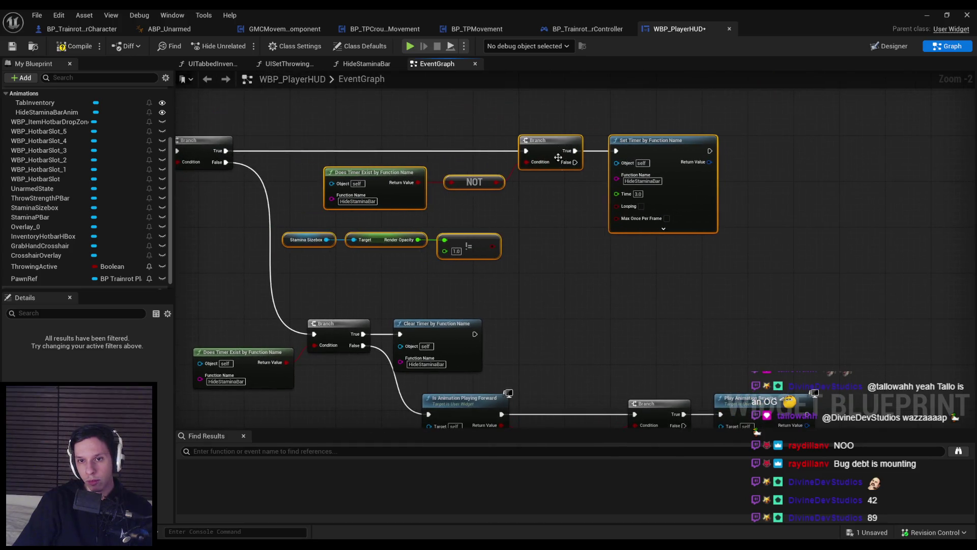
{"action": "left_click", "coordinate": [551, 243]}
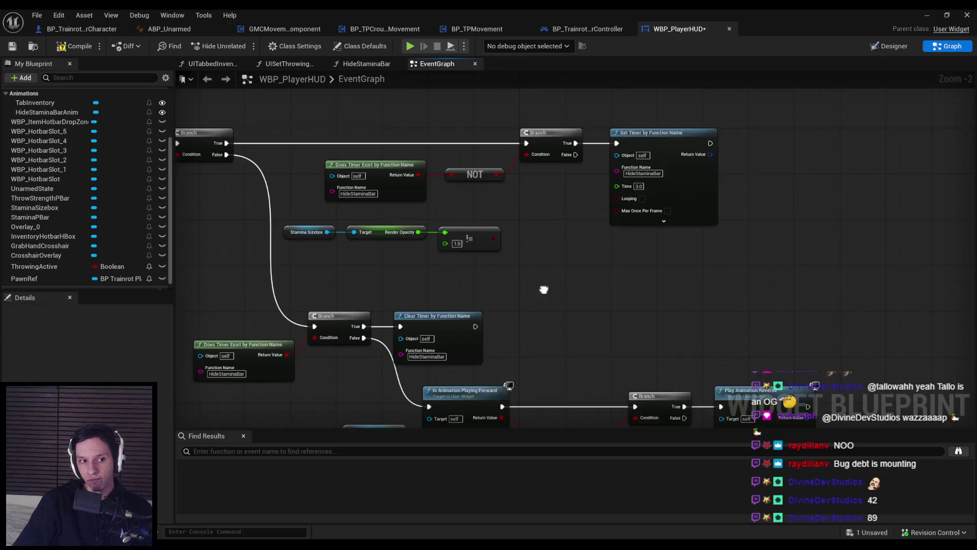
{"action": "left_click_drag", "start_coordinate": [551, 243], "coordinate": [537, 176]}
{"action": "key", "text": "ctrl+z"}
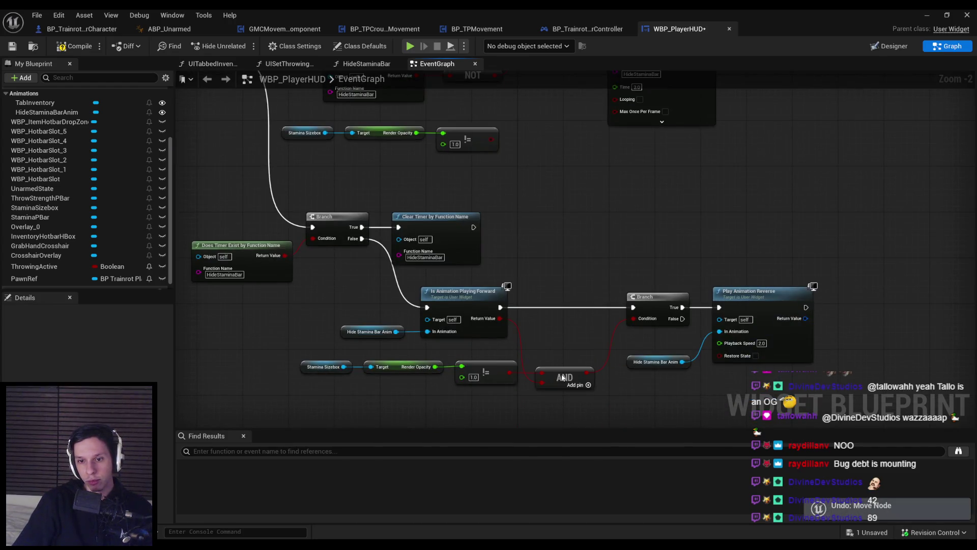
Wire NOT and the copied != result into a pasted AND node, save, and launch a play test
{"action": "scroll", "coordinate": [556, 250], "scroll_direction": "up", "scroll_amount": 2}
{"action": "key", "text": "ctrl+v"}
{"action": "mouse_move", "coordinate": [540, 254]}
{"action": "left_mouse_down"}
{"action": "mouse_move", "coordinate": [517, 225]}
{"action": "mouse_move", "coordinate": [514, 312]}
{"action": "left_mouse_up"}
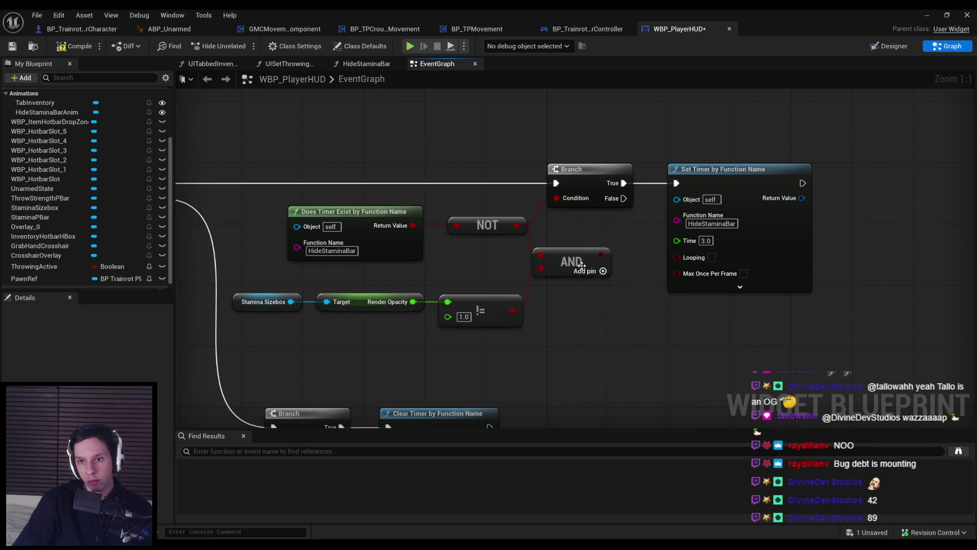
{"action": "mouse_move", "coordinate": [588, 271]}
{"action": "left_mouse_down"}
{"action": "mouse_move", "coordinate": [598, 270]}
{"action": "mouse_move", "coordinate": [547, 194]}
{"action": "mouse_move", "coordinate": [555, 198]}
{"action": "left_mouse_up"}
{"action": "left_click", "coordinate": [12, 48]}
{"action": "key", "text": "alt+p"}
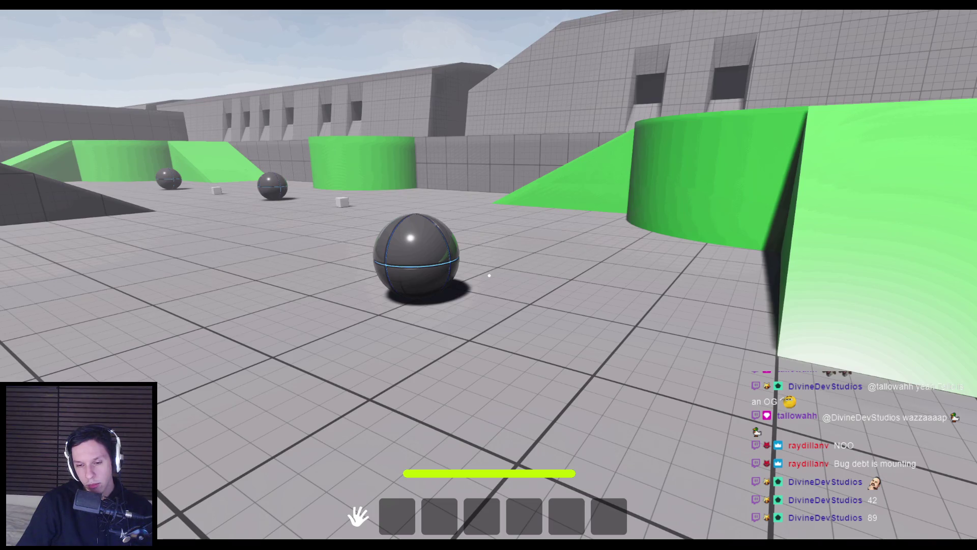
Walk toward the sphere, stop the play session, and bring the WBP_PlayerHUD graph back
{"action": "key", "text": "w"}
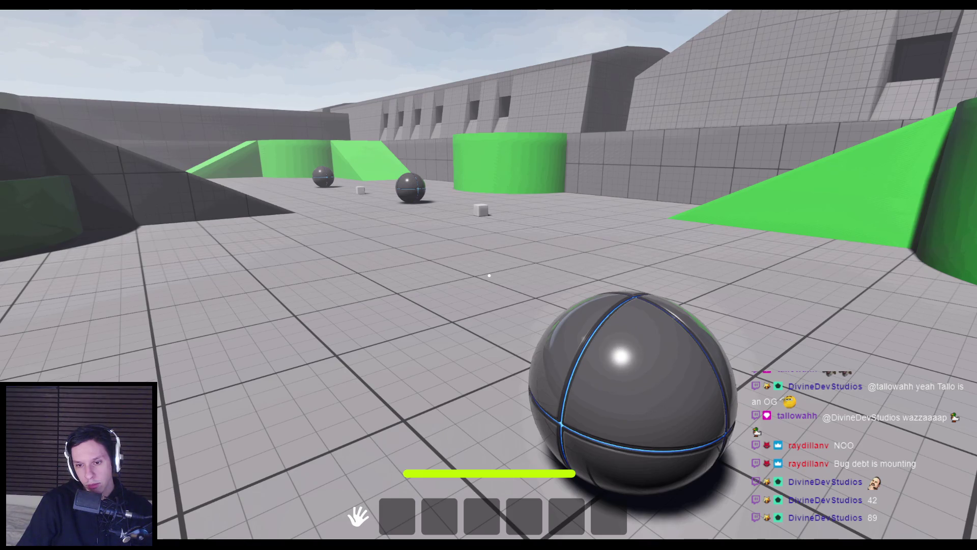
{"action": "key", "text": "Escape"}
{"action": "mouse_move", "coordinate": [298, 544]}
{"action": "left_click", "coordinate": [350, 504]}
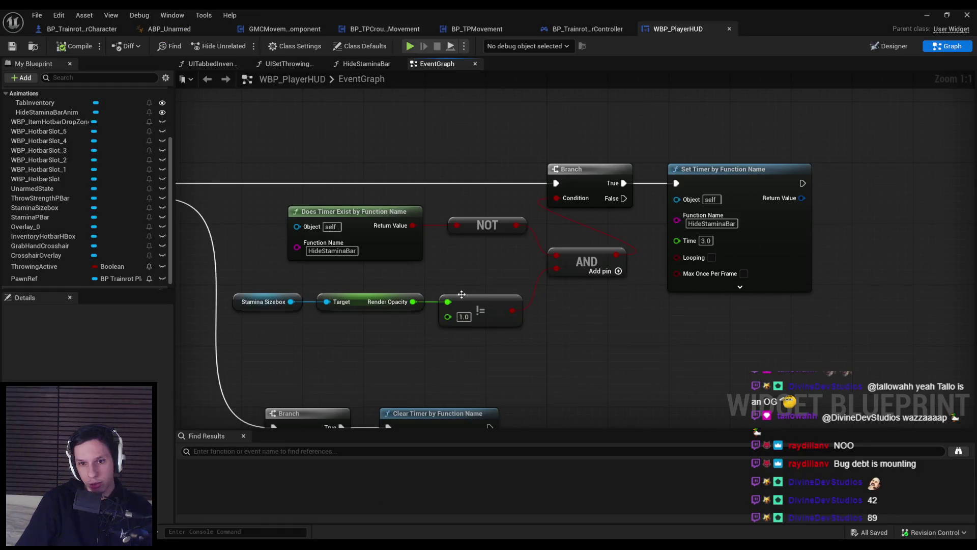
Change the != comparison value to 0.0 and play-test it, then return to the graph
{"action": "type", "text": "0"}
{"action": "key", "text": "Return"}
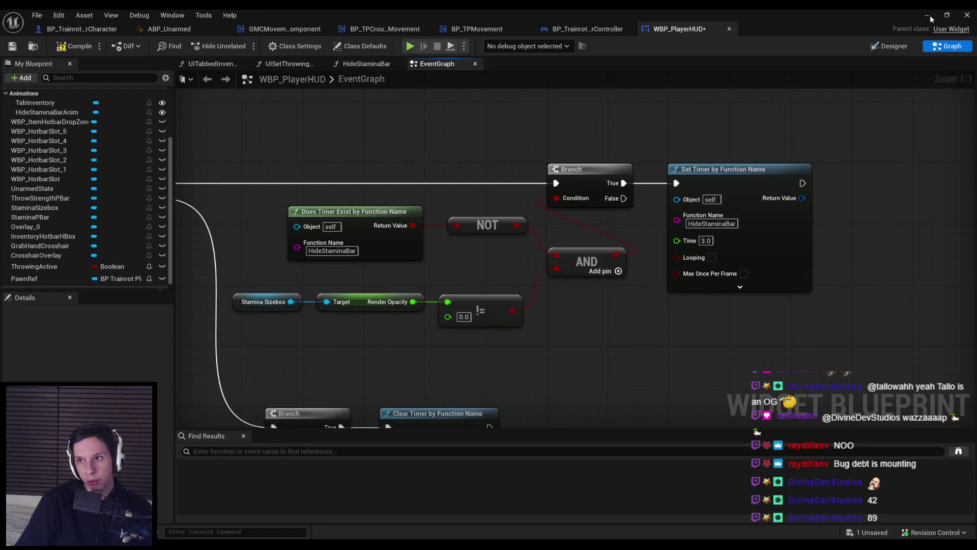
{"action": "left_click", "coordinate": [928, 15]}
{"action": "key", "text": "alt+p"}
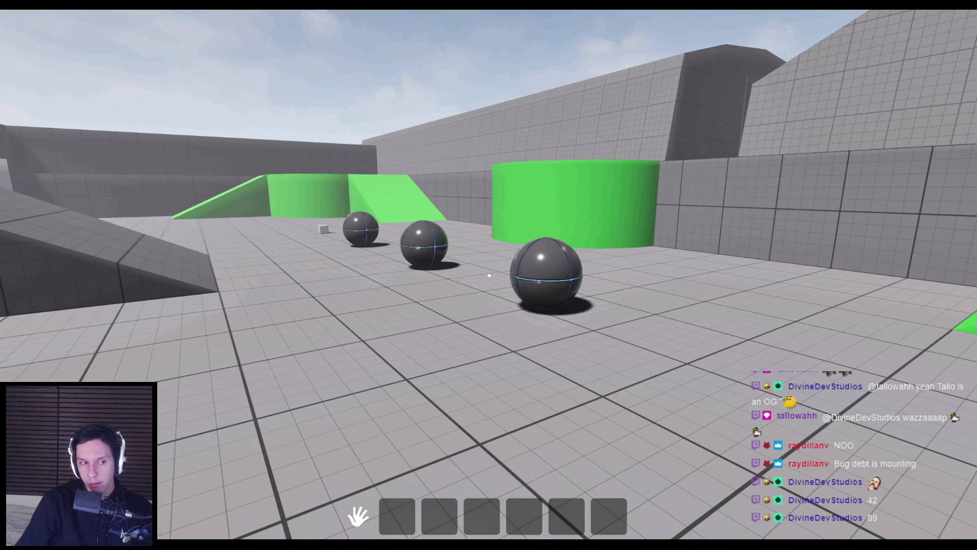
{"action": "key", "text": "Escape"}
{"action": "left_click", "coordinate": [346, 509]}
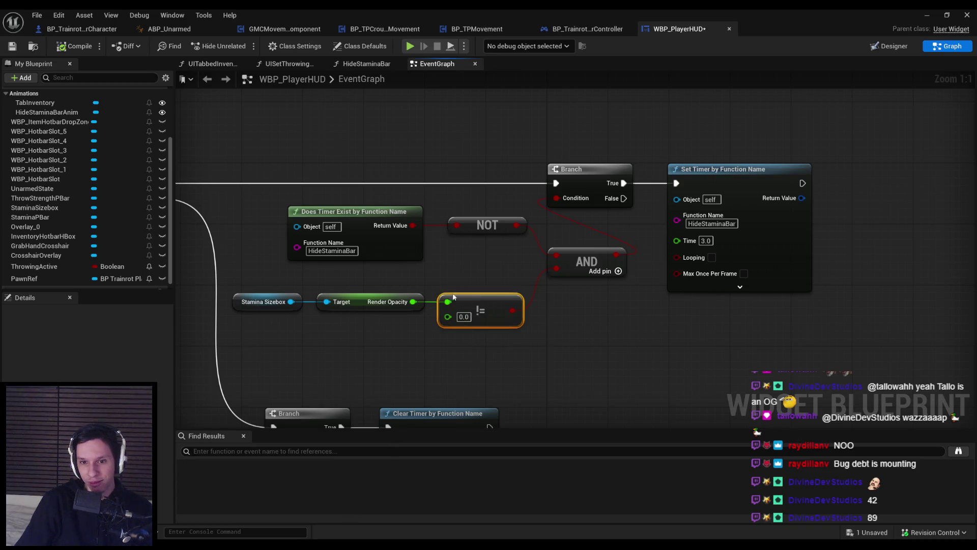
Replace != with a Render Opacity > 0.0 comparison wired into the AND node
{"action": "key", "text": "Delete"}
{"action": "left_click_drag", "start_coordinate": [413, 301], "coordinate": [448, 304]}
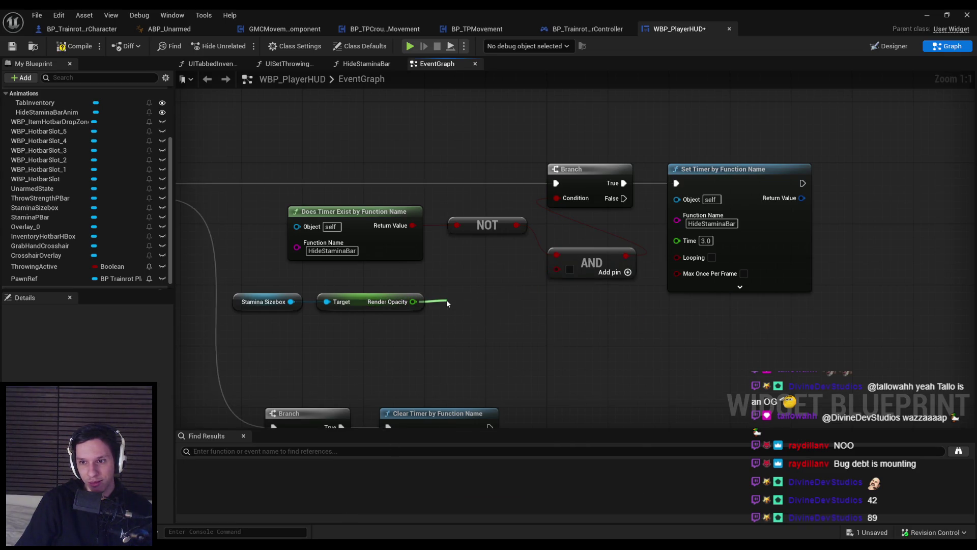
{"action": "type", "text": ">"}
{"action": "key", "text": "Return"}
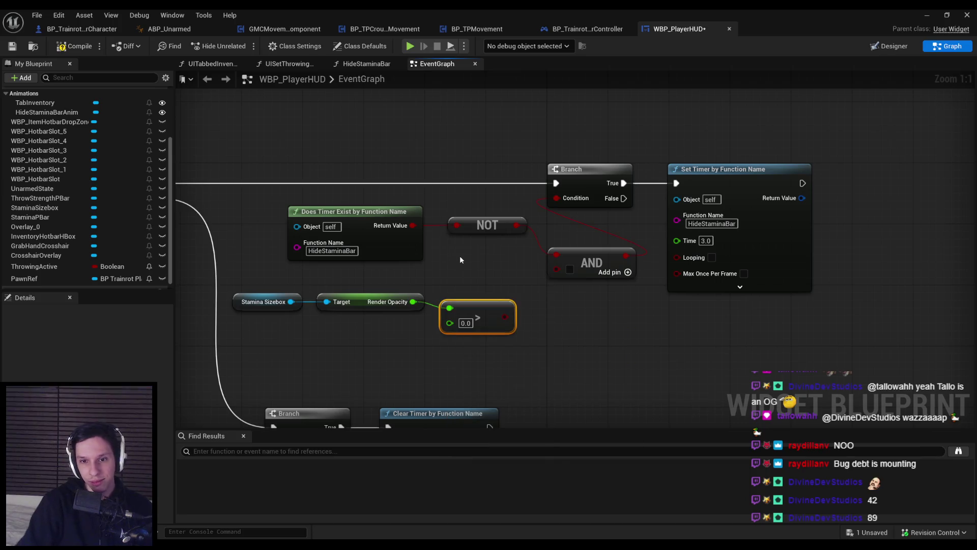
{"action": "left_click", "coordinate": [333, 294], "text": "shift"}
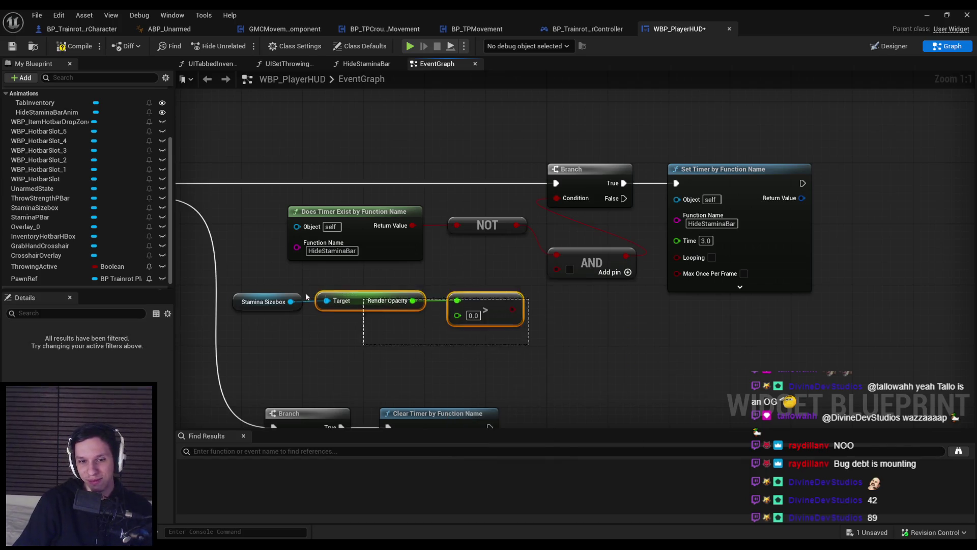
{"action": "left_click", "coordinate": [262, 300], "text": "shift"}
{"action": "key", "text": "q"}
{"action": "left_click_drag", "start_coordinate": [512, 309], "coordinate": [560, 269]}
{"action": "left_click", "coordinate": [519, 356]}
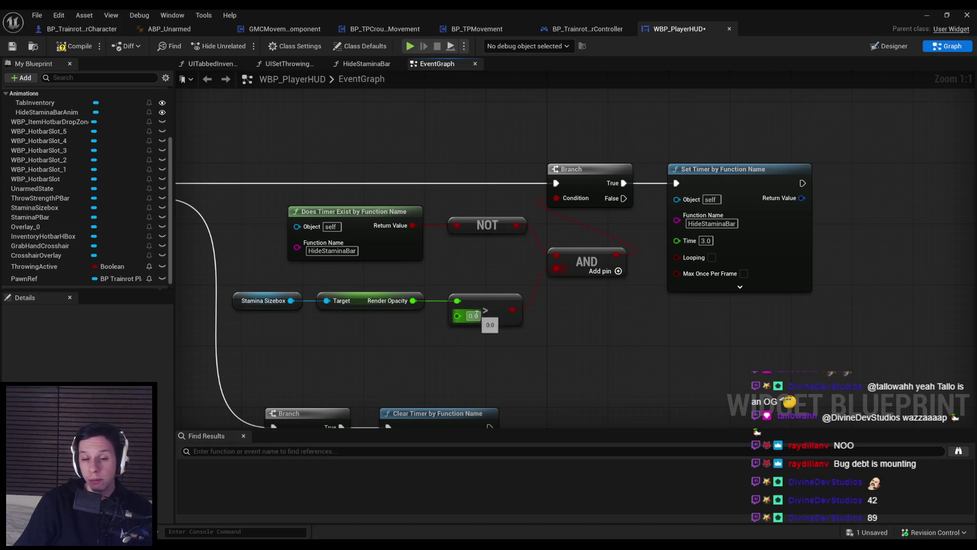
Compile the HUD blueprint and minimize the editor to show the level viewport
{"action": "left_click", "coordinate": [92, 45]}
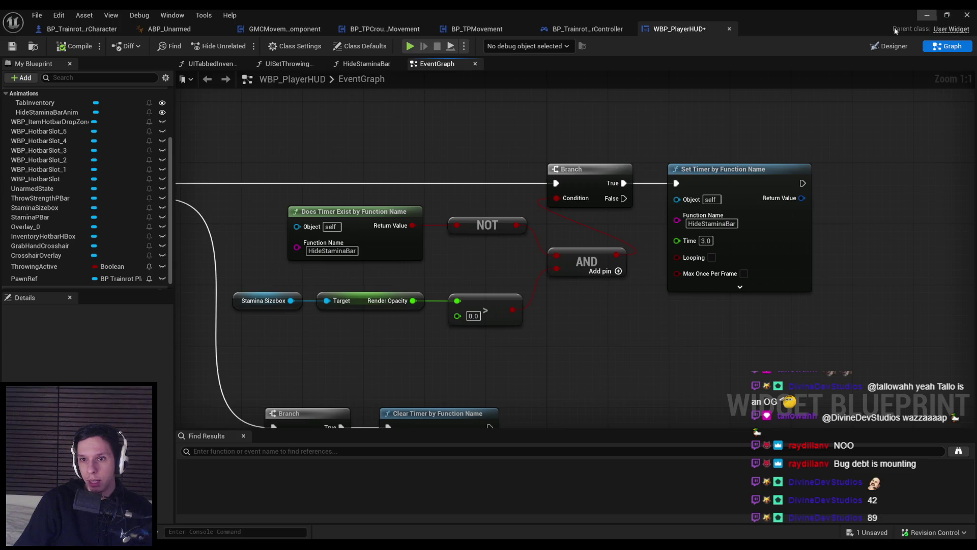
{"action": "scroll", "coordinate": [619, 127], "scroll_direction": "down", "scroll_amount": 1}
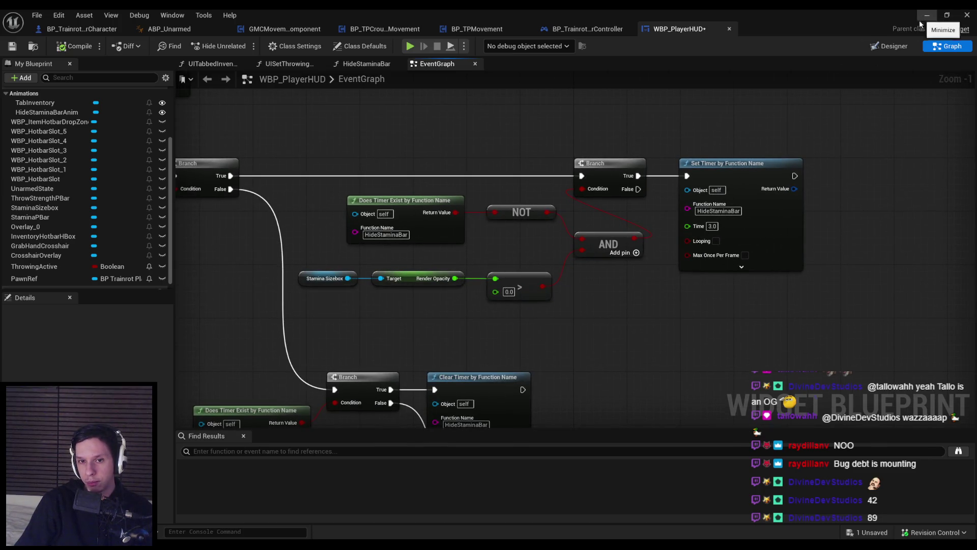
{"action": "scroll", "coordinate": [622, 235], "scroll_direction": "down", "scroll_amount": 1}
{"action": "left_click", "coordinate": [967, 14]}
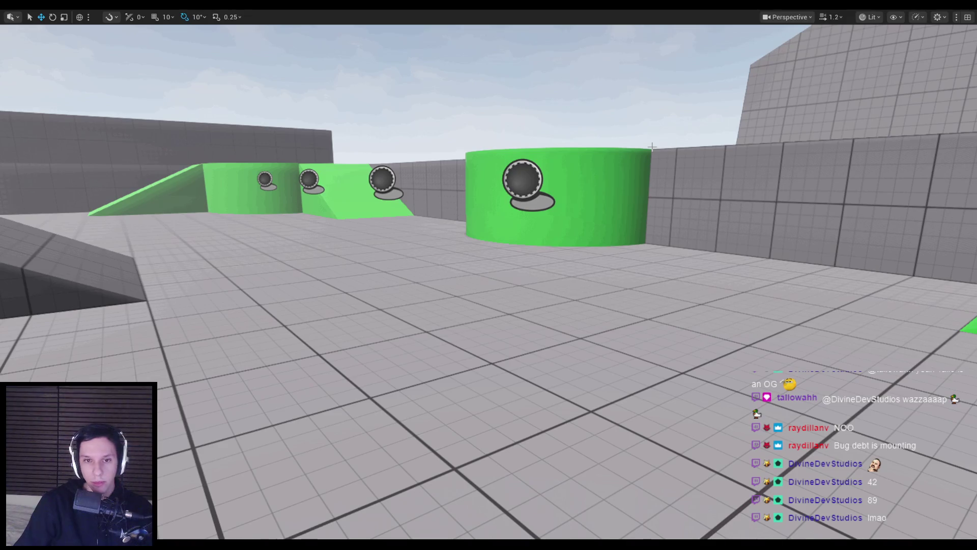
Run a play test with no stamina bar showing, then review the Clear Timer nodes in the graph
{"action": "key", "text": "alt+p"}
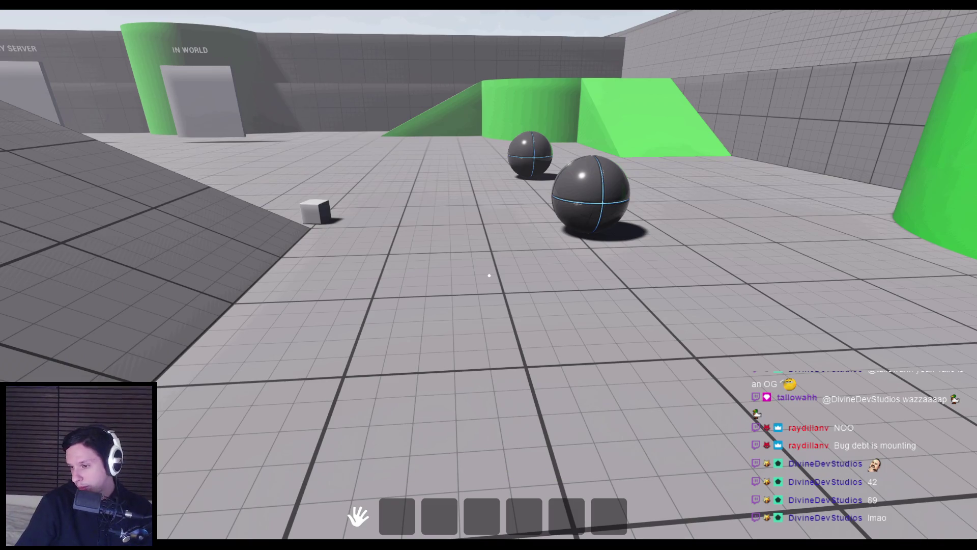
{"action": "key", "text": "Escape"}
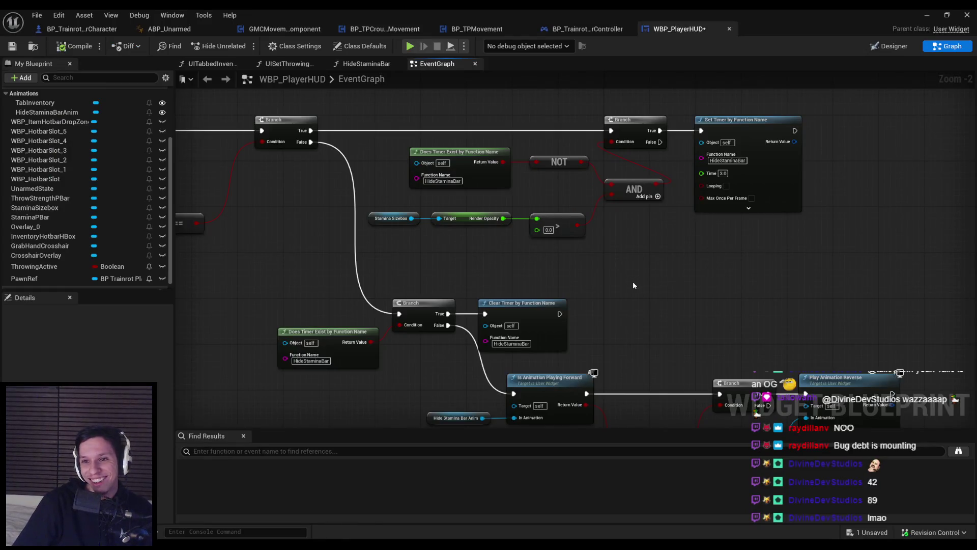
{"action": "left_click_drag", "start_coordinate": [630, 311], "coordinate": [615, 254]}
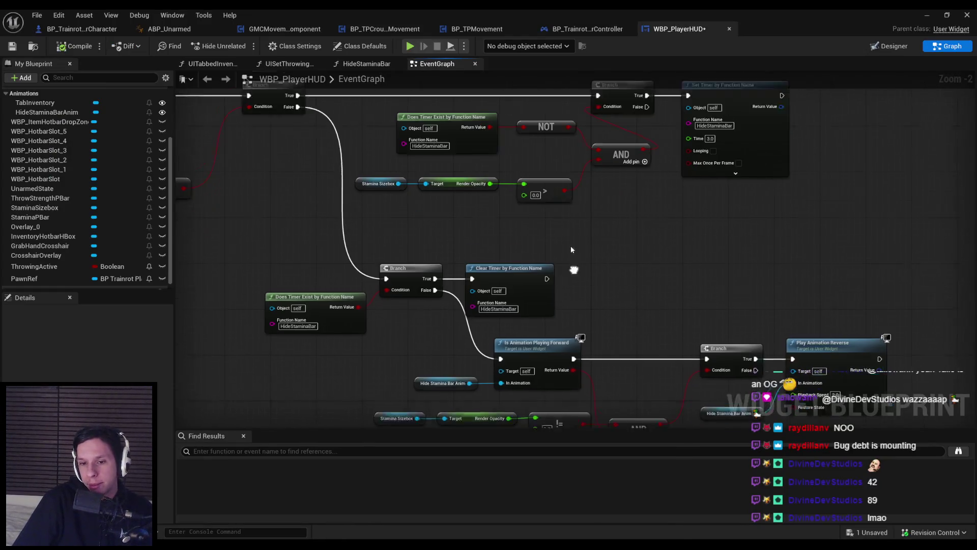
{"action": "left_click", "coordinate": [538, 259]}
{"action": "left_click", "coordinate": [633, 265]}
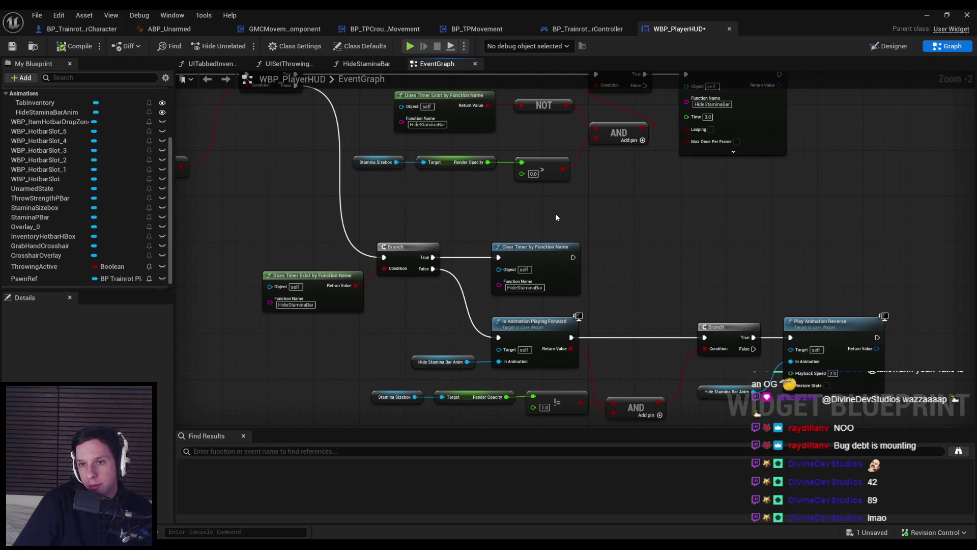
{"action": "scroll", "coordinate": [555, 218], "scroll_direction": "up", "scroll_amount": 1}
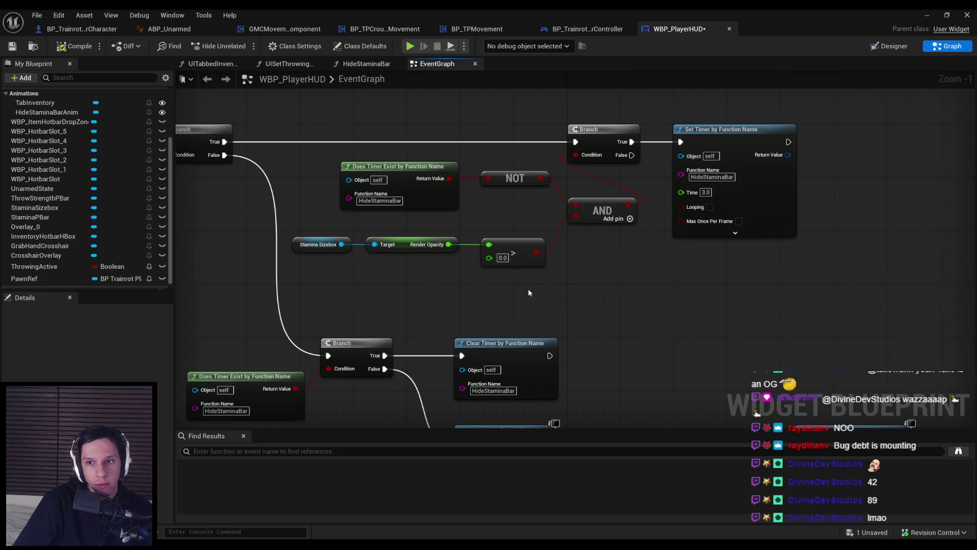
Add a new Boolean variable named StaminaBarHidden to the HUD blueprint
{"action": "scroll", "coordinate": [529, 293], "scroll_direction": "down", "scroll_amount": 1}
{"action": "left_click_drag", "start_coordinate": [519, 309], "coordinate": [347, 322]}
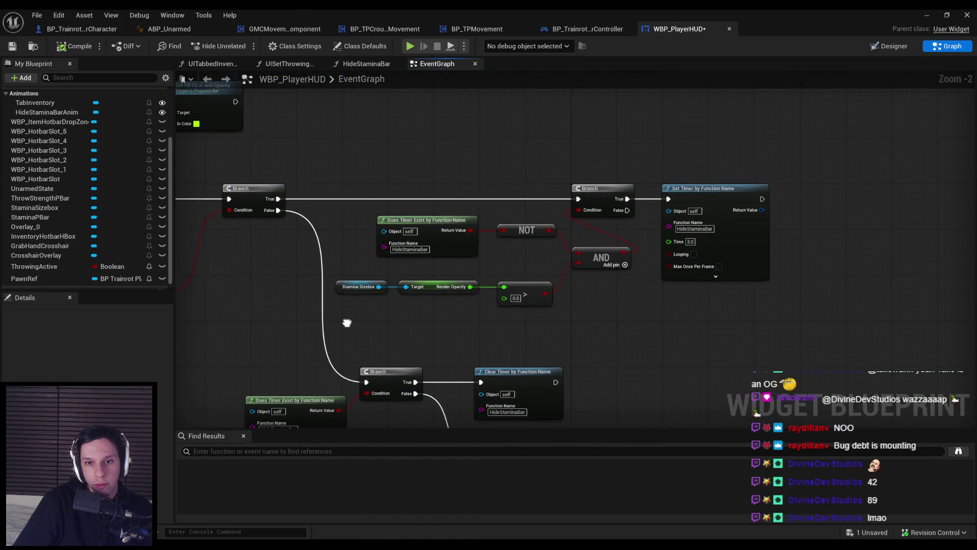
{"action": "scroll", "coordinate": [533, 322], "scroll_direction": "up", "scroll_amount": 1}
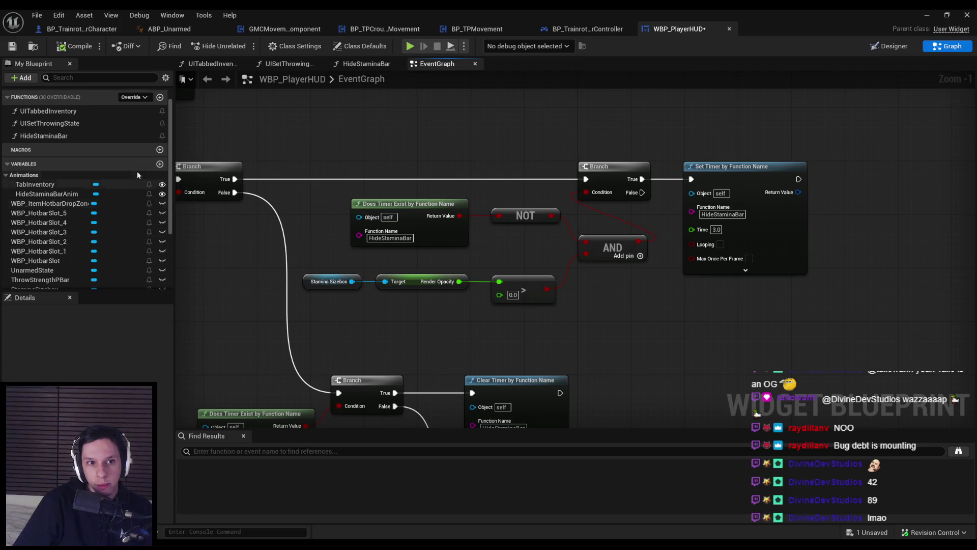
{"action": "left_click", "coordinate": [136, 171]}
{"action": "type", "text": "StaminaBarHidden"}
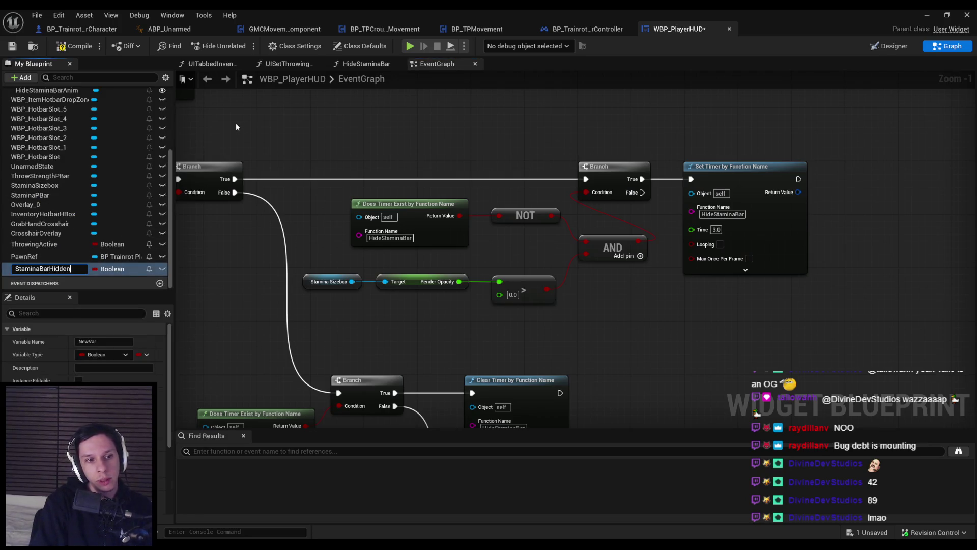
{"action": "key", "text": "Return"}
Set StaminaBarHidden right after Play Animation Reverse, then open the HideStaminaBar function graph
{"action": "scroll", "coordinate": [379, 167], "scroll_direction": "down", "scroll_amount": 1}
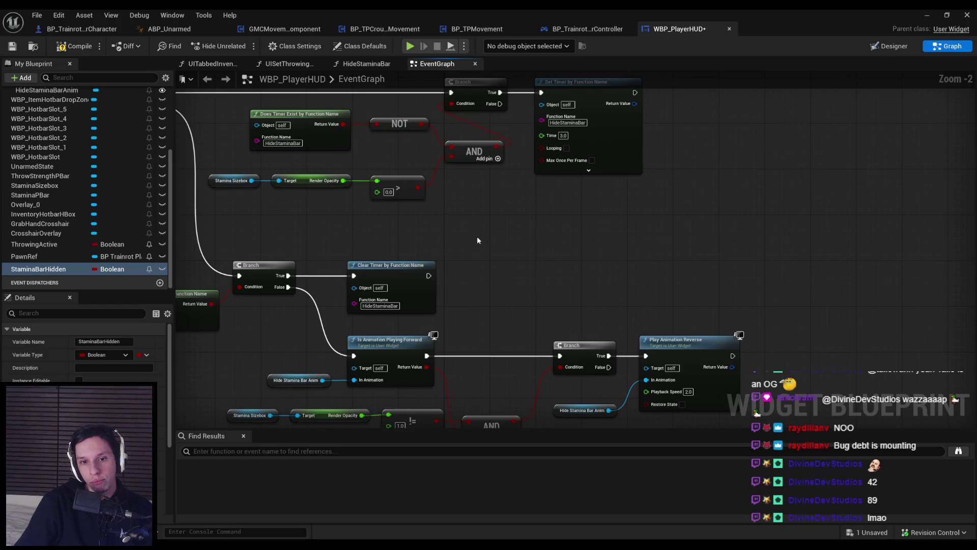
{"action": "left_click_drag", "start_coordinate": [478, 240], "coordinate": [547, 174]}
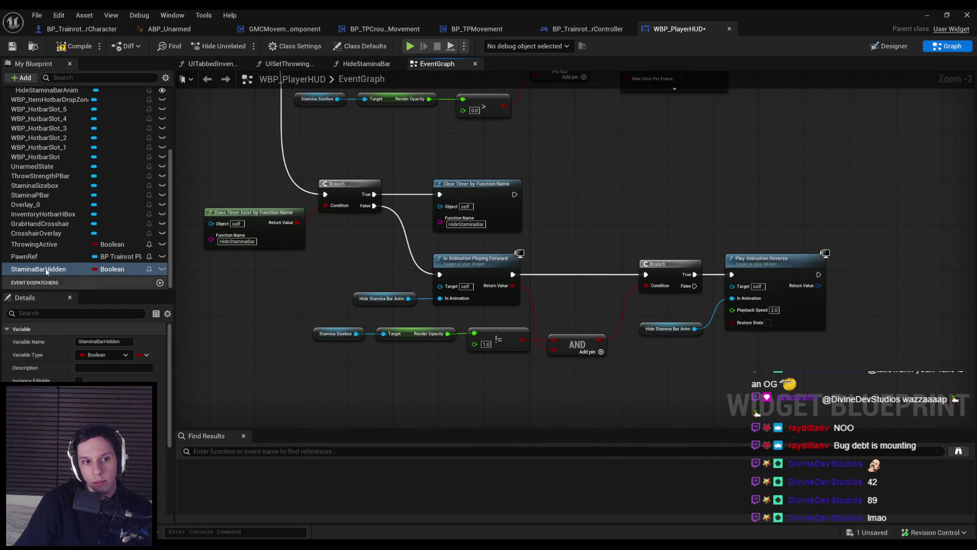
{"action": "left_click_drag", "start_coordinate": [38, 268], "coordinate": [881, 290]}
{"action": "left_click", "coordinate": [882, 294]}
{"action": "left_click_drag", "start_coordinate": [818, 274], "coordinate": [858, 269]}
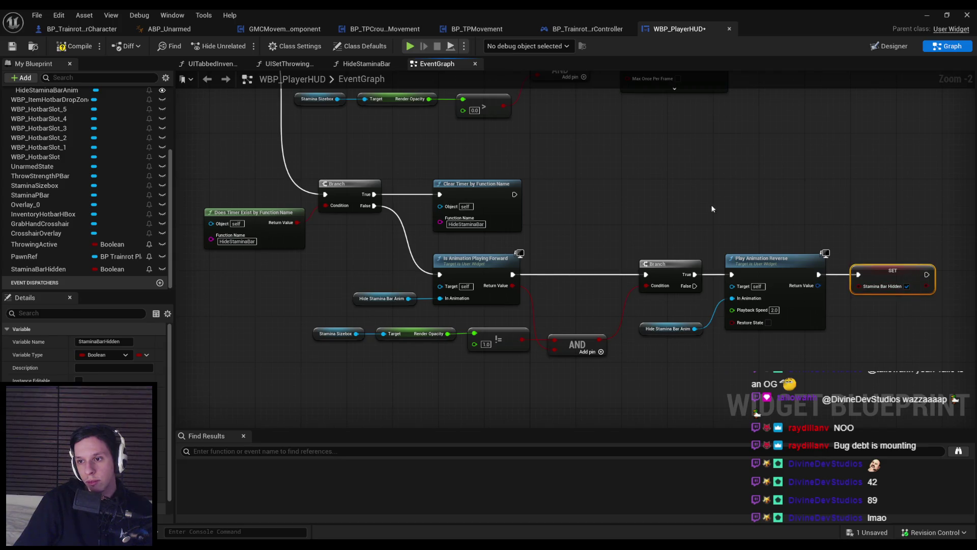
{"action": "left_click_drag", "start_coordinate": [662, 192], "coordinate": [558, 301]}
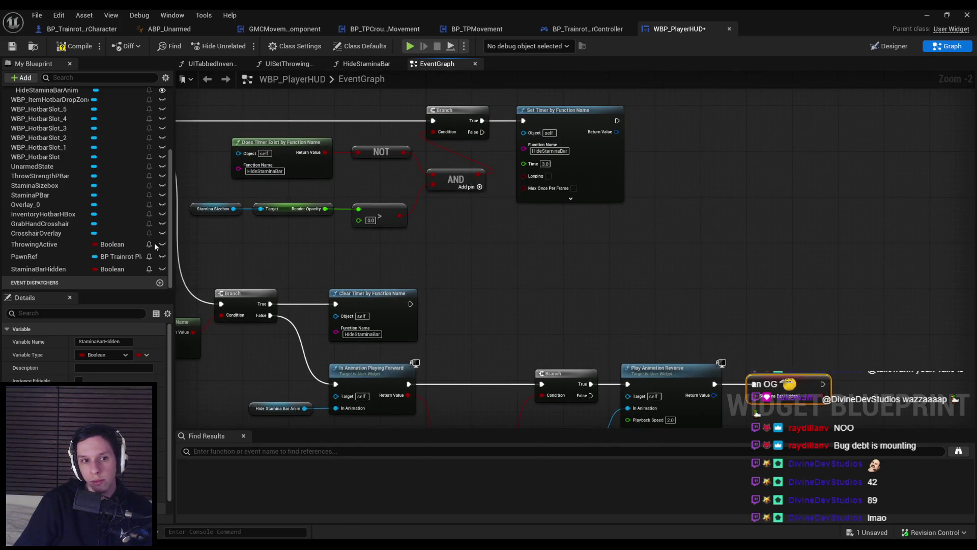
{"action": "scroll", "coordinate": [78, 216], "scroll_direction": "up", "scroll_amount": 5}
{"action": "double_click", "coordinate": [43, 155]}
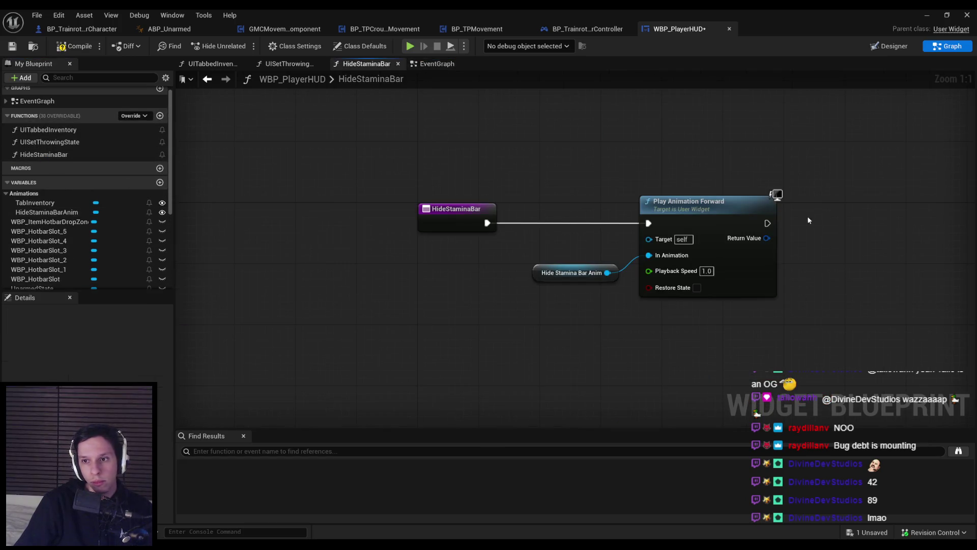
In HideStaminaBar, paste a StaminaBarHidden setter after Play Animation Forward
{"action": "key", "text": "ctrl+v"}
{"action": "left_click_drag", "start_coordinate": [768, 223], "coordinate": [812, 230]}
{"action": "key", "text": "alt+Left"}
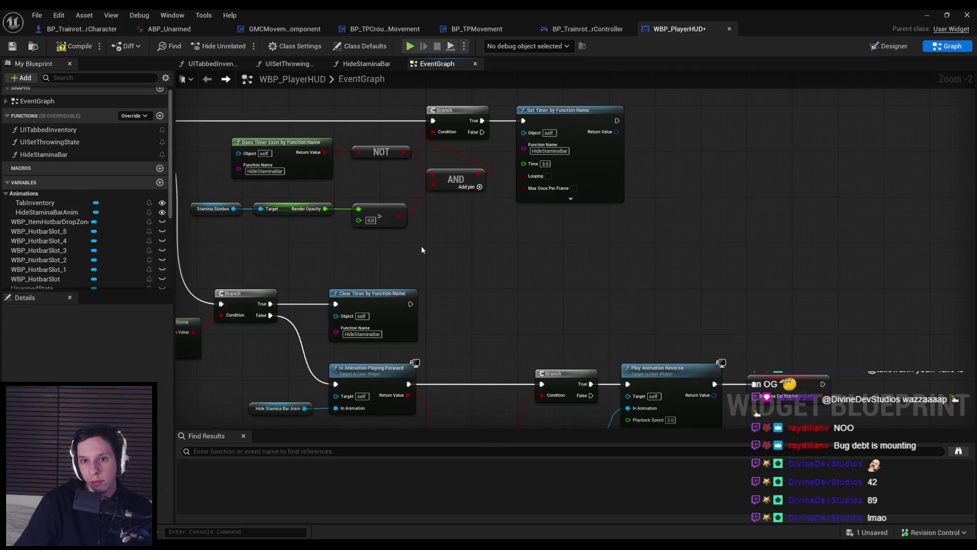
Replace the Render Opacity greater-than check with NOT StaminaBarHidden feeding the upper AND
{"action": "scroll", "coordinate": [61, 254], "scroll_direction": "down", "scroll_amount": 5}
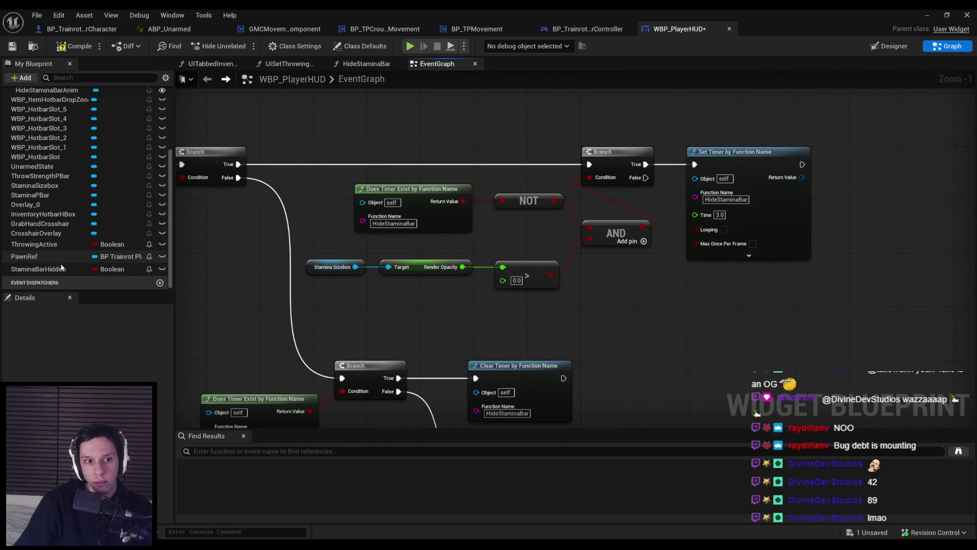
{"action": "left_click_drag", "start_coordinate": [61, 268], "coordinate": [506, 309]}
{"action": "left_click", "coordinate": [458, 323]}
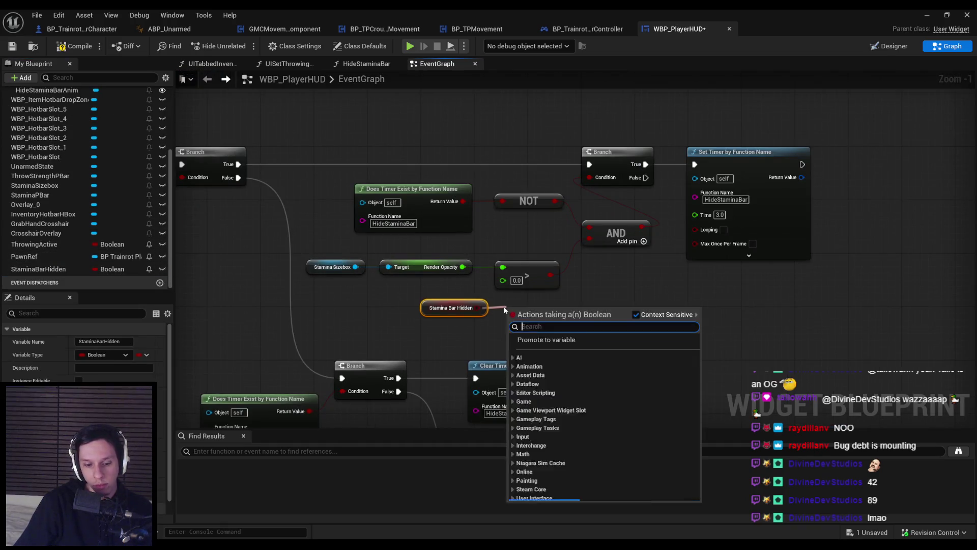
{"action": "type", "text": "not"}
{"action": "left_click", "coordinate": [572, 364]}
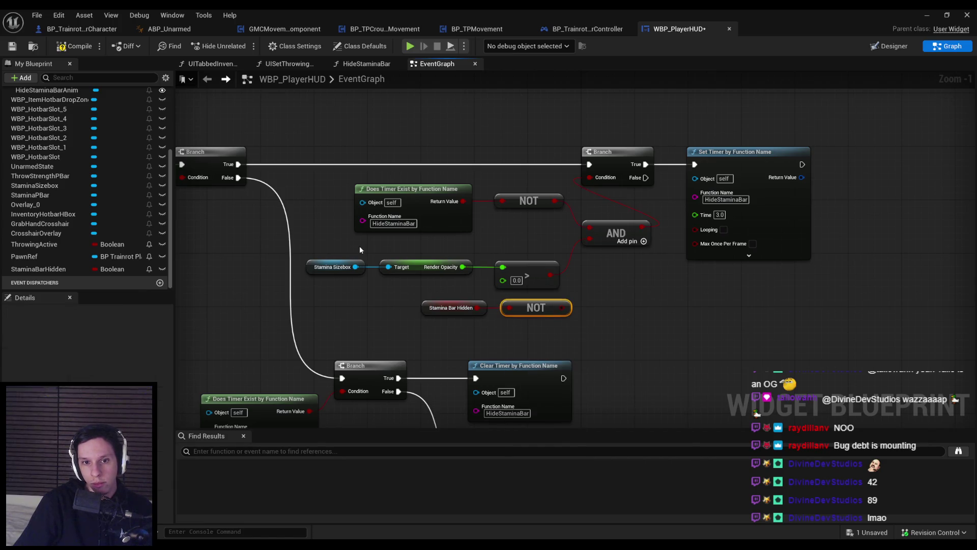
{"action": "left_click_drag", "start_coordinate": [359, 246], "coordinate": [539, 290]}
{"action": "key", "text": "Delete"}
{"action": "mouse_move", "coordinate": [448, 286]}
{"action": "left_mouse_down"}
{"action": "mouse_move", "coordinate": [560, 315]}
{"action": "mouse_move", "coordinate": [544, 260]}
{"action": "mouse_move", "coordinate": [554, 270]}
{"action": "mouse_move", "coordinate": [589, 240]}
{"action": "left_mouse_up"}
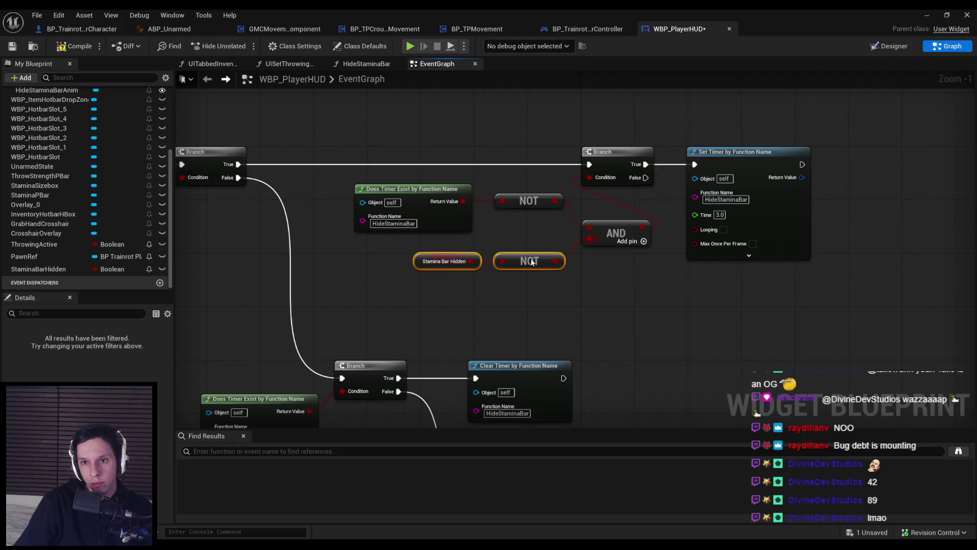
{"action": "left_click", "coordinate": [560, 285]}
Replace the Render Opacity not-equal check with a StaminaBarHidden getter in the lower AND, then compile and save
{"action": "scroll", "coordinate": [498, 193], "scroll_direction": "down", "scroll_amount": 3}
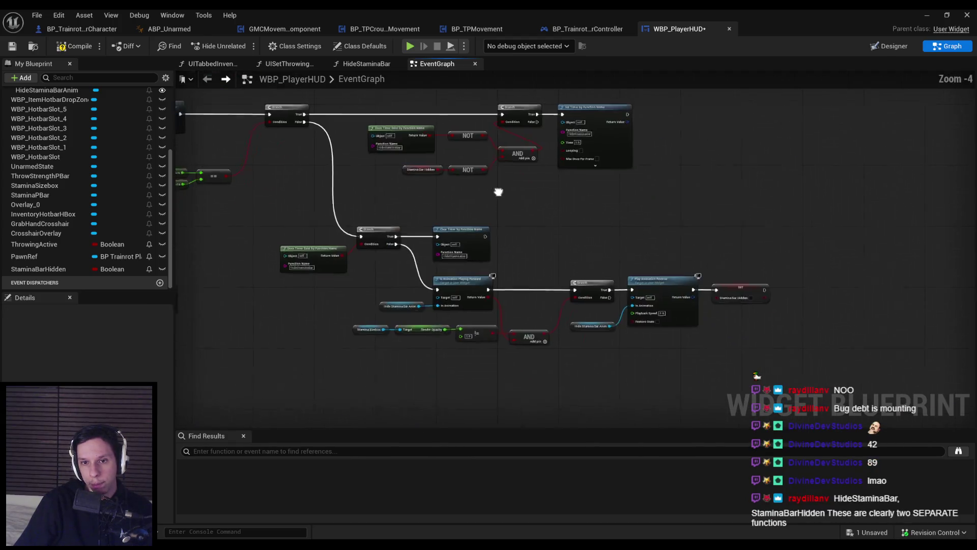
{"action": "scroll", "coordinate": [491, 331], "scroll_direction": "up", "scroll_amount": 1}
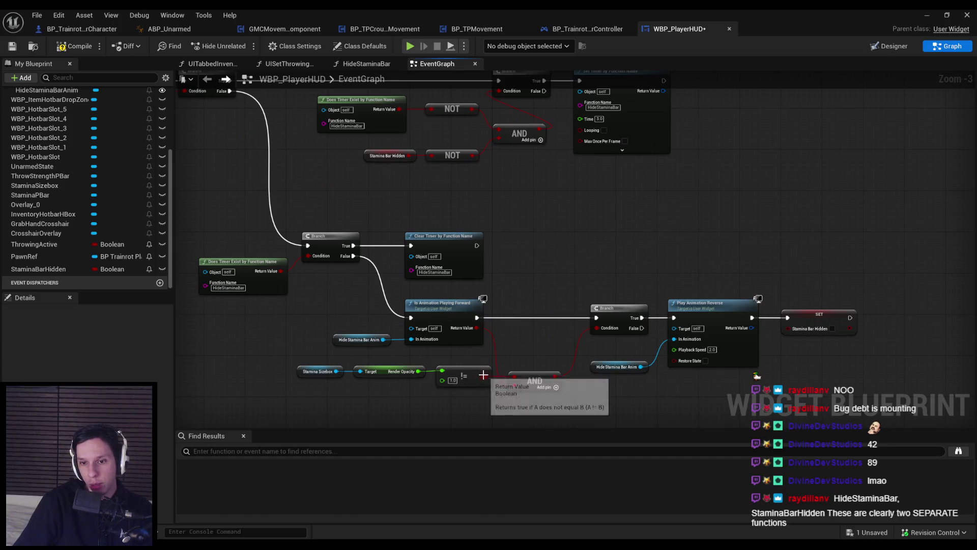
{"action": "scroll", "coordinate": [513, 338], "scroll_direction": "up", "scroll_amount": 1}
{"action": "mouse_move", "coordinate": [511, 317]}
{"action": "left_mouse_down"}
{"action": "mouse_move", "coordinate": [393, 337]}
{"action": "mouse_move", "coordinate": [255, 326]}
{"action": "left_mouse_up"}
{"action": "scroll", "coordinate": [408, 351], "scroll_direction": "up", "scroll_amount": 1}
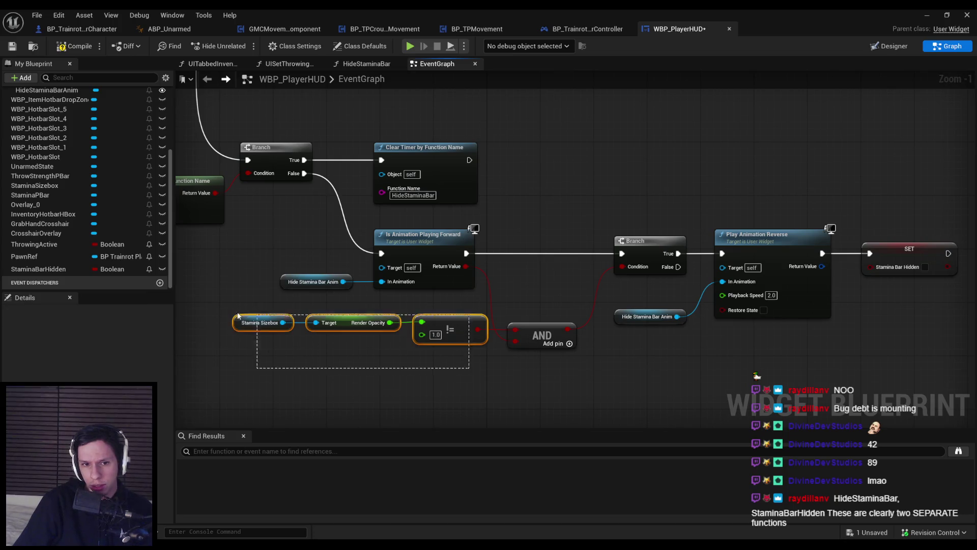
{"action": "left_click_drag", "start_coordinate": [447, 330], "coordinate": [441, 331]}
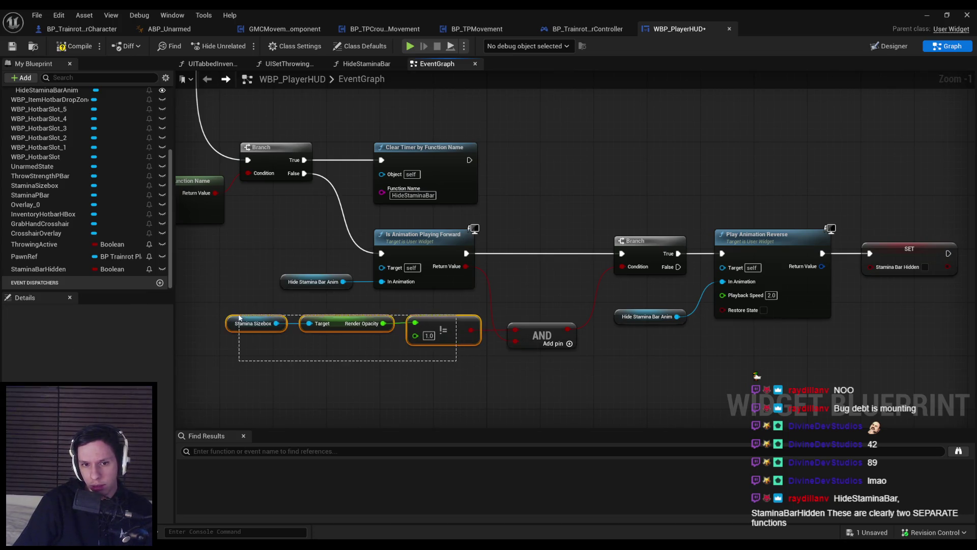
{"action": "key", "text": "Delete"}
{"action": "left_click", "coordinate": [50, 269]}
{"action": "mouse_move", "coordinate": [50, 270]}
{"action": "left_mouse_down"}
{"action": "mouse_move", "coordinate": [495, 333]}
{"action": "mouse_move", "coordinate": [448, 331]}
{"action": "left_mouse_up"}
{"action": "left_click", "coordinate": [448, 338]}
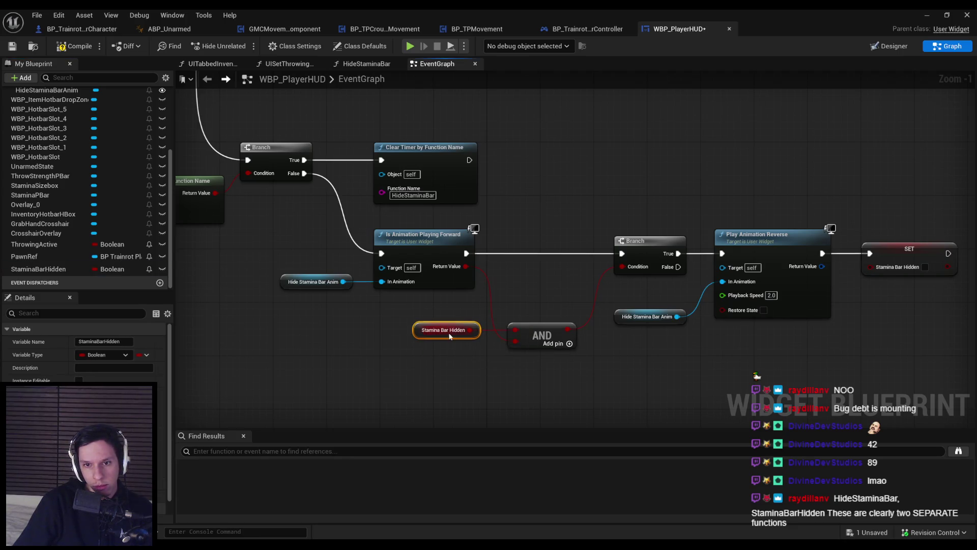
{"action": "left_click_drag", "start_coordinate": [450, 270], "coordinate": [455, 270]}
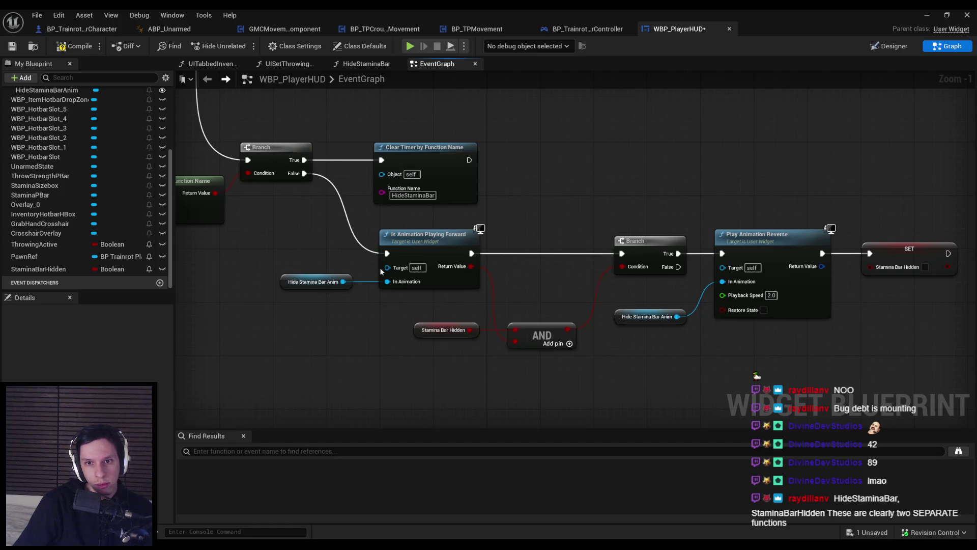
{"action": "left_click", "coordinate": [61, 47]}
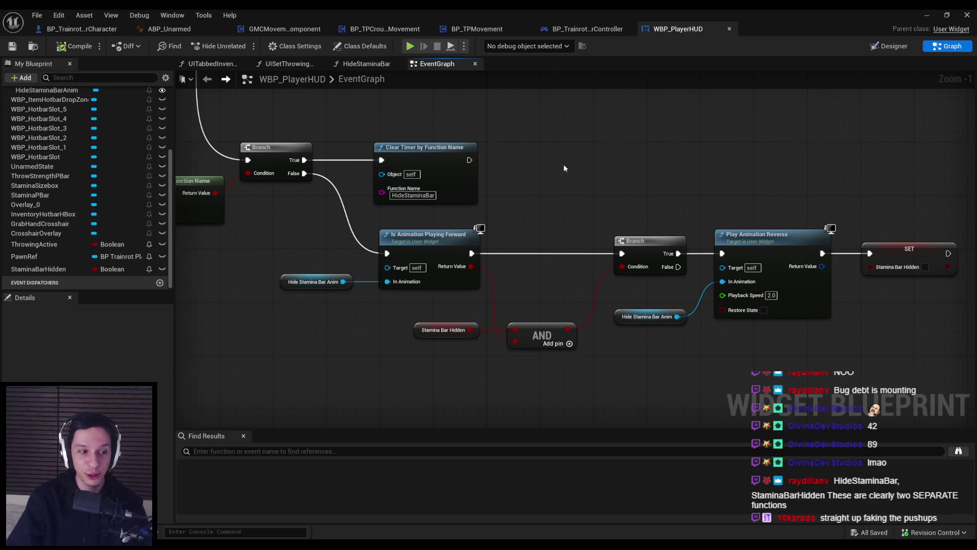
Minimize the WBP_PlayerHUD Blueprint editor to reveal the level viewport
{"action": "left_click", "coordinate": [925, 18]}
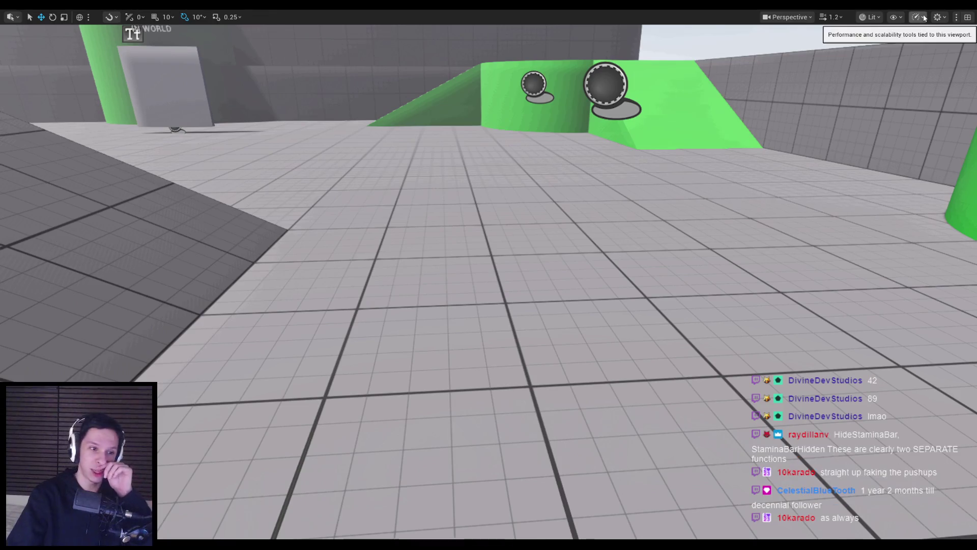
Walk and sprint past the ramps, domes and spheres in the play test to drain stamina
{"action": "key", "text": "w"}
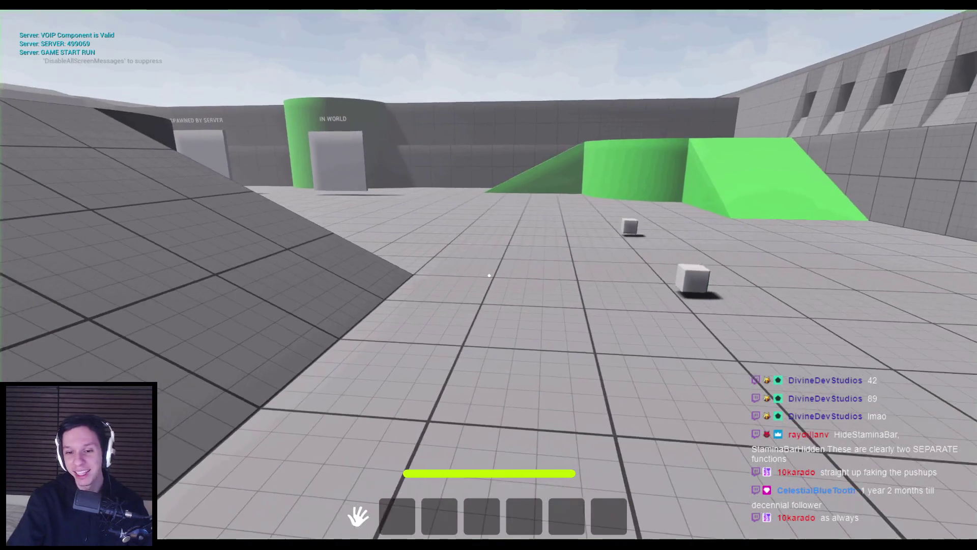
{"action": "key", "text": "w"}
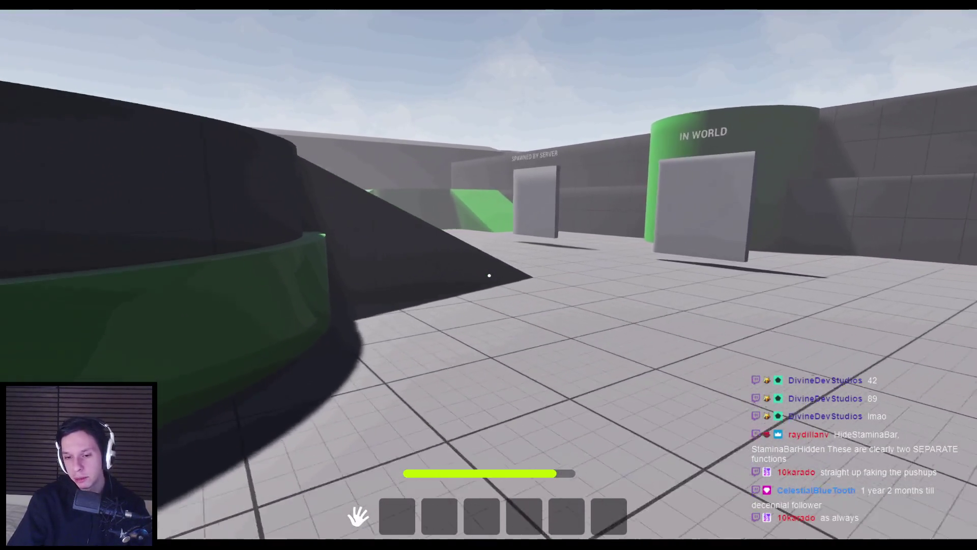
{"action": "key", "text": "w"}
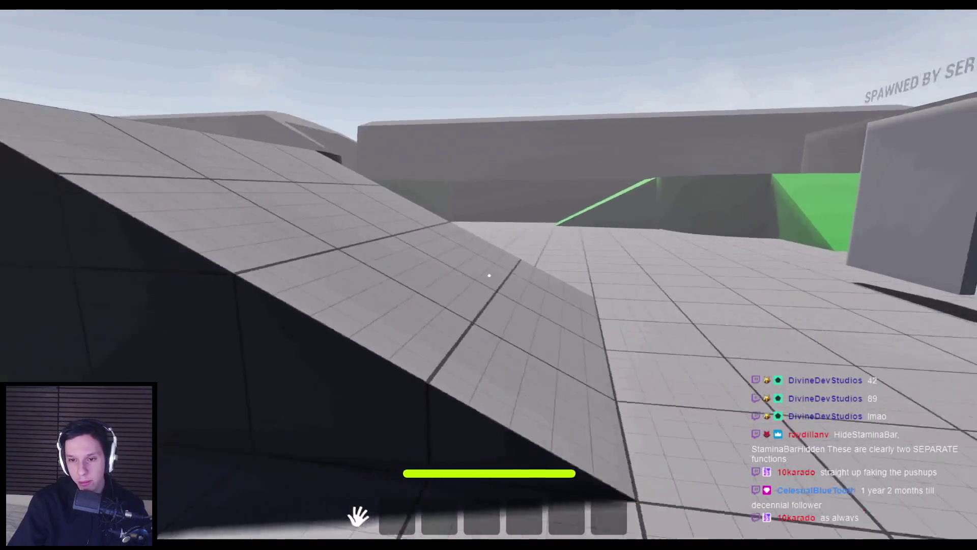
{"action": "key", "text": "w"}
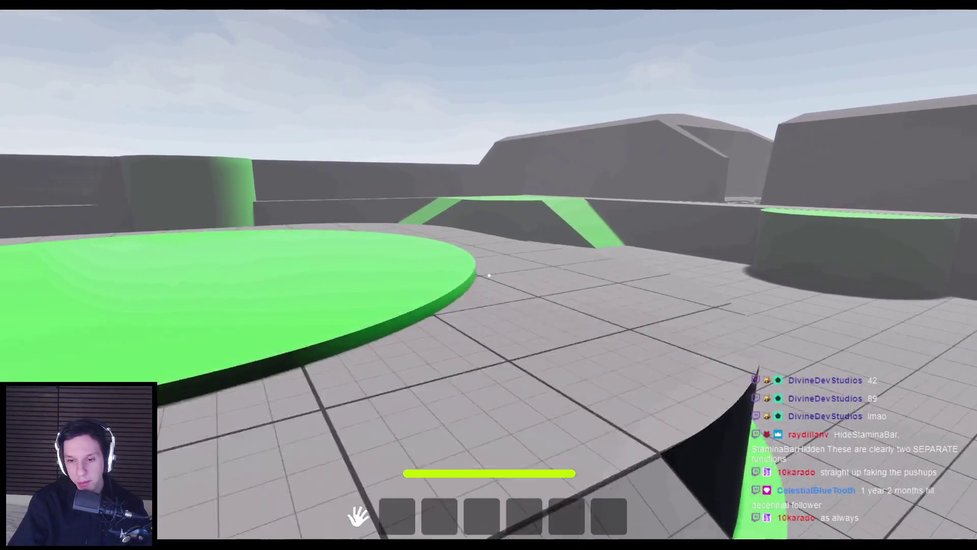
{"action": "key", "text": "w"}
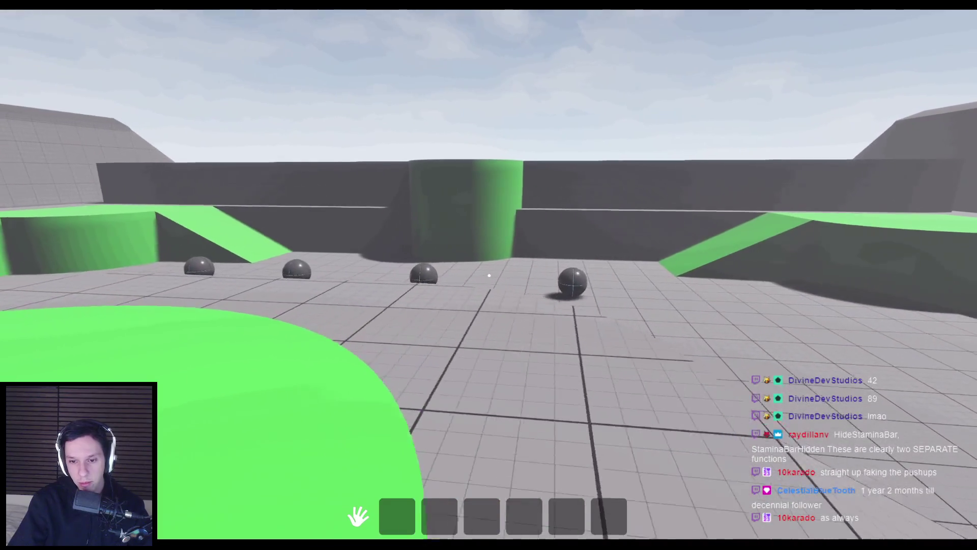
{"action": "key", "text": "shift+w"}
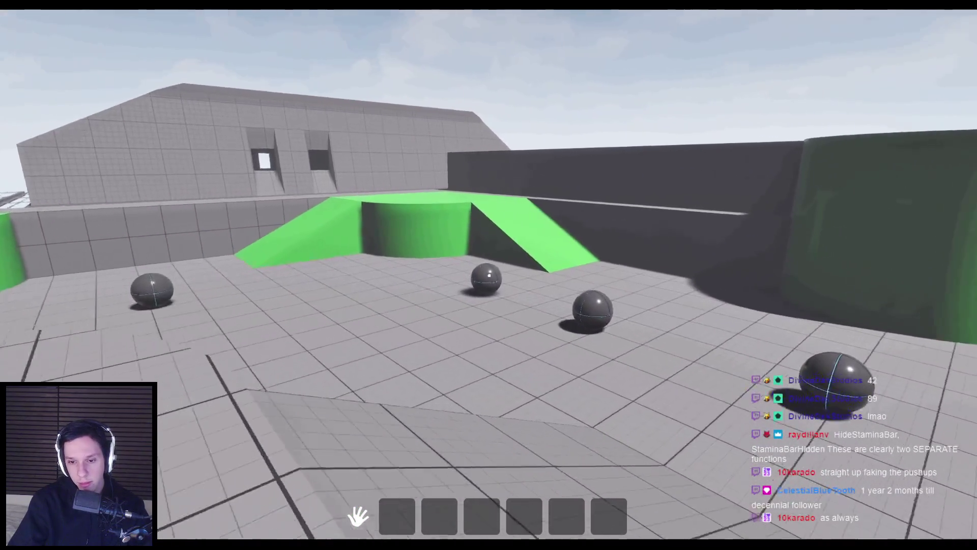
{"action": "key", "text": "w"}
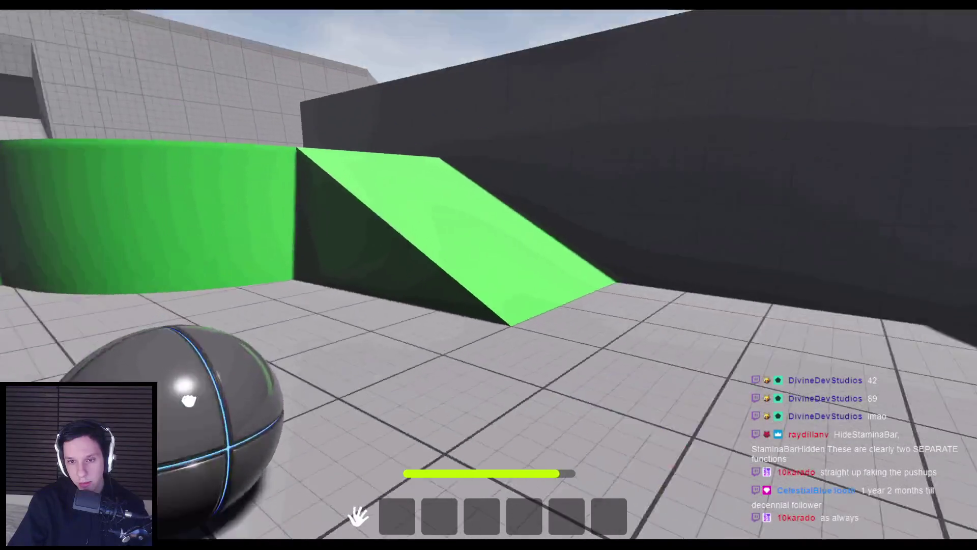
{"action": "key", "text": "shift+w"}
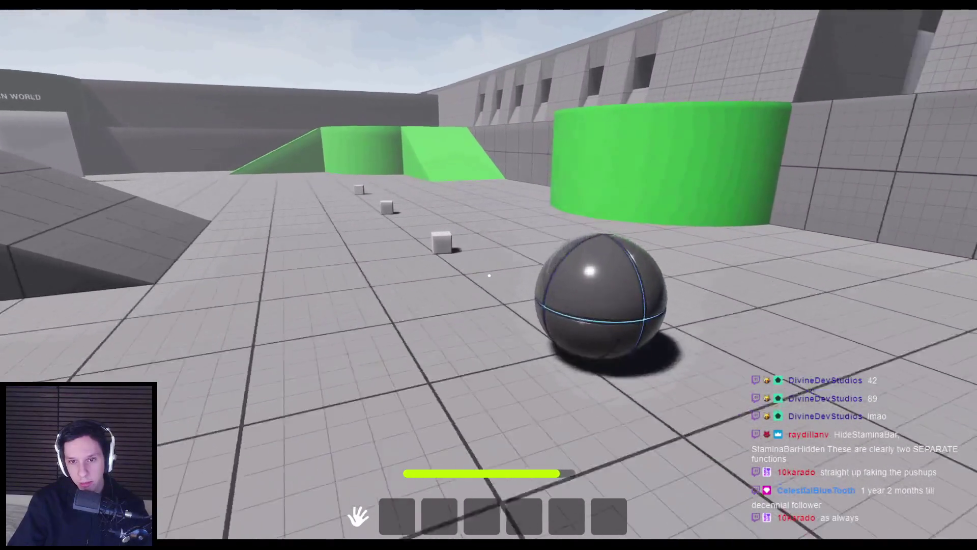
{"action": "key", "text": "shift+w"}
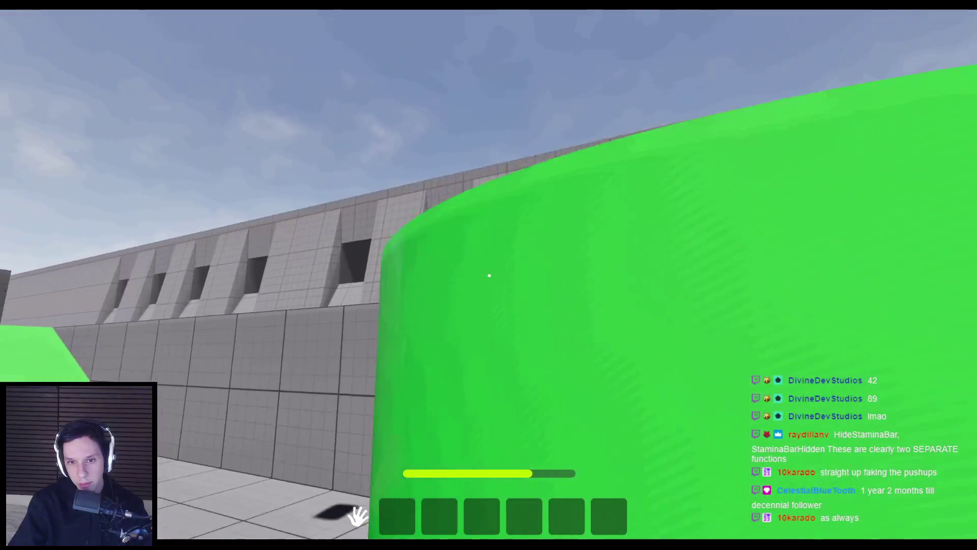
{"action": "key", "text": "shift+w"}
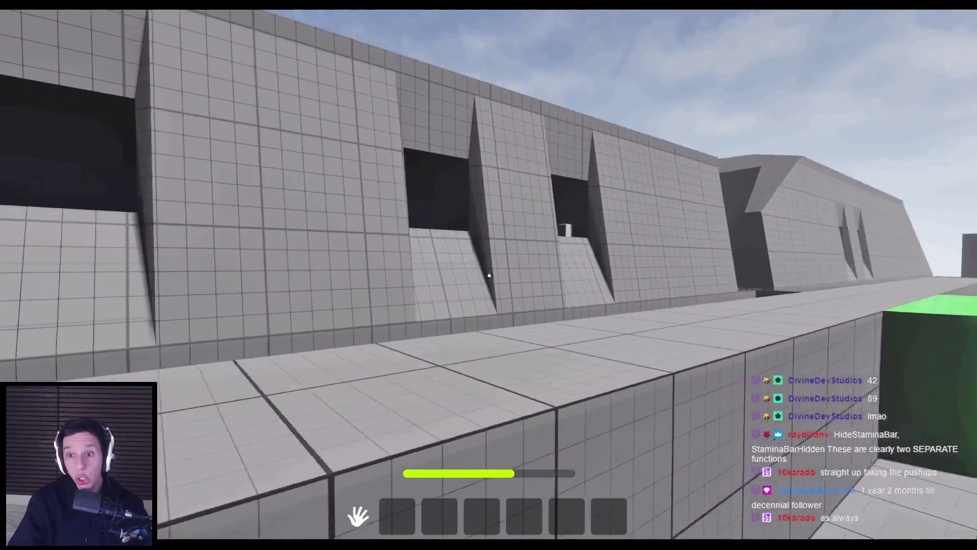
Keep walking while stamina refills and the bar hides, then end the play session
{"action": "key", "text": "shift+w"}
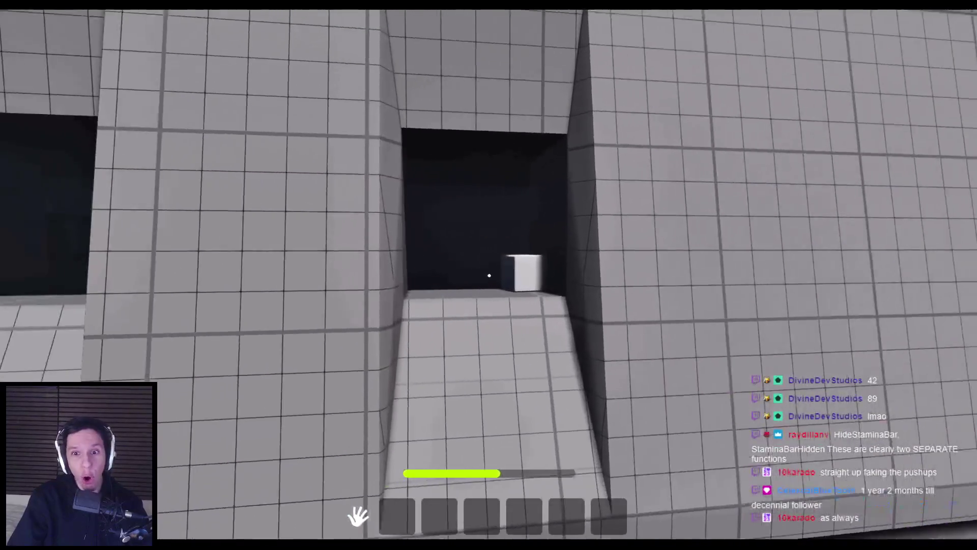
{"action": "key", "text": "w"}
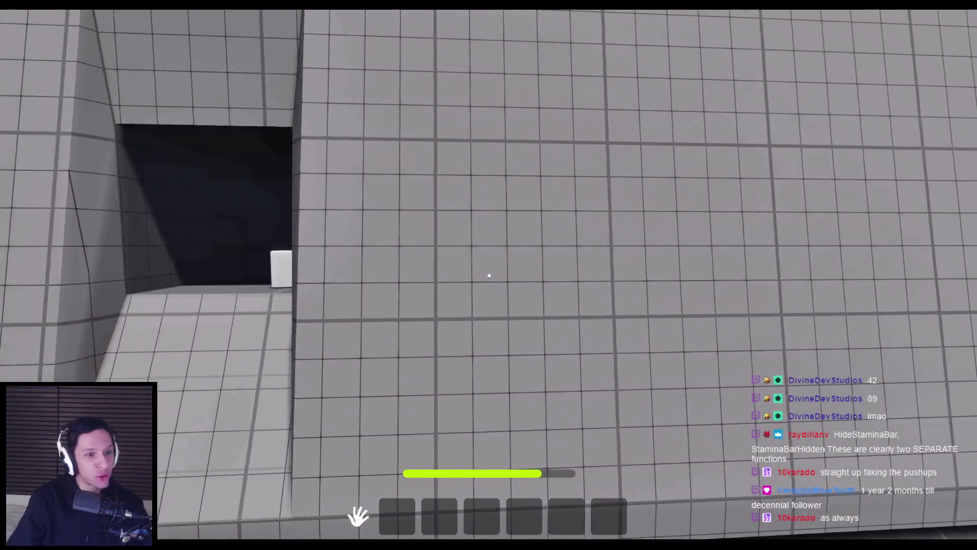
{"action": "key", "text": "w"}
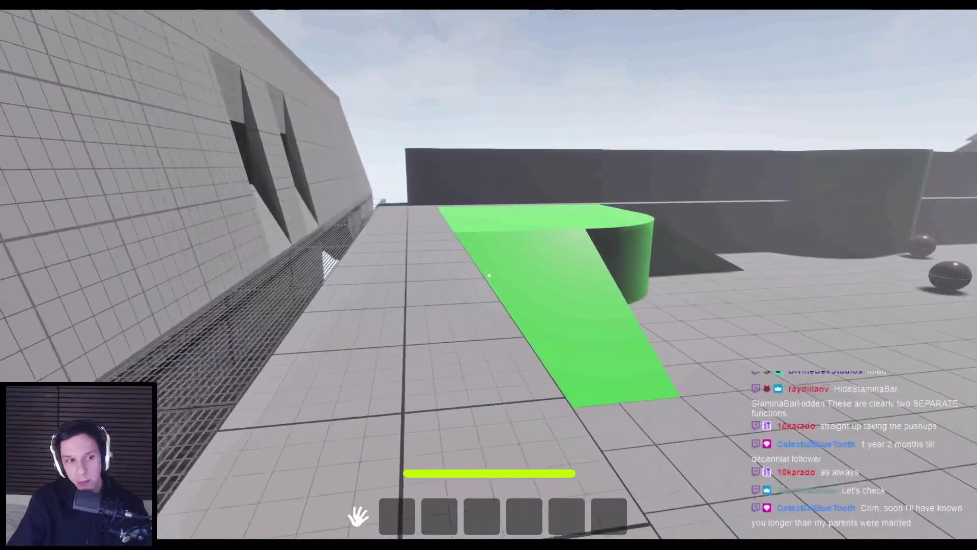
{"action": "key", "text": "w"}
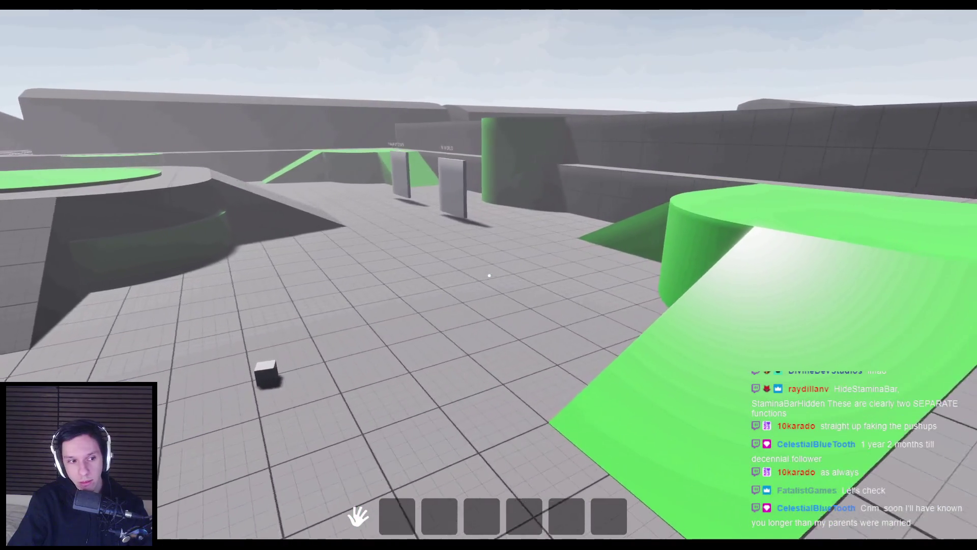
{"action": "key", "text": "w"}
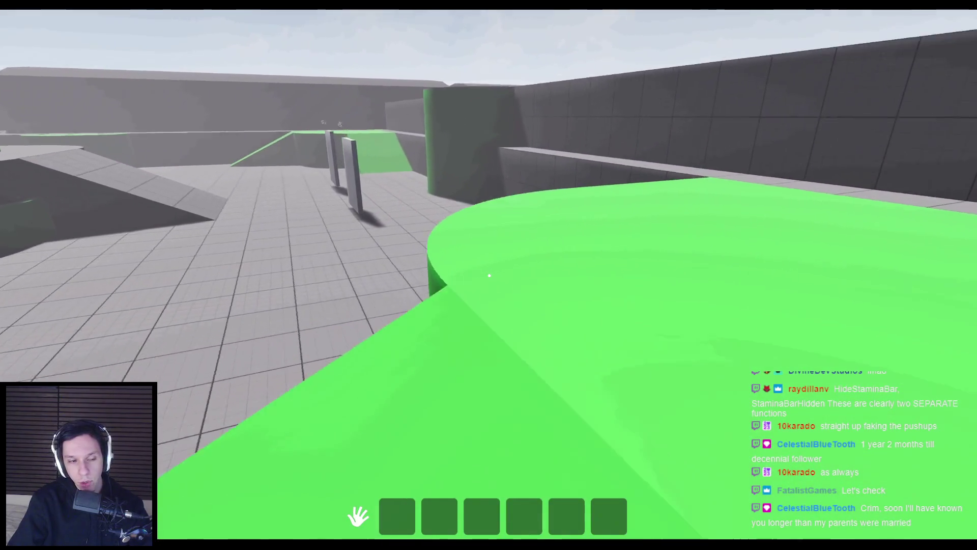
{"action": "key", "text": "w"}
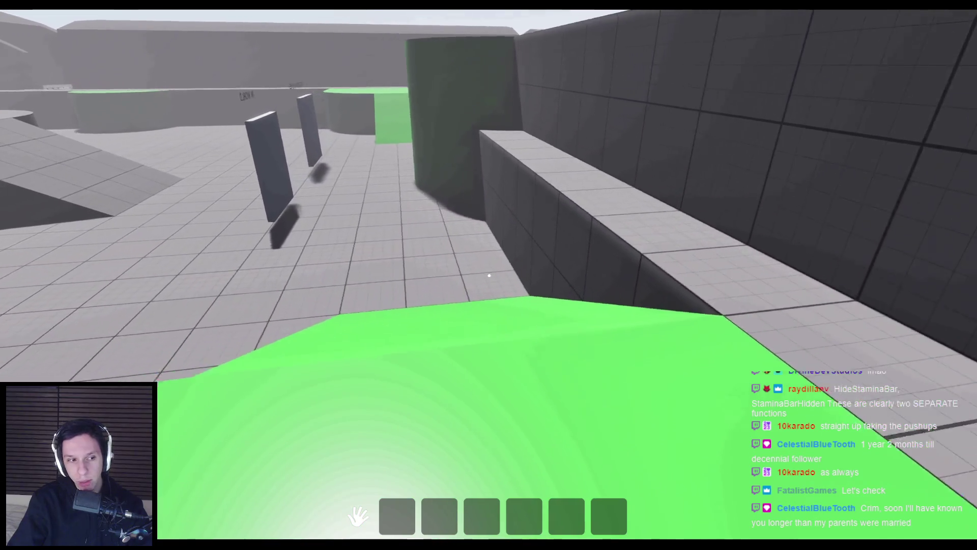
{"action": "key", "text": "w"}
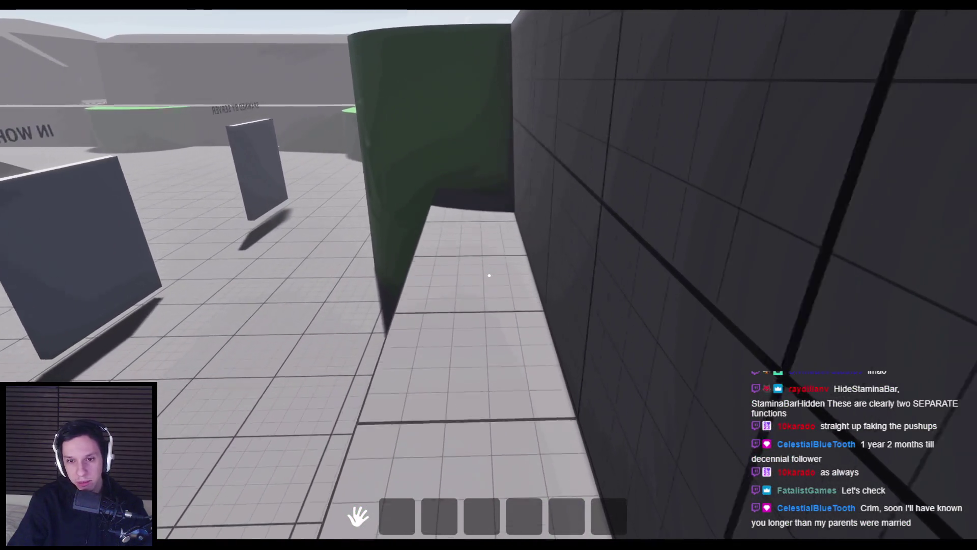
{"action": "key", "text": "w"}
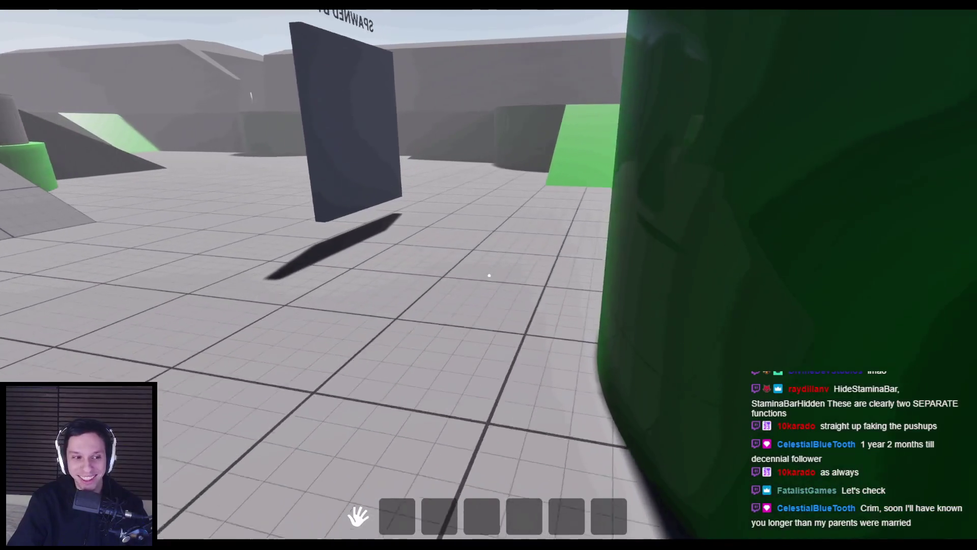
{"action": "key", "text": "w"}
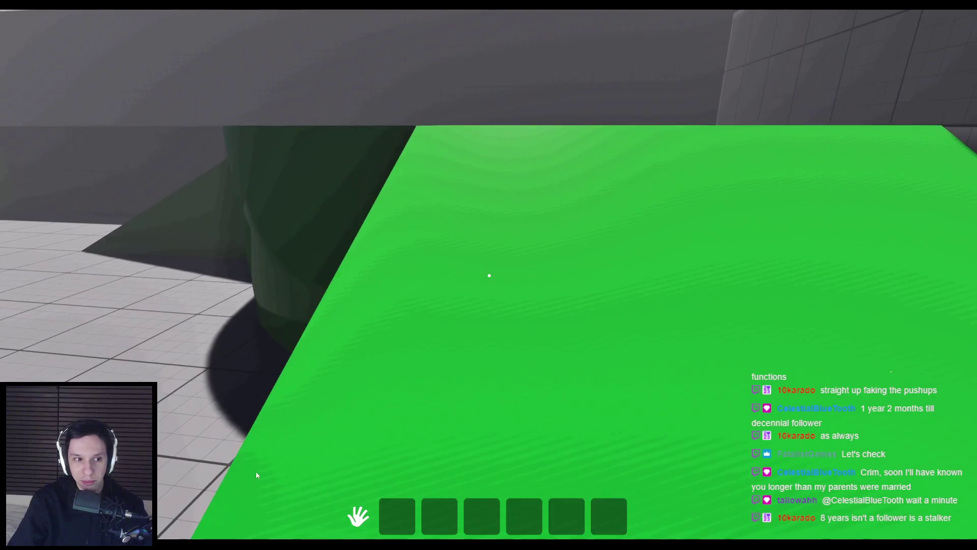
{"action": "key", "text": "Escape"}
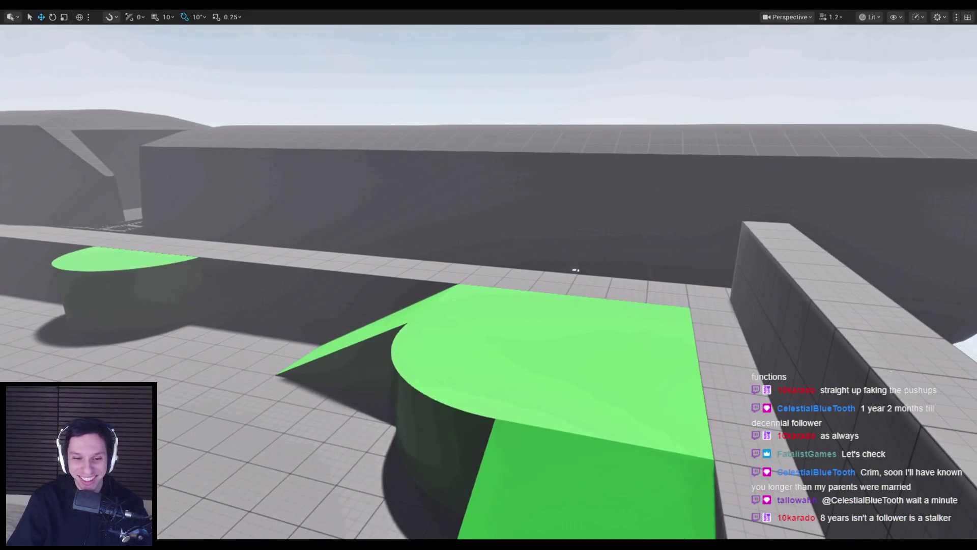
{"action": "key", "text": "alt+Tab"}
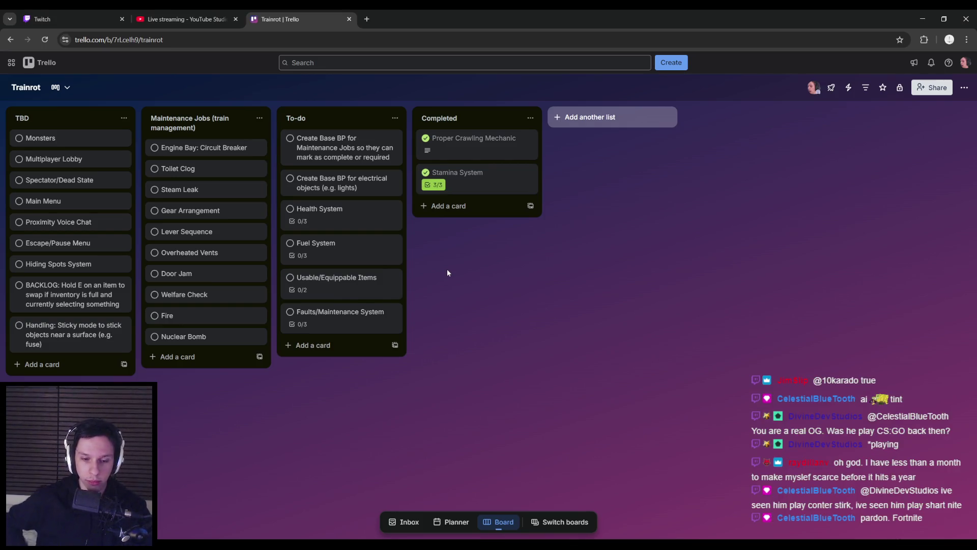
Check the Stamina System card under Completed on the Trello board, then return to Unreal Engine
{"action": "key", "text": "alt+Tab"}
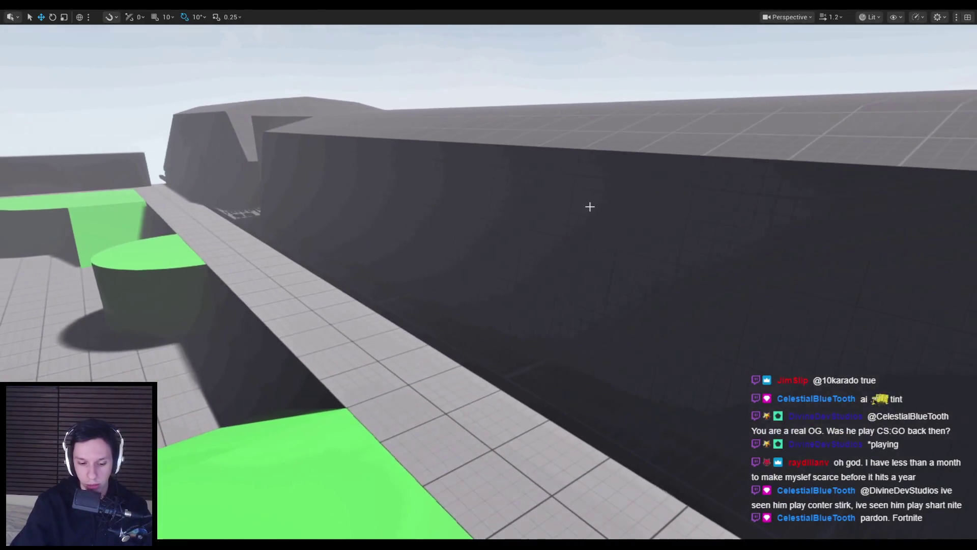
Start a play-in-editor session, sprint along the wall, and pick up the glowing sphere
{"action": "key", "text": "alt+p"}
{"action": "key", "text": "w"}
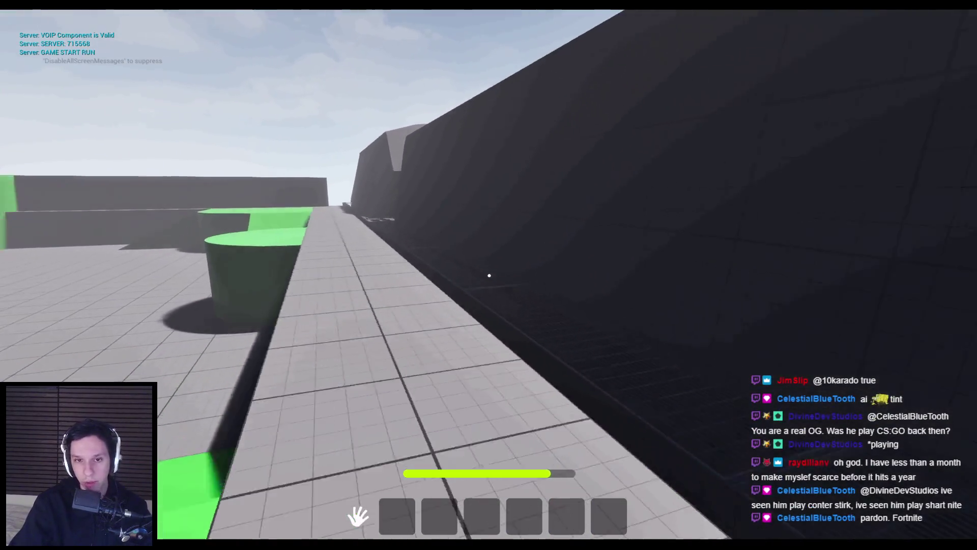
{"action": "key", "text": "w"}
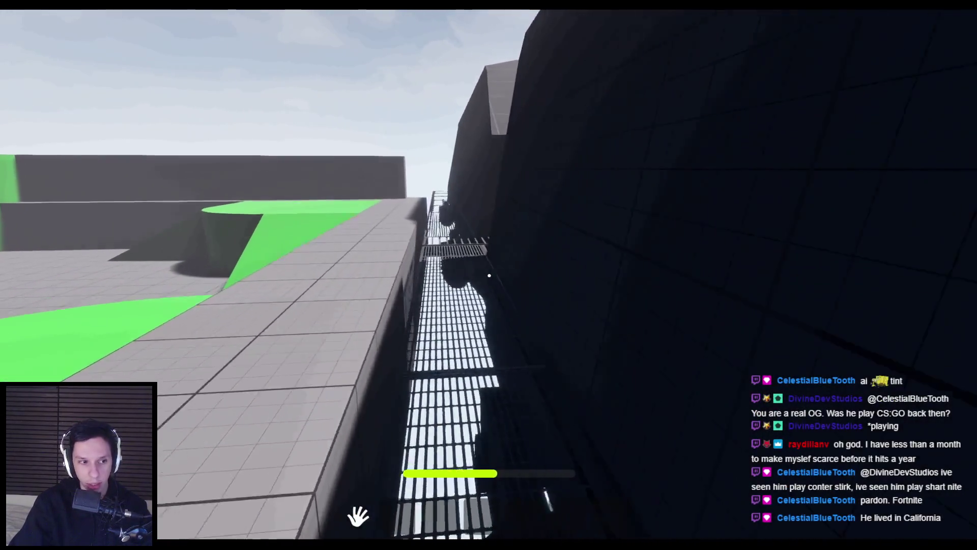
{"action": "key", "text": "w"}
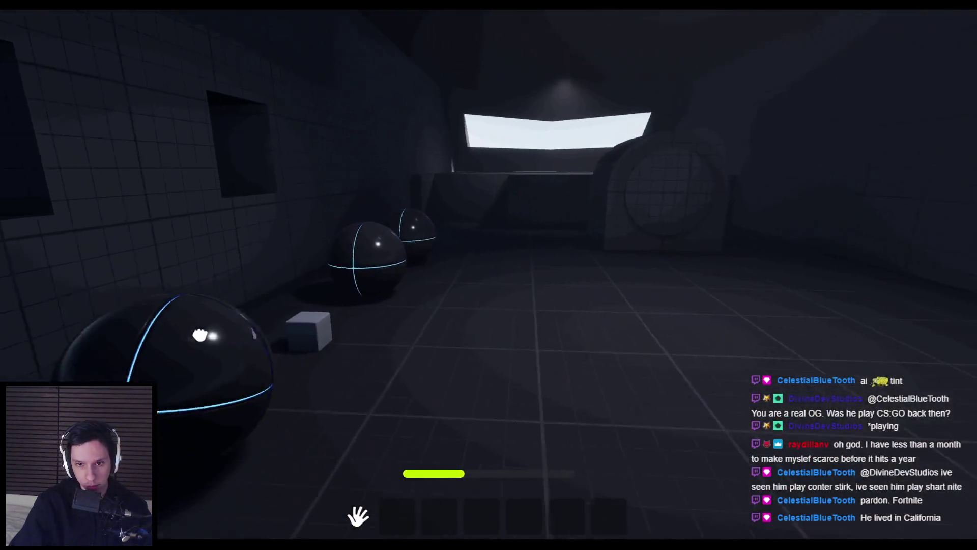
{"action": "left_click", "coordinate": [200, 334]}
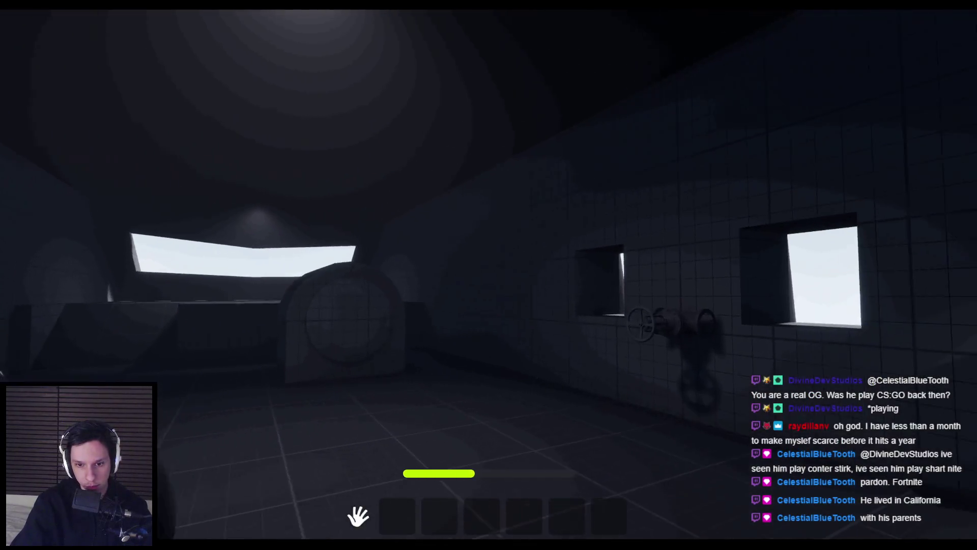
Explore the round-door and lava rooms, head outdoors, and throw the white cube
{"action": "key", "text": "w"}
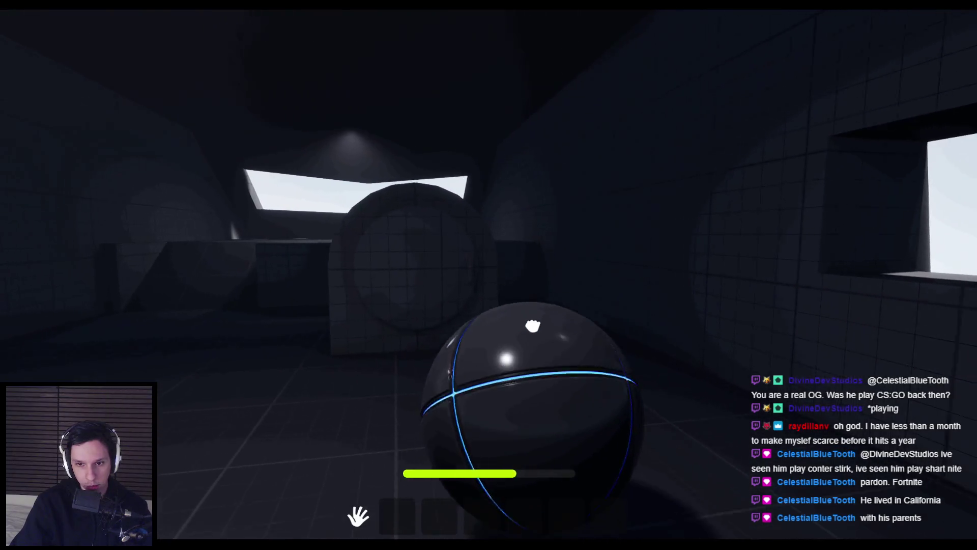
{"action": "key", "text": "w"}
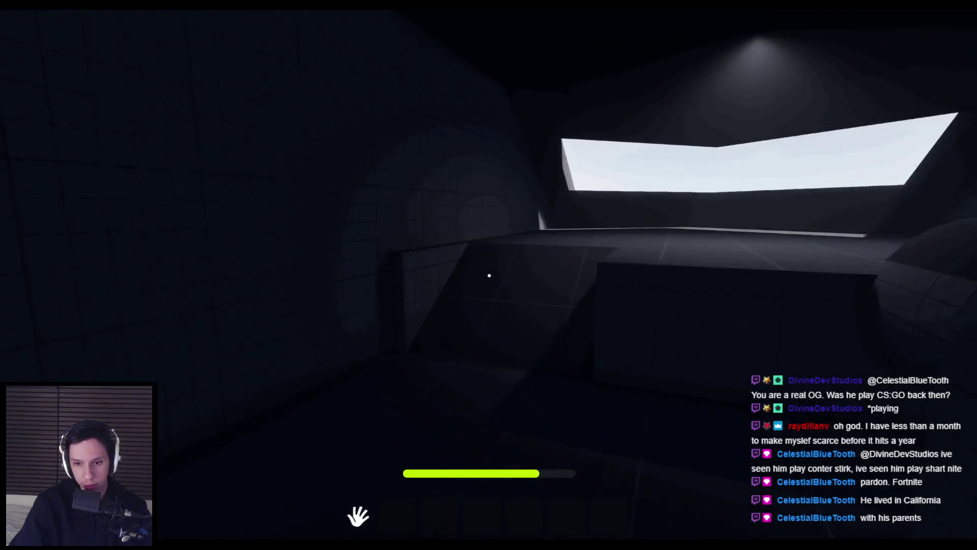
{"action": "key", "text": "w"}
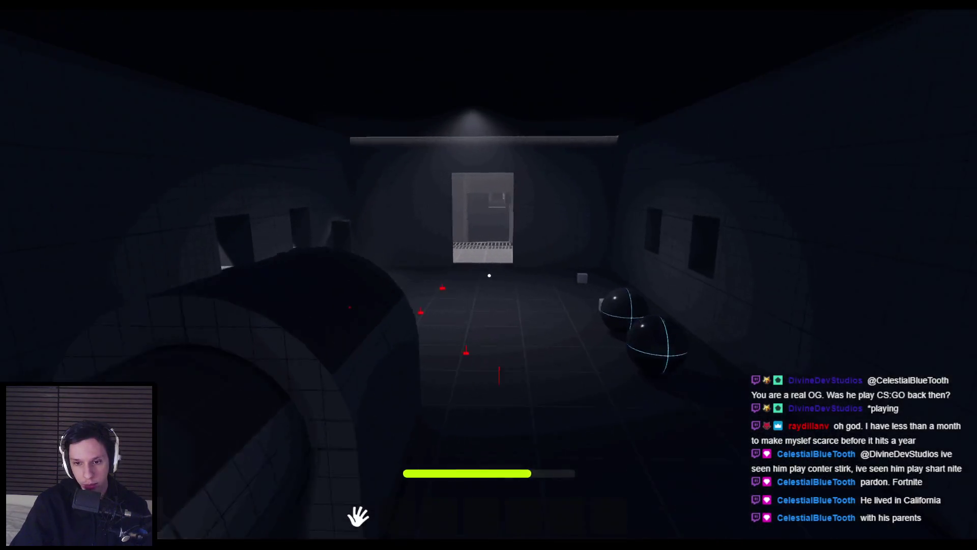
{"action": "key", "text": "s"}
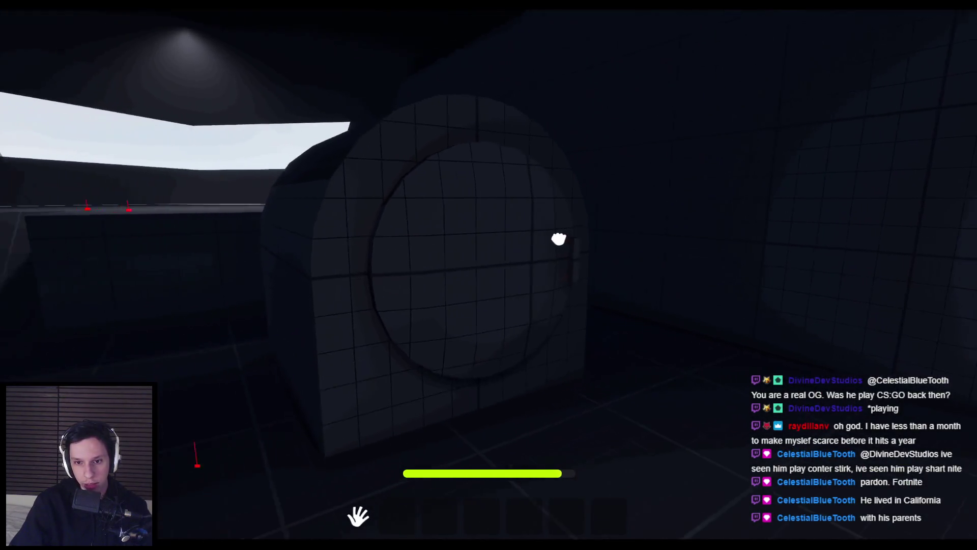
{"action": "key", "text": "d"}
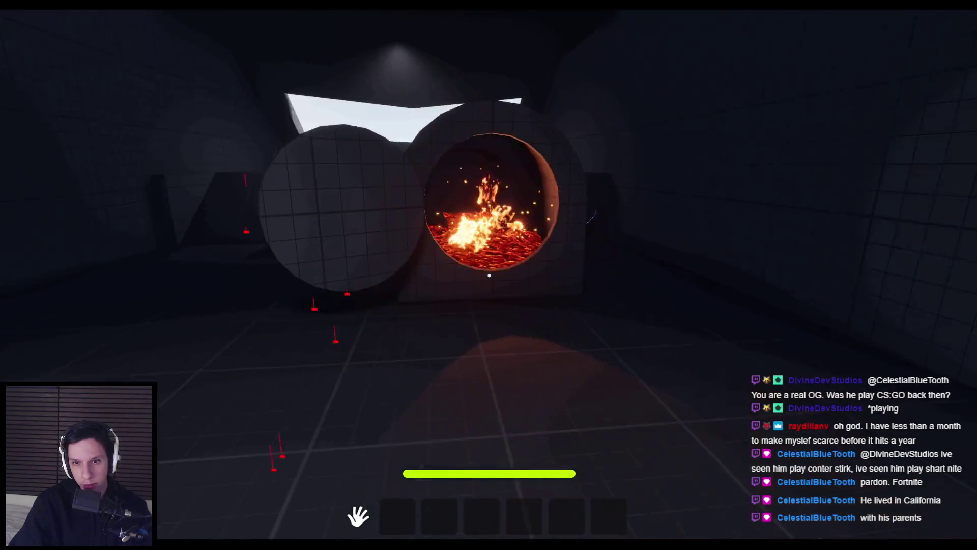
{"action": "key", "text": "w"}
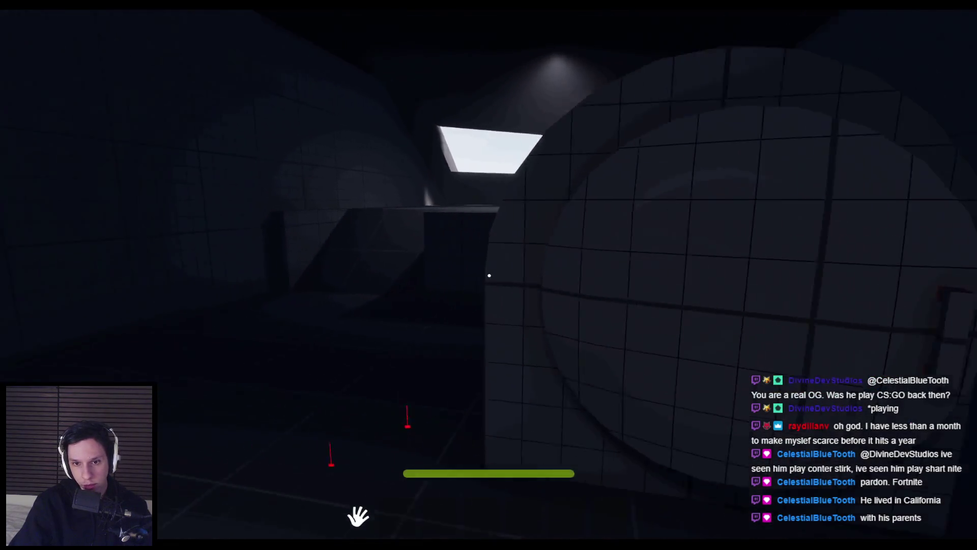
{"action": "key", "text": "w"}
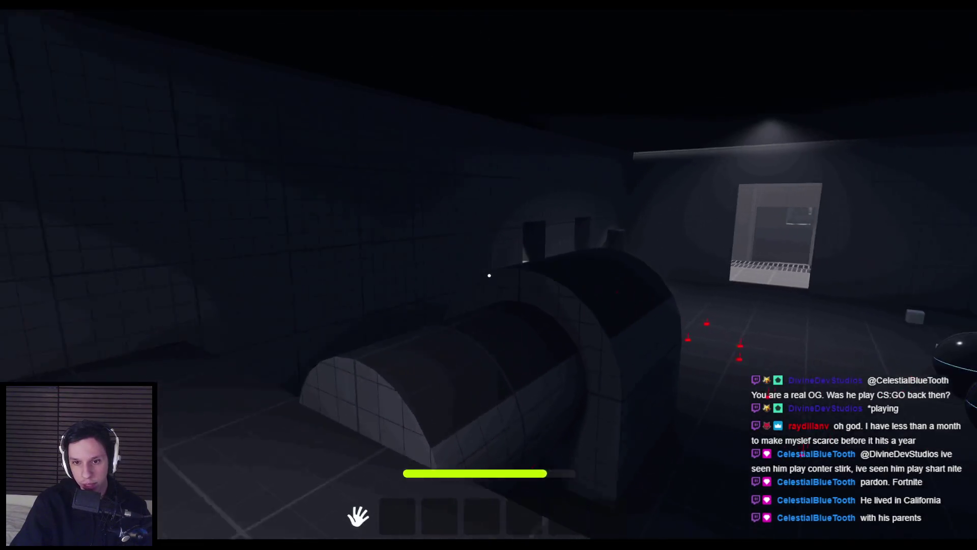
{"action": "key", "text": "w"}
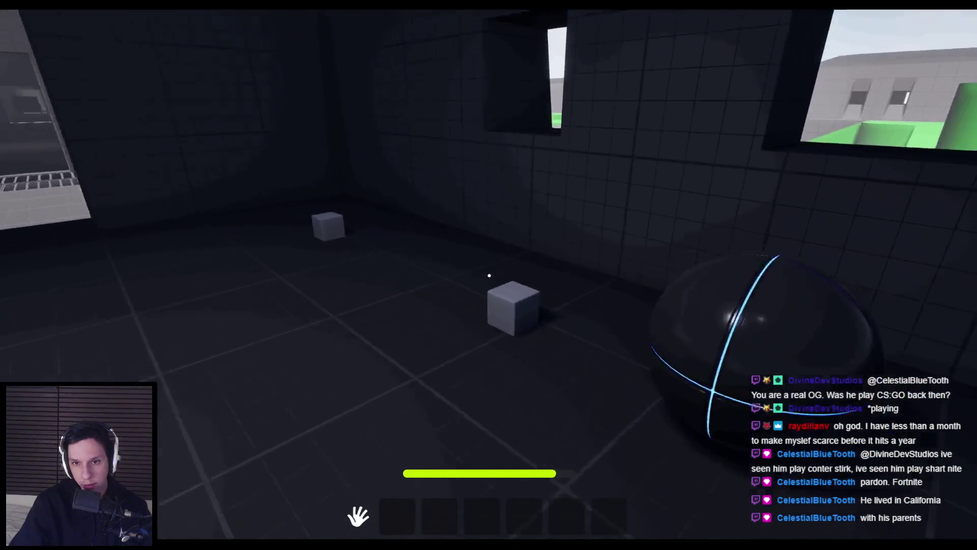
{"action": "key", "text": "w"}
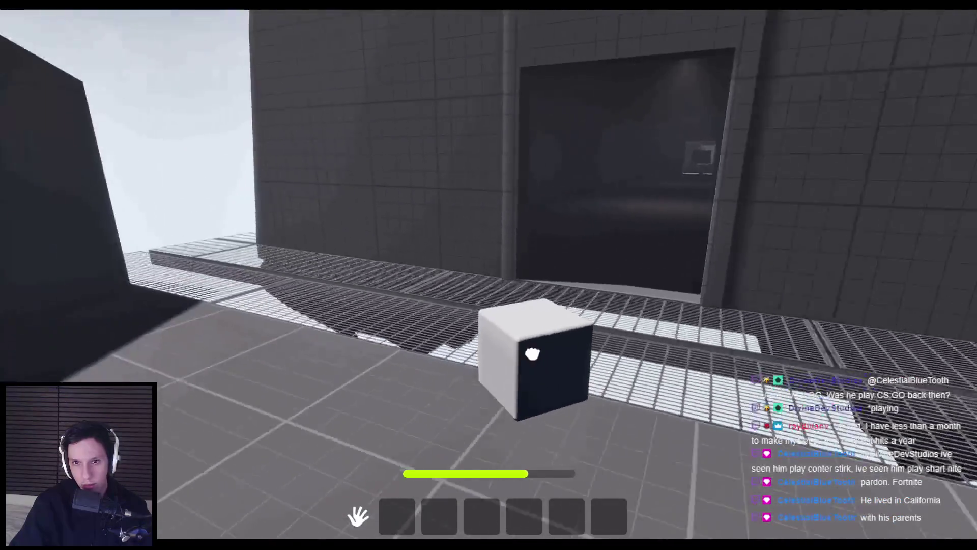
{"action": "key", "text": "w"}
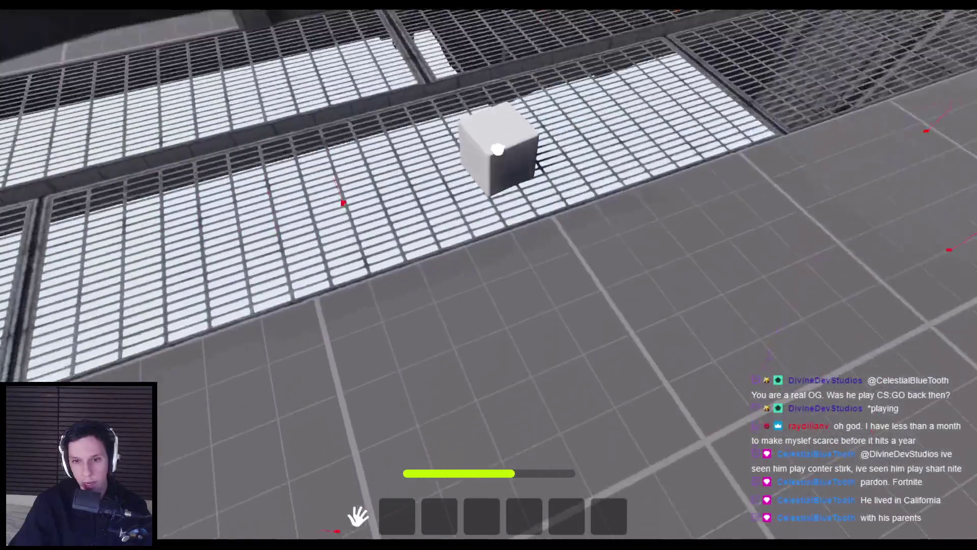
{"action": "left_click", "coordinate": [489, 275]}
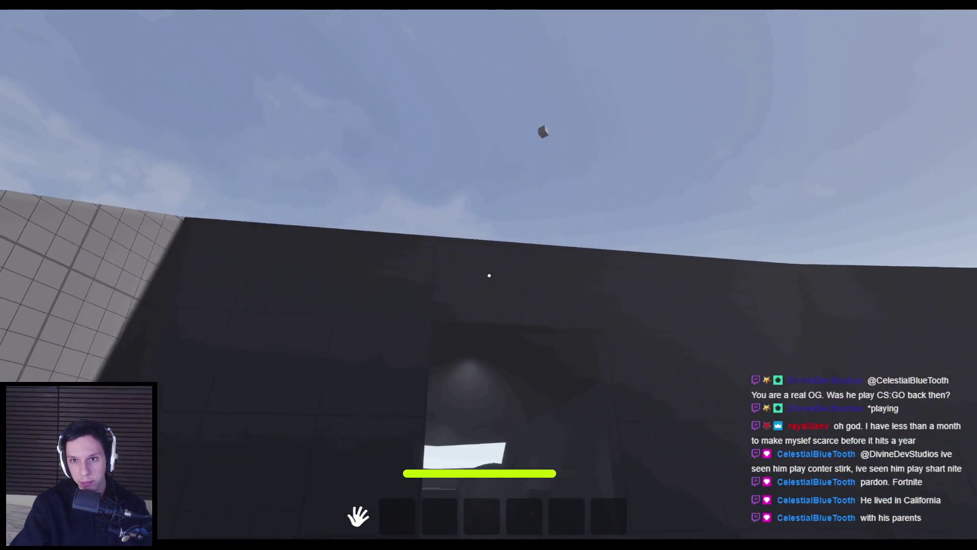
Run back through the dark room, climb the gridded slope, and stop the play test
{"action": "key", "text": "w"}
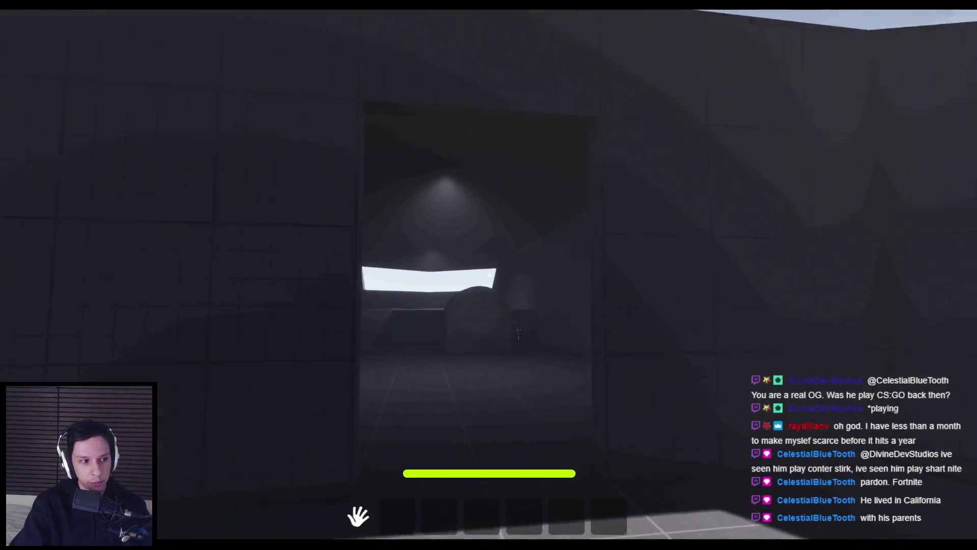
{"action": "key", "text": "w"}
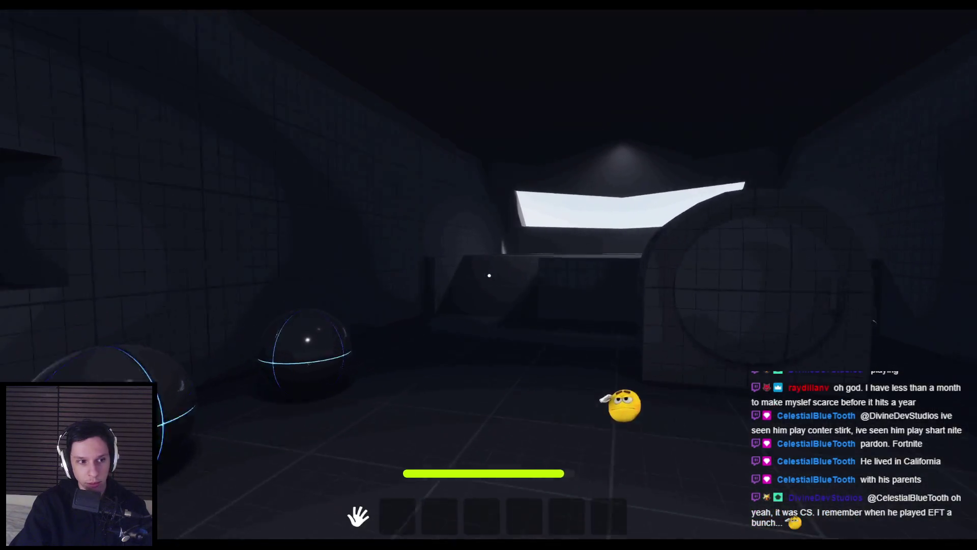
{"action": "key", "text": "w"}
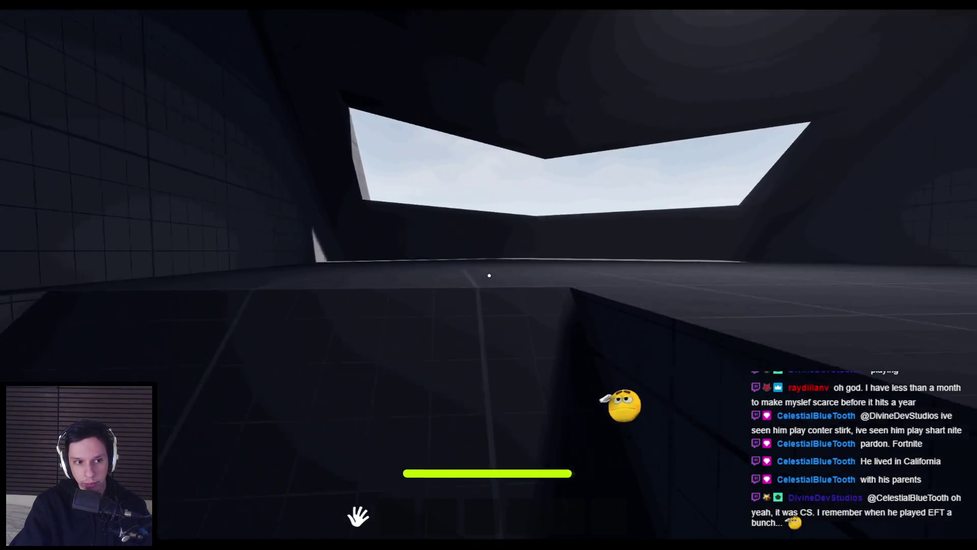
{"action": "key", "text": "w"}
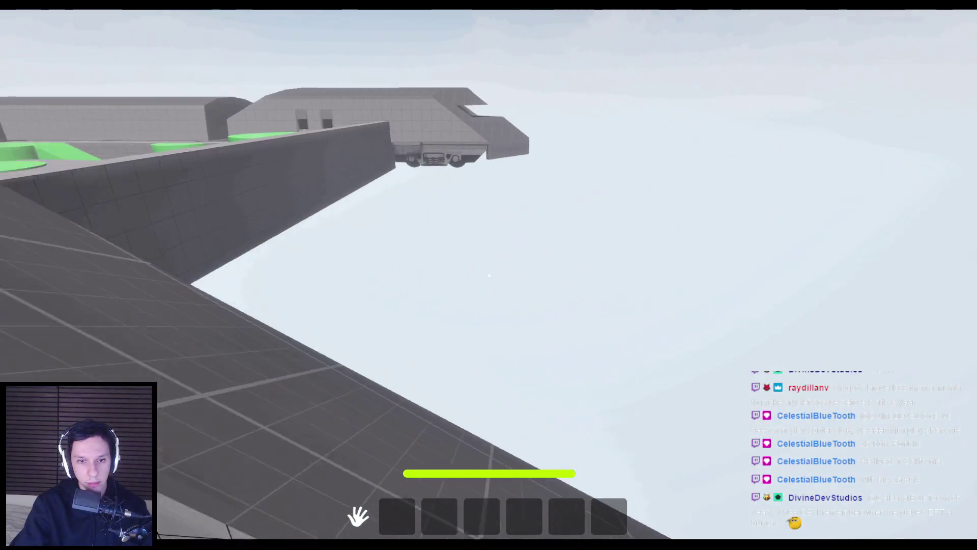
{"action": "key", "text": "w"}
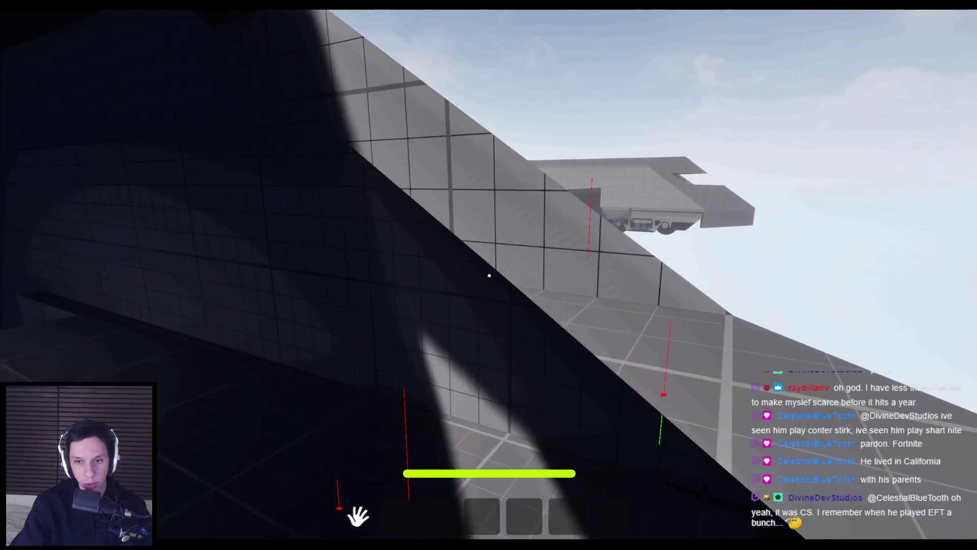
{"action": "key", "text": "w"}
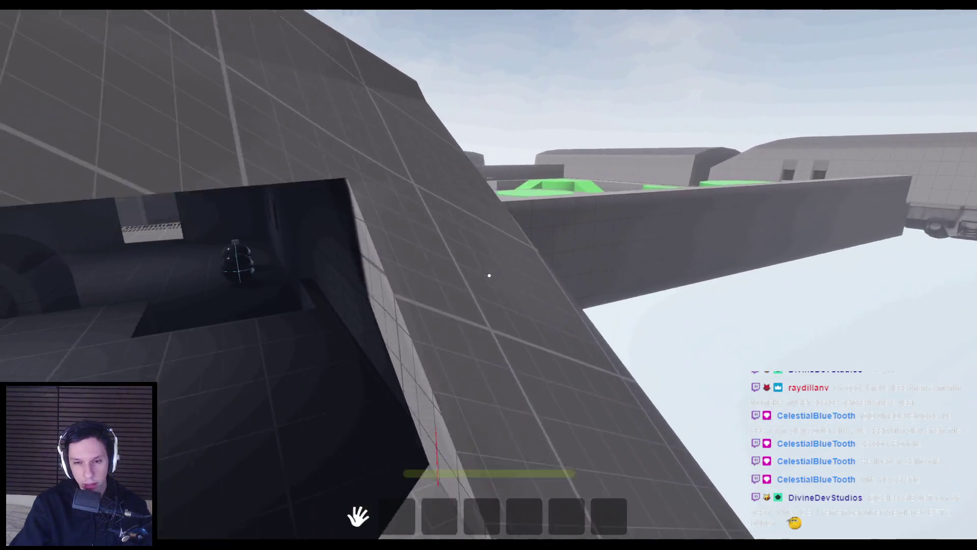
{"action": "key", "text": "w"}
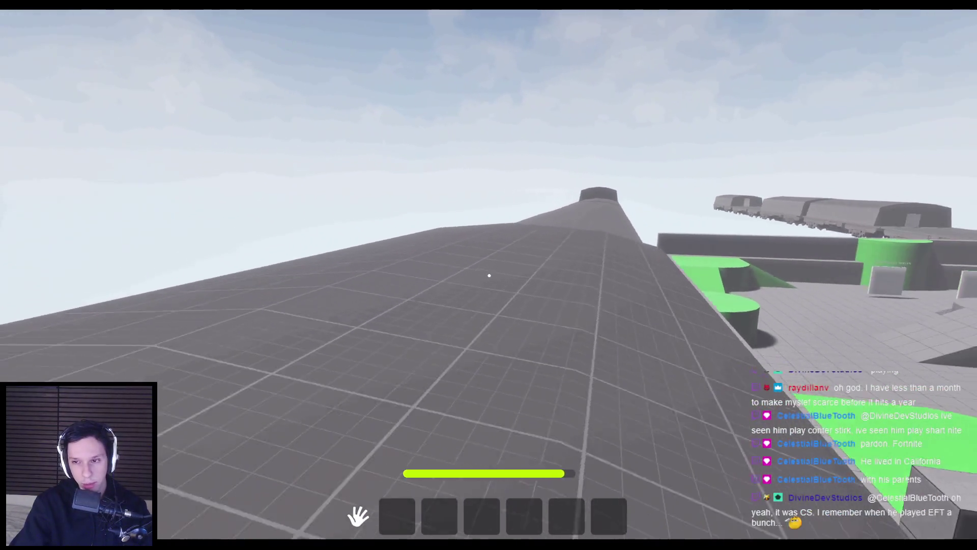
{"action": "key", "text": "w"}
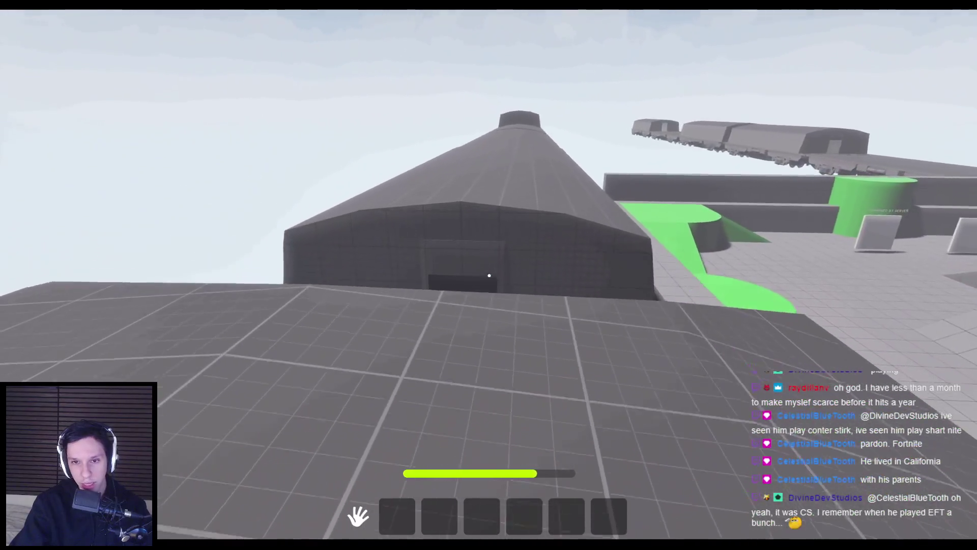
{"action": "key", "text": "w"}
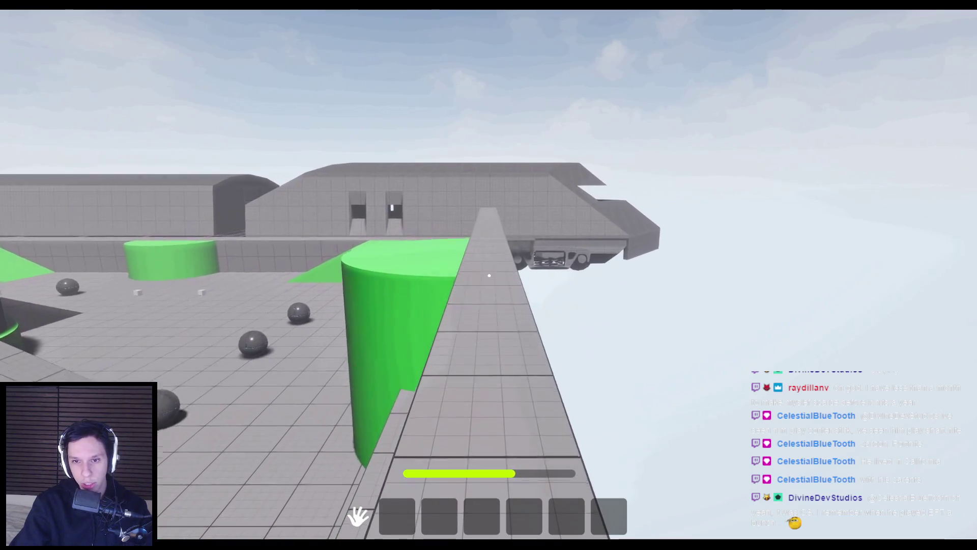
{"action": "key", "text": "Escape"}
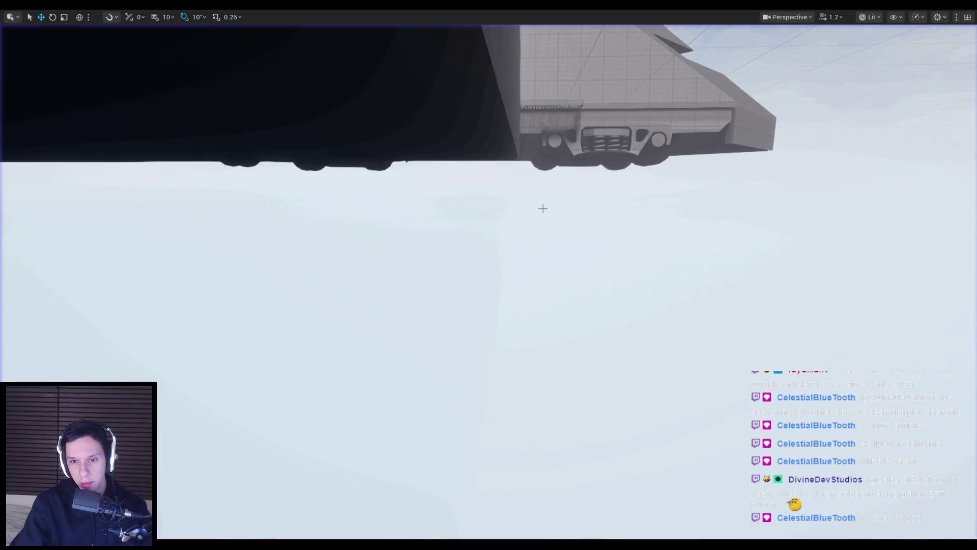
Start a new play test and sprint over the green ramp, through the dark room and back
{"action": "key", "text": "alt+p"}
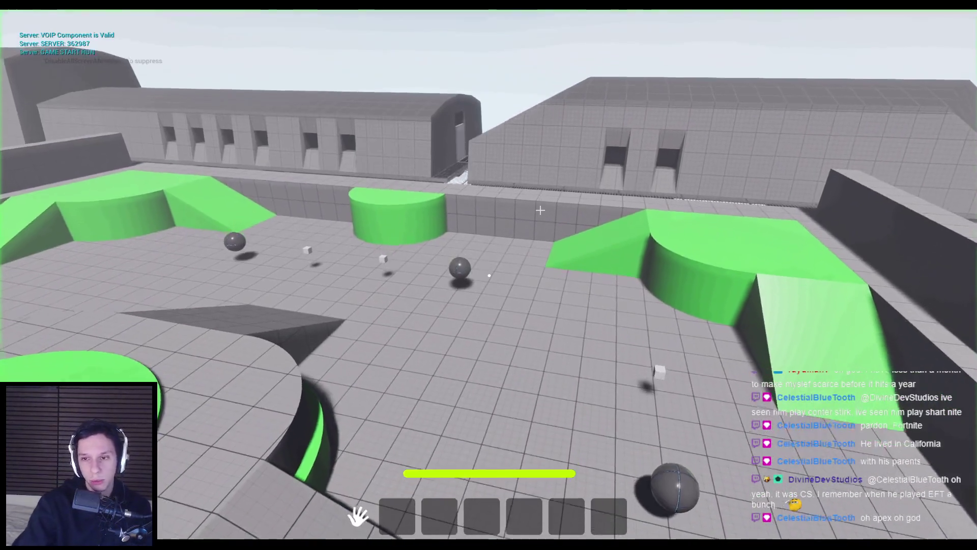
{"action": "key", "text": "w"}
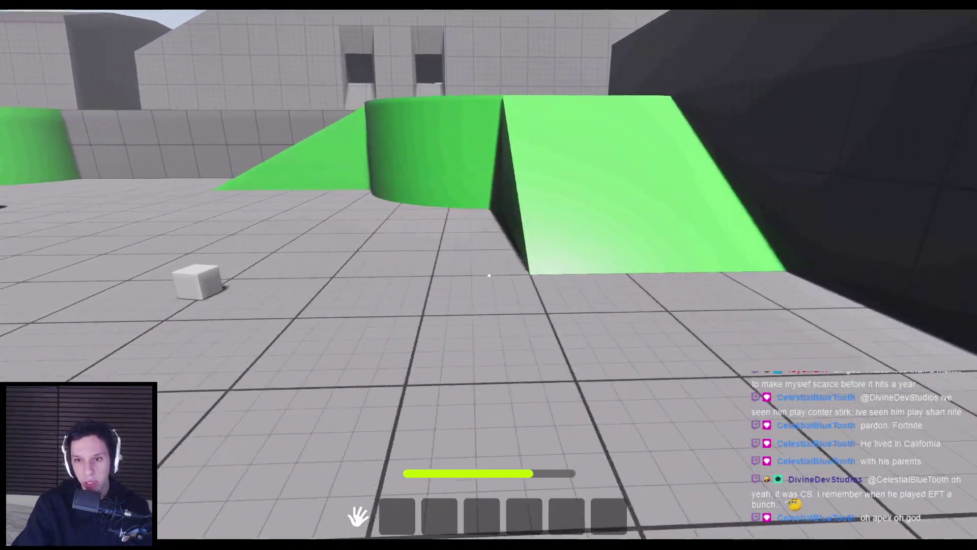
{"action": "key", "text": "w"}
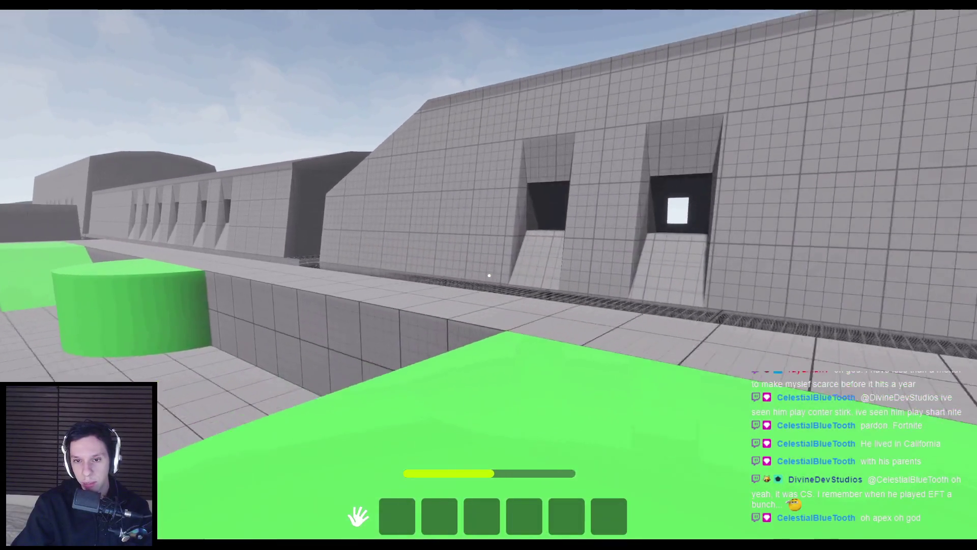
{"action": "key", "text": "w"}
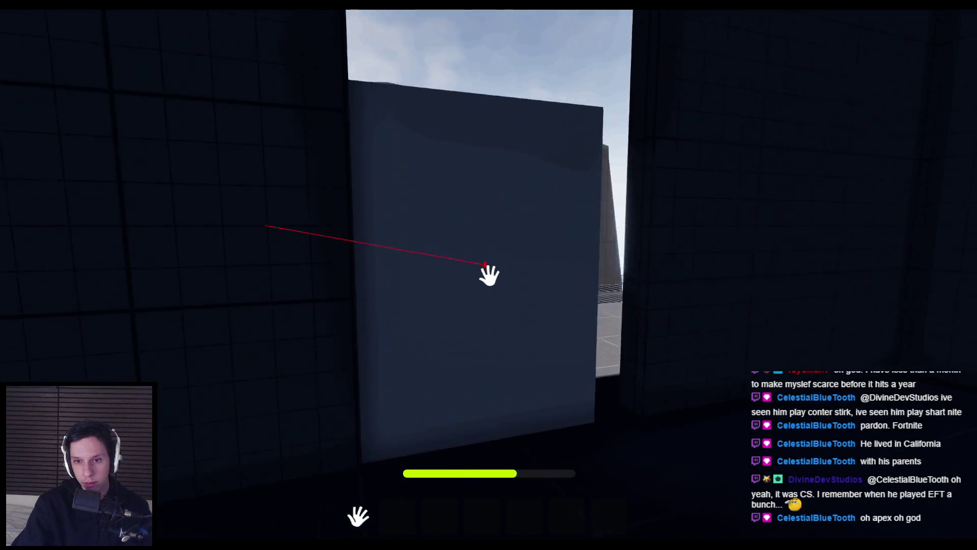
{"action": "key", "text": "w"}
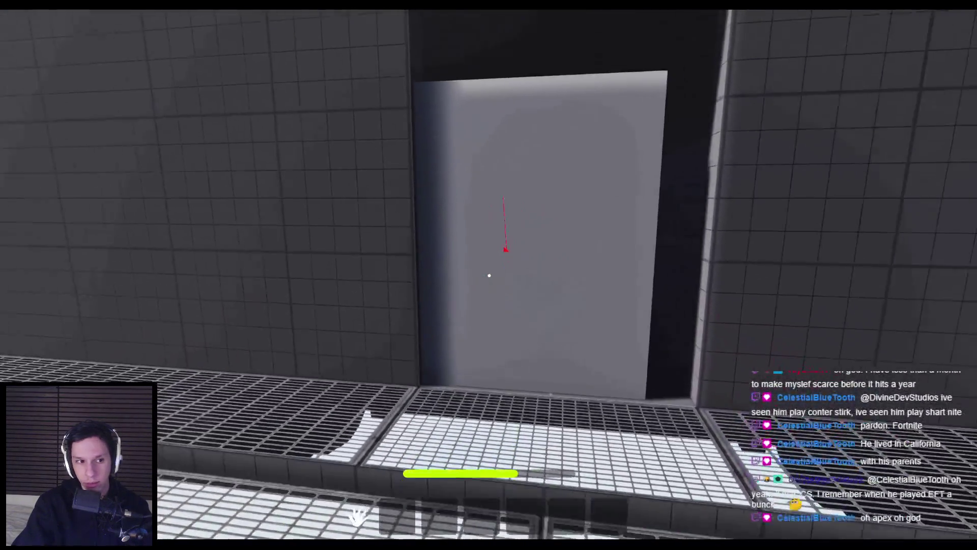
{"action": "key", "text": "w"}
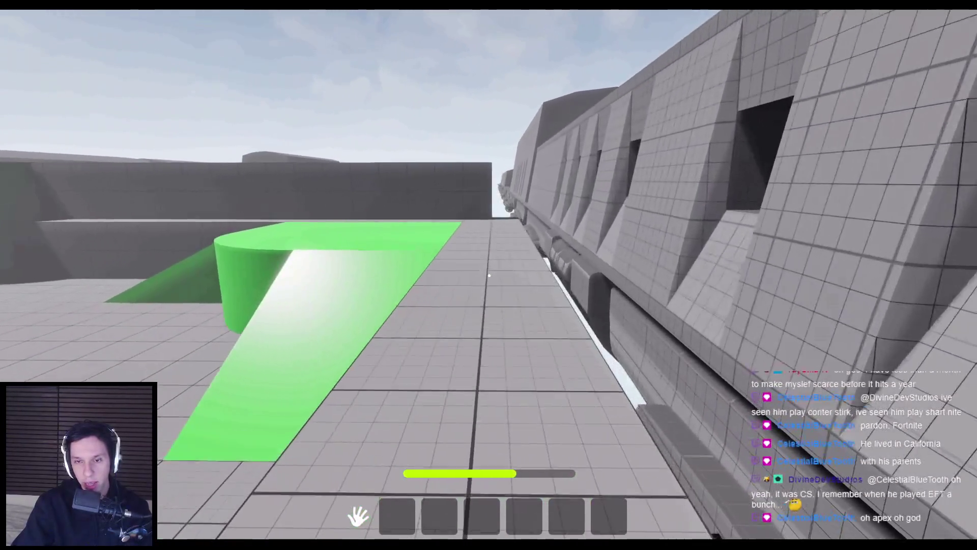
{"action": "key", "text": "w"}
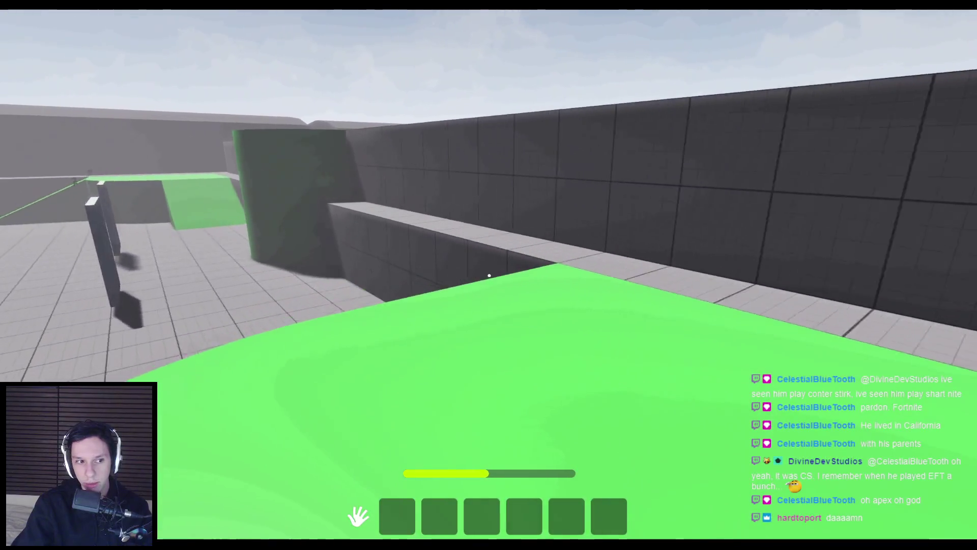
{"action": "key", "text": "w"}
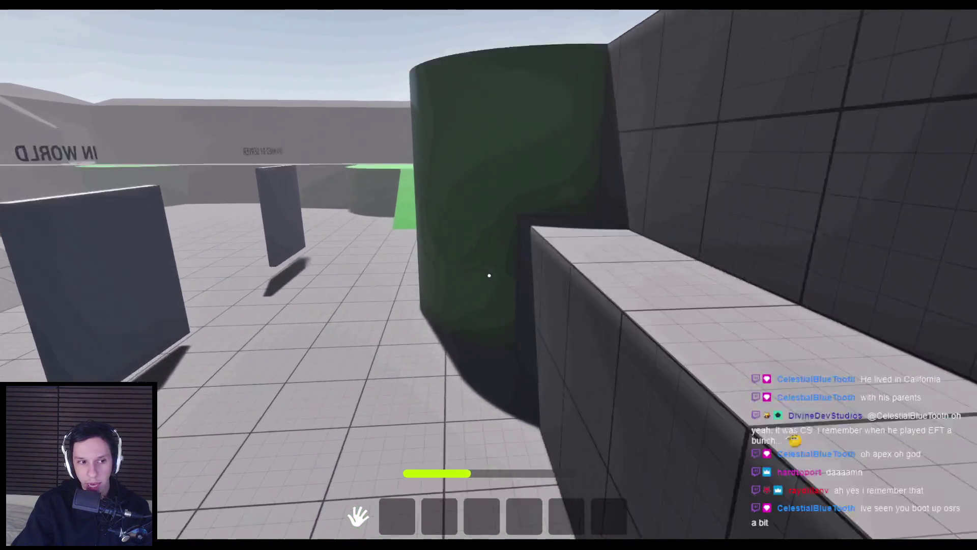
{"action": "key", "text": "w"}
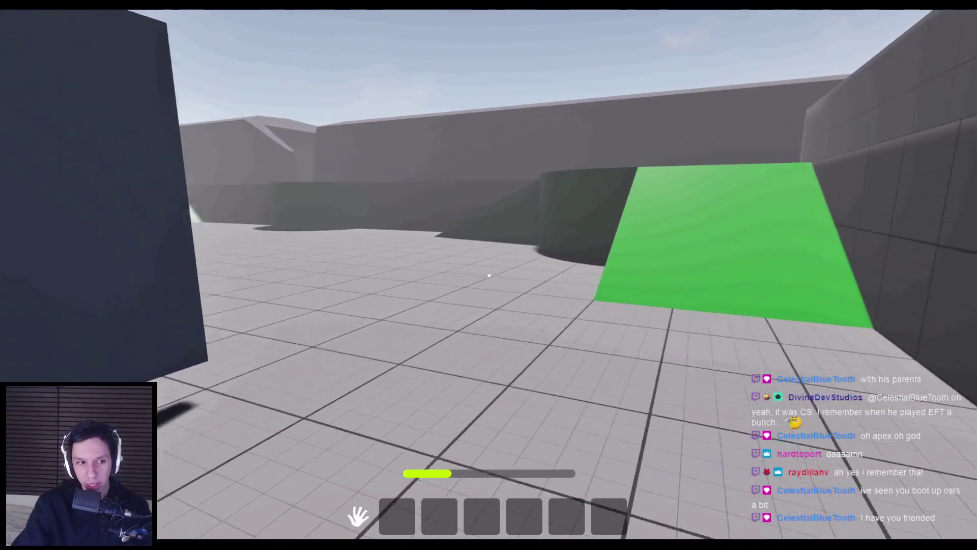
Run up the green ramp, past the cylinder, and over to the two cubes
{"action": "key", "text": "w"}
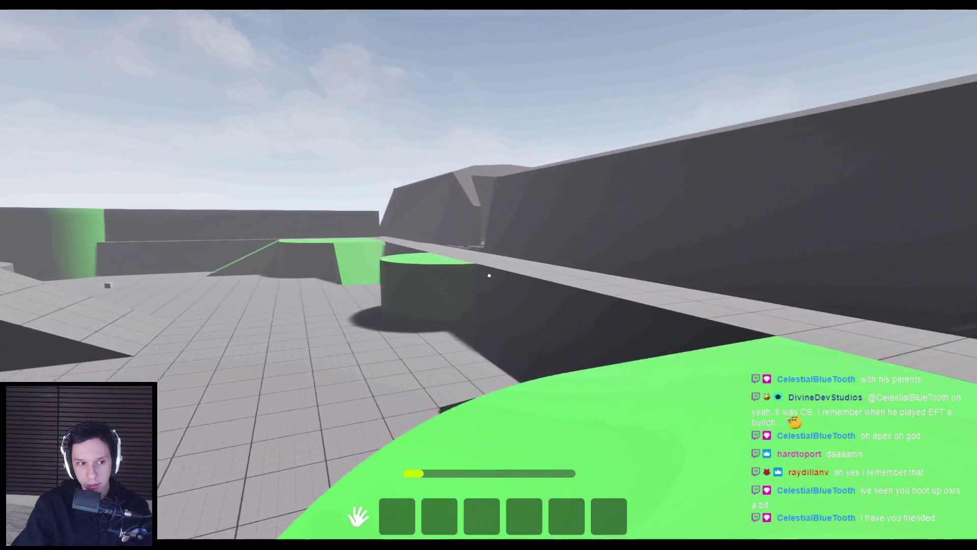
{"action": "key", "text": "w"}
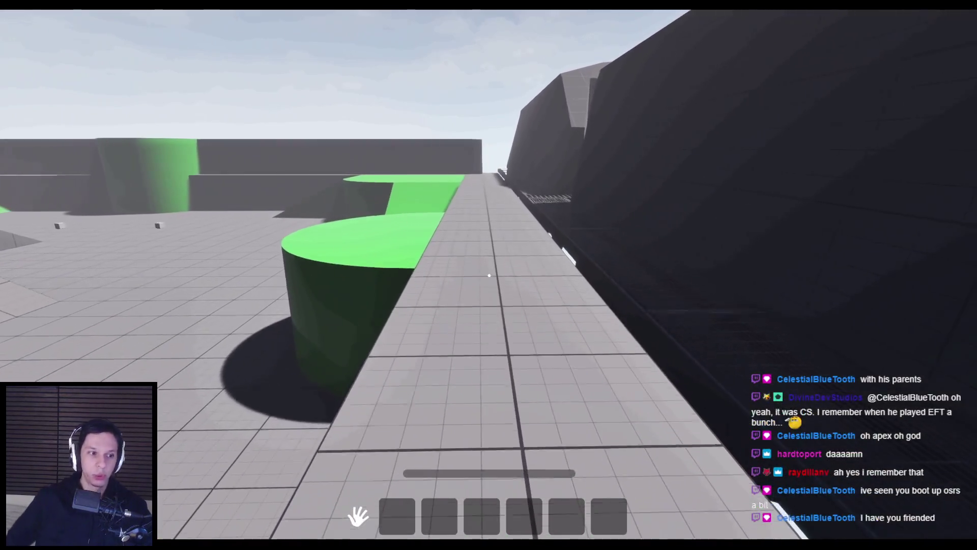
{"action": "key", "text": "w"}
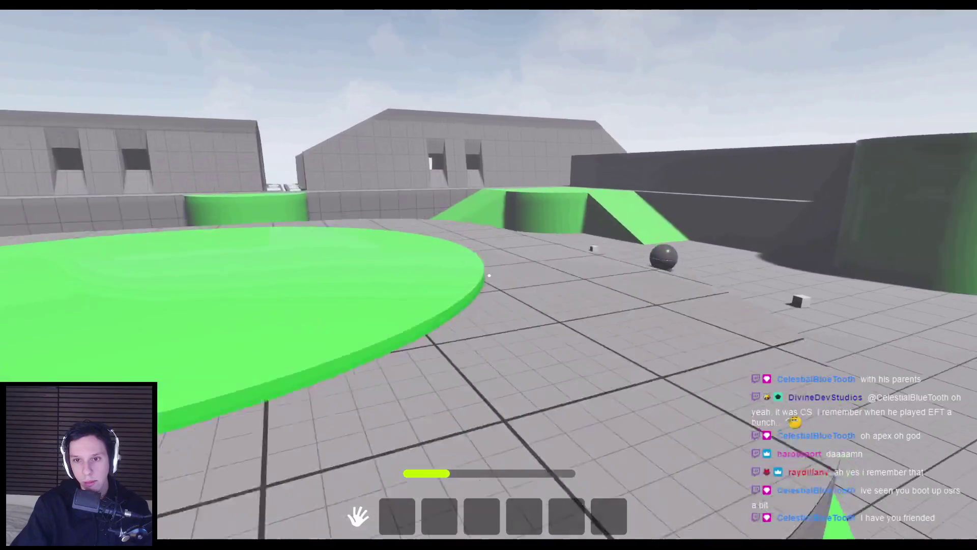
{"action": "key", "text": "w"}
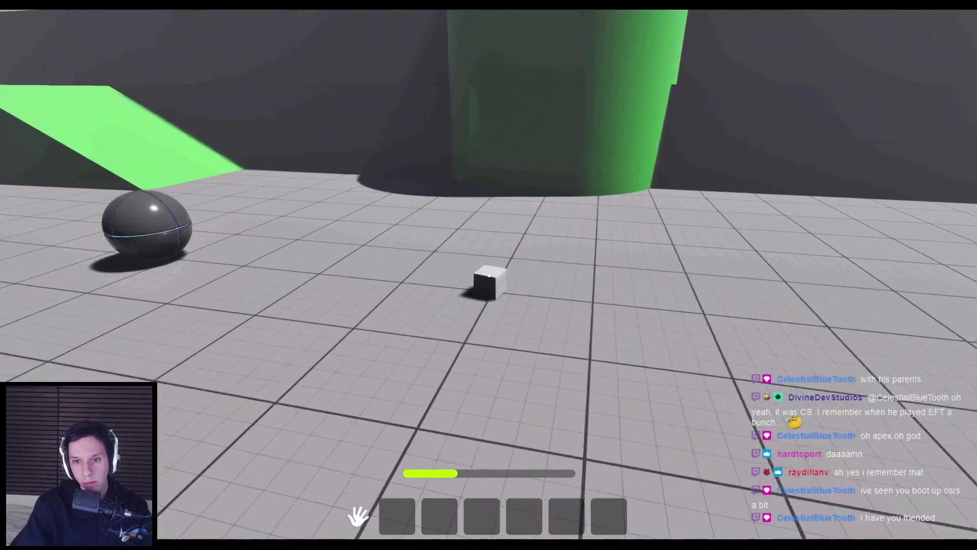
{"action": "key", "text": "w"}
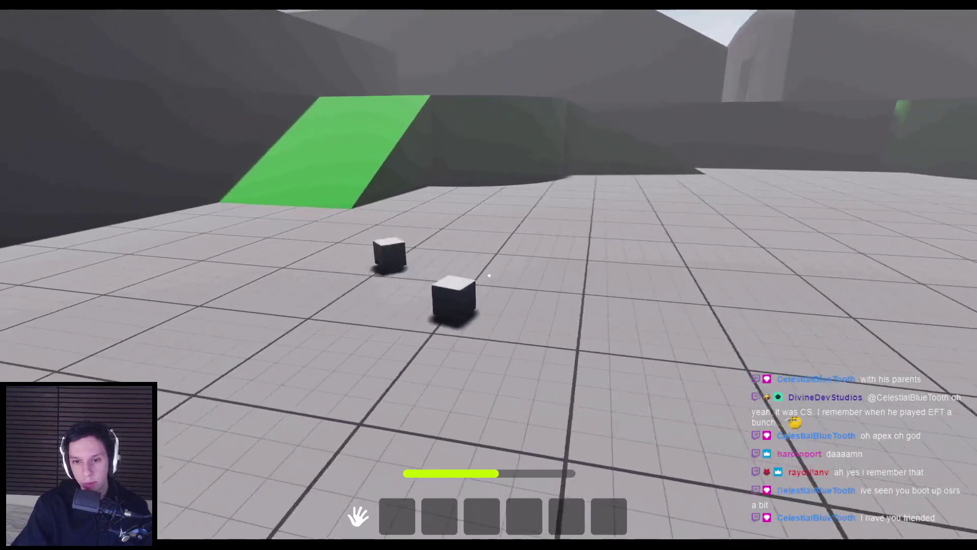
{"action": "key", "text": "w"}
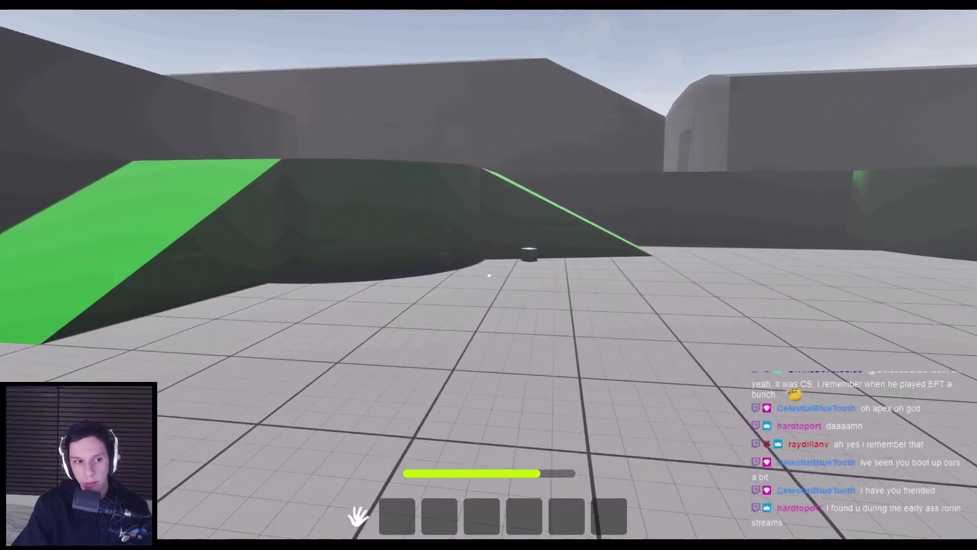
{"action": "key", "text": "w"}
{"action": "key", "text": "w"}
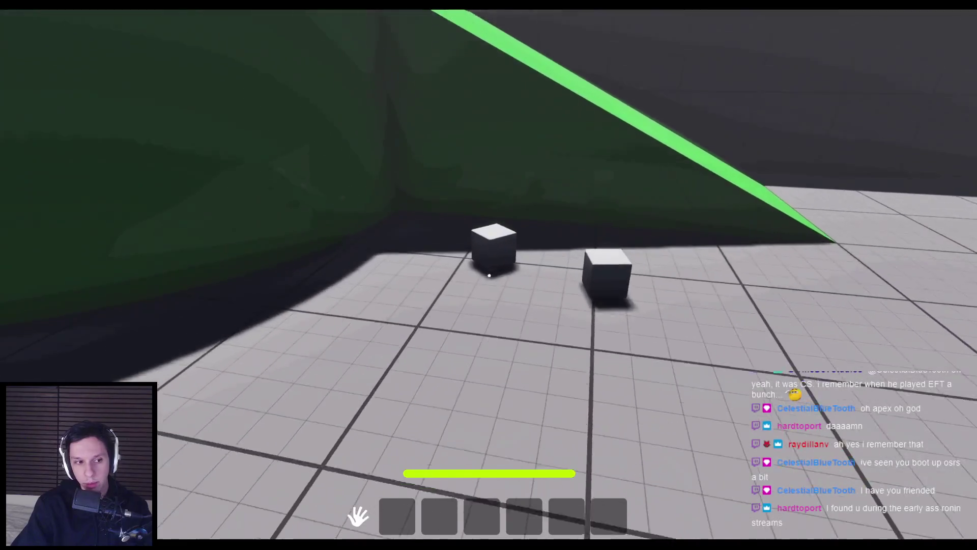
{"action": "mouse_move", "coordinate": [502, 275]}
{"action": "left_mouse_down"}
{"action": "mouse_move", "coordinate": [399, 203]}
{"action": "mouse_move", "coordinate": [349, 301]}
{"action": "mouse_move", "coordinate": [392, 338]}
{"action": "mouse_move", "coordinate": [464, 328]}
{"action": "mouse_move", "coordinate": [476, 465]}
{"action": "mouse_move", "coordinate": [489, 275]}
{"action": "left_mouse_up"}
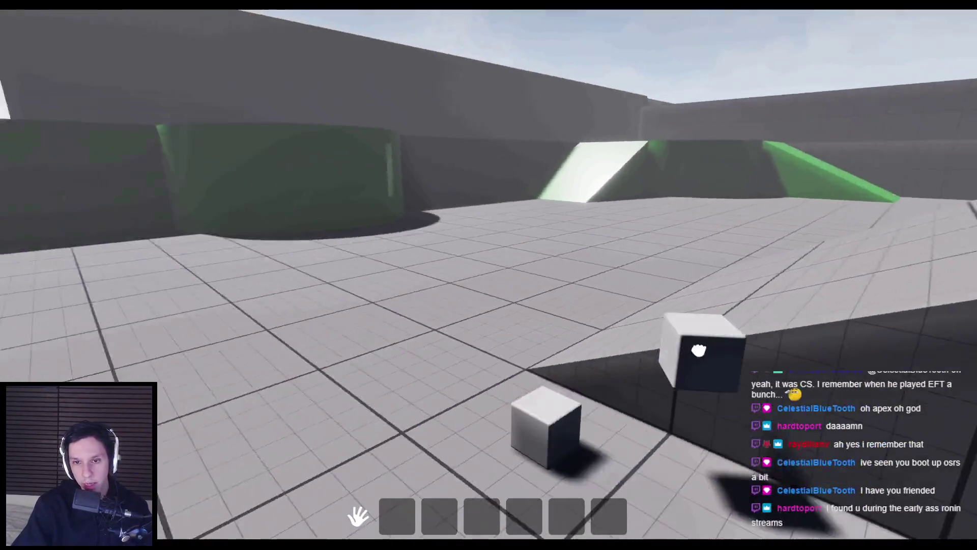
Pick up a cube and walk the grating platforms until the stamina bar refills and hides
{"action": "mouse_move", "coordinate": [698, 358]}
{"action": "left_mouse_down"}
{"action": "mouse_move", "coordinate": [579, 279]}
{"action": "mouse_move", "coordinate": [260, 346]}
{"action": "mouse_move", "coordinate": [376, 315]}
{"action": "mouse_move", "coordinate": [661, 301]}
{"action": "mouse_move", "coordinate": [743, 377]}
{"action": "mouse_move", "coordinate": [432, 257]}
{"action": "mouse_move", "coordinate": [510, 328]}
{"action": "mouse_move", "coordinate": [523, 305]}
{"action": "mouse_move", "coordinate": [475, 267]}
{"action": "mouse_move", "coordinate": [304, 351]}
{"action": "mouse_move", "coordinate": [389, 290]}
{"action": "mouse_move", "coordinate": [356, 393]}
{"action": "mouse_move", "coordinate": [678, 301]}
{"action": "left_mouse_up"}
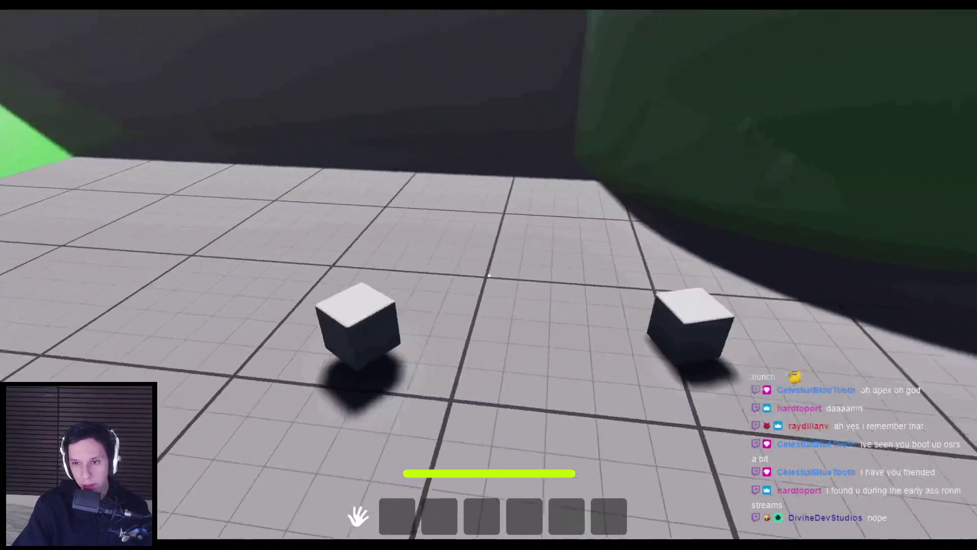
{"action": "left_click_drag", "start_coordinate": [489, 275], "coordinate": [489, 275]}
{"action": "key", "text": "w"}
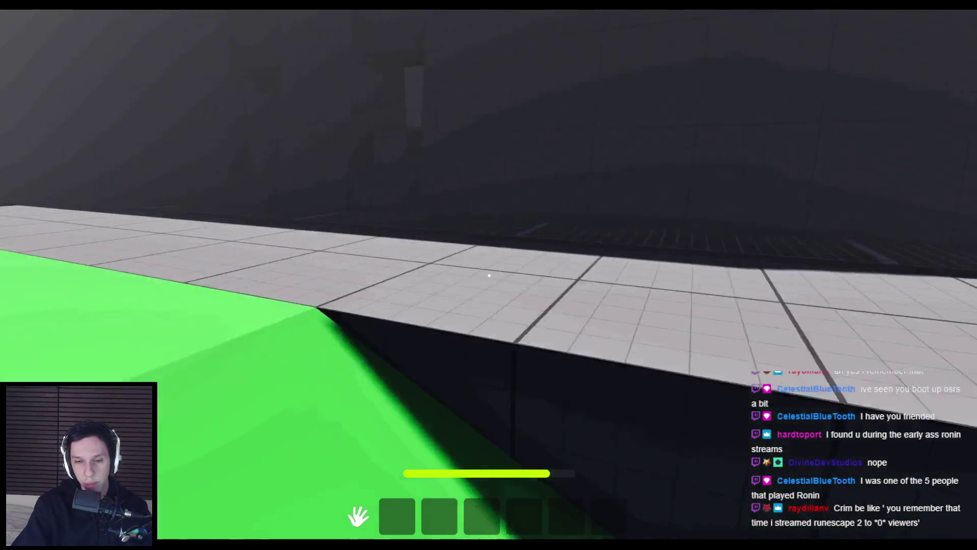
{"action": "key", "text": "w"}
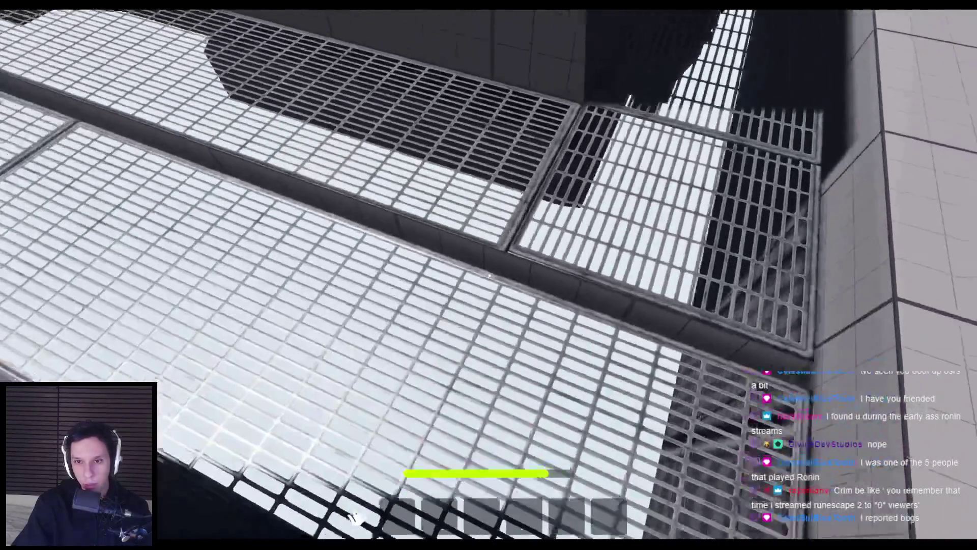
{"action": "key", "text": "w"}
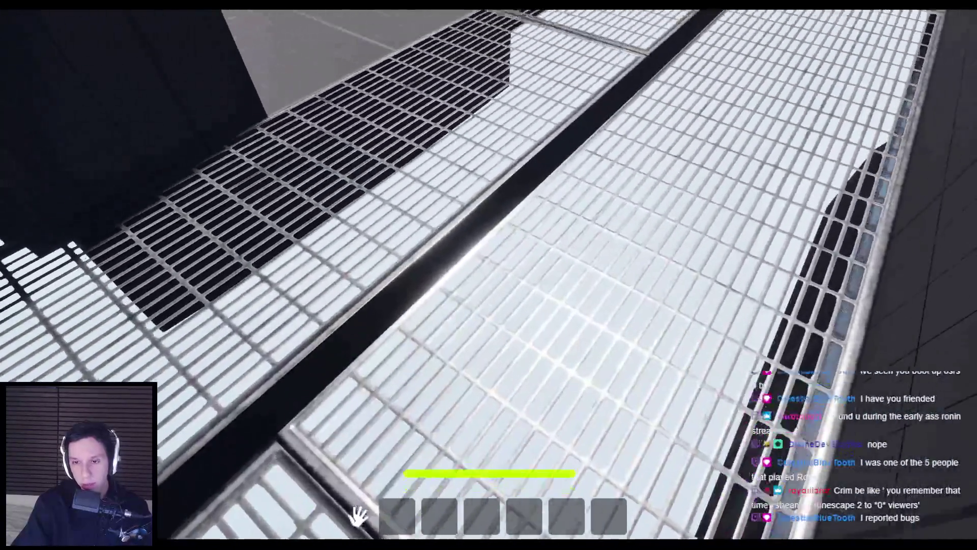
{"action": "key", "text": "w"}
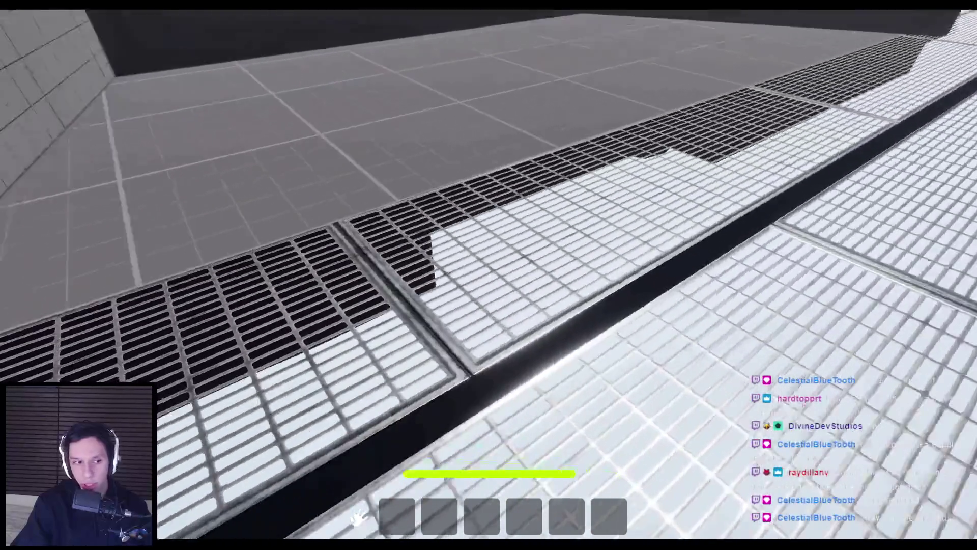
{"action": "key", "text": "w"}
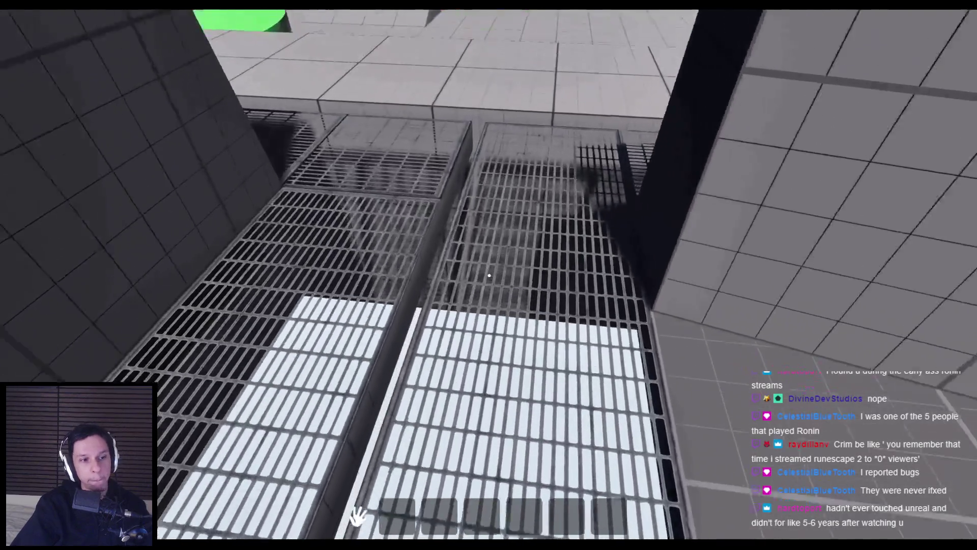
{"action": "key", "text": "w"}
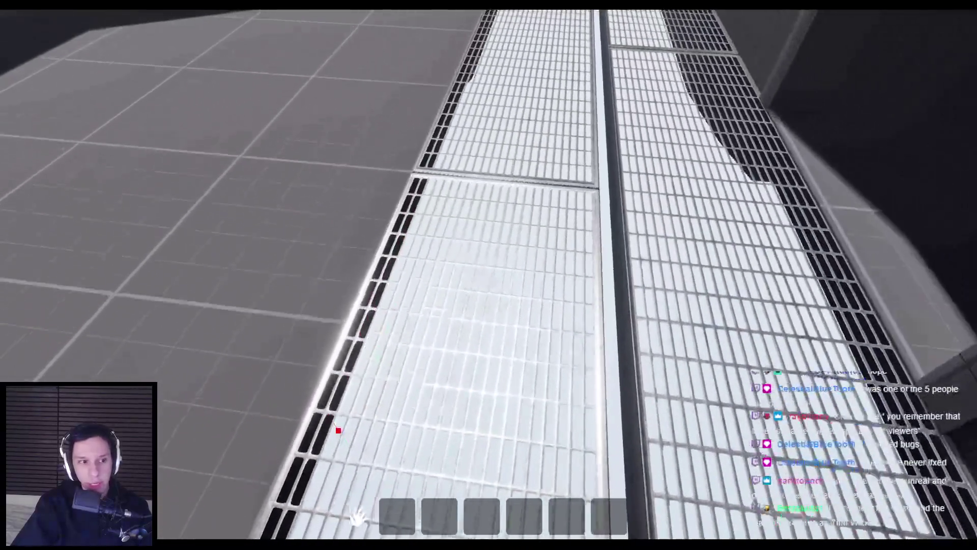
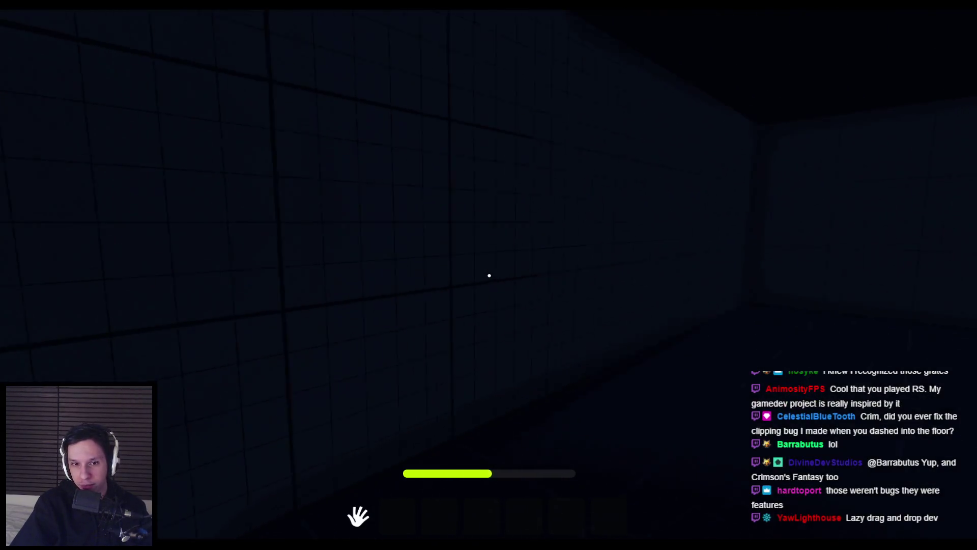
Walk up to the lit doorway and through it into the dark corridor toward the exit
{"action": "left_click", "coordinate": [489, 275]}
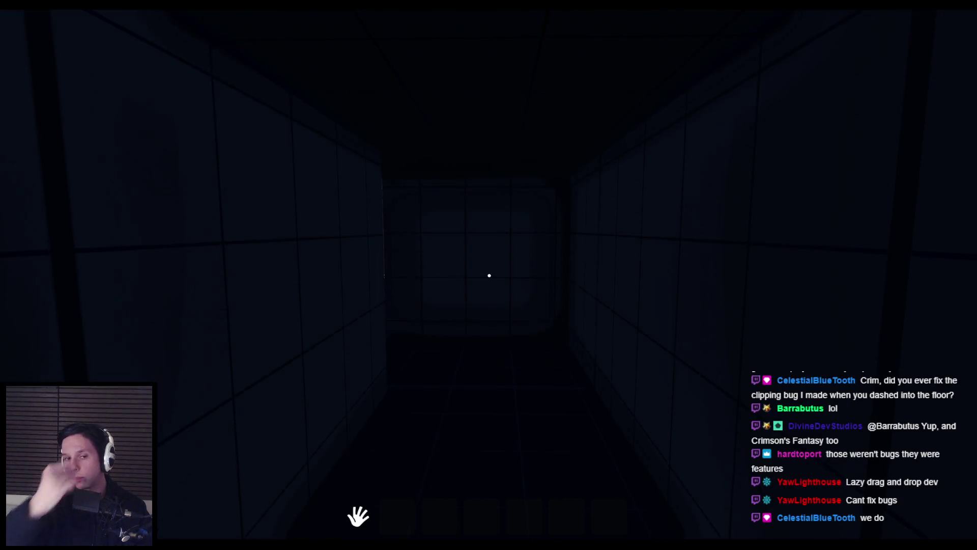
{"action": "key", "text": "w"}
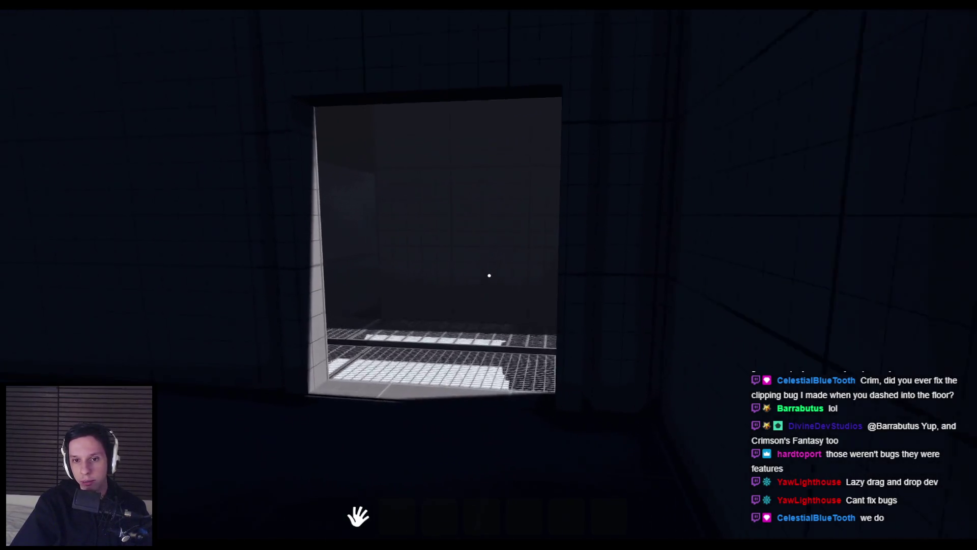
{"action": "key", "text": "s"}
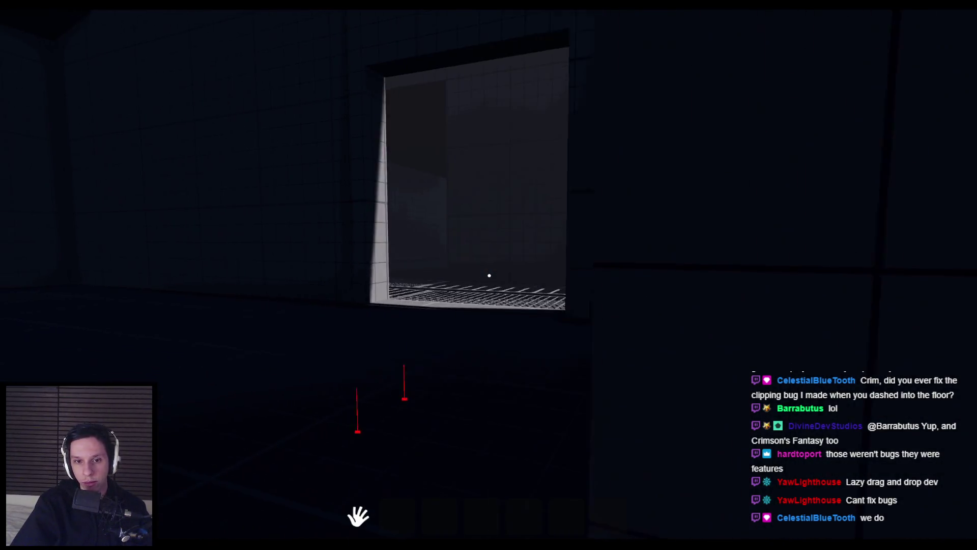
{"action": "key", "text": "w"}
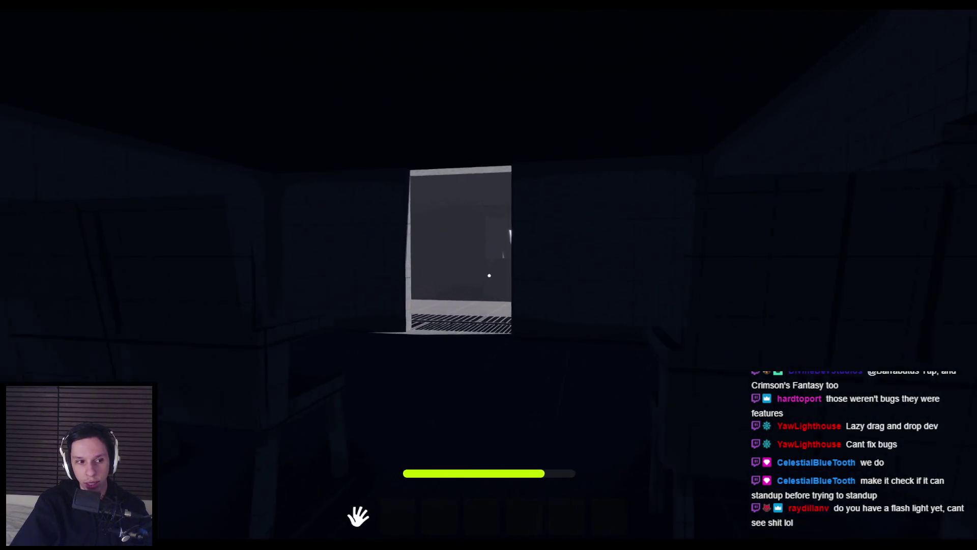
Go out to the greybox area, climb the grated ledge, and pick up the small white cube
{"action": "key", "text": "w"}
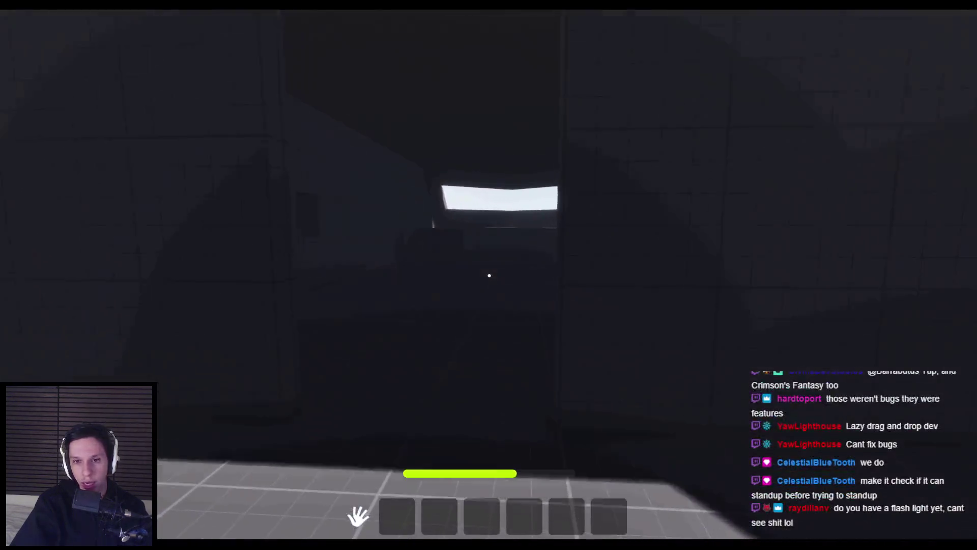
{"action": "key", "text": "w"}
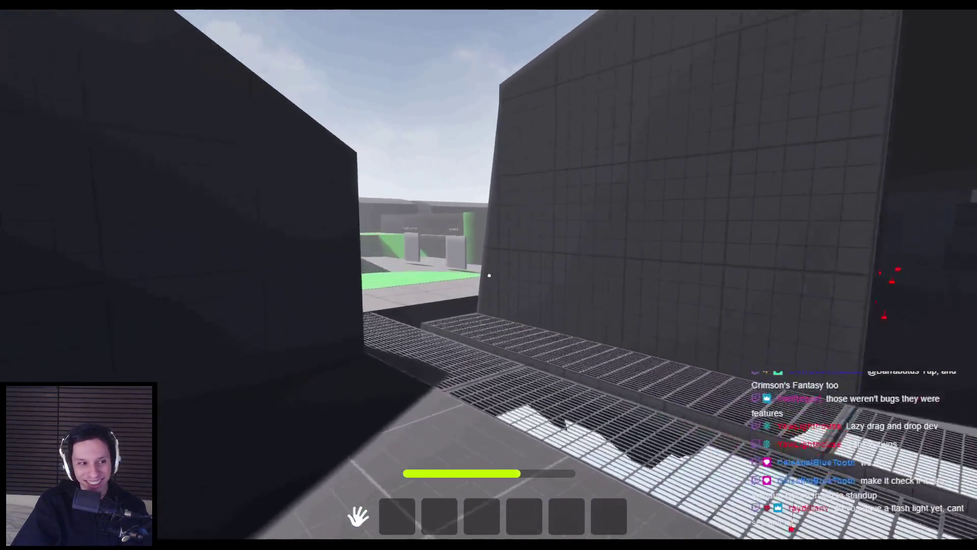
{"action": "key", "text": "w"}
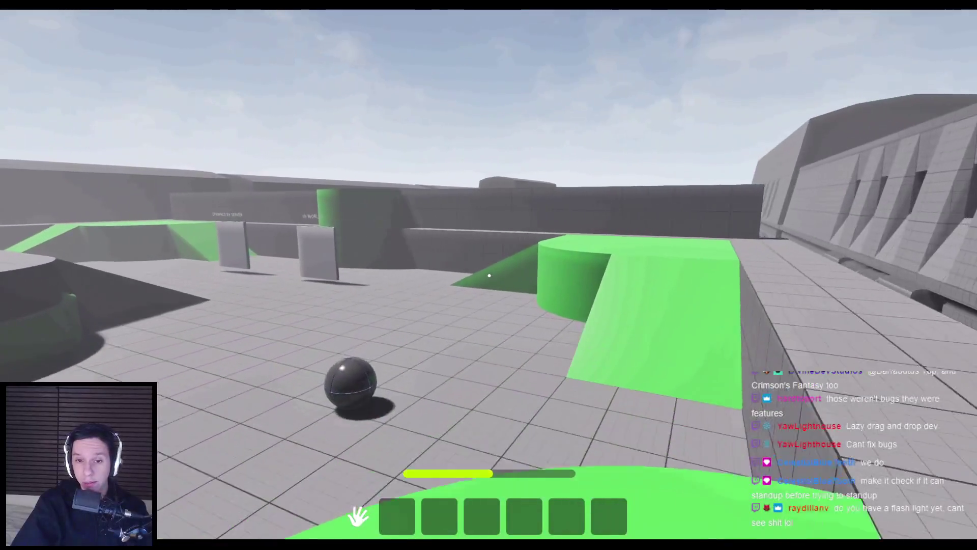
{"action": "key", "text": "w"}
{"action": "key", "text": "w"}
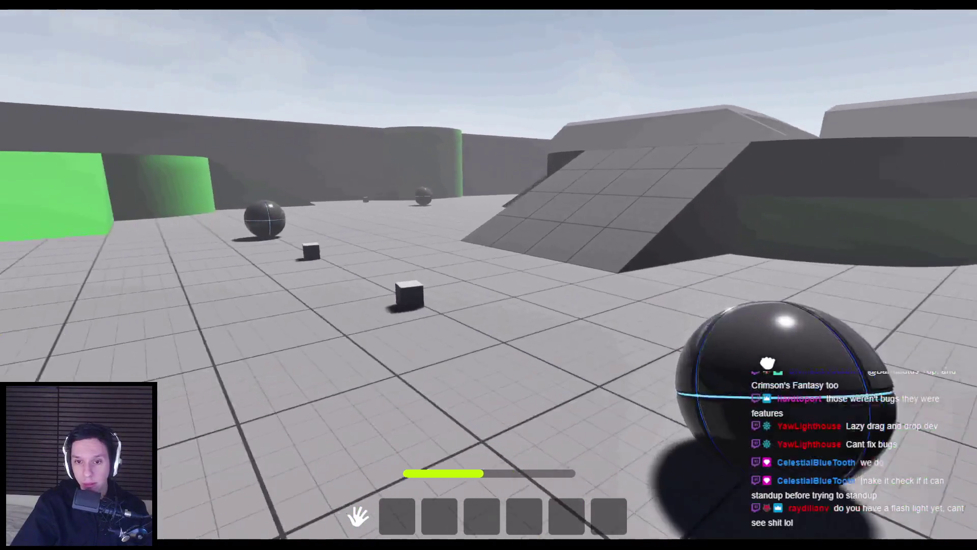
{"action": "key", "text": "w"}
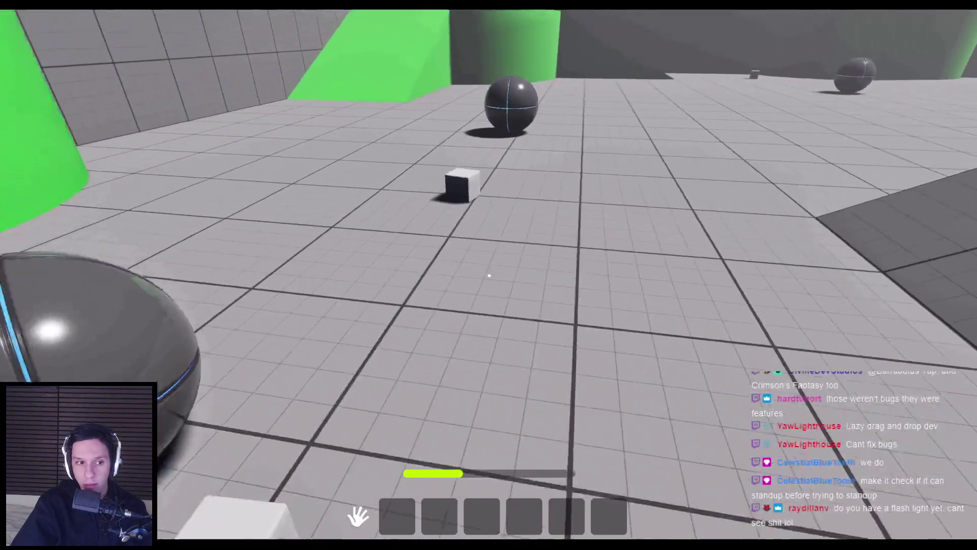
{"action": "left_click", "coordinate": [489, 274]}
{"action": "key", "text": "w"}
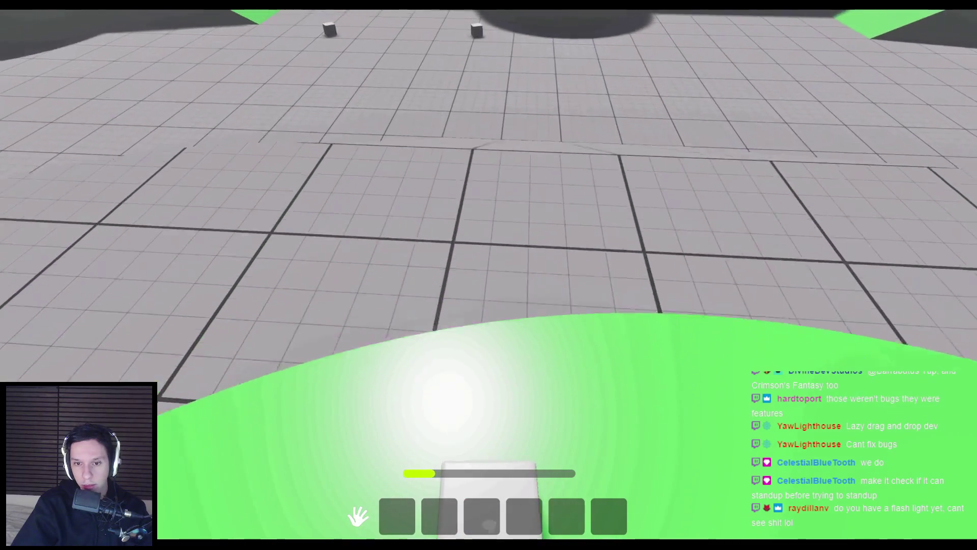
Carry the cube back across the grates into the dark room with the spheres
{"action": "key", "text": "w"}
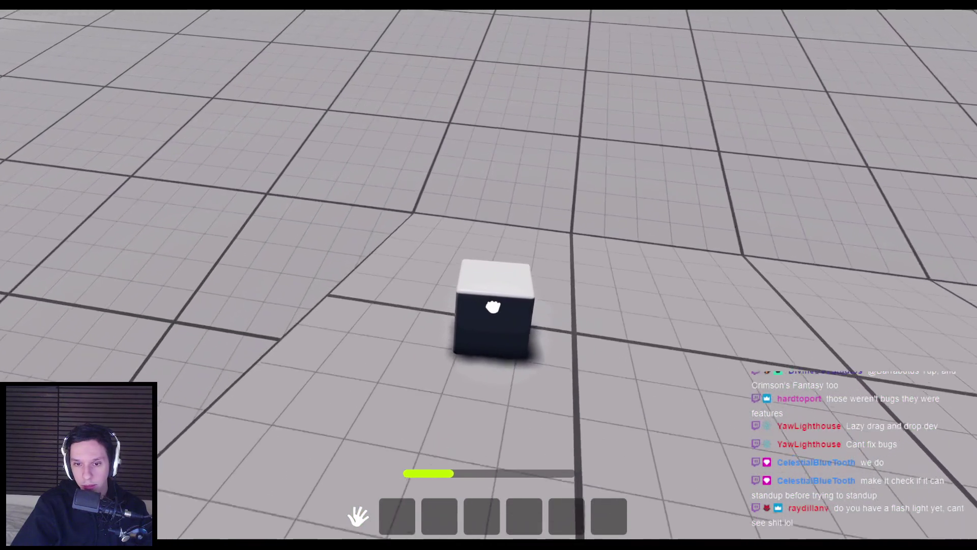
{"action": "key", "text": "w"}
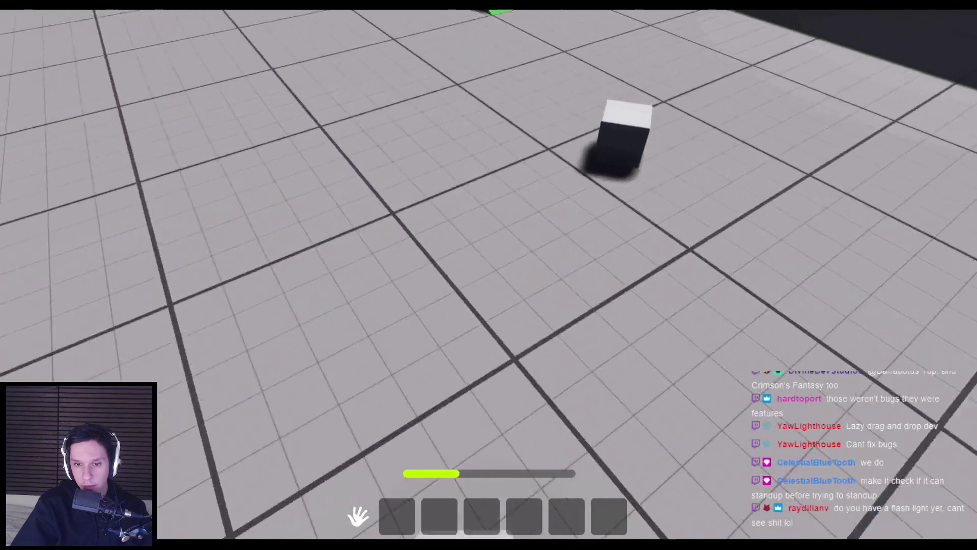
{"action": "key", "text": "w"}
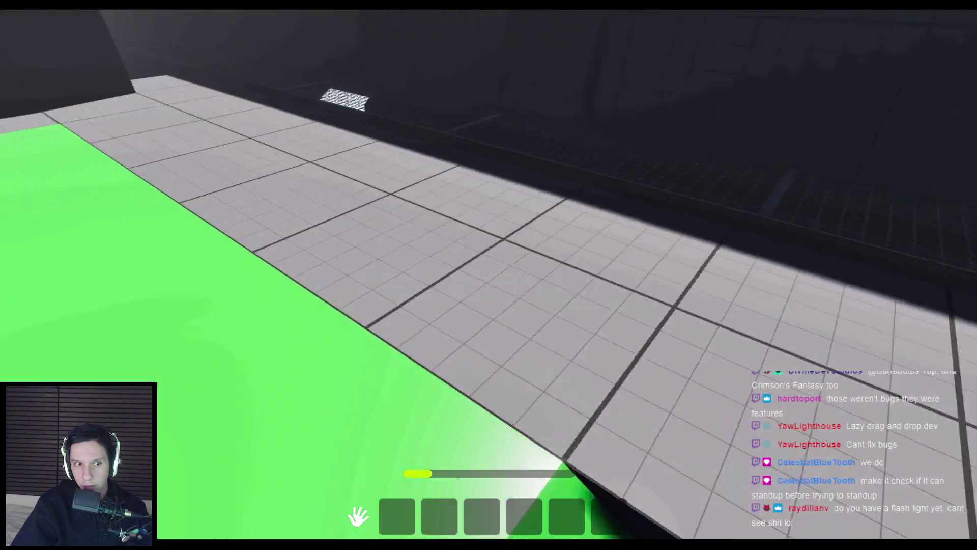
{"action": "key", "text": "w"}
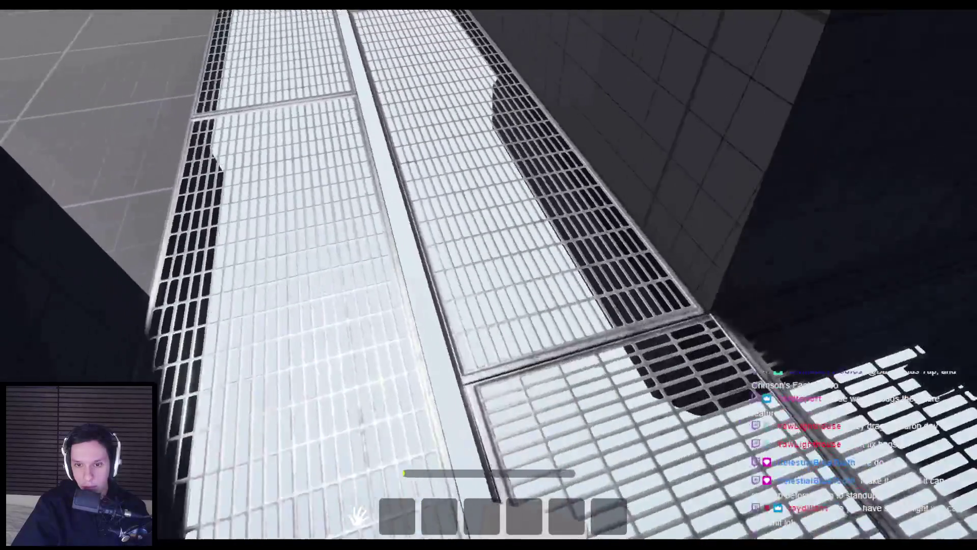
{"action": "key", "text": "w"}
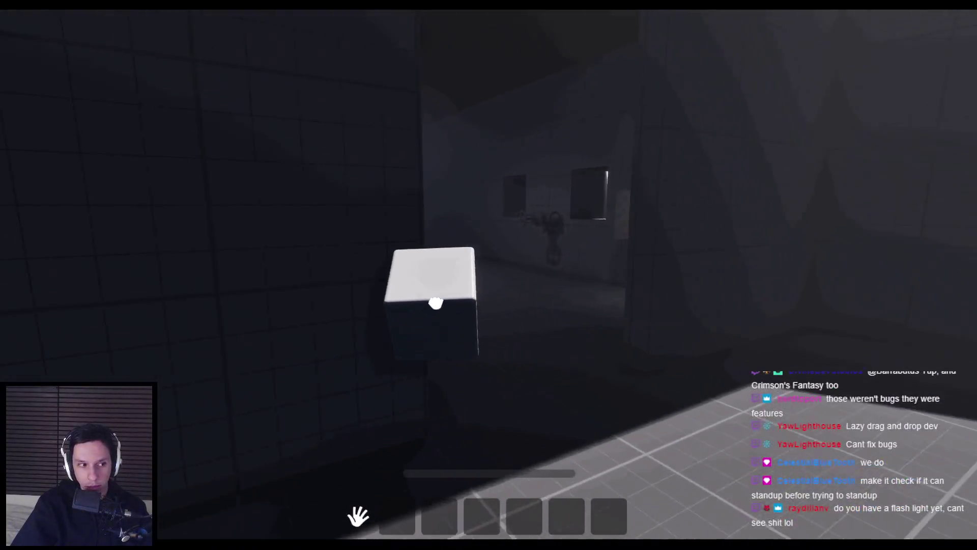
{"action": "key", "text": "w"}
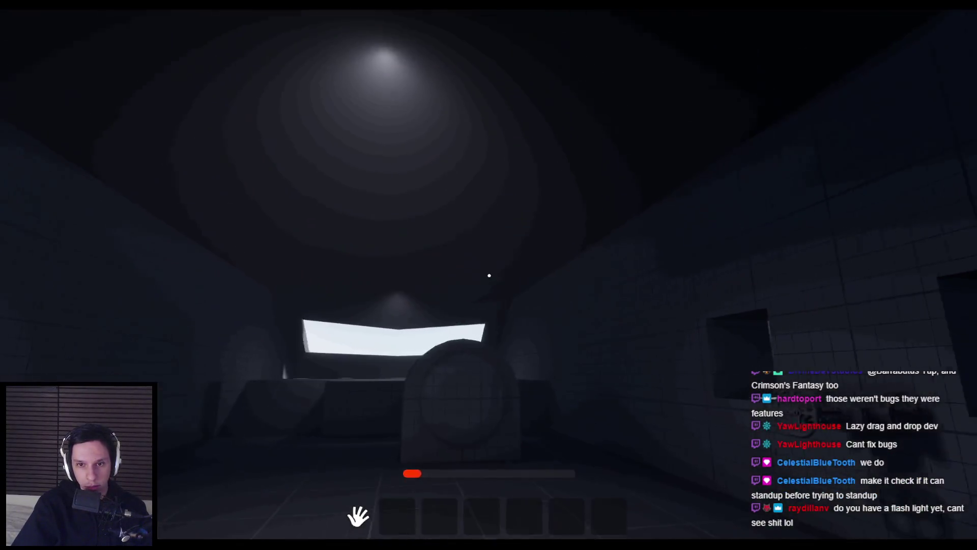
{"action": "key", "text": "w"}
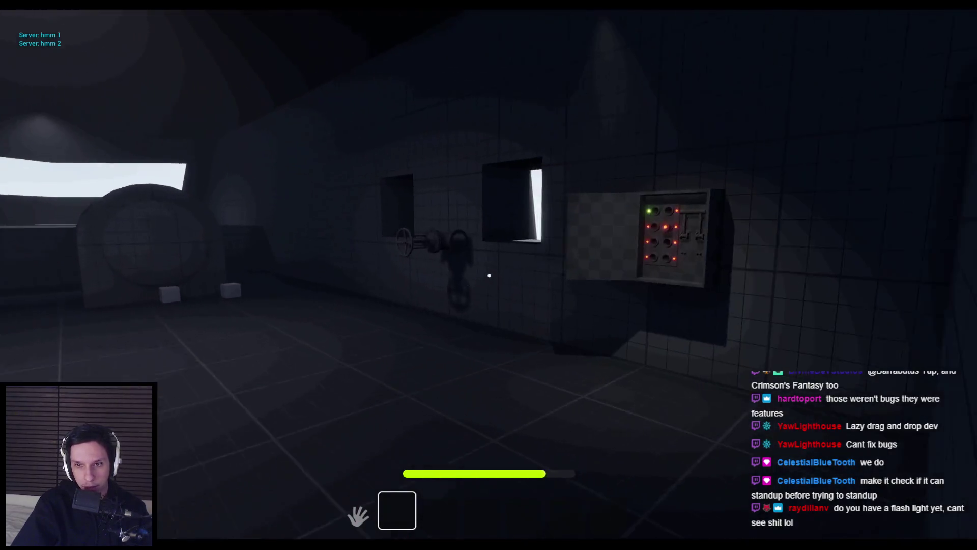
Light the top-left fuse green, pull the fuse box lever down, and turn the valve wheel
{"action": "key", "text": "w"}
{"action": "key", "text": "w"}
{"action": "left_click", "coordinate": [480, 262]}
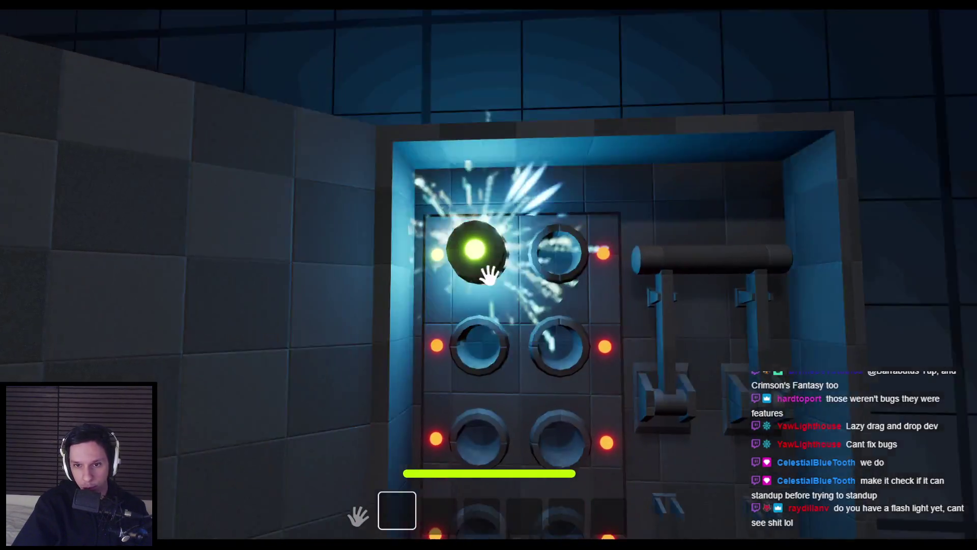
{"action": "mouse_move", "coordinate": [529, 284]}
{"action": "left_mouse_down"}
{"action": "mouse_move", "coordinate": [546, 323]}
{"action": "mouse_move", "coordinate": [532, 344]}
{"action": "mouse_move", "coordinate": [489, 275]}
{"action": "left_mouse_up"}
{"action": "key", "text": "w"}
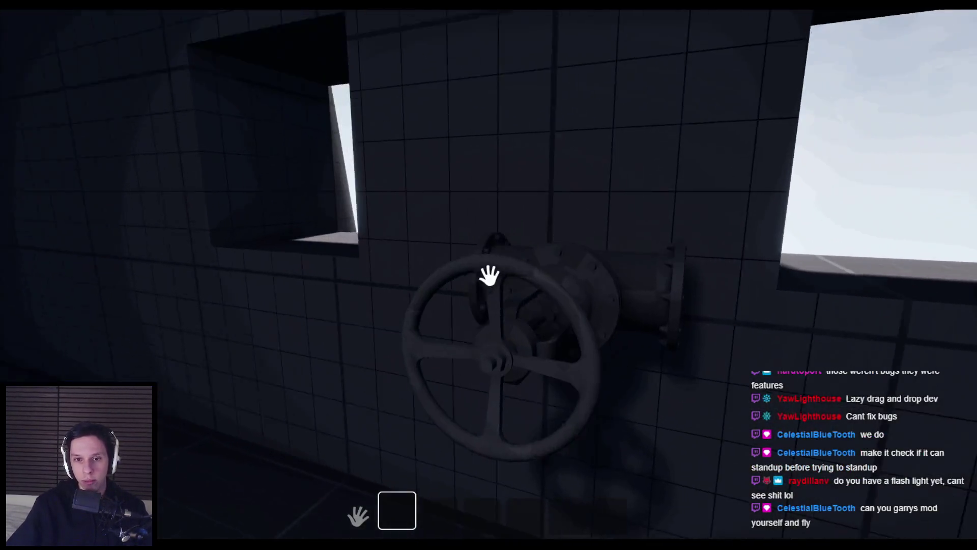
{"action": "mouse_move", "coordinate": [418, 260]}
{"action": "left_mouse_down"}
{"action": "mouse_move", "coordinate": [526, 338]}
{"action": "mouse_move", "coordinate": [530, 399]}
{"action": "mouse_move", "coordinate": [484, 448]}
{"action": "mouse_move", "coordinate": [449, 454]}
{"action": "mouse_move", "coordinate": [371, 436]}
{"action": "left_mouse_up"}
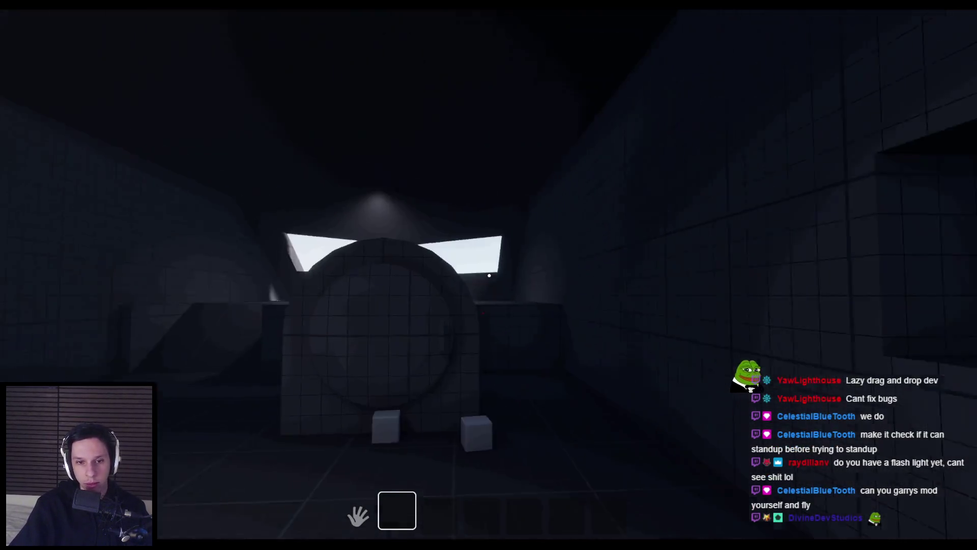
Open the round furnace hatch and drop the floor cubes into the lava
{"action": "left_click", "coordinate": [522, 245]}
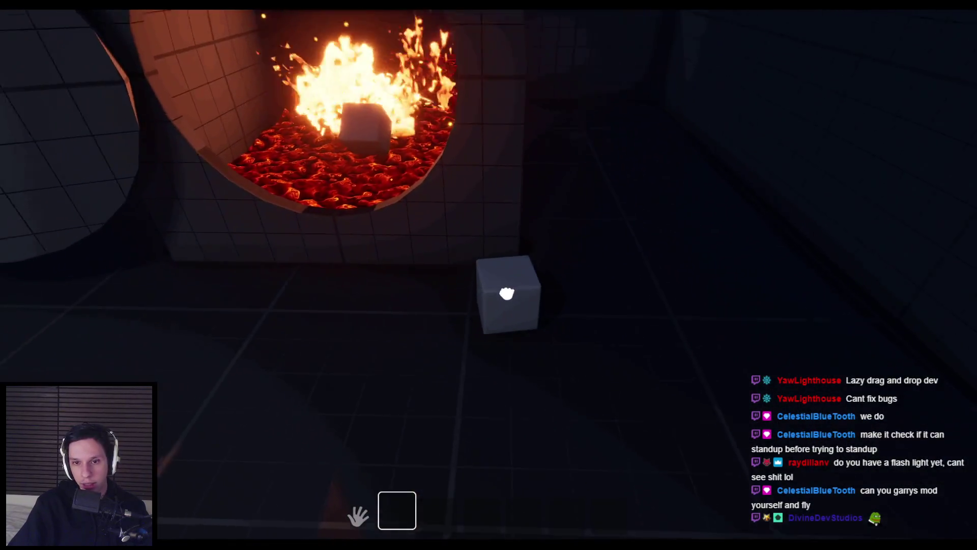
{"action": "mouse_move", "coordinate": [508, 288]}
{"action": "left_mouse_down"}
{"action": "mouse_move", "coordinate": [532, 374]}
{"action": "mouse_move", "coordinate": [489, 275]}
{"action": "left_mouse_up"}
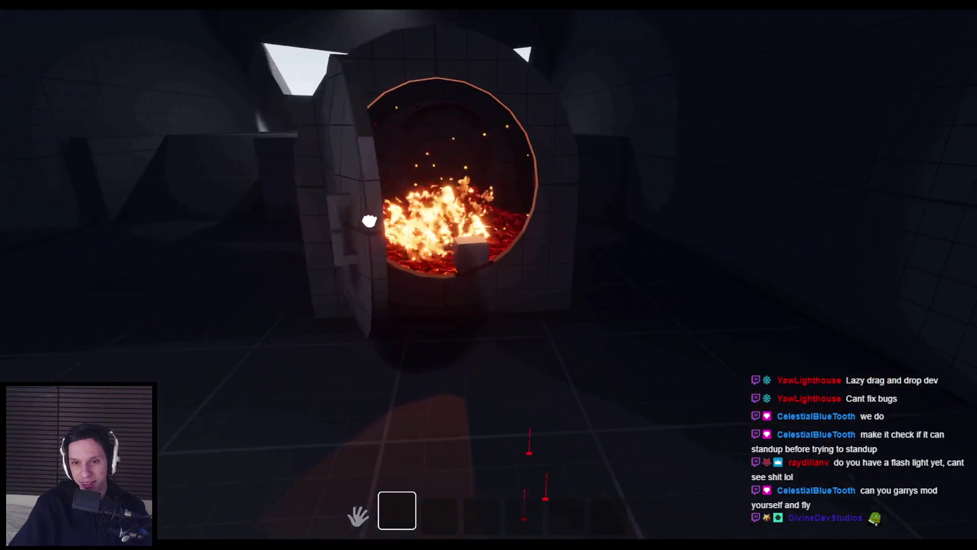
{"action": "left_click", "coordinate": [489, 275]}
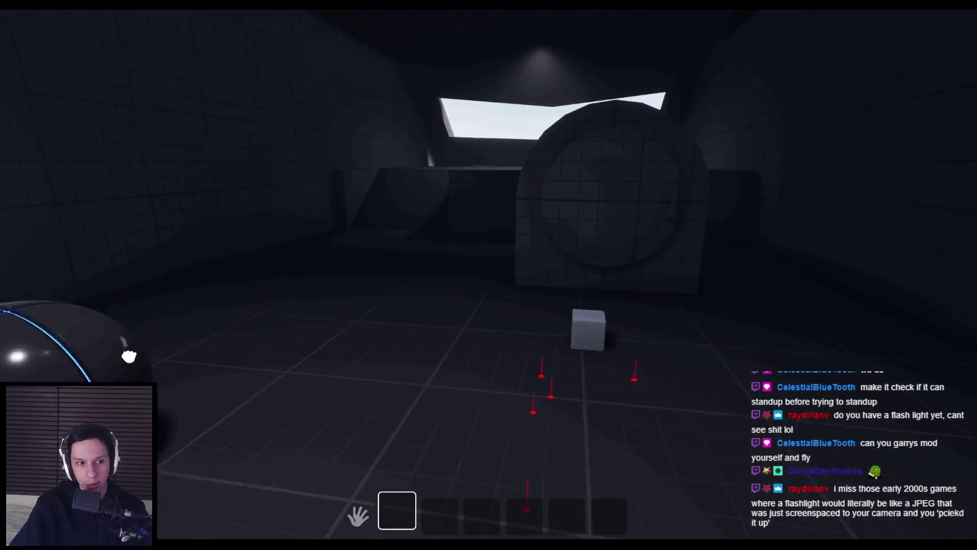
{"action": "left_click", "coordinate": [490, 276]}
{"action": "mouse_move", "coordinate": [513, 228]}
{"action": "left_mouse_down"}
{"action": "mouse_move", "coordinate": [626, 290]}
{"action": "mouse_move", "coordinate": [488, 274]}
{"action": "left_mouse_up"}
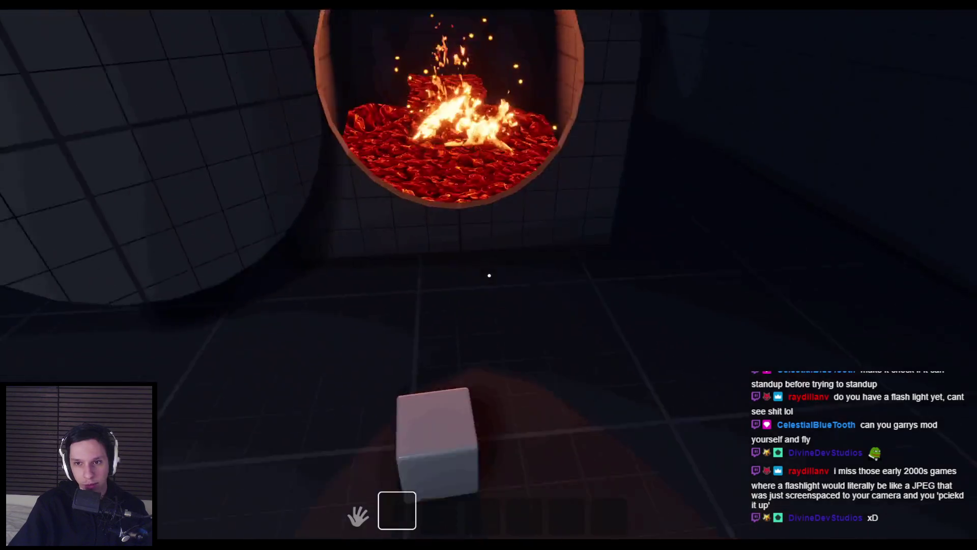
{"action": "mouse_move", "coordinate": [473, 400]}
{"action": "left_mouse_down"}
{"action": "mouse_move", "coordinate": [488, 276]}
{"action": "mouse_move", "coordinate": [731, 403]}
{"action": "mouse_move", "coordinate": [653, 393]}
{"action": "mouse_move", "coordinate": [490, 275]}
{"action": "mouse_move", "coordinate": [414, 262]}
{"action": "mouse_move", "coordinate": [327, 305]}
{"action": "mouse_move", "coordinate": [400, 376]}
{"action": "mouse_move", "coordinate": [491, 279]}
{"action": "mouse_move", "coordinate": [447, 276]}
{"action": "mouse_move", "coordinate": [489, 275]}
{"action": "mouse_move", "coordinate": [462, 278]}
{"action": "mouse_move", "coordinate": [450, 356]}
{"action": "mouse_move", "coordinate": [473, 331]}
{"action": "mouse_move", "coordinate": [489, 275]}
{"action": "left_mouse_up"}
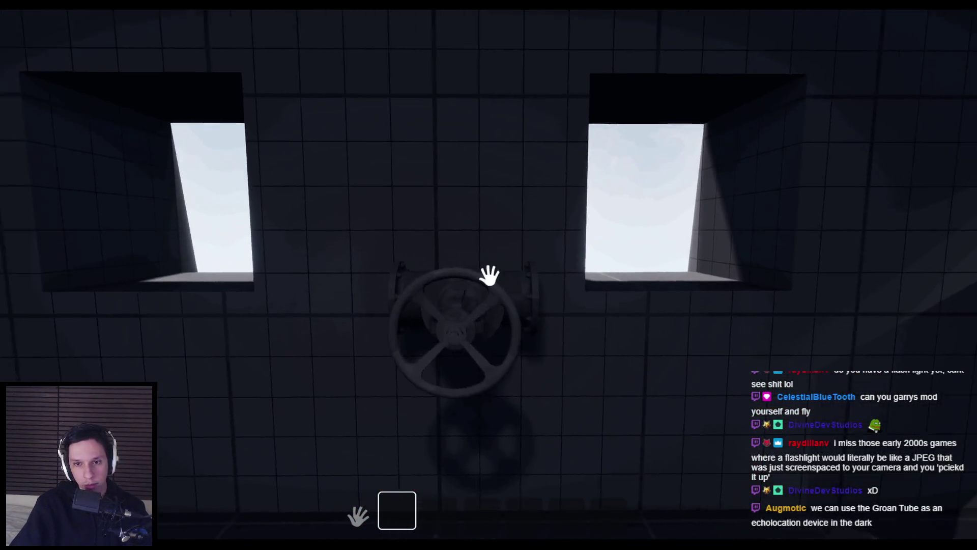
Grab the valve wheel between the two windows and drag it round its rim
{"action": "mouse_move", "coordinate": [488, 277]}
{"action": "left_mouse_down"}
{"action": "mouse_move", "coordinate": [504, 387]}
{"action": "mouse_move", "coordinate": [429, 382]}
{"action": "mouse_move", "coordinate": [447, 285]}
{"action": "left_mouse_up"}
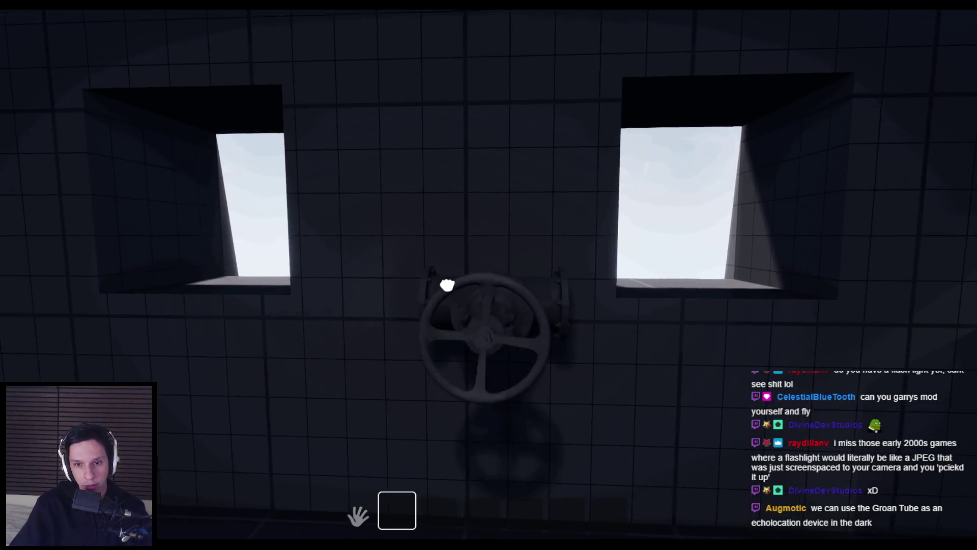
{"action": "left_click_drag", "start_coordinate": [537, 363], "coordinate": [475, 409]}
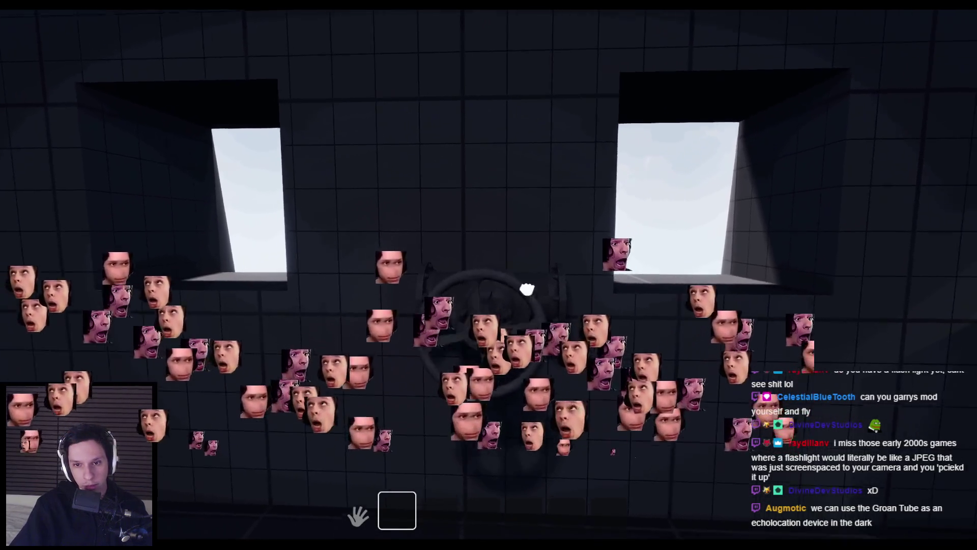
Back away from the window wall, then head out across the rooftop into the dark corridor
{"action": "key", "text": "s"}
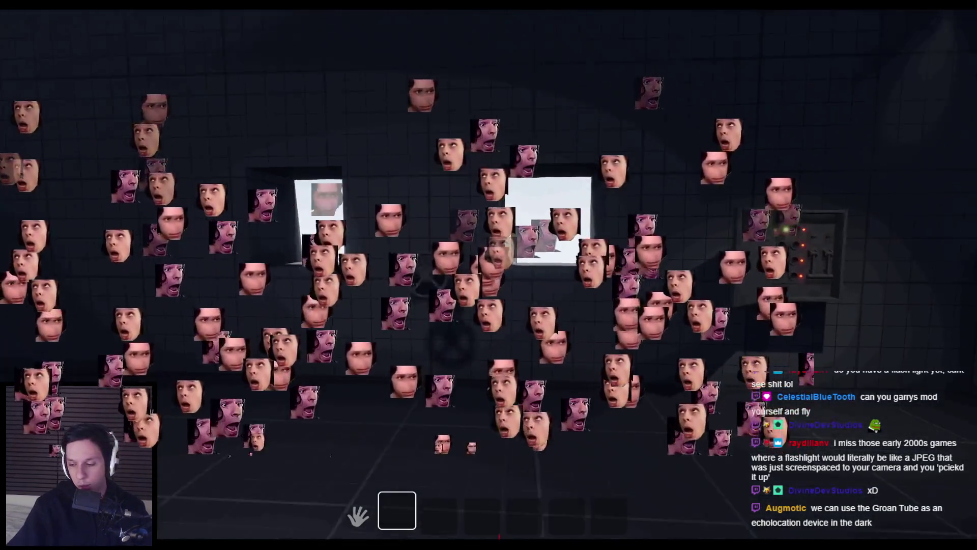
{"action": "key", "text": "s"}
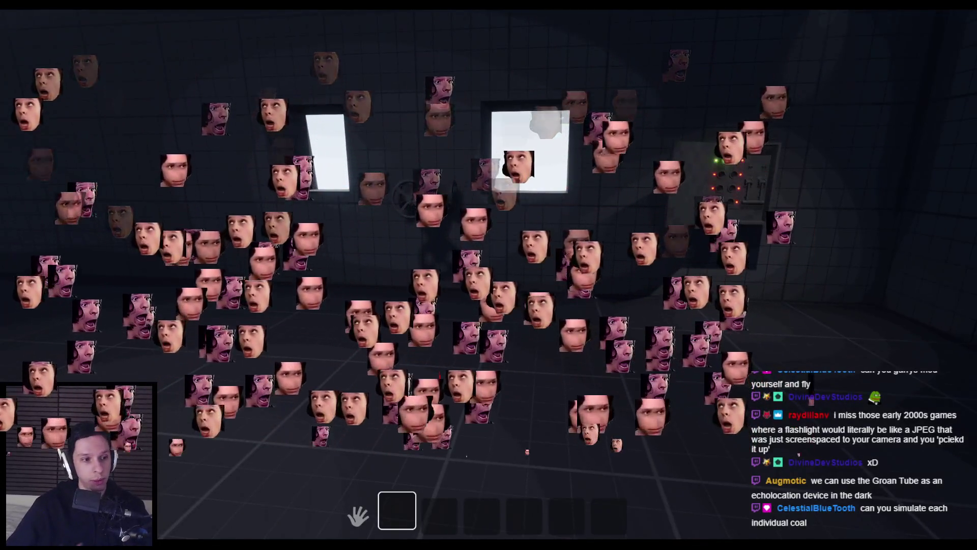
{"action": "key", "text": "shift"}
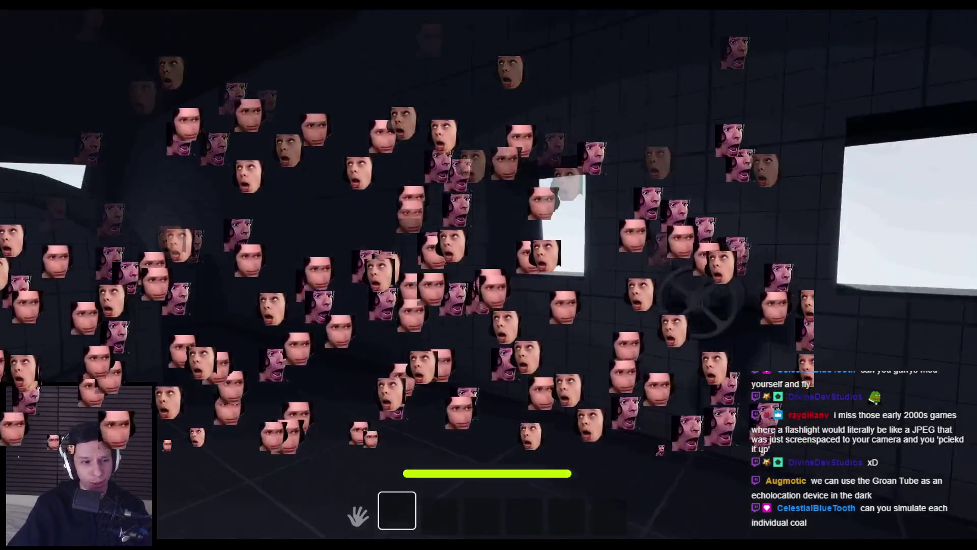
{"action": "key", "text": "w"}
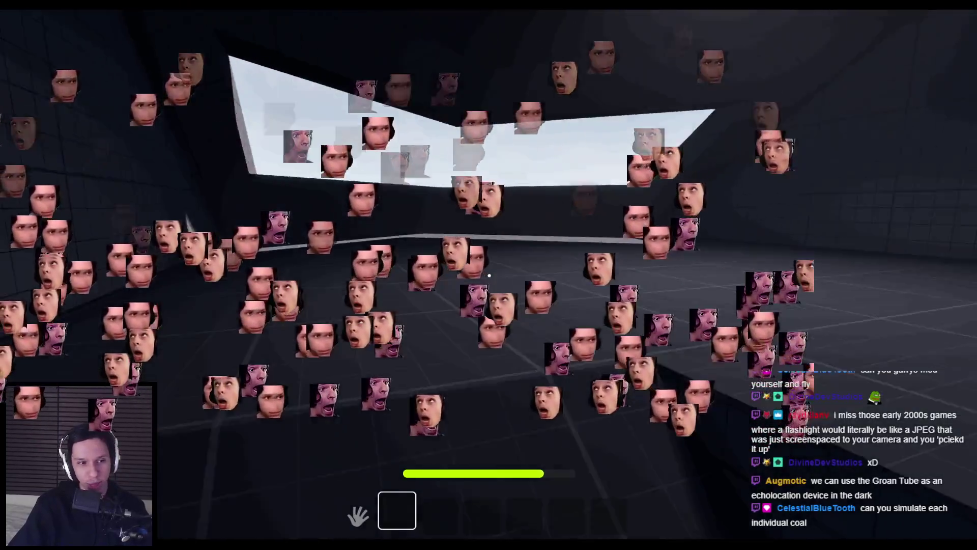
{"action": "key", "text": "w"}
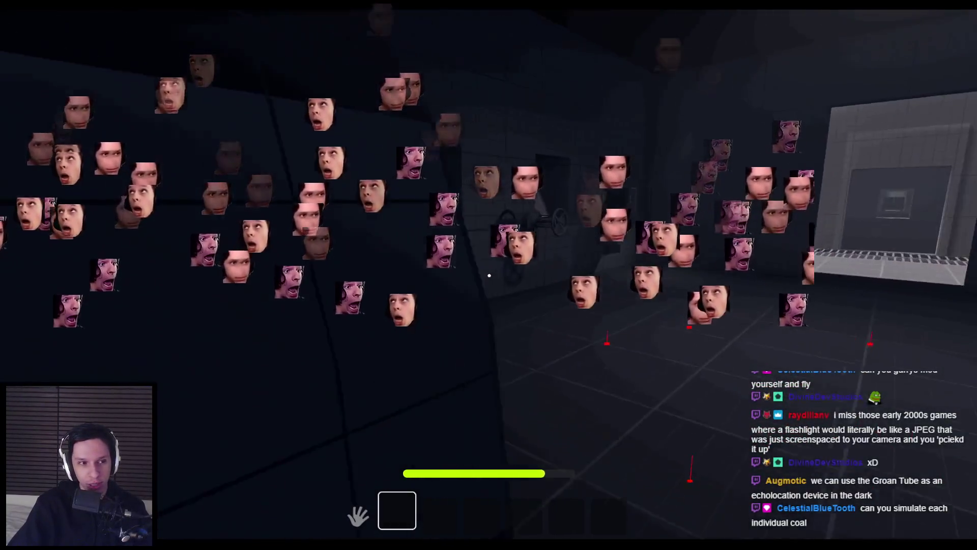
{"action": "key", "text": "w"}
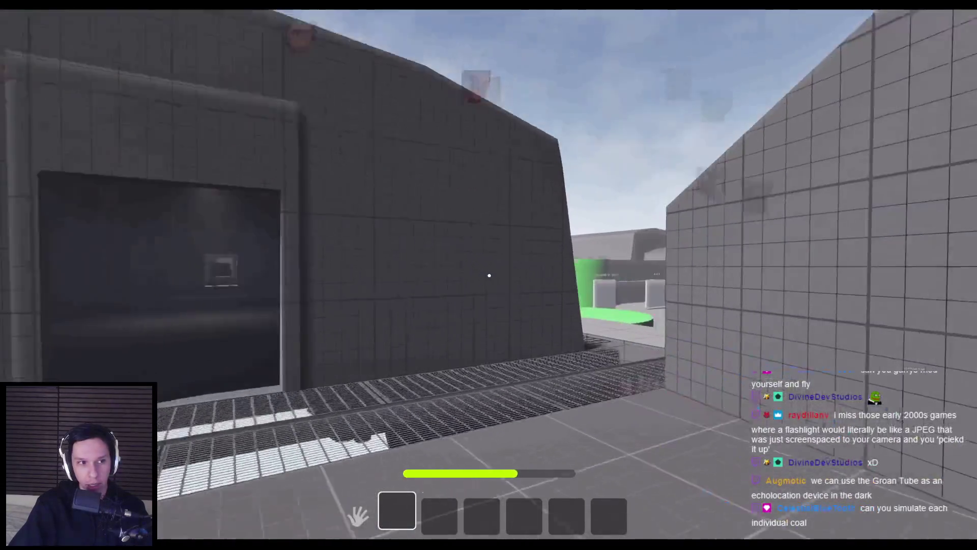
{"action": "key", "text": "w"}
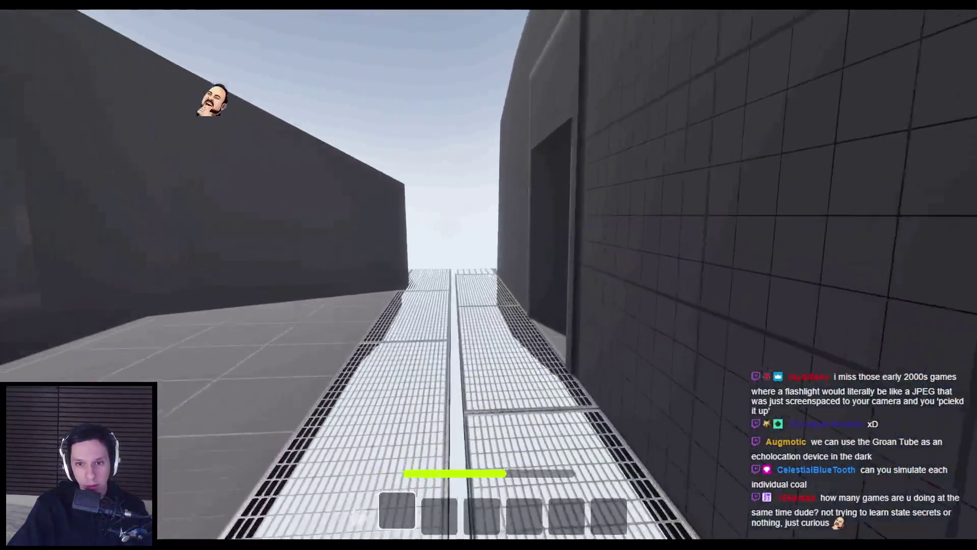
Enter the tiled room, pull the large round door open, and end the playtest
{"action": "key", "text": "w"}
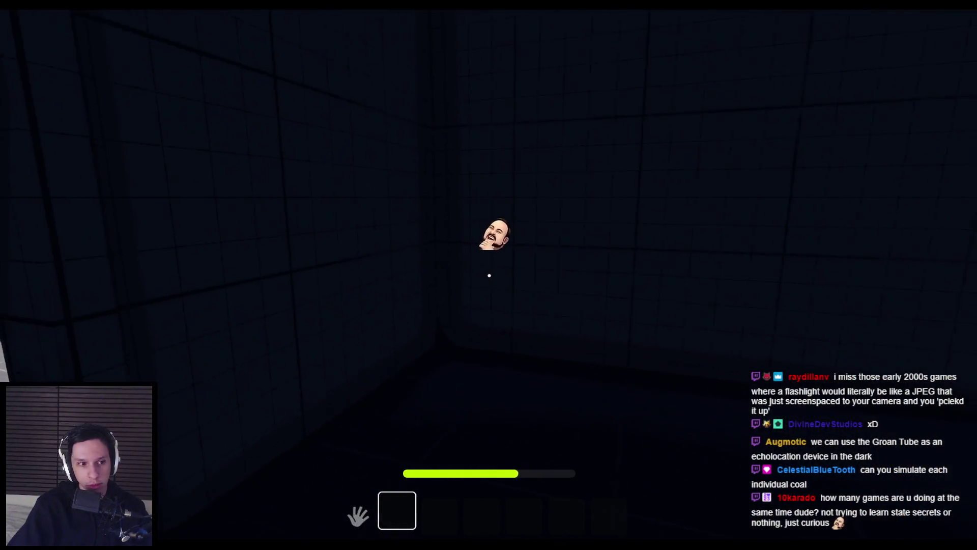
{"action": "key", "text": "w"}
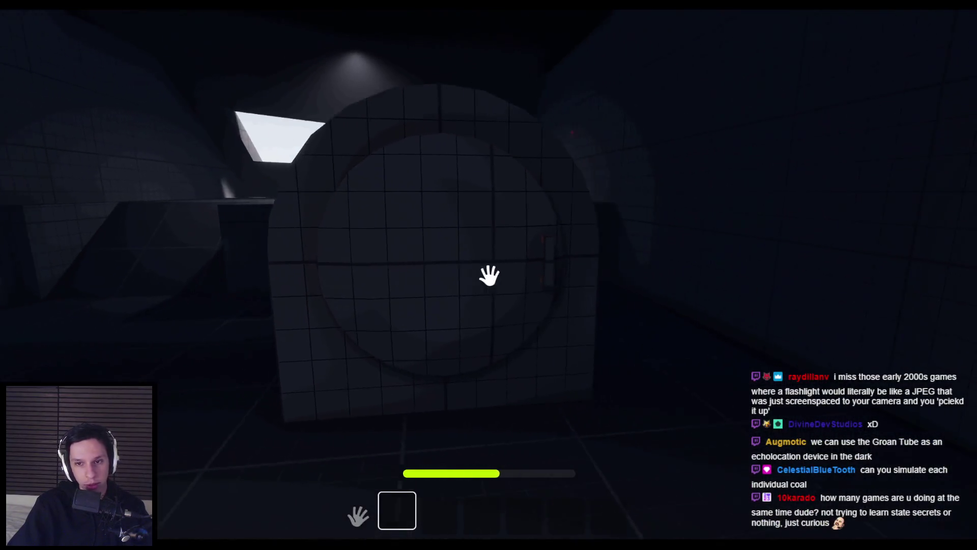
{"action": "mouse_move", "coordinate": [490, 277]}
{"action": "left_mouse_down"}
{"action": "mouse_move", "coordinate": [528, 251]}
{"action": "mouse_move", "coordinate": [580, 295]}
{"action": "mouse_move", "coordinate": [363, 286]}
{"action": "mouse_move", "coordinate": [322, 295]}
{"action": "mouse_move", "coordinate": [495, 318]}
{"action": "mouse_move", "coordinate": [517, 260]}
{"action": "mouse_move", "coordinate": [635, 261]}
{"action": "mouse_move", "coordinate": [391, 260]}
{"action": "mouse_move", "coordinate": [488, 273]}
{"action": "mouse_move", "coordinate": [538, 341]}
{"action": "mouse_move", "coordinate": [488, 275]}
{"action": "left_mouse_up"}
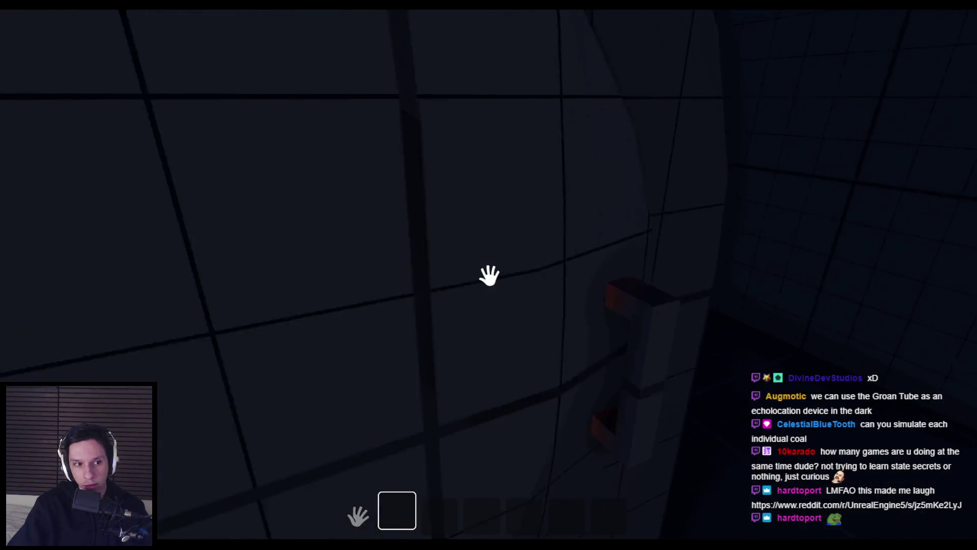
{"action": "key", "text": "Escape"}
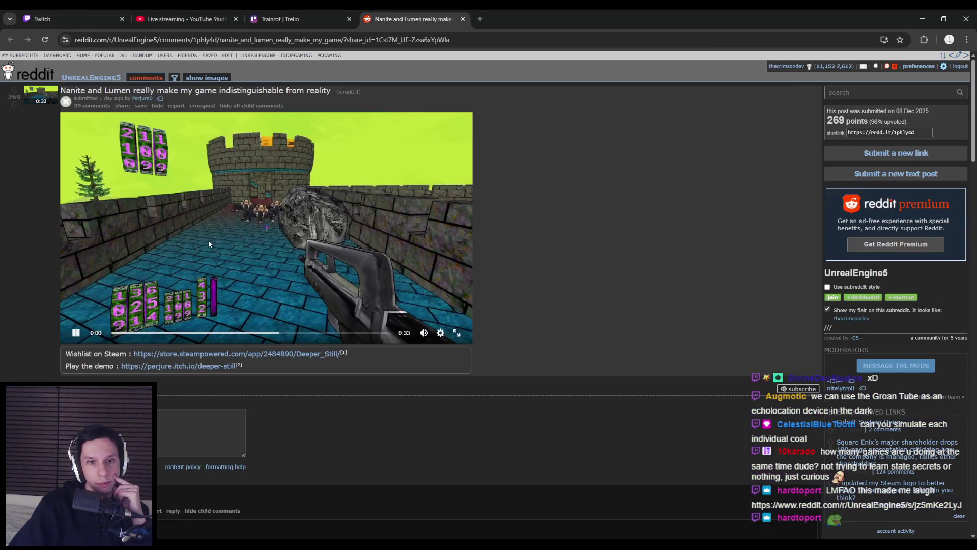
Play the Nanite and Lumen video with sound on, then switch back to Unreal
{"action": "mouse_move", "coordinate": [422, 333]}
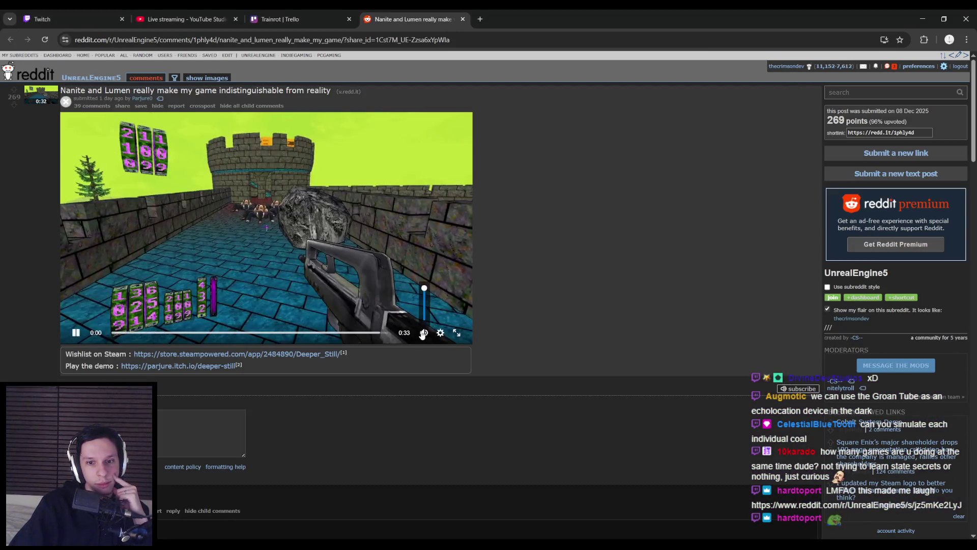
{"action": "left_click", "coordinate": [235, 254]}
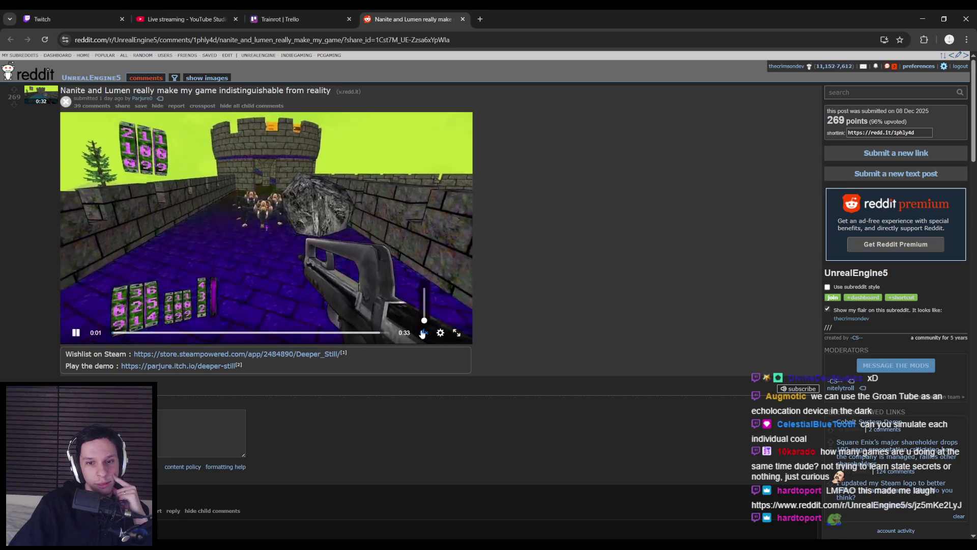
{"action": "left_click", "coordinate": [424, 332]}
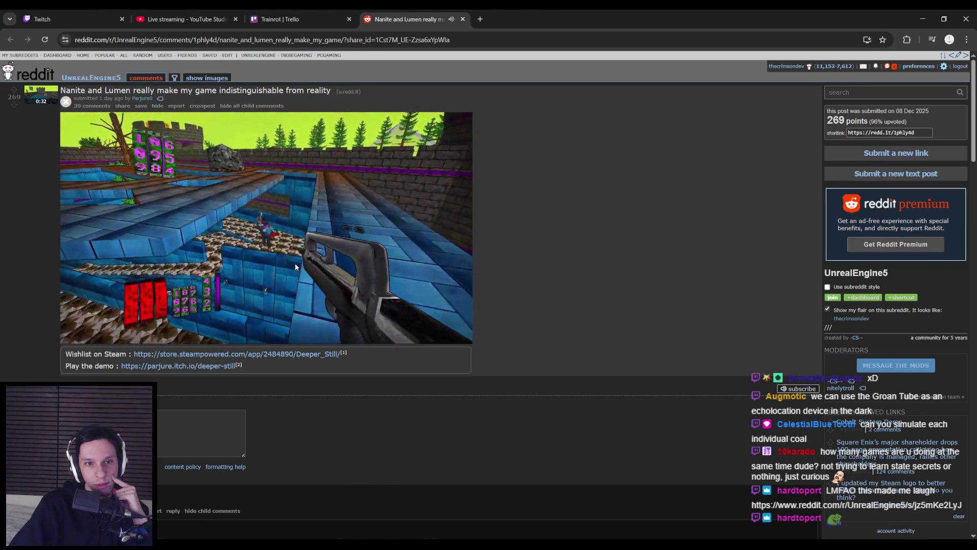
{"action": "mouse_move", "coordinate": [294, 262]}
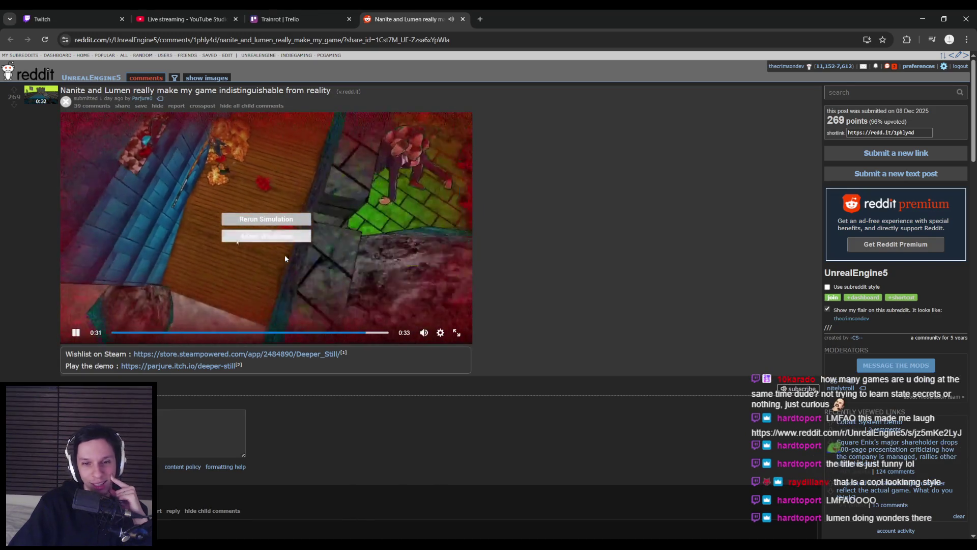
{"action": "key", "text": "alt+Tab"}
{"action": "key", "text": "alt+Tab"}
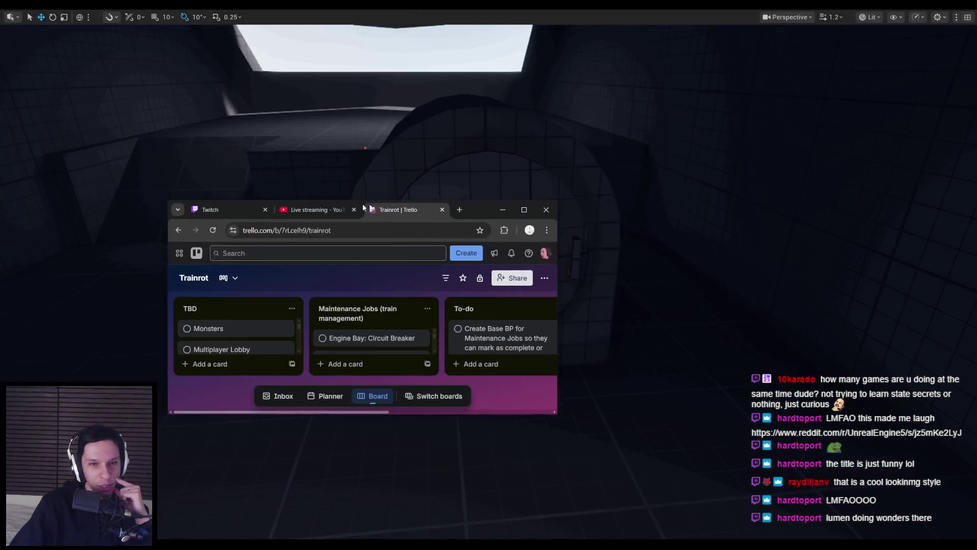
Maximize the Trello window to review the Trainrot lists, cancel the stray To-do card, and return to Unreal
{"action": "left_click_drag", "start_coordinate": [363, 203], "coordinate": [472, 206]}
{"action": "double_click", "coordinate": [581, 214]}
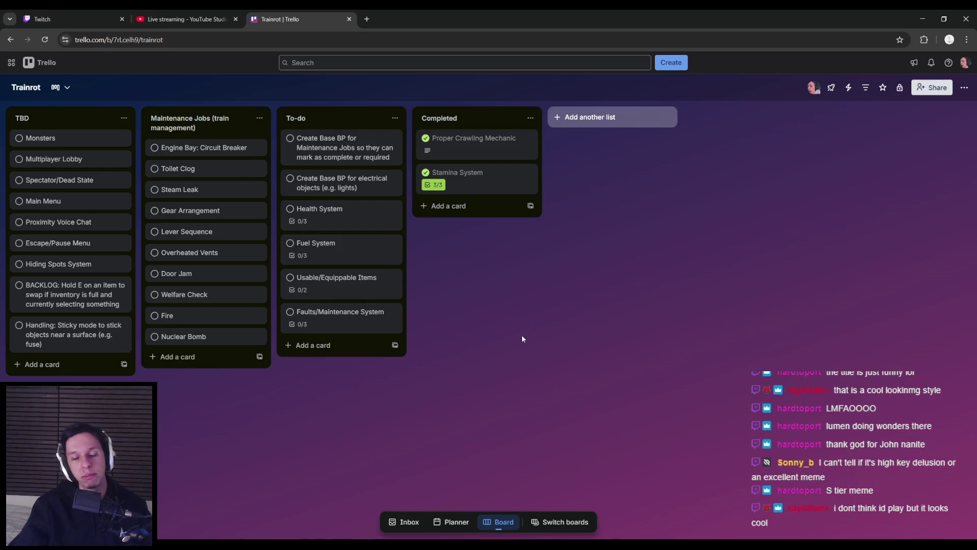
{"action": "double_click", "coordinate": [435, 411]}
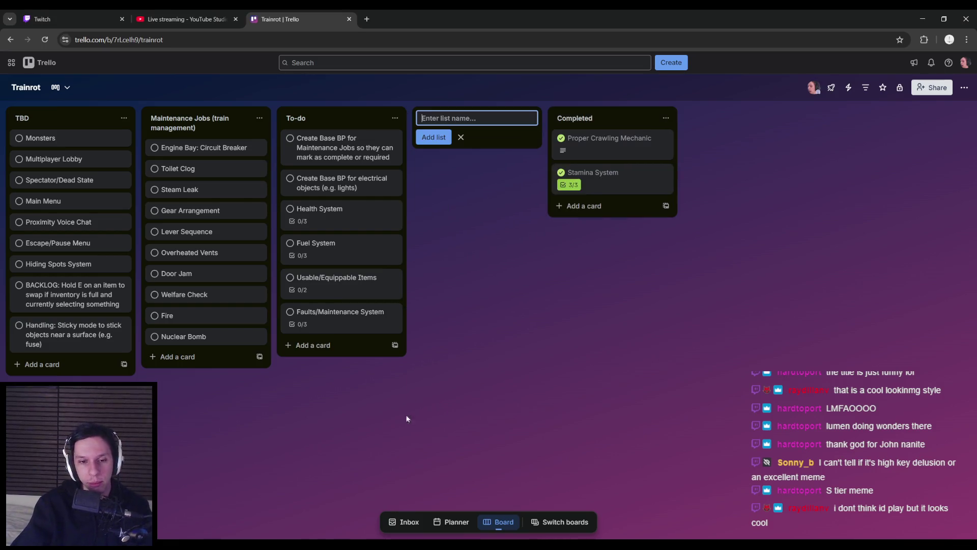
{"action": "left_click", "coordinate": [312, 345]}
{"action": "key", "text": "Escape"}
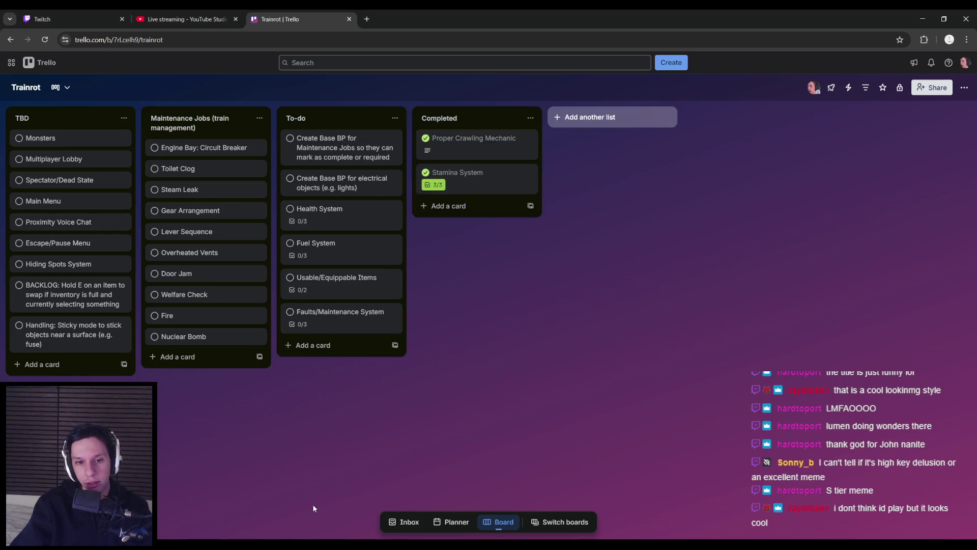
{"action": "key", "text": "alt+Tab"}
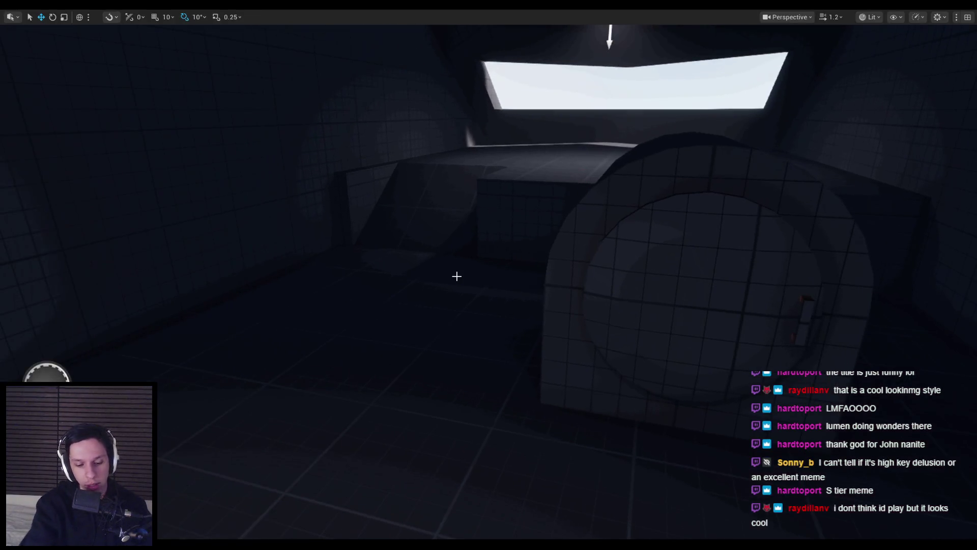
Start Play in Editor with Alt+P, carry the small grey cube around, and set it beside the black sphere
{"action": "key", "text": "alt+p"}
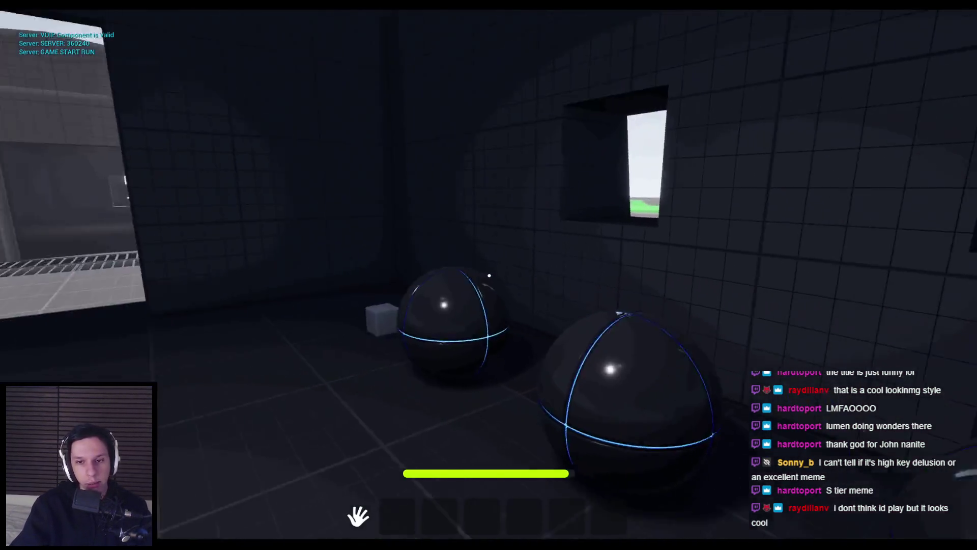
{"action": "left_click", "coordinate": [489, 275]}
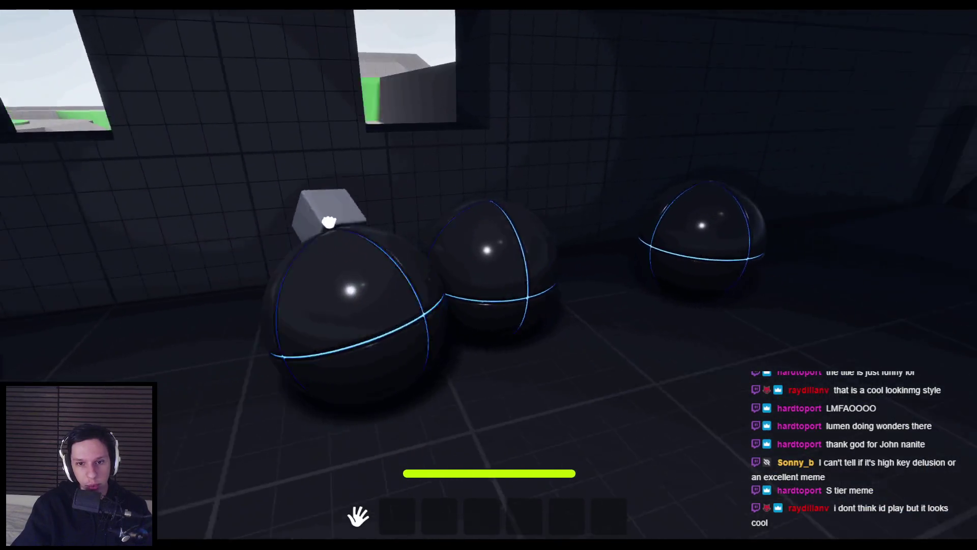
{"action": "mouse_move", "coordinate": [329, 222]}
{"action": "left_mouse_down"}
{"action": "mouse_move", "coordinate": [465, 148]}
{"action": "mouse_move", "coordinate": [556, 192]}
{"action": "mouse_move", "coordinate": [567, 92]}
{"action": "mouse_move", "coordinate": [479, 162]}
{"action": "mouse_move", "coordinate": [502, 158]}
{"action": "mouse_move", "coordinate": [508, 104]}
{"action": "mouse_move", "coordinate": [489, 275]}
{"action": "mouse_move", "coordinate": [506, 258]}
{"action": "mouse_move", "coordinate": [506, 216]}
{"action": "mouse_move", "coordinate": [475, 148]}
{"action": "mouse_move", "coordinate": [498, 111]}
{"action": "left_mouse_up"}
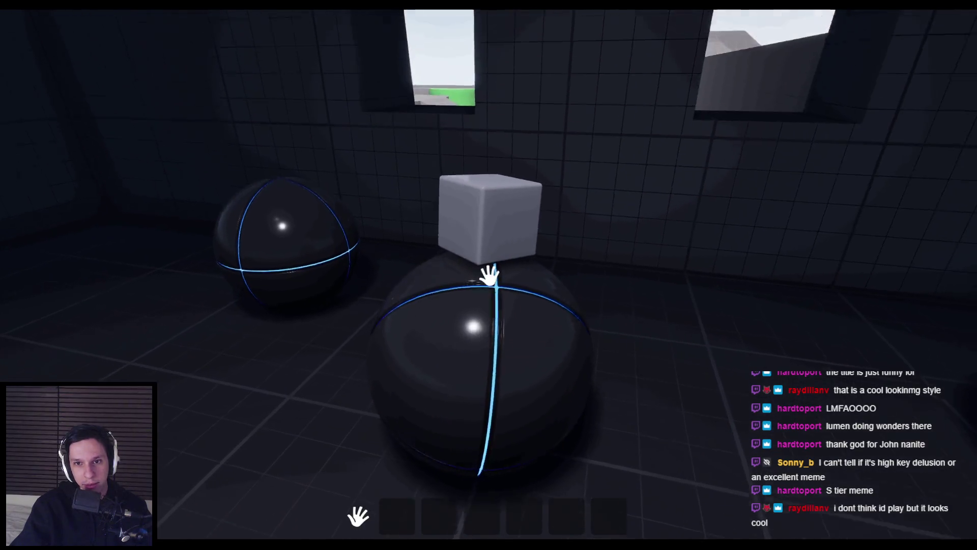
{"action": "mouse_move", "coordinate": [489, 275]}
{"action": "left_mouse_down"}
{"action": "mouse_move", "coordinate": [502, 261]}
{"action": "mouse_move", "coordinate": [491, 251]}
{"action": "left_mouse_up"}
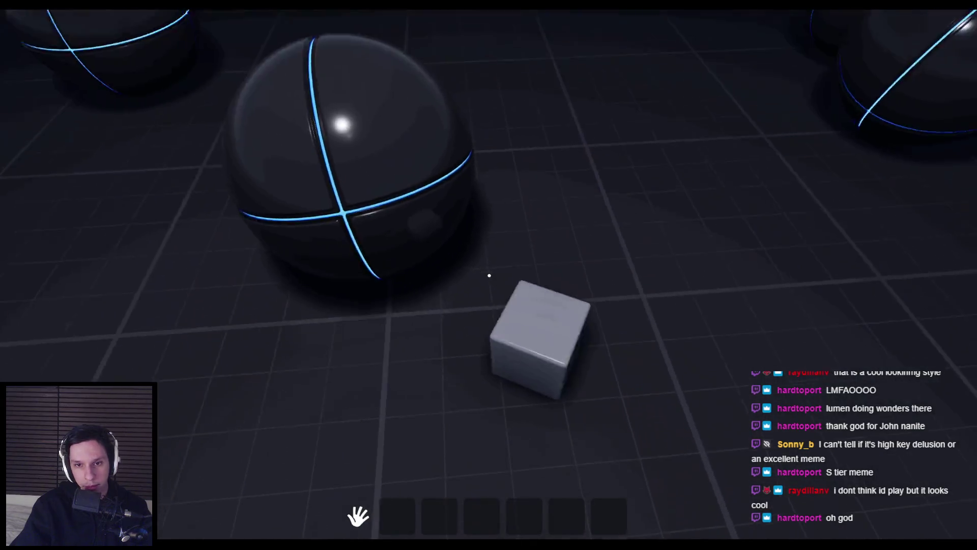
{"action": "mouse_move", "coordinate": [490, 276]}
{"action": "left_mouse_down"}
{"action": "mouse_move", "coordinate": [533, 263]}
{"action": "mouse_move", "coordinate": [543, 270]}
{"action": "mouse_move", "coordinate": [514, 273]}
{"action": "mouse_move", "coordinate": [539, 384]}
{"action": "mouse_move", "coordinate": [510, 283]}
{"action": "mouse_move", "coordinate": [498, 265]}
{"action": "mouse_move", "coordinate": [497, 283]}
{"action": "mouse_move", "coordinate": [490, 275]}
{"action": "left_mouse_up"}
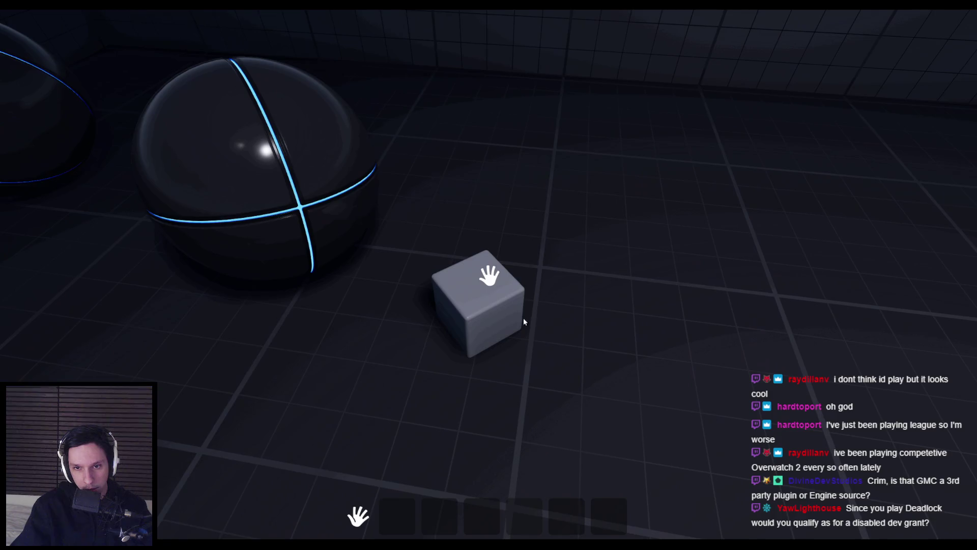
{"action": "key", "text": "s"}
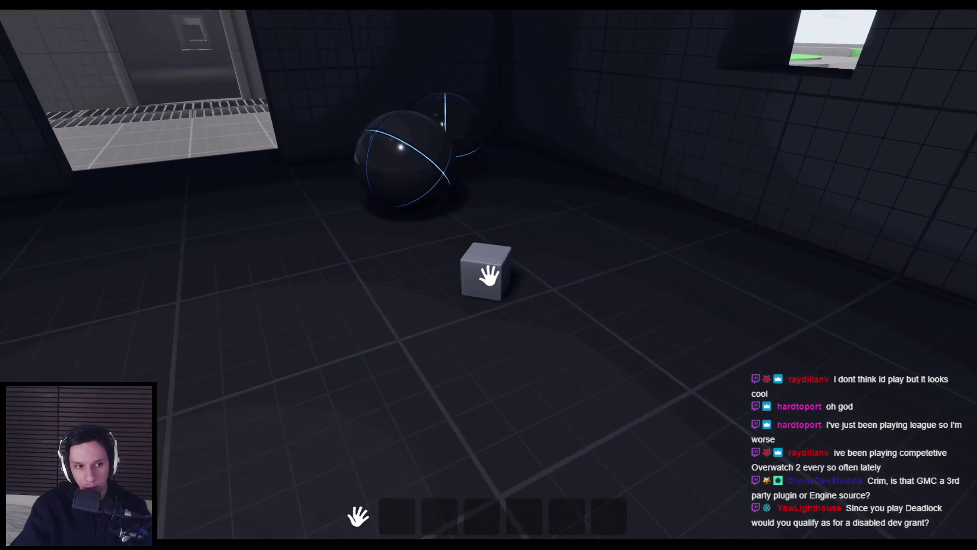
Reposition the small cube beside the sphere and walk up to the bright window
{"action": "left_click", "coordinate": [489, 275]}
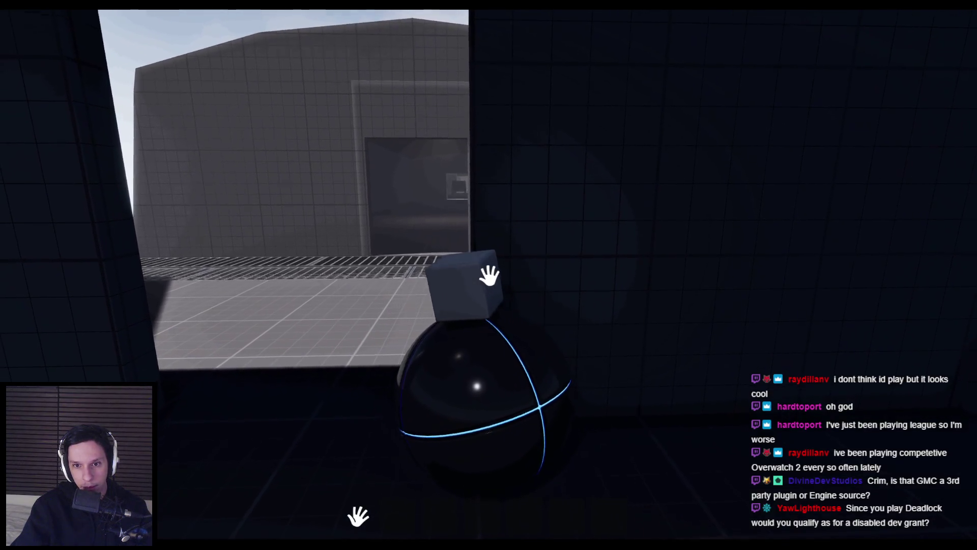
{"action": "left_click", "coordinate": [488, 275]}
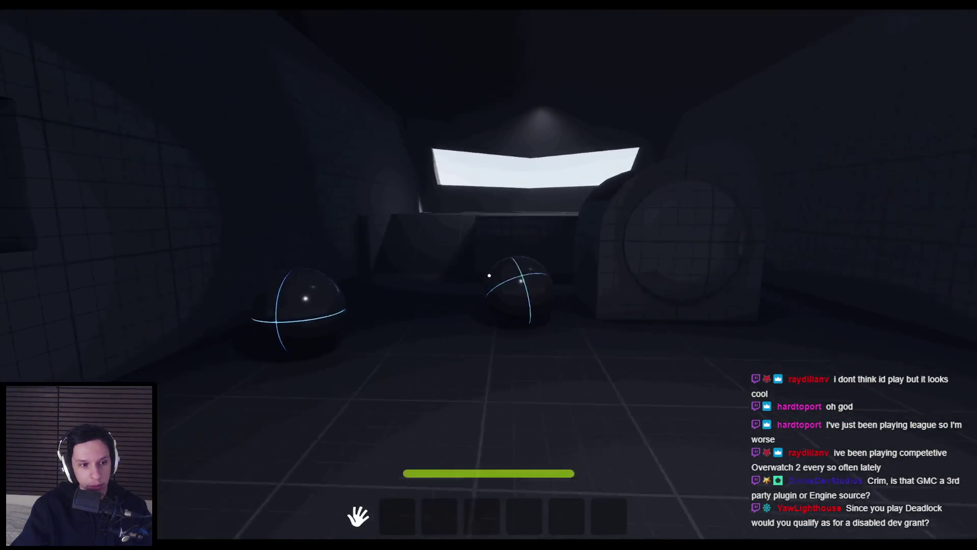
{"action": "key", "text": "w"}
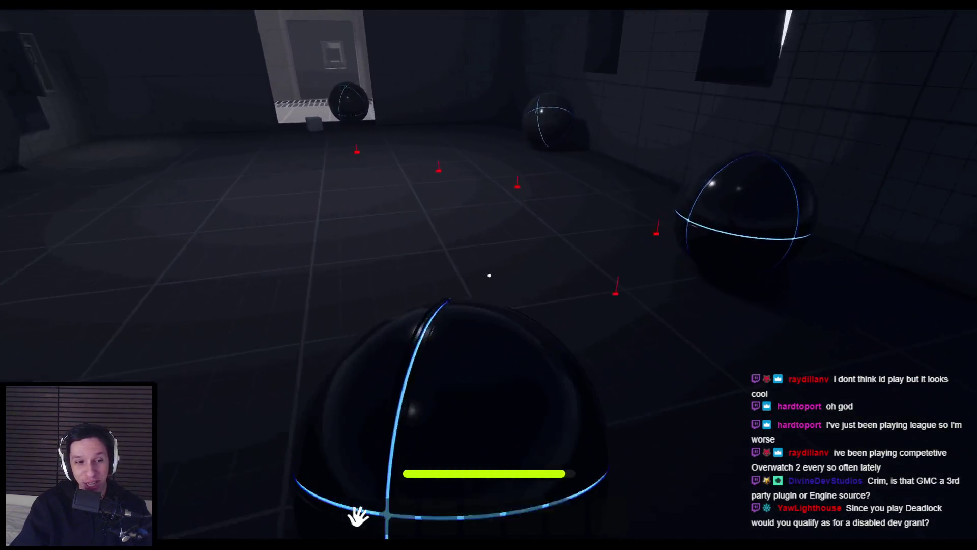
{"action": "key", "text": "w"}
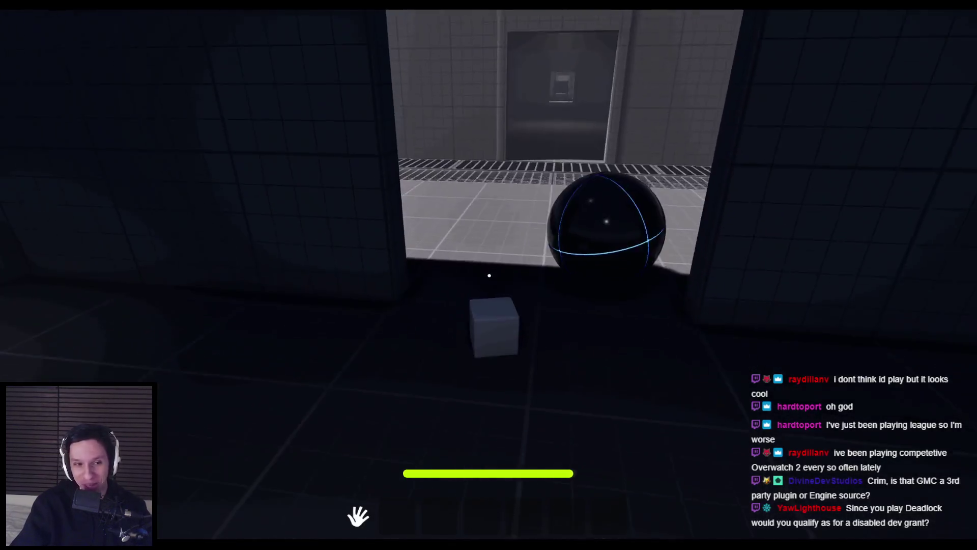
Carry the black spheres over and drop them into the lava portal
{"action": "left_click", "coordinate": [489, 275]}
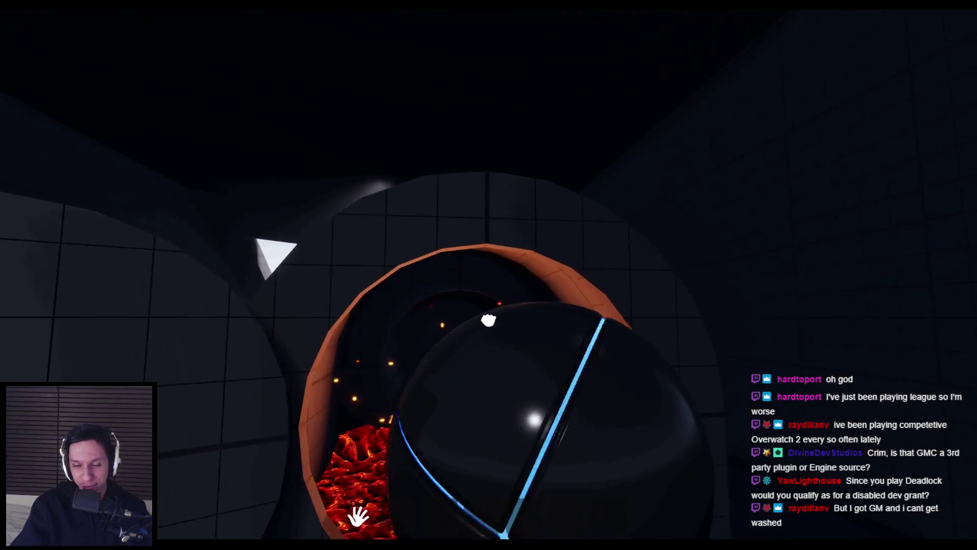
{"action": "left_click", "coordinate": [489, 319]}
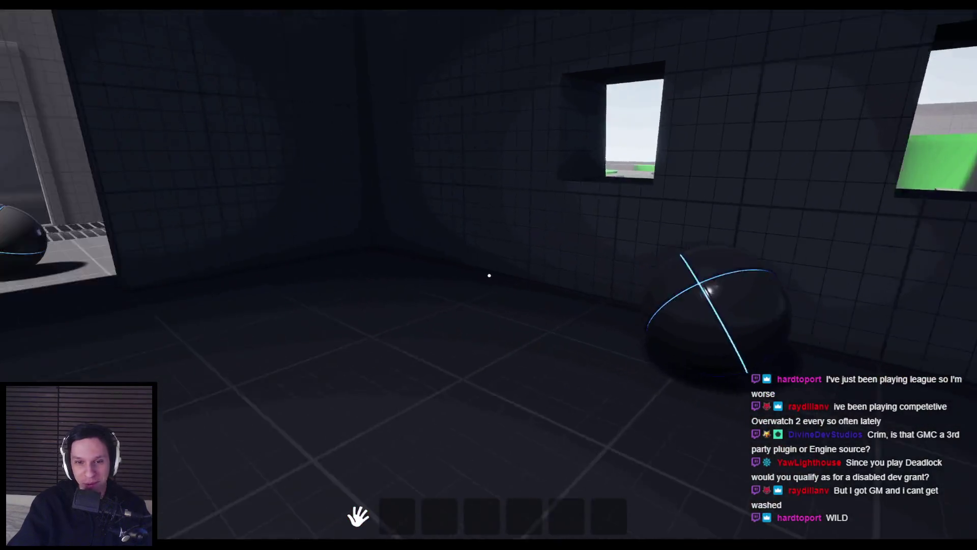
{"action": "left_click", "coordinate": [489, 277]}
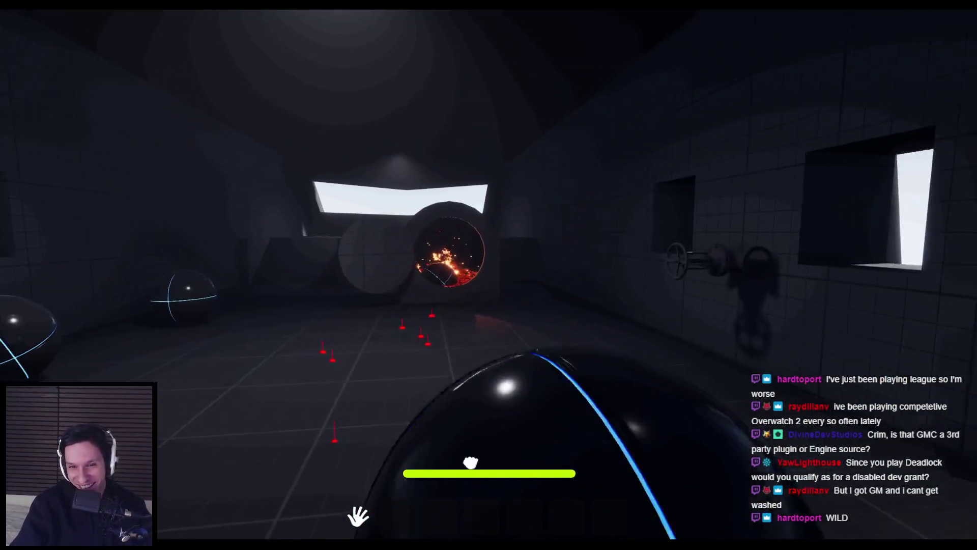
{"action": "key", "text": "w"}
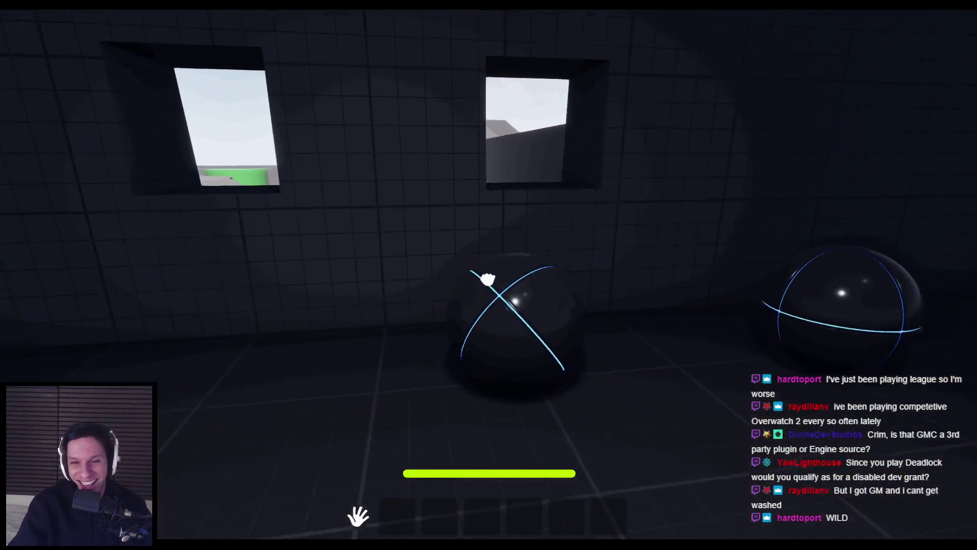
{"action": "left_click", "coordinate": [489, 276]}
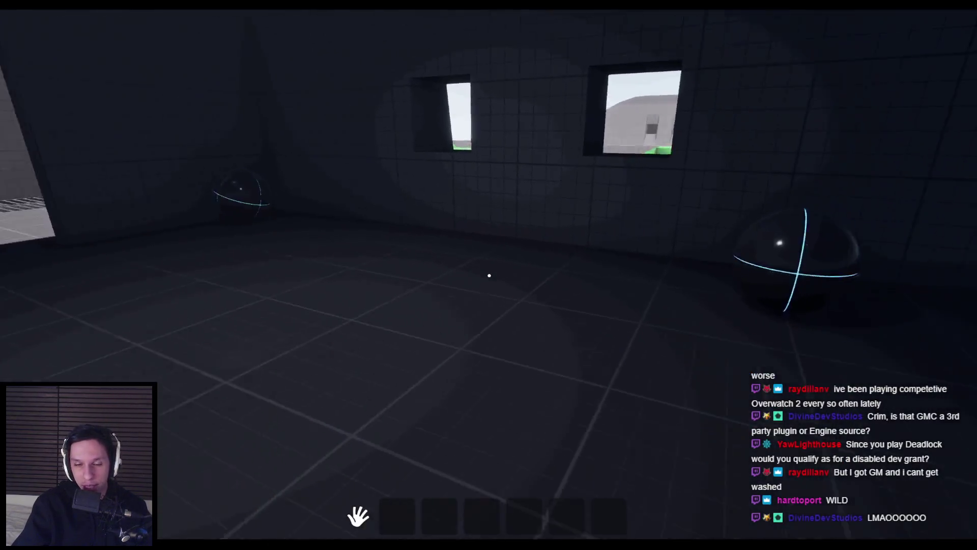
Move the glowing fuse into the lower right slot, then head out onto the open rooftop
{"action": "key", "text": "shift"}
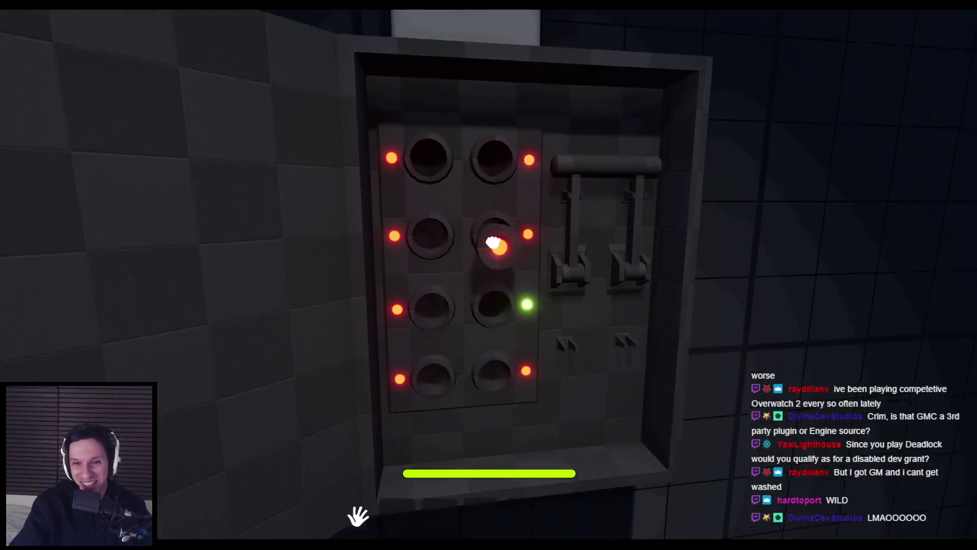
{"action": "left_click", "coordinate": [488, 274]}
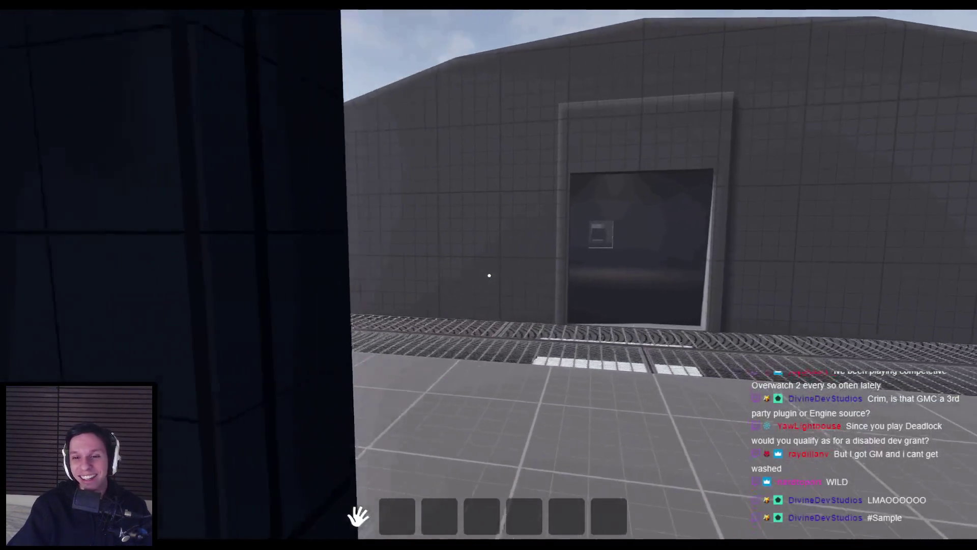
{"action": "key", "text": "shift"}
{"action": "key", "text": "w"}
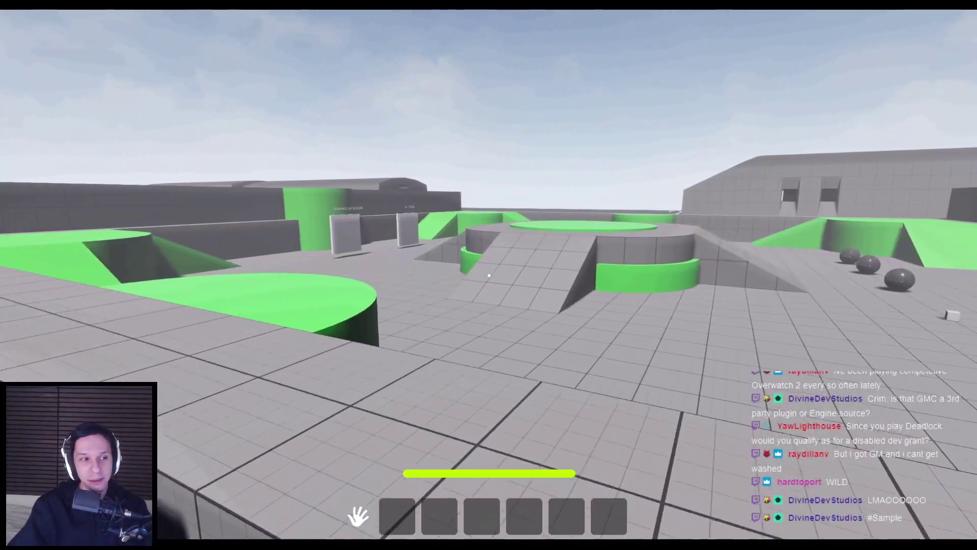
{"action": "mouse_move", "coordinate": [489, 275]}
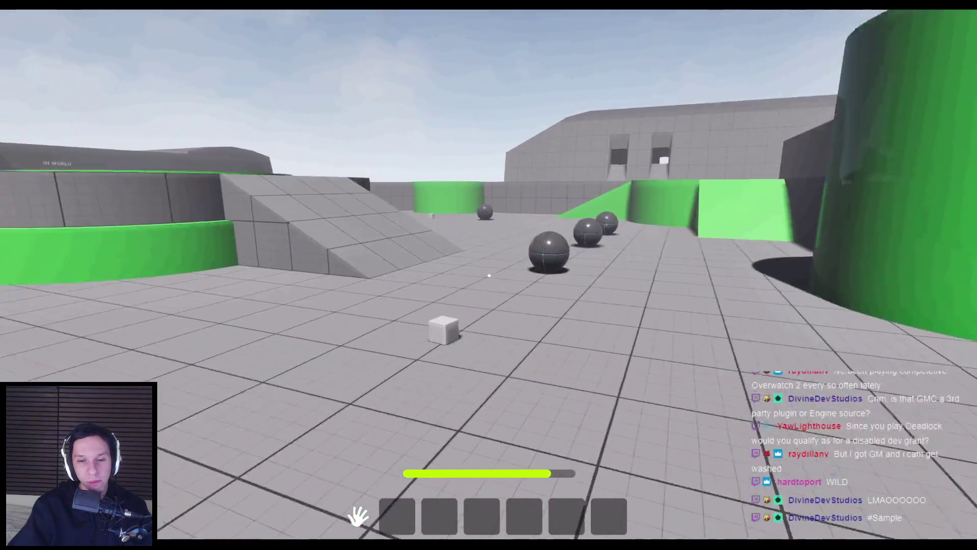
{"action": "key", "text": "w"}
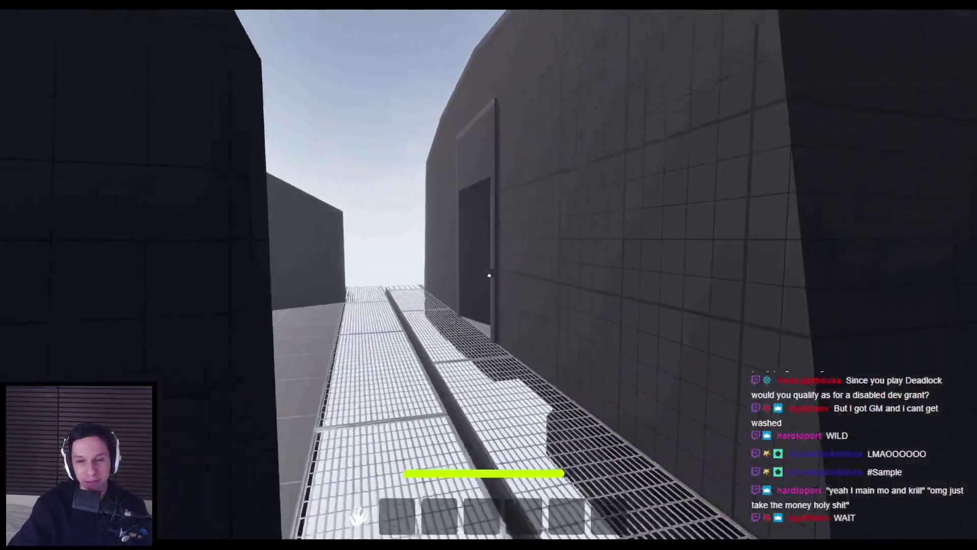
Climb out the wall window, run along the walkway, and cross the tiled level to the grey building
{"action": "key", "text": "w"}
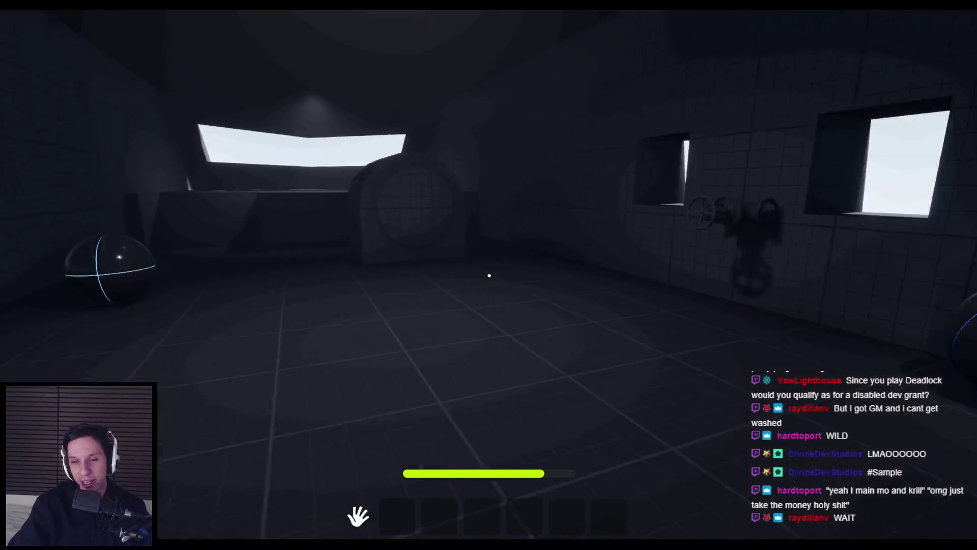
{"action": "key", "text": "w"}
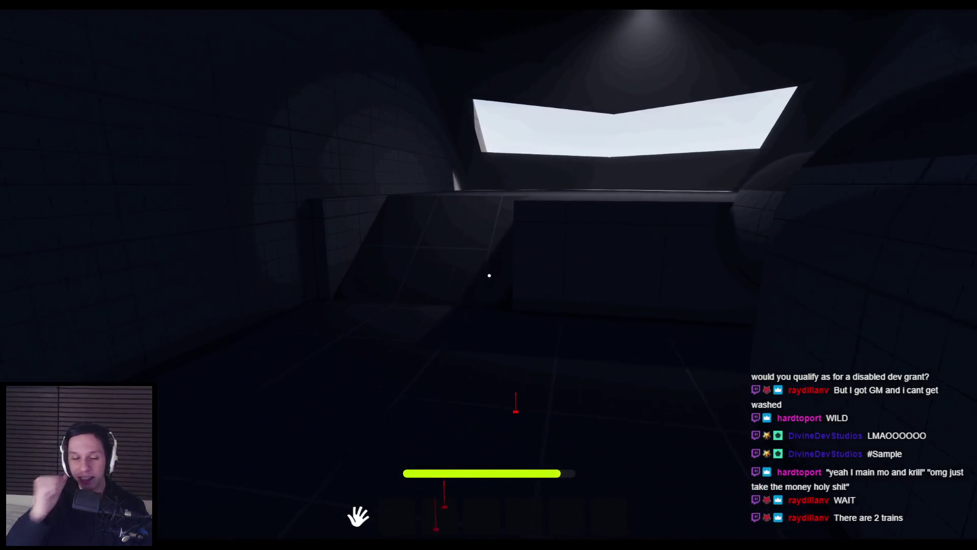
{"action": "key", "text": "w"}
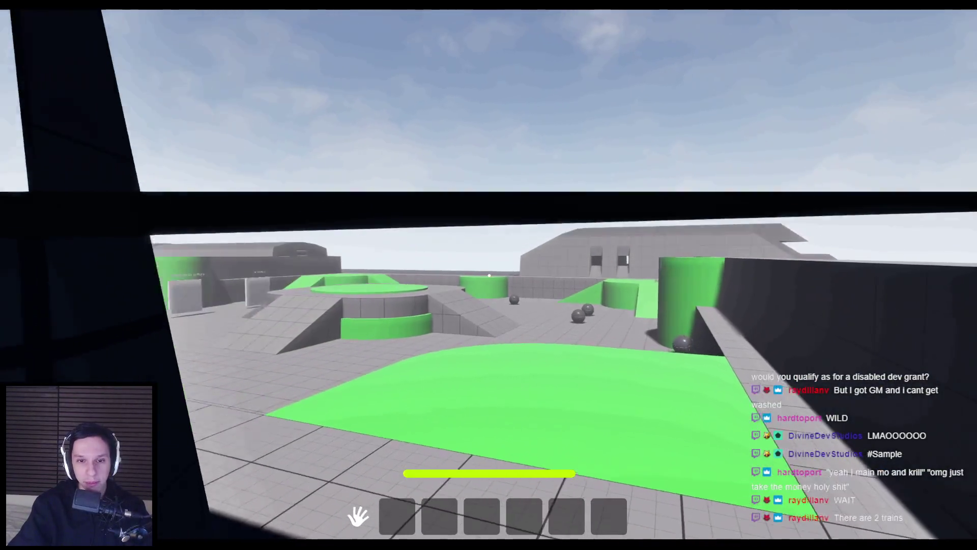
{"action": "key", "text": "w"}
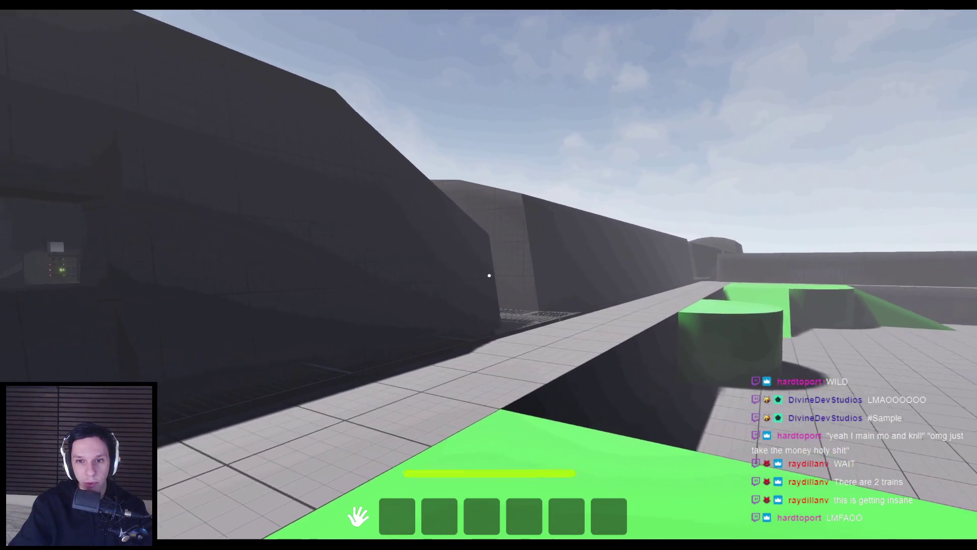
{"action": "key", "text": "w"}
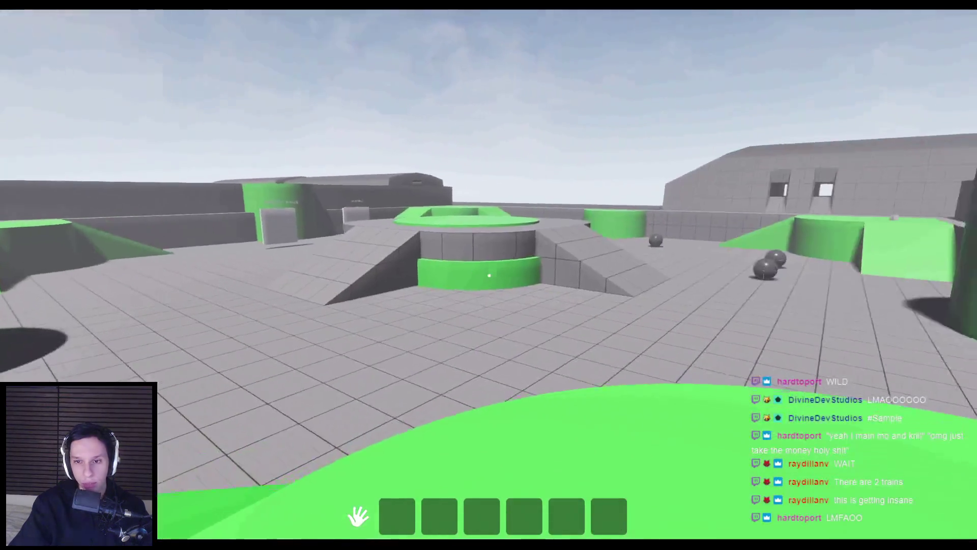
{"action": "key", "text": "w"}
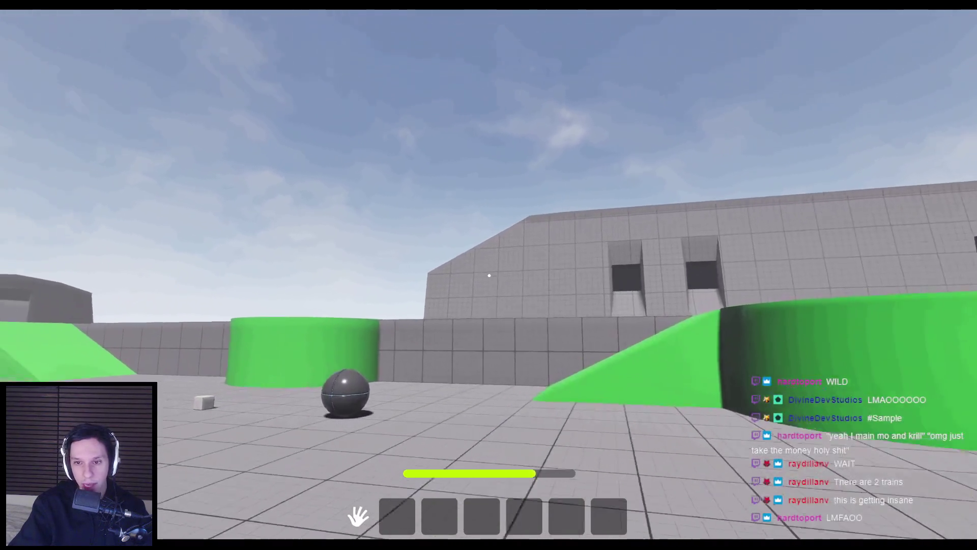
{"action": "key", "text": "w"}
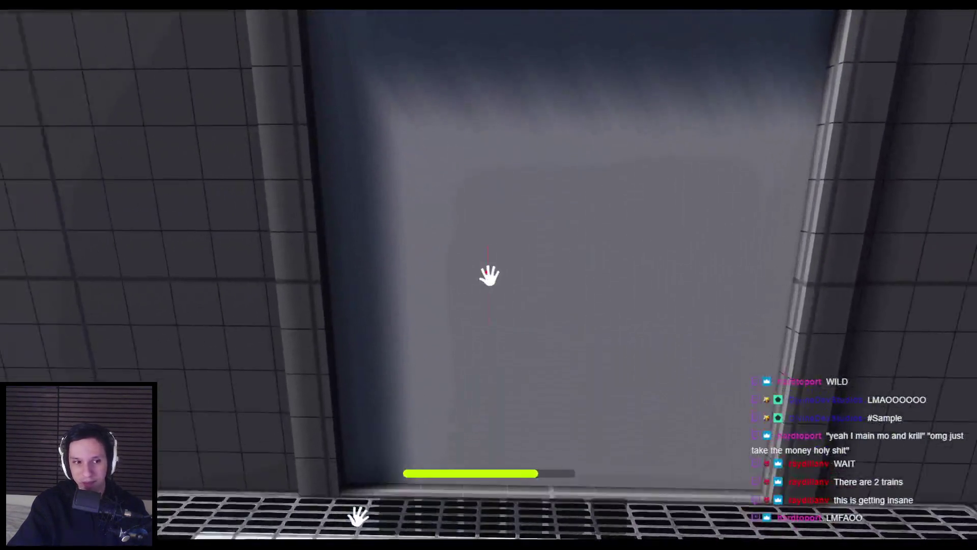
Open the two doors ahead, then walk down the dark corridor through the lit doorway
{"action": "left_click", "coordinate": [489, 276]}
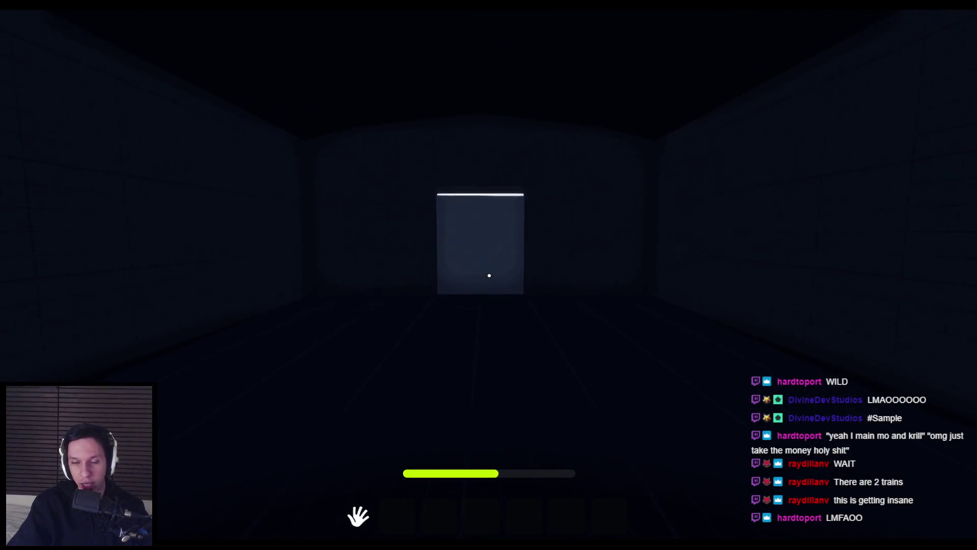
{"action": "left_click", "coordinate": [489, 275]}
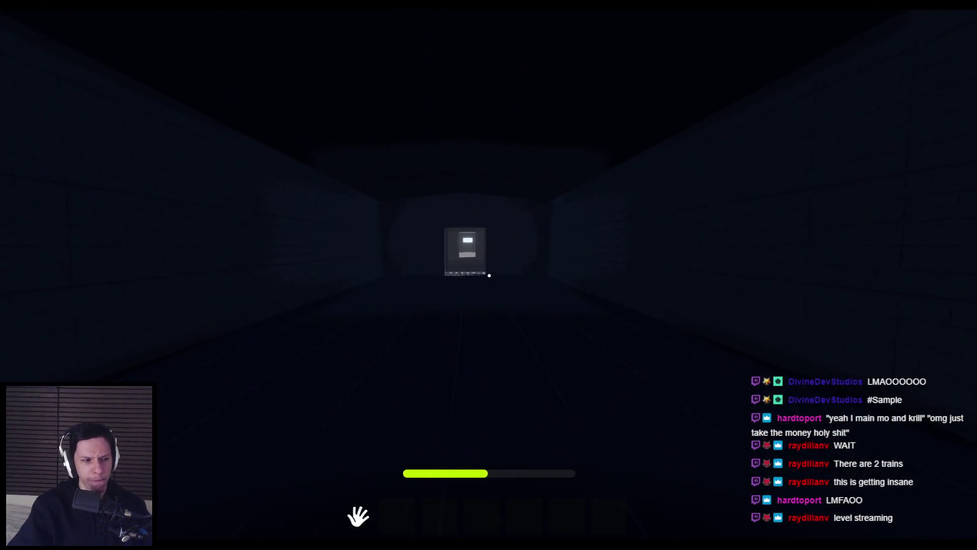
{"action": "key", "text": "w"}
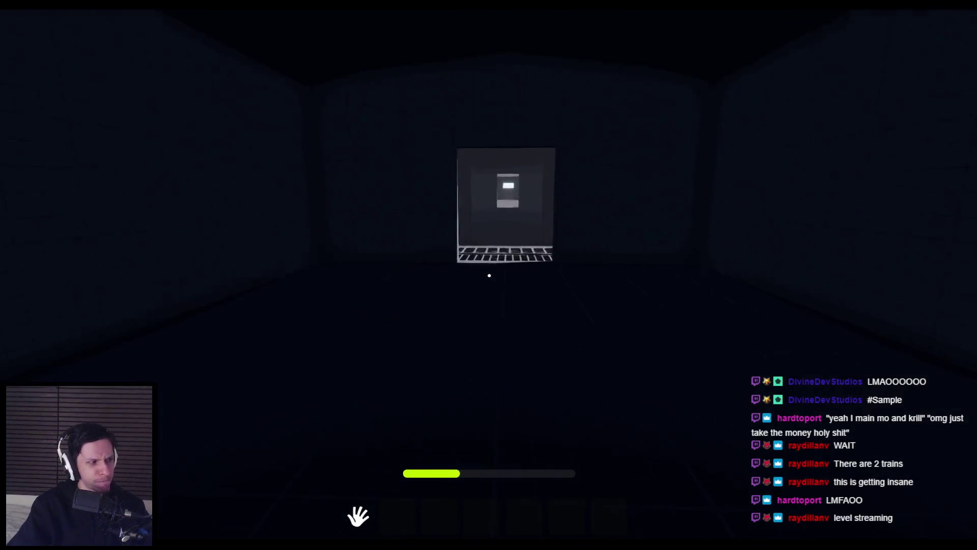
{"action": "key", "text": "w"}
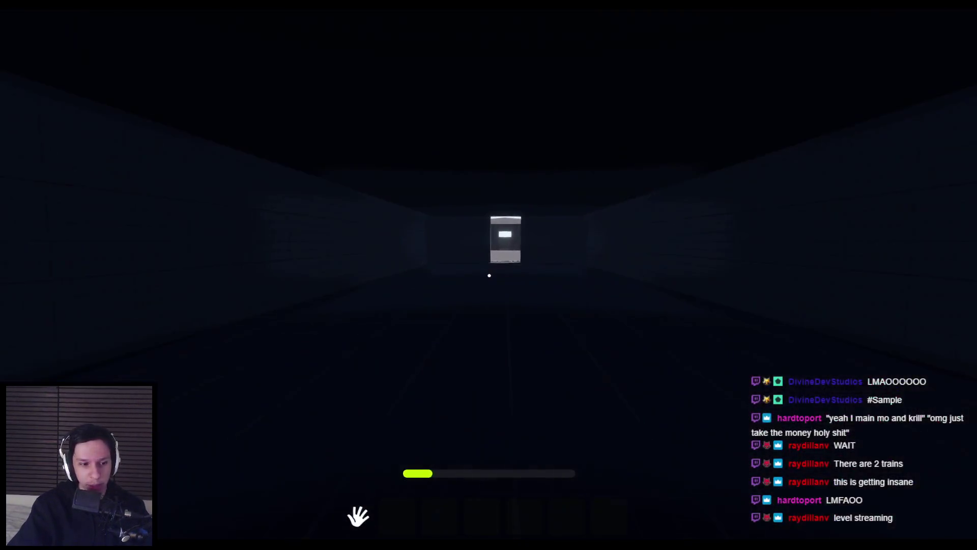
{"action": "key", "text": "w"}
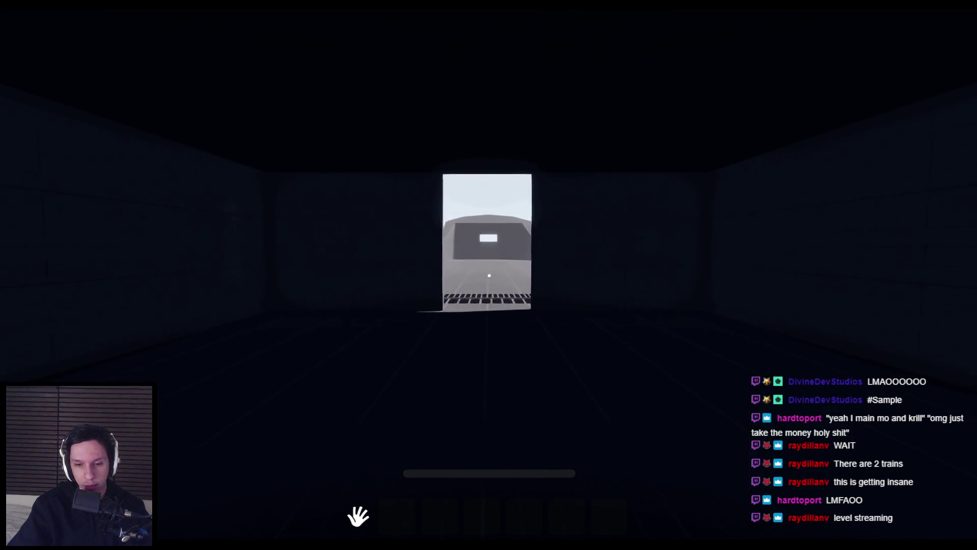
Step out into the open outdoor area and advance toward the domed structure
{"action": "key", "text": "w"}
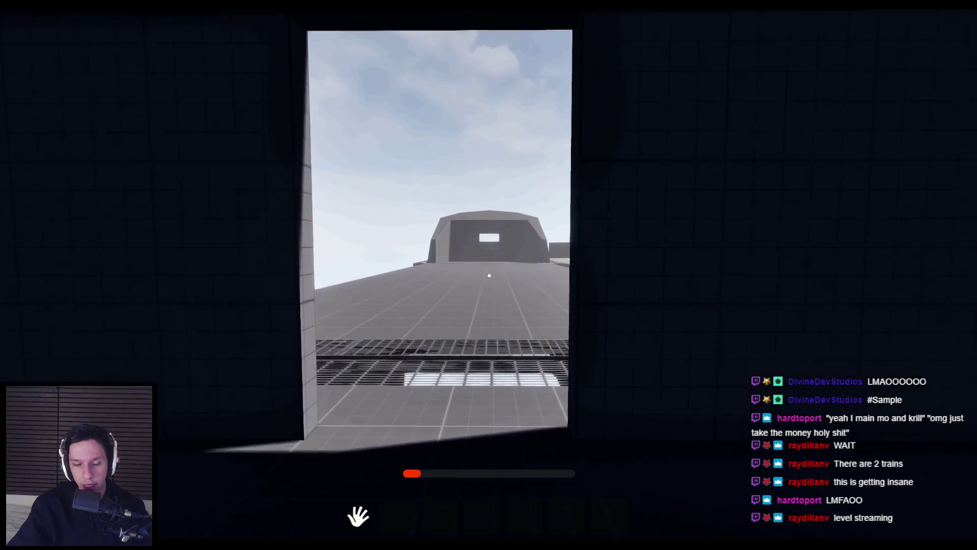
{"action": "key", "text": "w"}
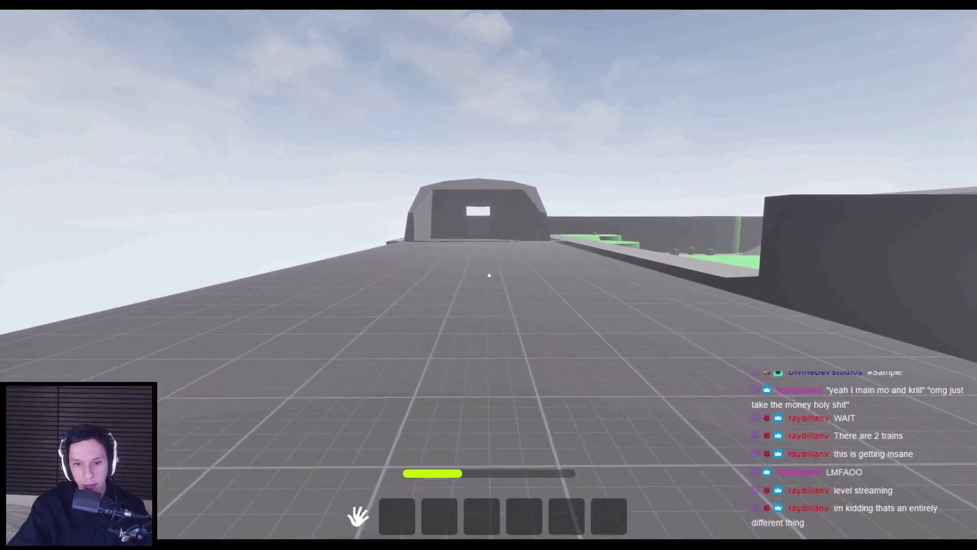
{"action": "mouse_move", "coordinate": [489, 275]}
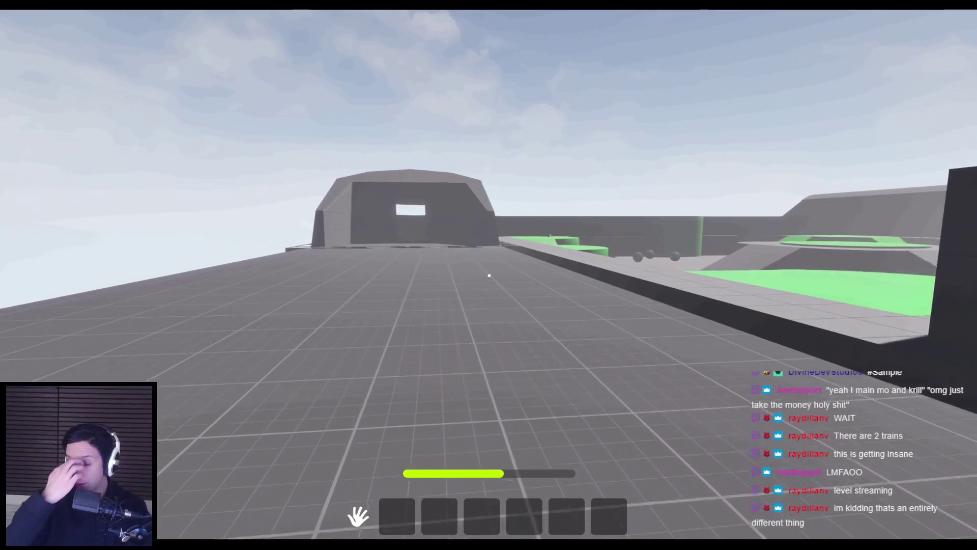
{"action": "key", "text": "w"}
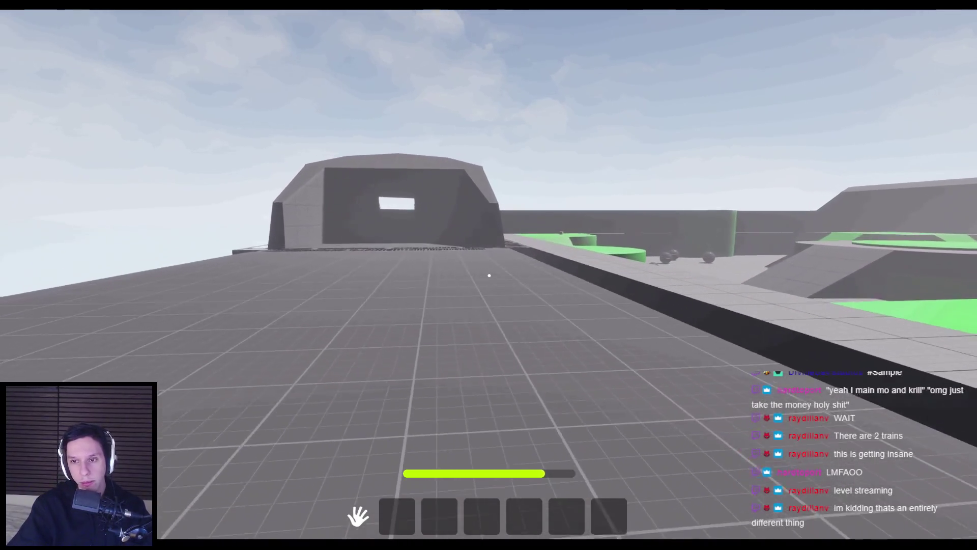
{"action": "key", "text": "w"}
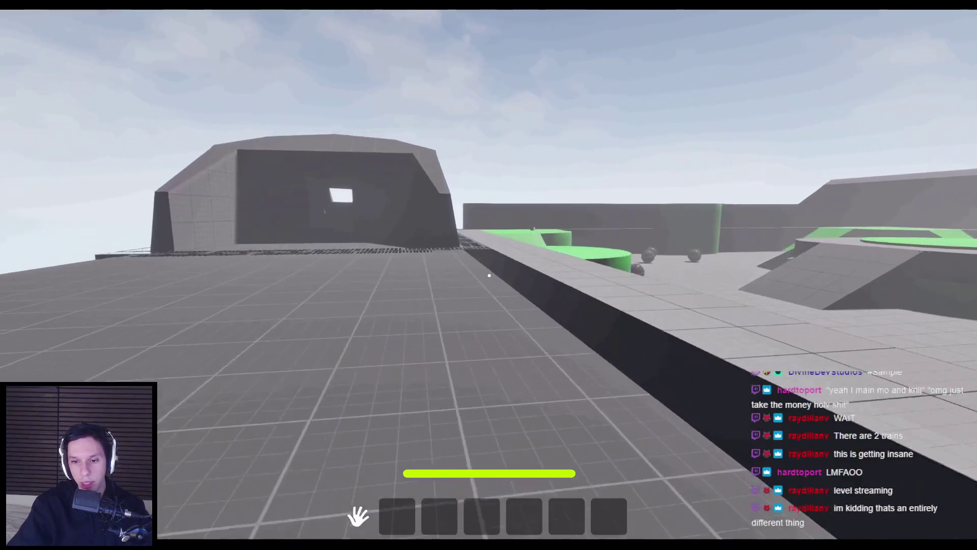
{"action": "key", "text": "w"}
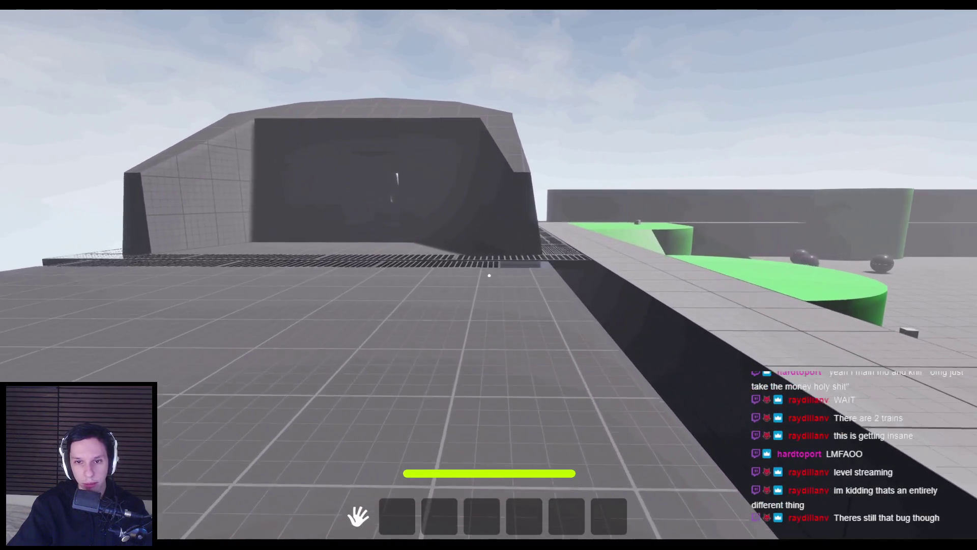
Walk through the black-sphere arena, climb the dark ramp and approach the green ramp
{"action": "key", "text": "w"}
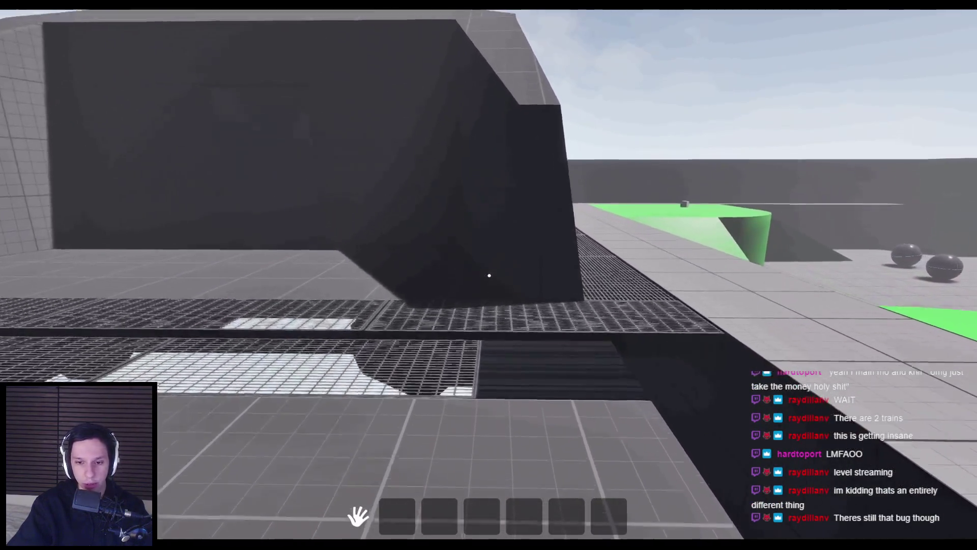
{"action": "key", "text": "w"}
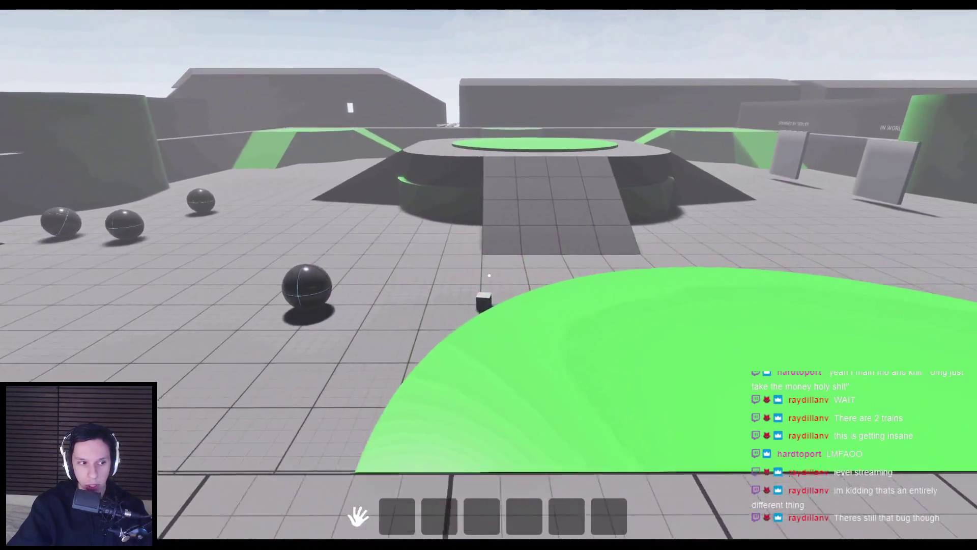
{"action": "key", "text": "w"}
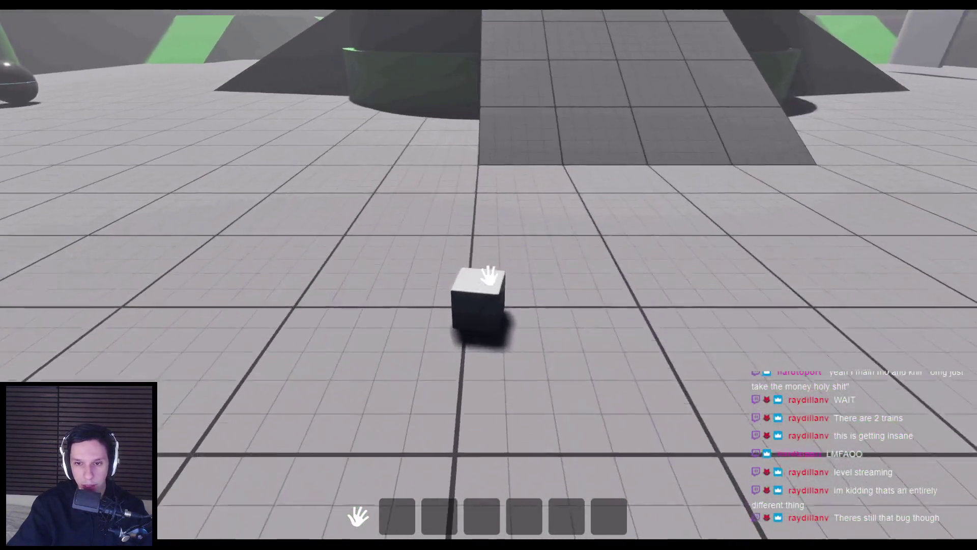
{"action": "key", "text": "w"}
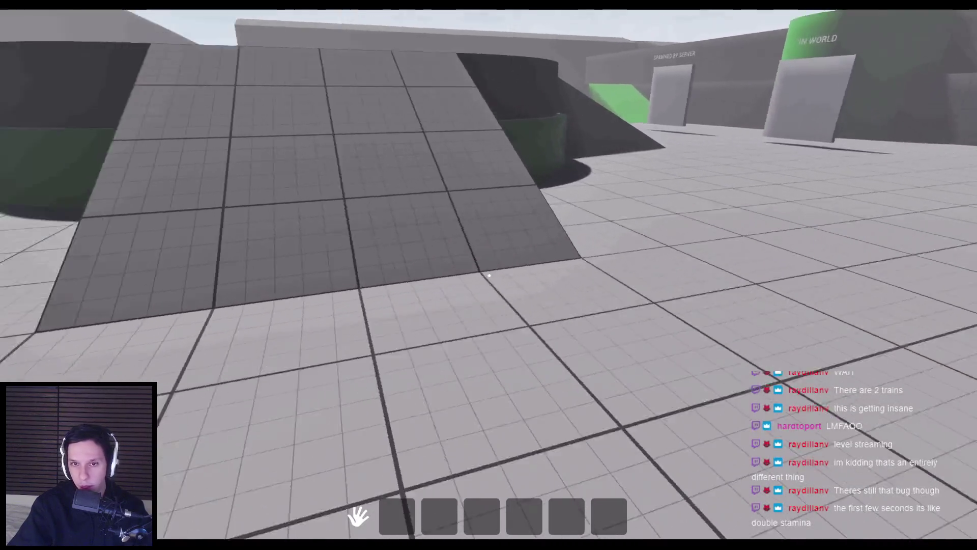
{"action": "key", "text": "w"}
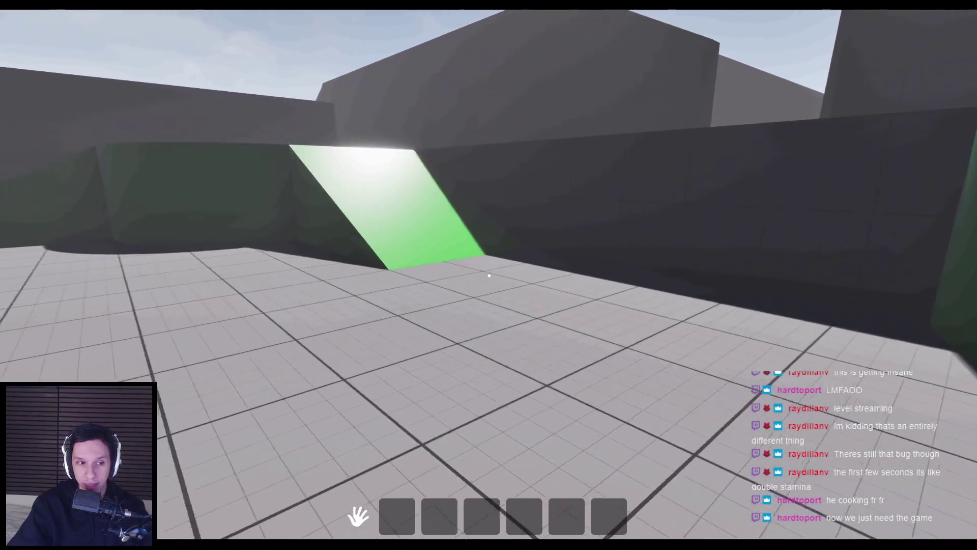
{"action": "key", "text": "w"}
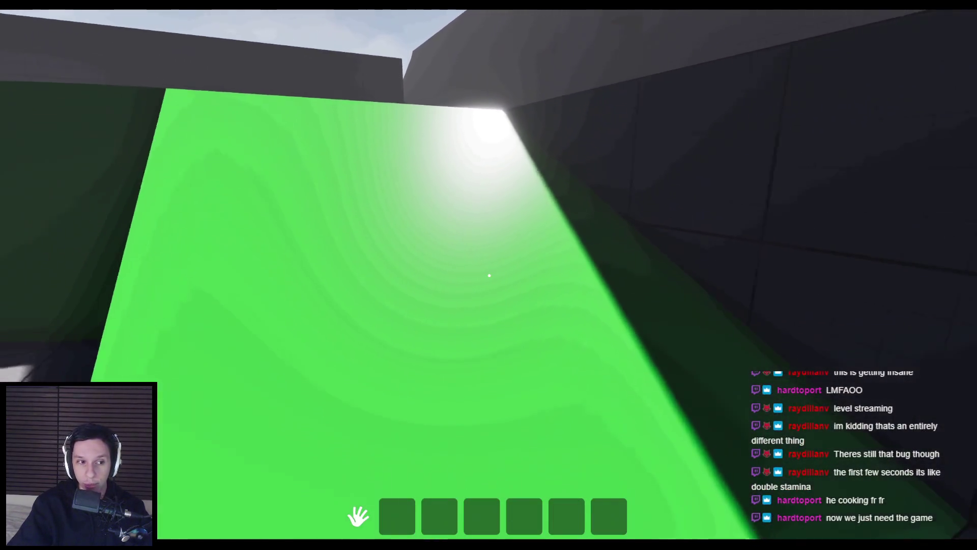
Walk the grate walkway into the dark room and open the round vault door
{"action": "key", "text": "w"}
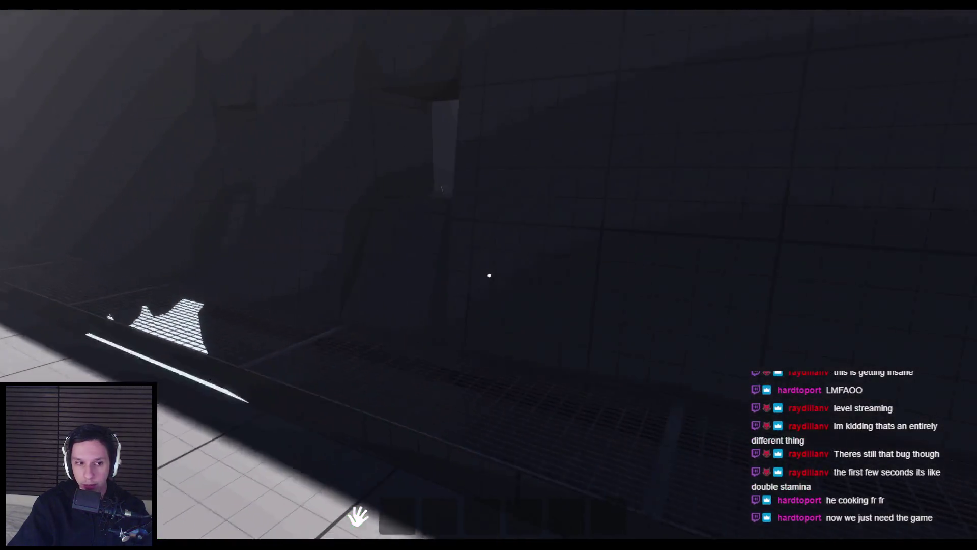
{"action": "key", "text": "w"}
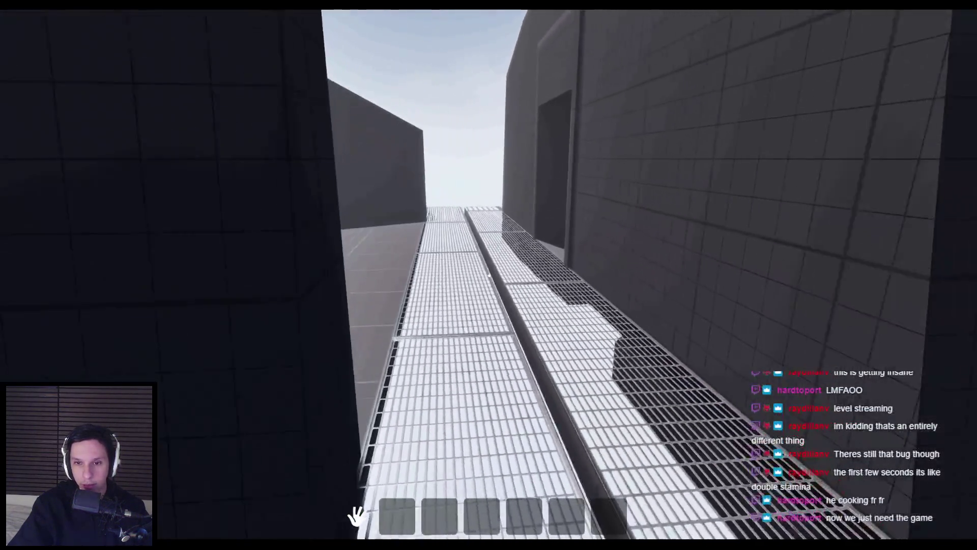
{"action": "key", "text": "w"}
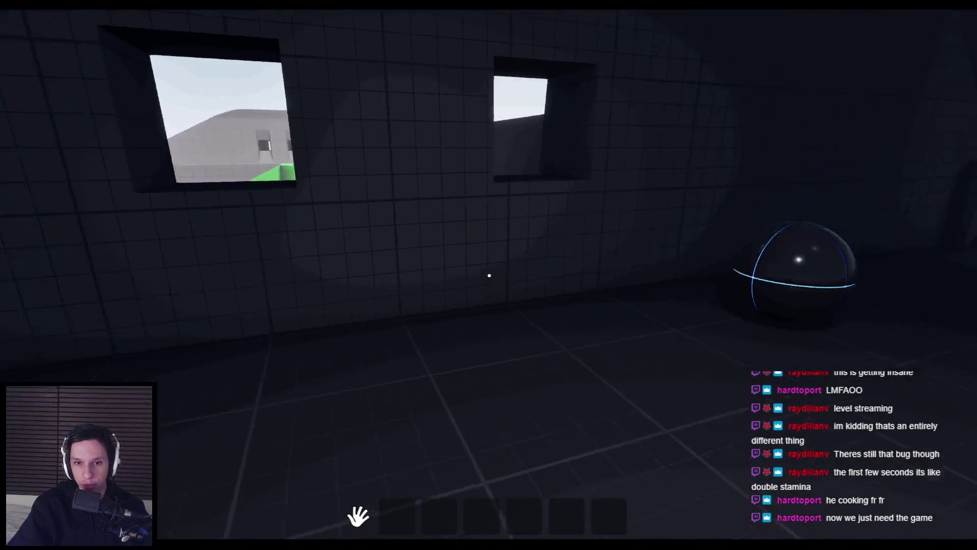
{"action": "key", "text": "w"}
{"action": "left_click", "coordinate": [651, 253]}
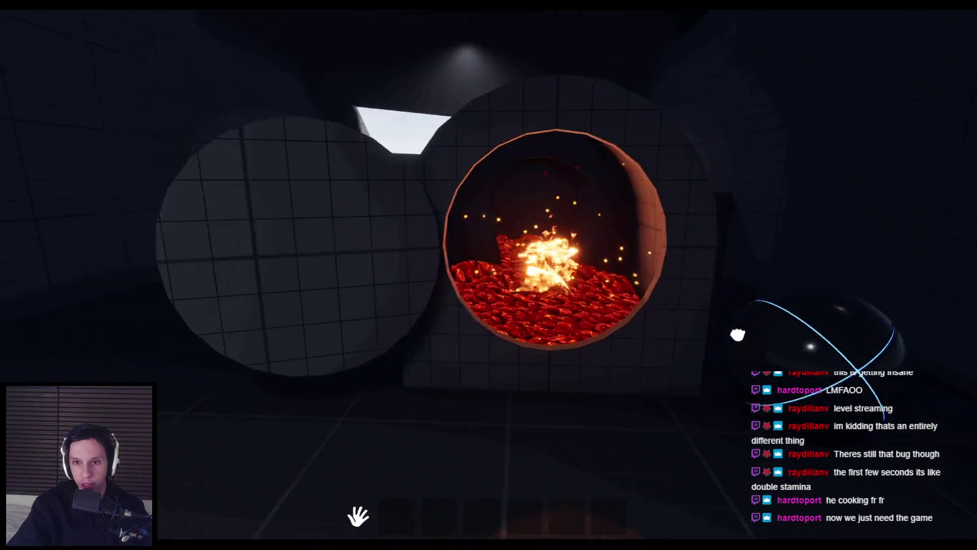
Drop a black sphere into the furnace, turn the valve wheel, and stop the playtest
{"action": "mouse_move", "coordinate": [737, 334]}
{"action": "left_mouse_down"}
{"action": "mouse_move", "coordinate": [631, 407]}
{"action": "mouse_move", "coordinate": [437, 407]}
{"action": "mouse_move", "coordinate": [535, 402]}
{"action": "mouse_move", "coordinate": [489, 275]}
{"action": "left_mouse_up"}
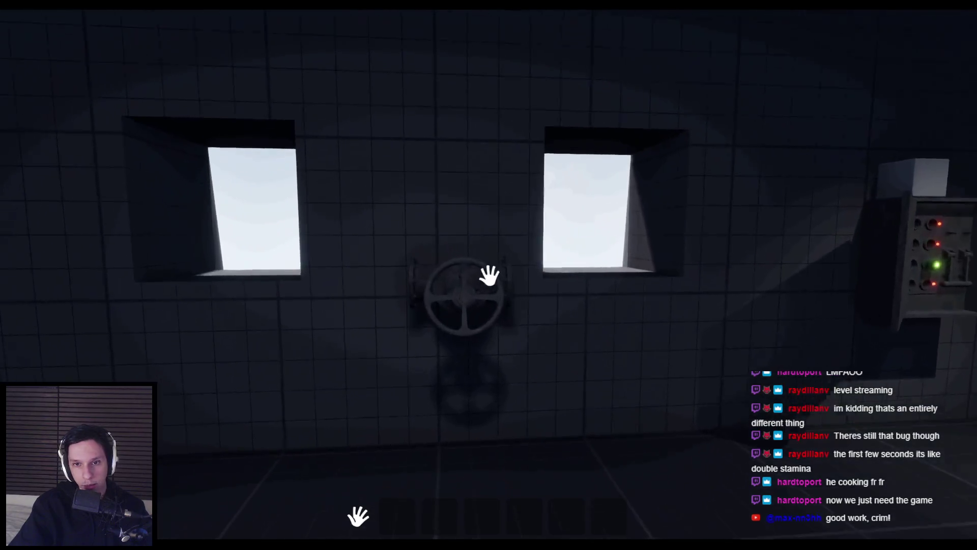
{"action": "mouse_move", "coordinate": [491, 277]}
{"action": "left_mouse_down"}
{"action": "mouse_move", "coordinate": [528, 360]}
{"action": "mouse_move", "coordinate": [491, 414]}
{"action": "mouse_move", "coordinate": [400, 388]}
{"action": "left_mouse_up"}
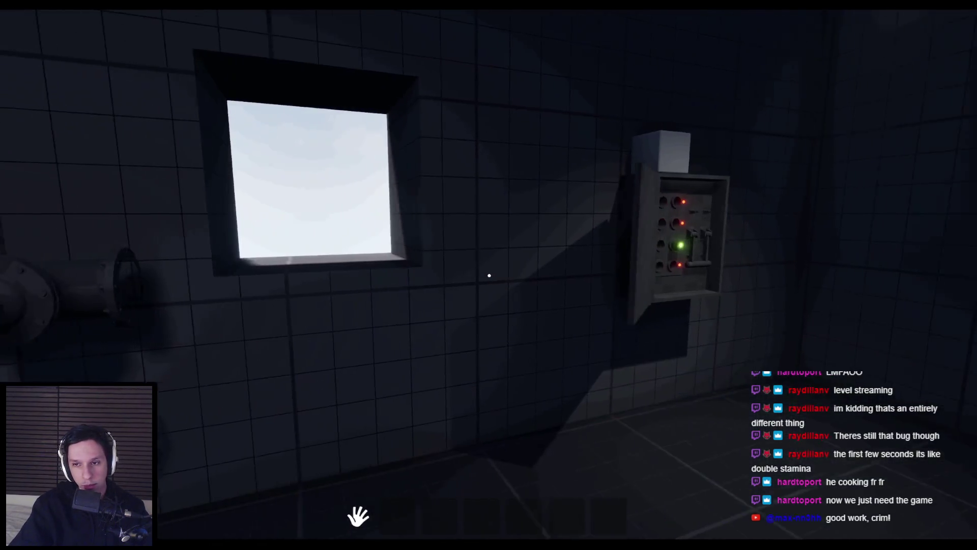
{"action": "key", "text": "Escape"}
{"action": "key", "text": "alt+Tab"}
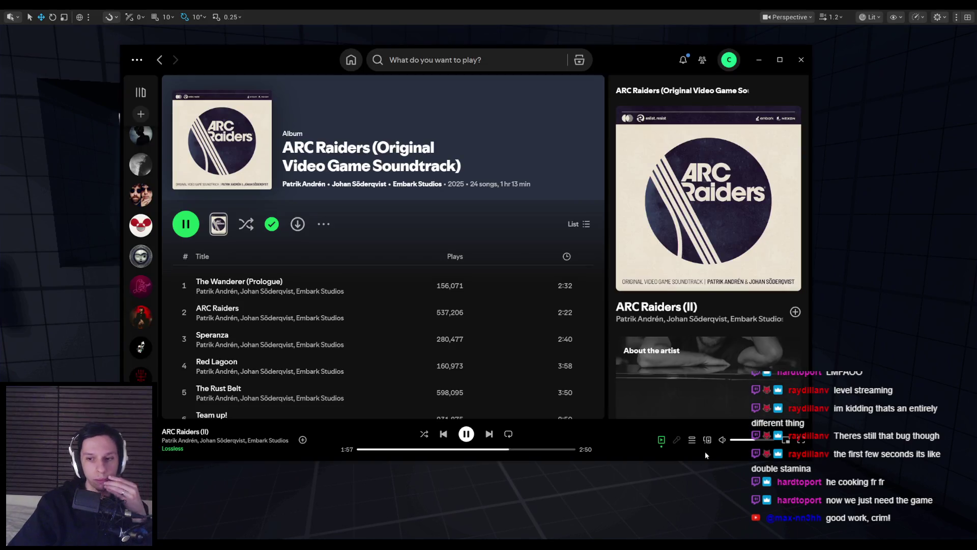
Switch away from the Spotify ARC Raiders album toward the Trainrot Trello board
{"action": "key", "text": "alt+Tab"}
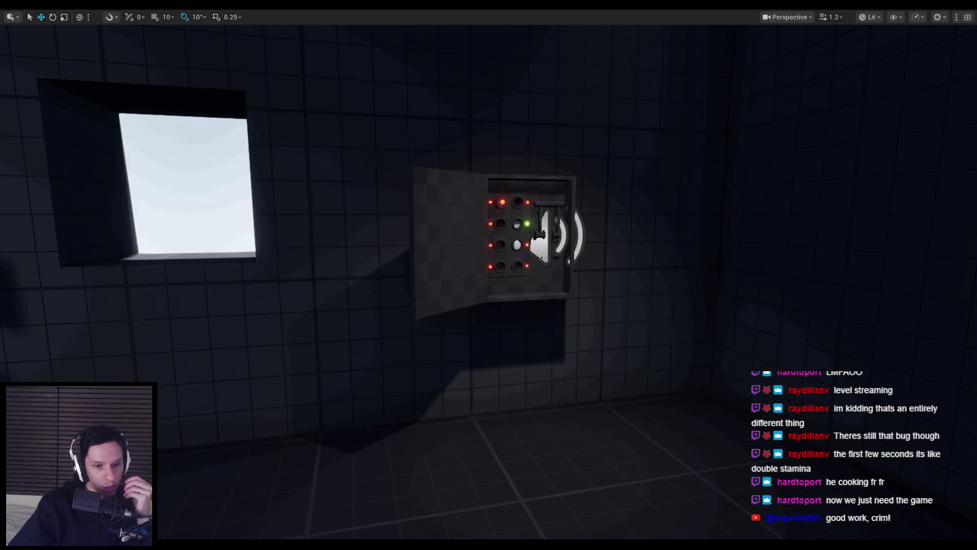
{"action": "key", "text": "alt+Tab"}
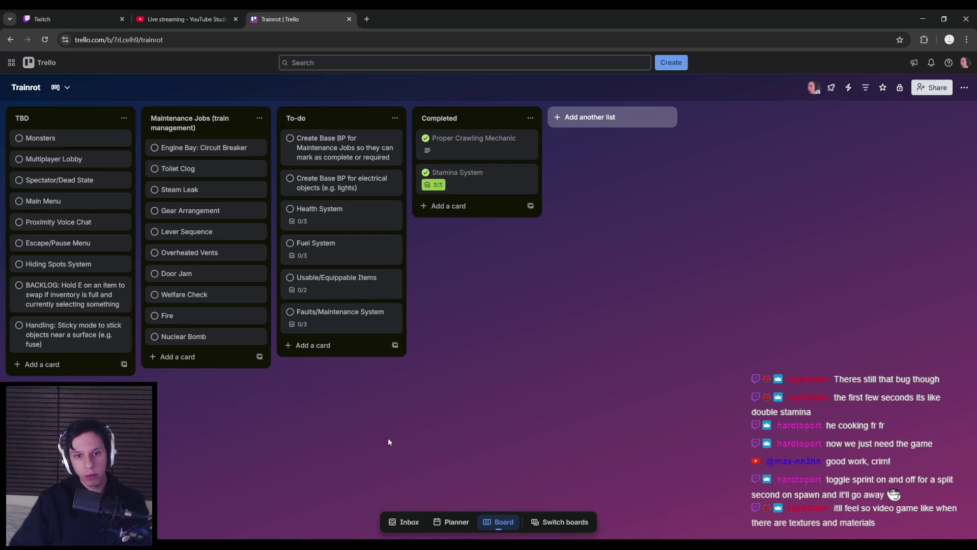
{"action": "left_click", "coordinate": [359, 326]}
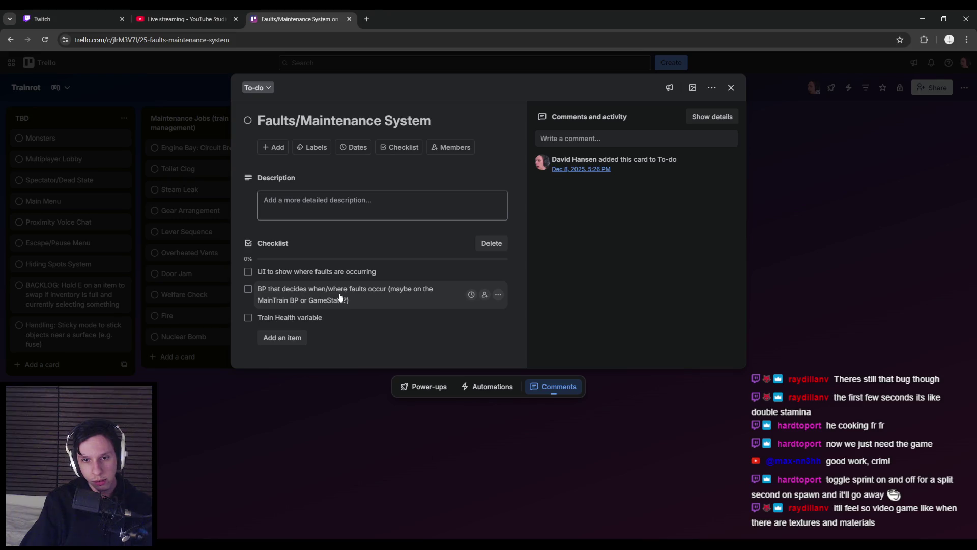
{"action": "left_click", "coordinate": [242, 368]}
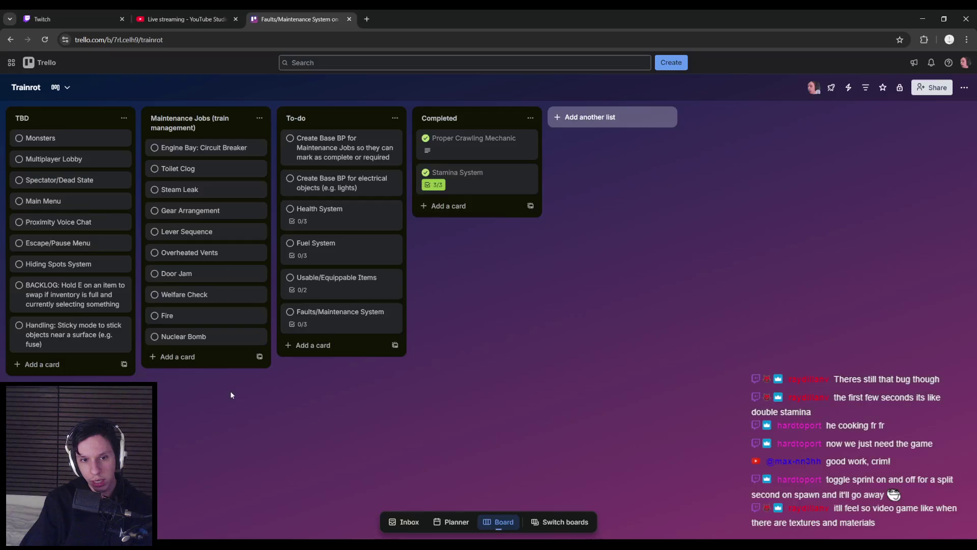
{"action": "left_click", "coordinate": [316, 284]}
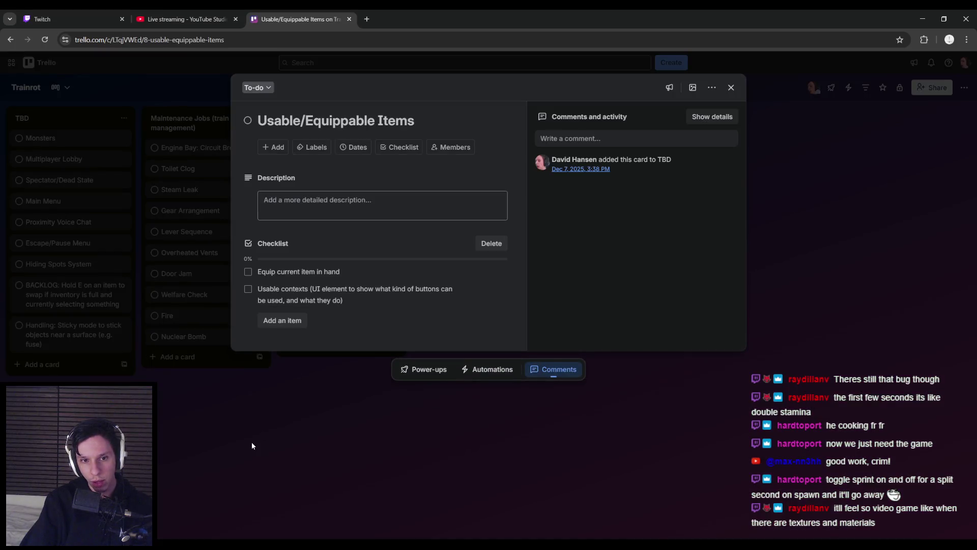
{"action": "left_click", "coordinate": [251, 443]}
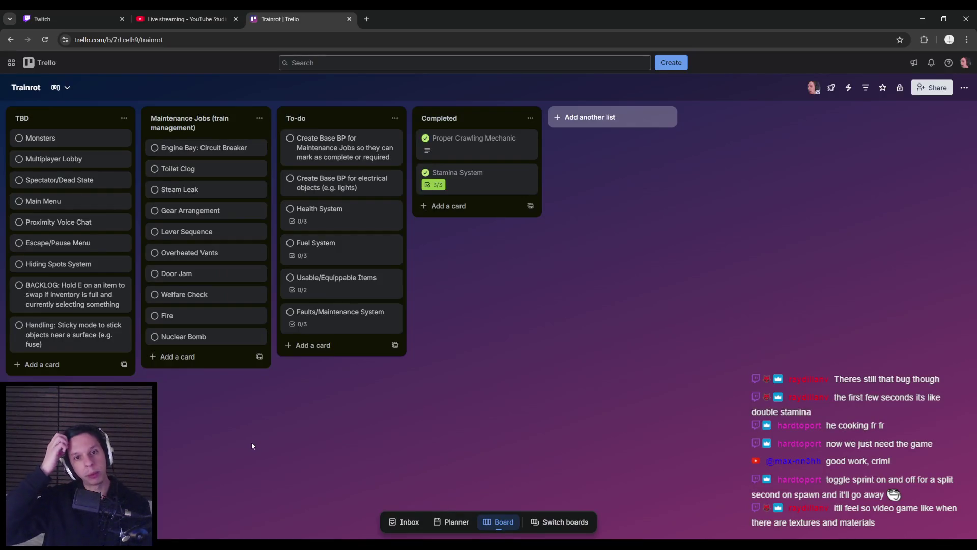